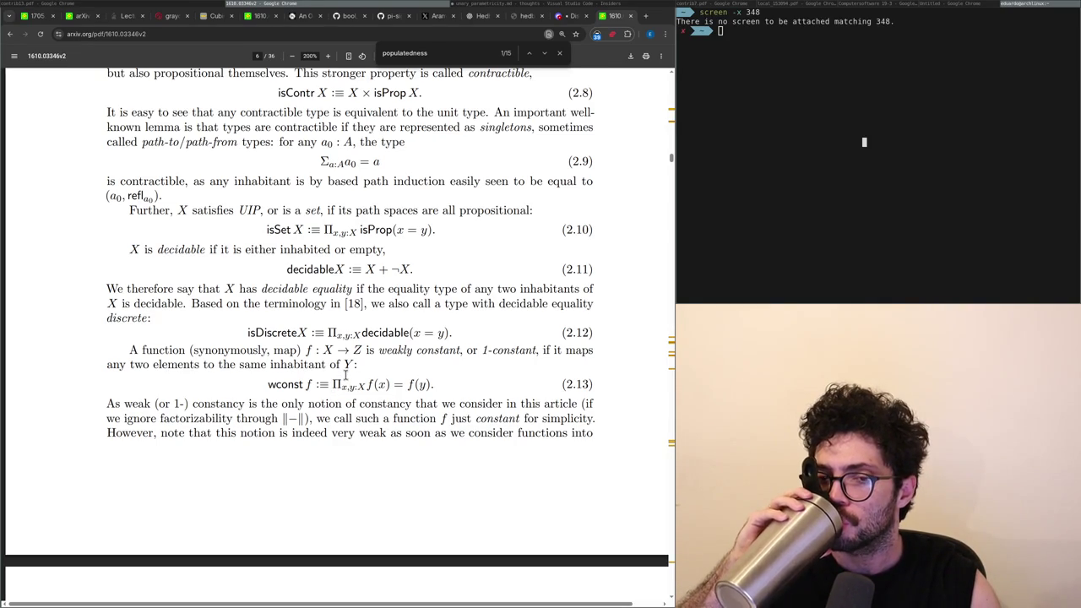
Scroll the PDF from page 6's equations down to Definition 3.4 and Lemma 3.5 on page 8.
scroll(361, 384, down, 3)
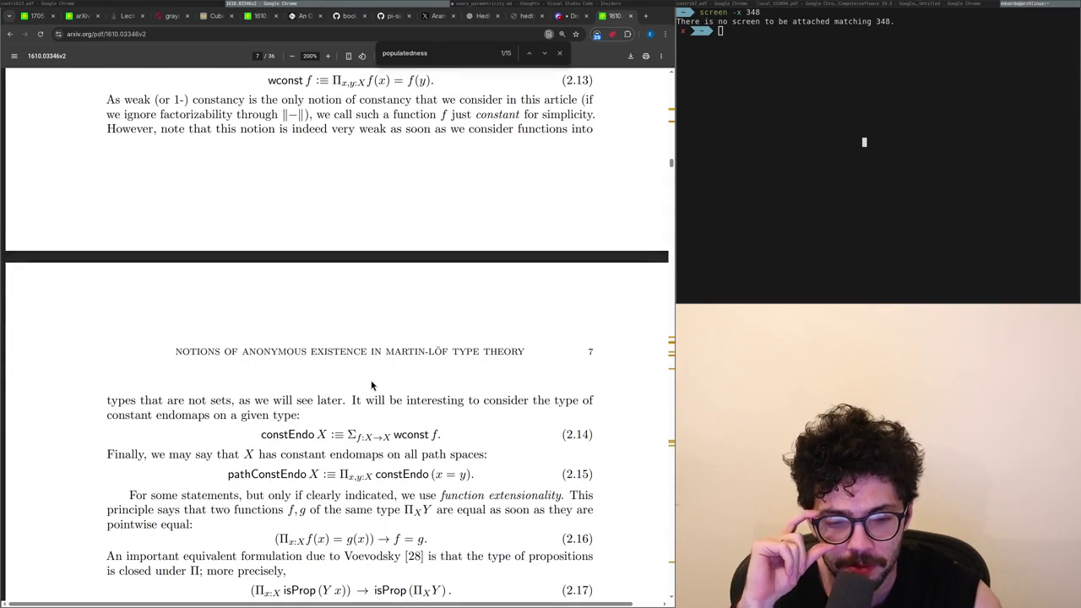
scroll(371, 382, down, 2)
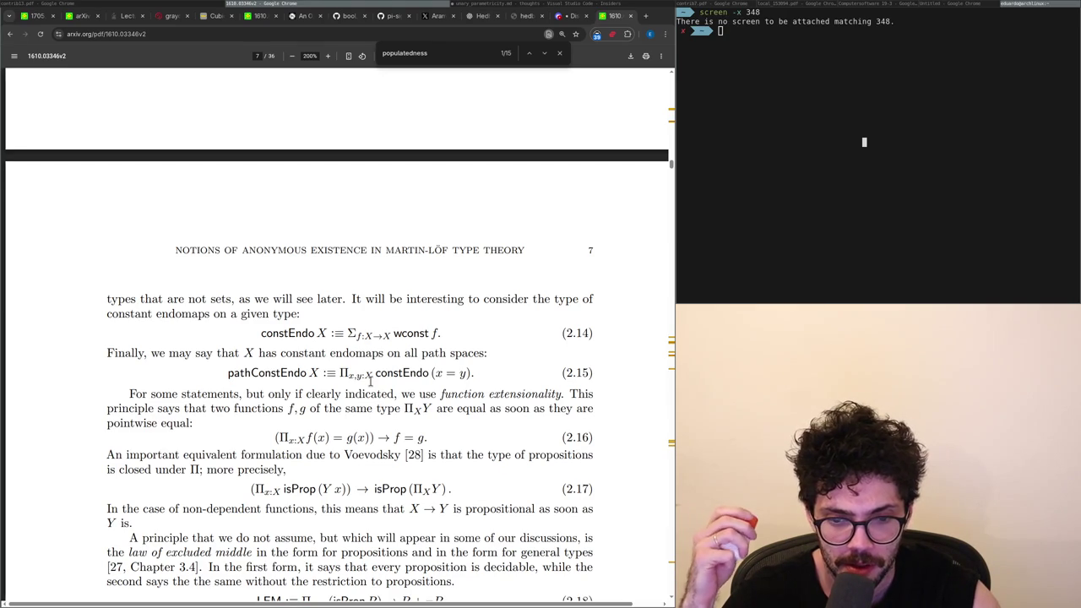
scroll(370, 381, down, 1)
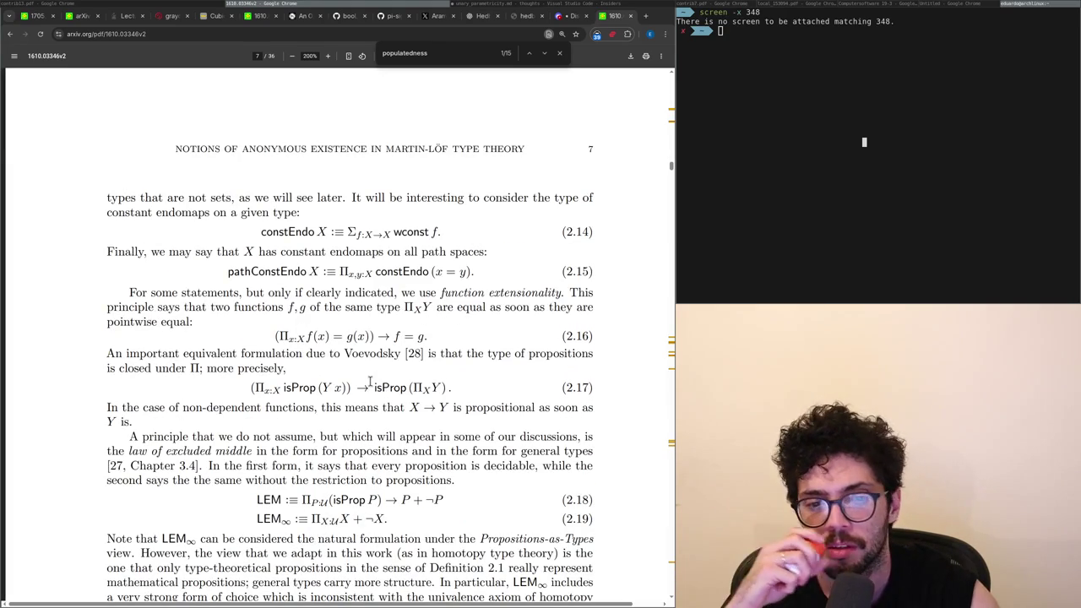
scroll(370, 382, down, 3)
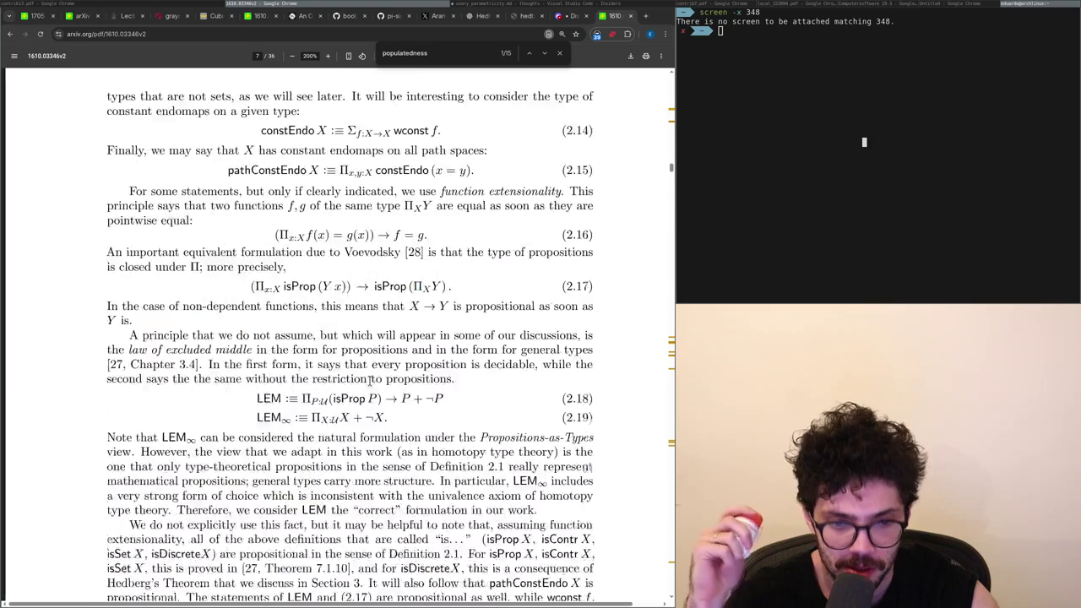
scroll(369, 382, down, 4)
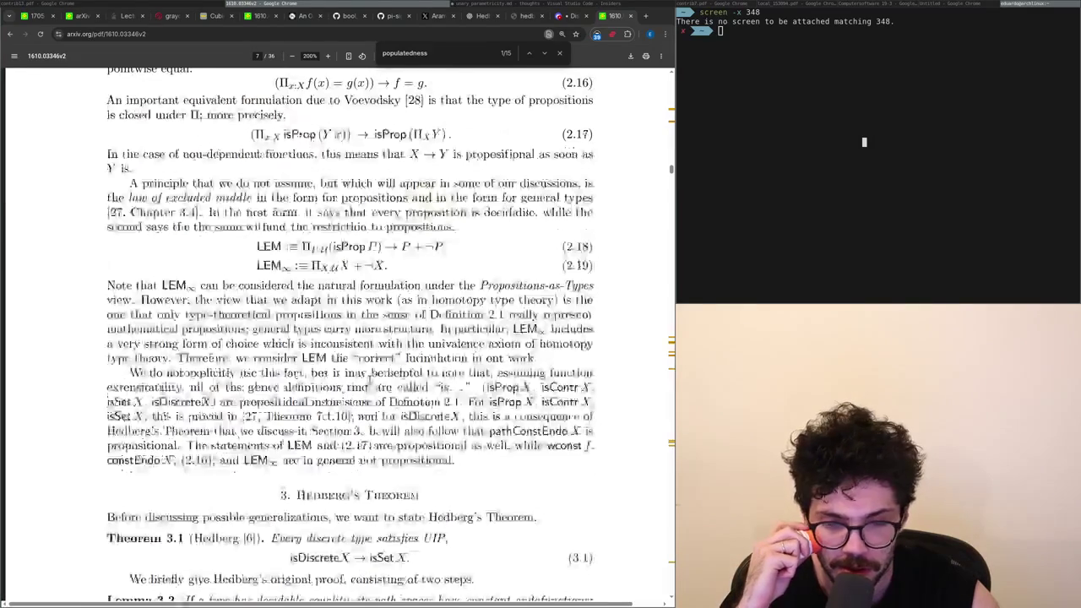
scroll(369, 386, down, 2)
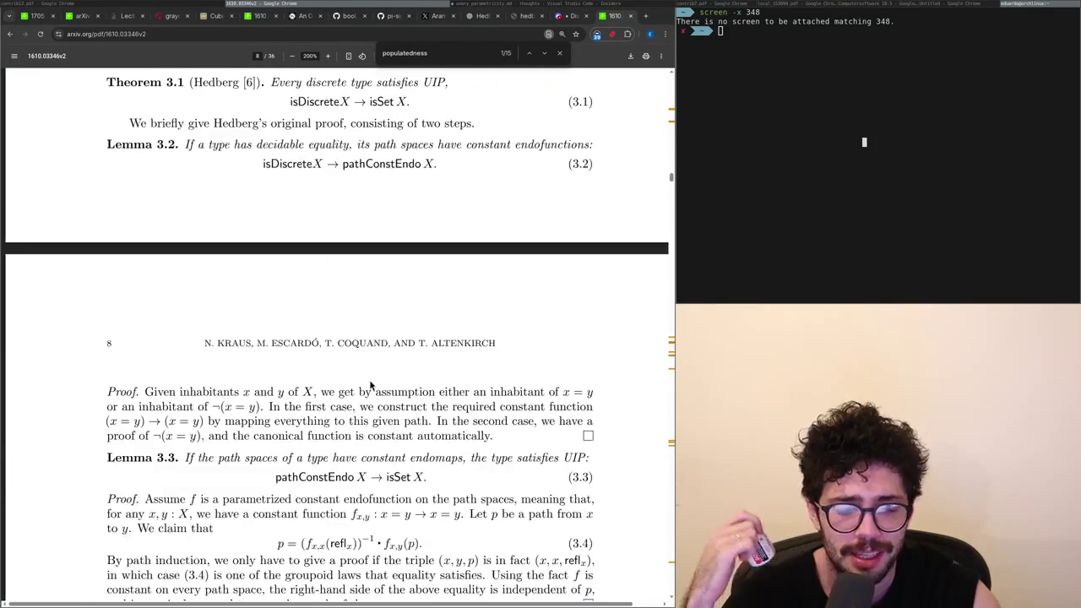
scroll(369, 382, up, 3)
scroll(370, 381, down, 10)
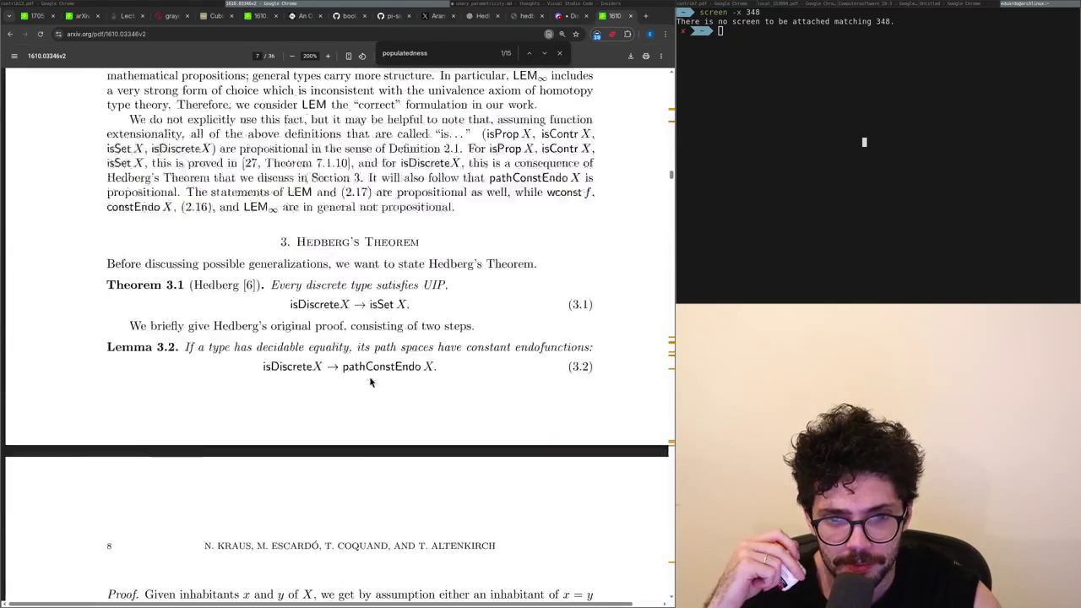
scroll(366, 381, up, 2)
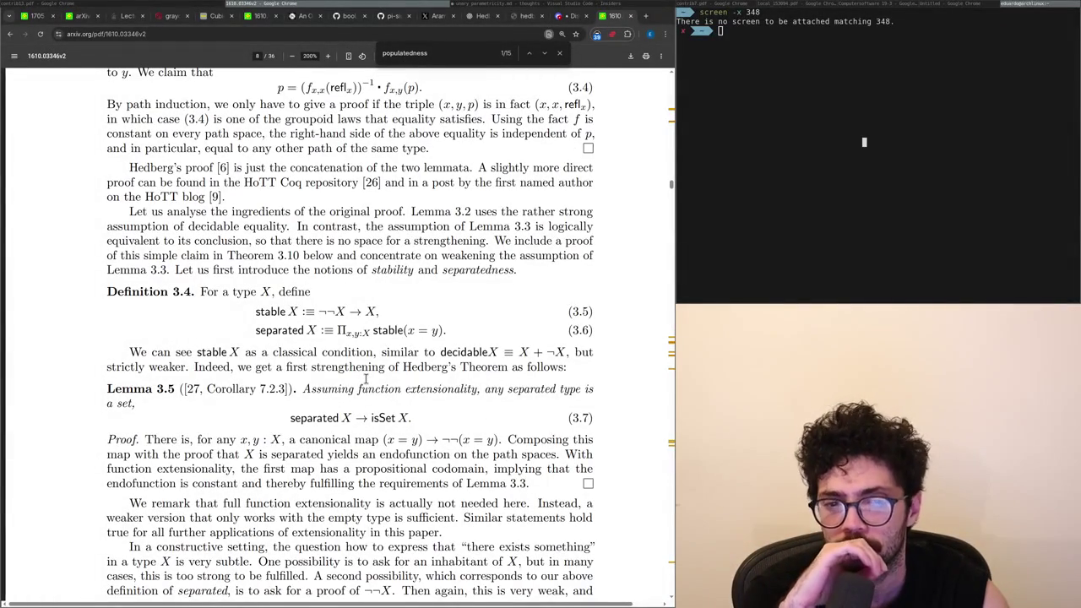
Scroll through pages 9–11 to Section 4, 'Split Support from Constant Endofunctions', on page 12.
scroll(365, 381, up, 1)
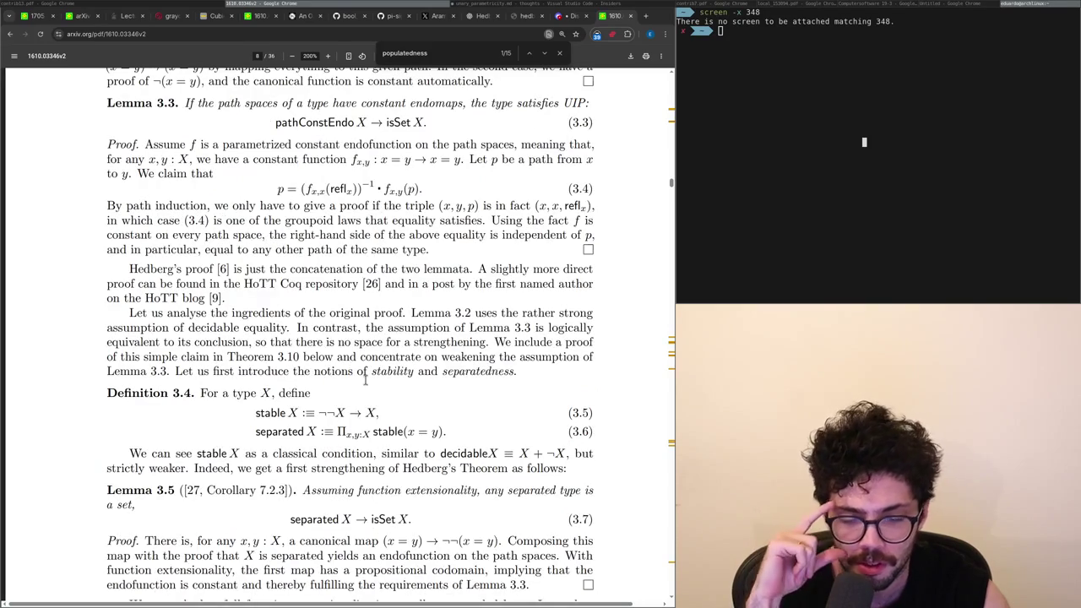
scroll(365, 382, down, 2)
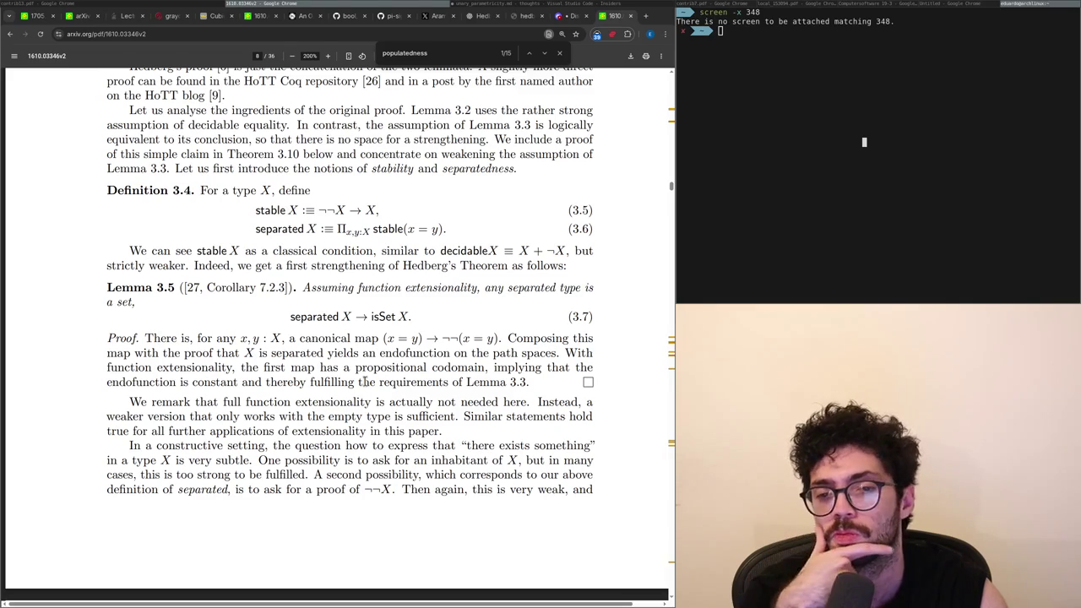
scroll(365, 382, down, 5)
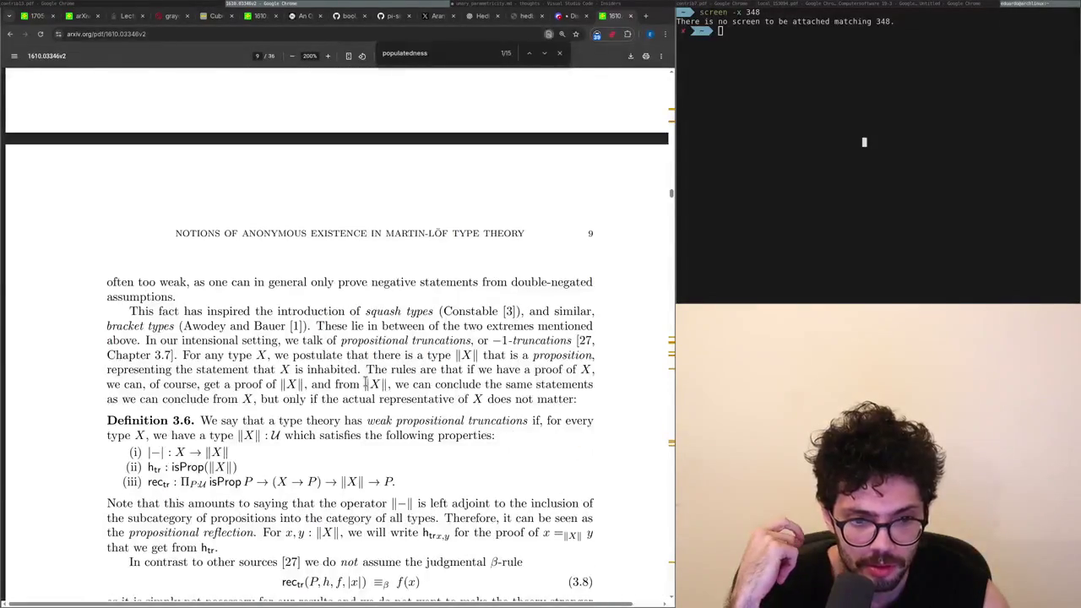
scroll(364, 381, down, 2)
scroll(365, 382, down, 15)
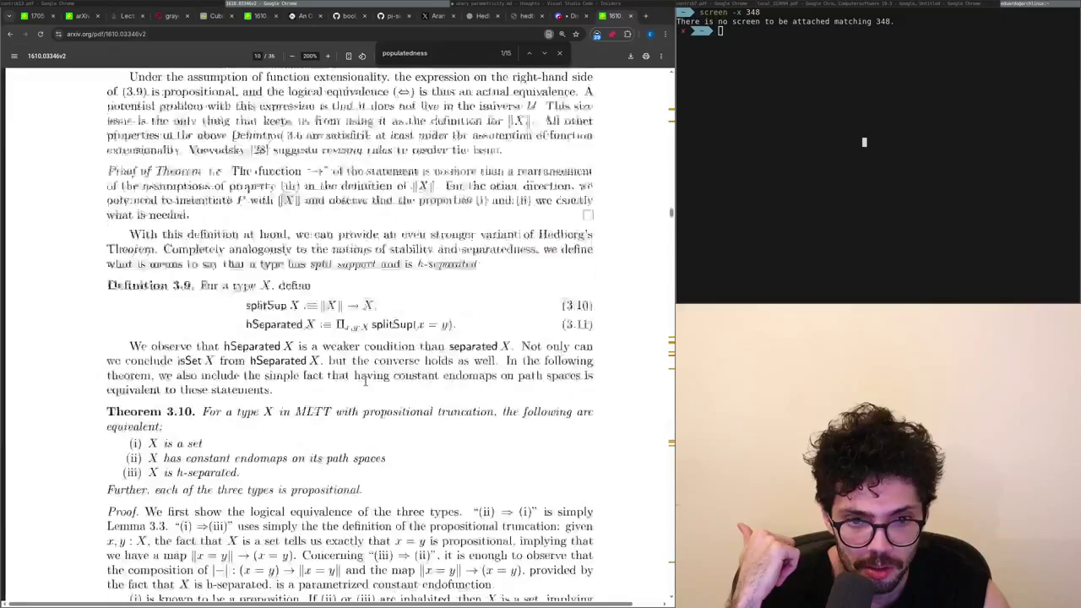
scroll(366, 386, up, 2)
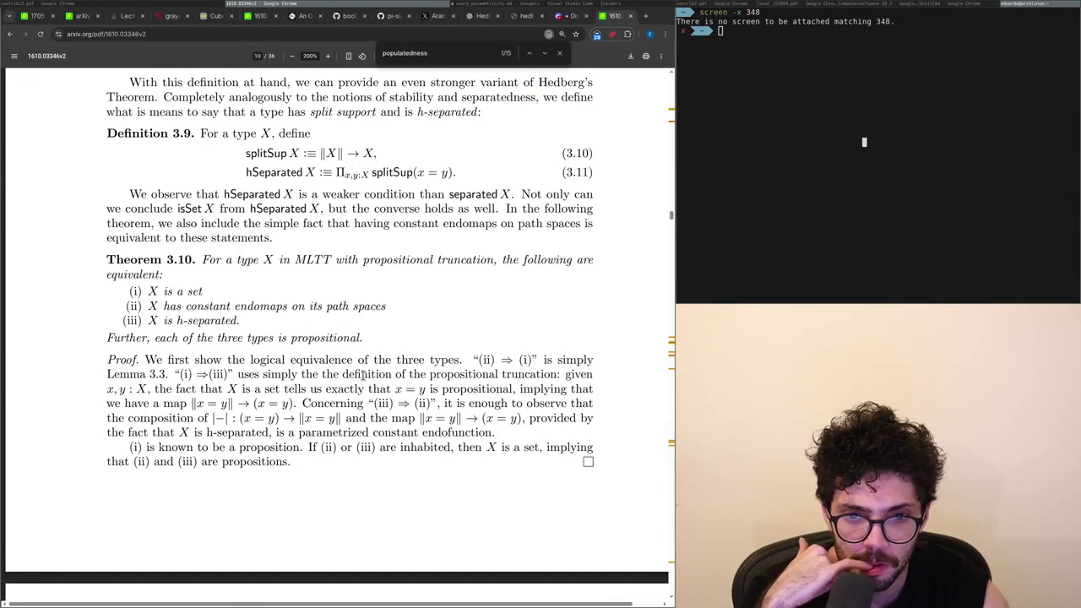
scroll(365, 374, down, 12)
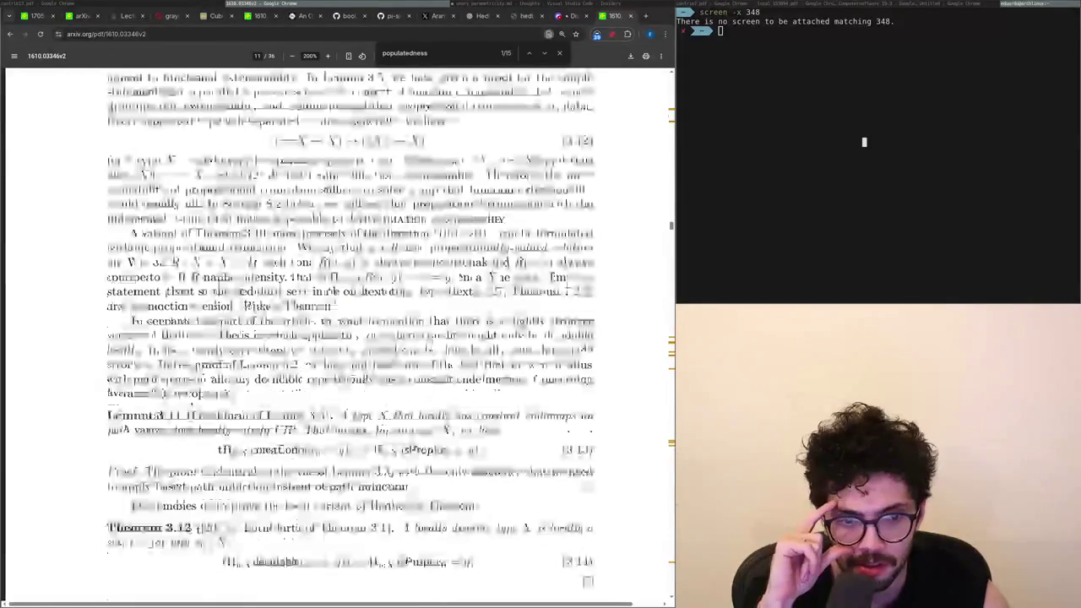
scroll(365, 374, down, 3)
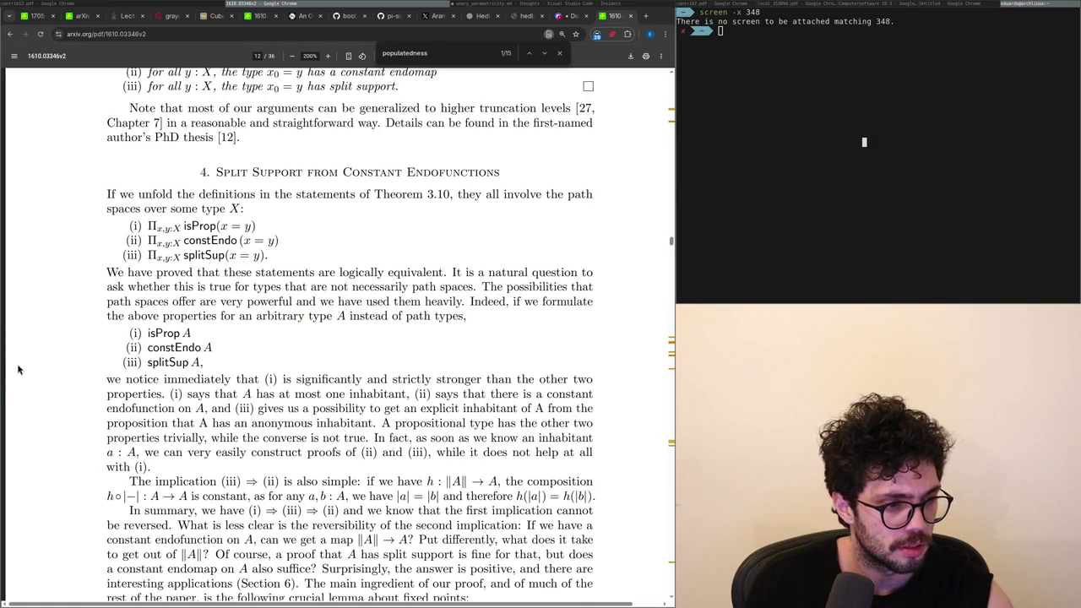
drag(246, 278, 320, 287)
click(355, 272)
mouse_move(465, 272)
mouse_down()
mouse_move(510, 281)
mouse_move(359, 297)
mouse_up()
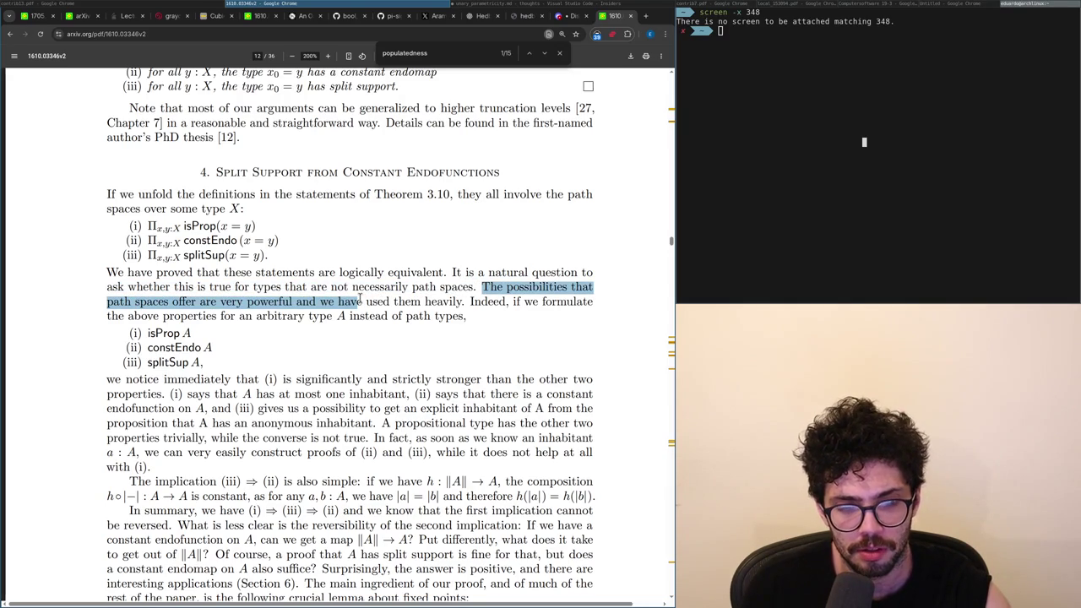
click(362, 314)
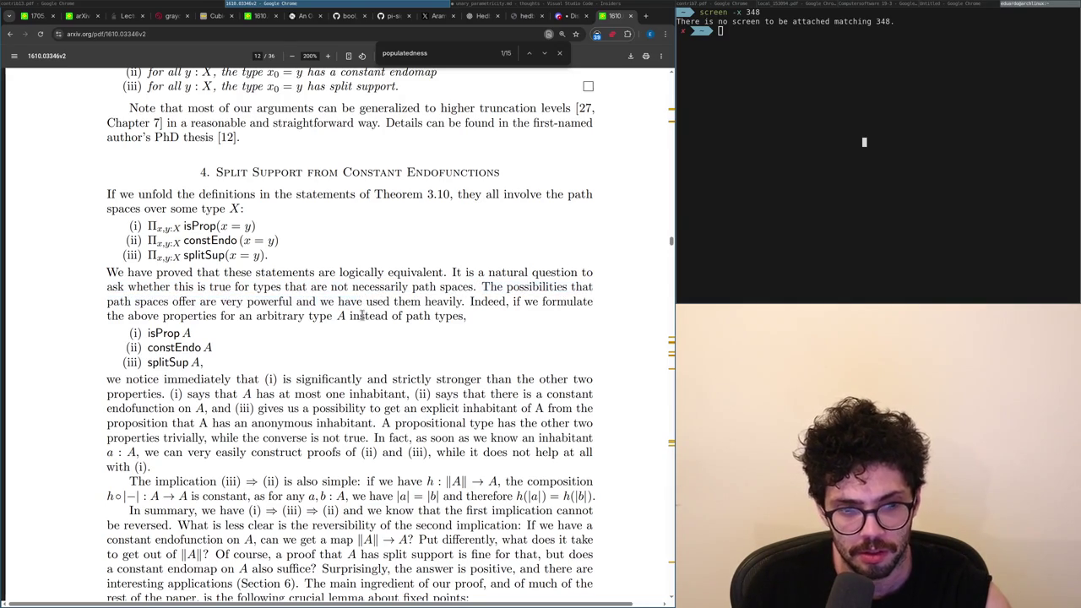
mouse_move(247, 382)
mouse_down()
mouse_move(253, 394)
mouse_move(290, 392)
mouse_up()
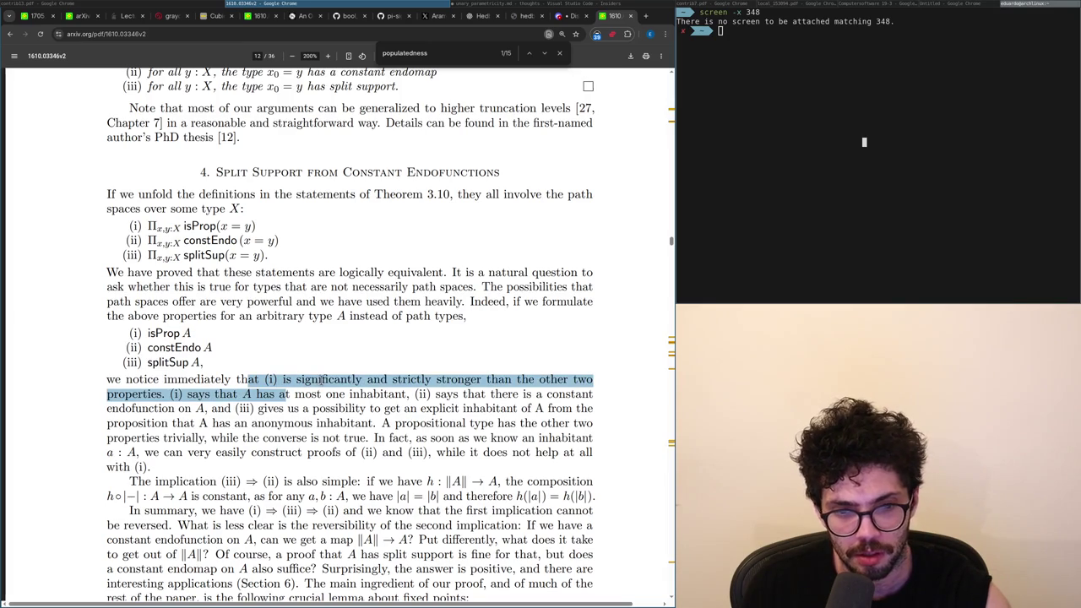
click(323, 368)
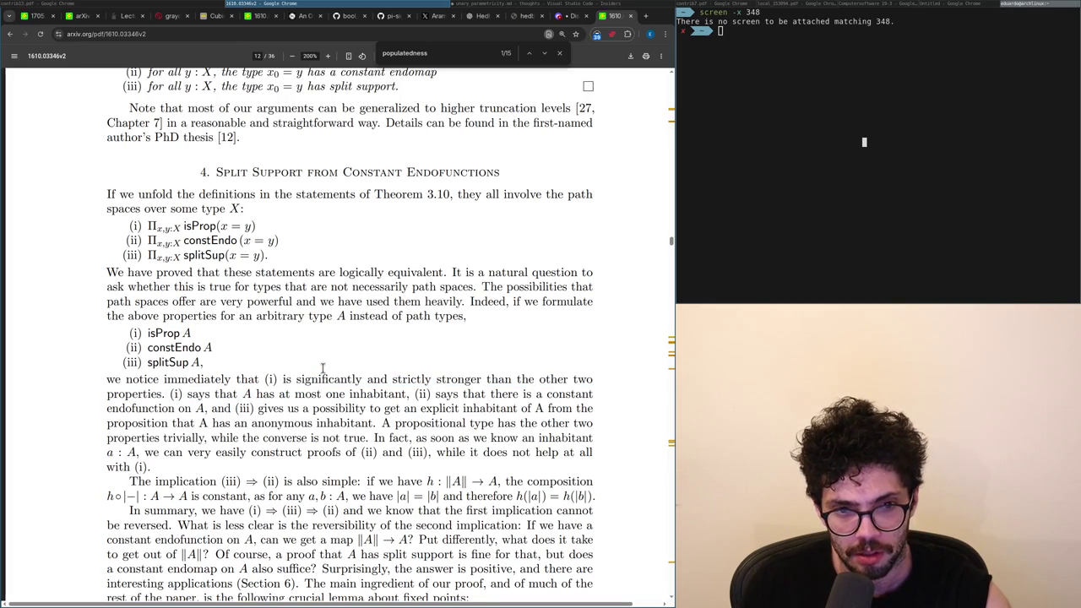
mouse_move(530, 381)
mouse_down()
mouse_move(226, 411)
mouse_move(152, 394)
mouse_move(336, 394)
mouse_move(321, 394)
mouse_up()
drag(463, 395, 217, 410)
double_click(291, 409)
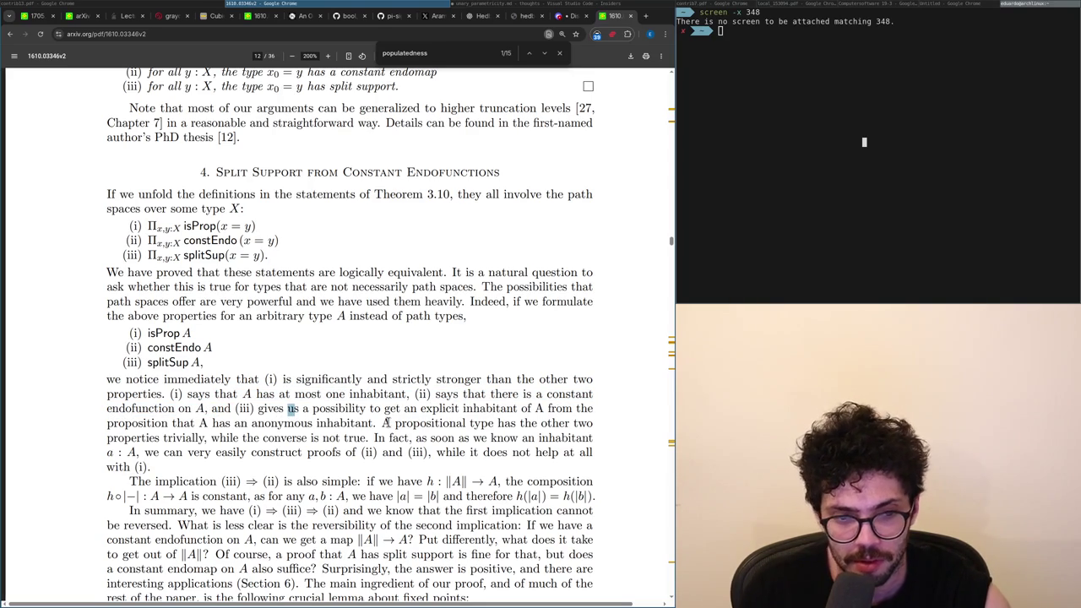
scroll(384, 424, up, 3)
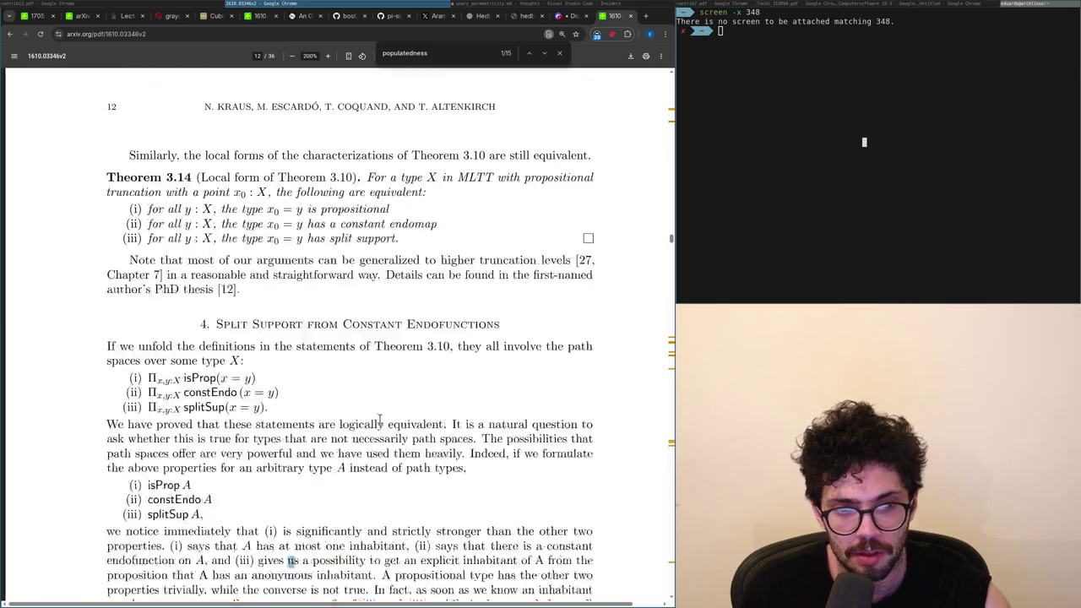
Clear the highlight on 'us' and scroll past Lemma 4.1 to Auxiliary Lemma 4.2 on page 13.
click(195, 409)
scroll(196, 410, down, 5)
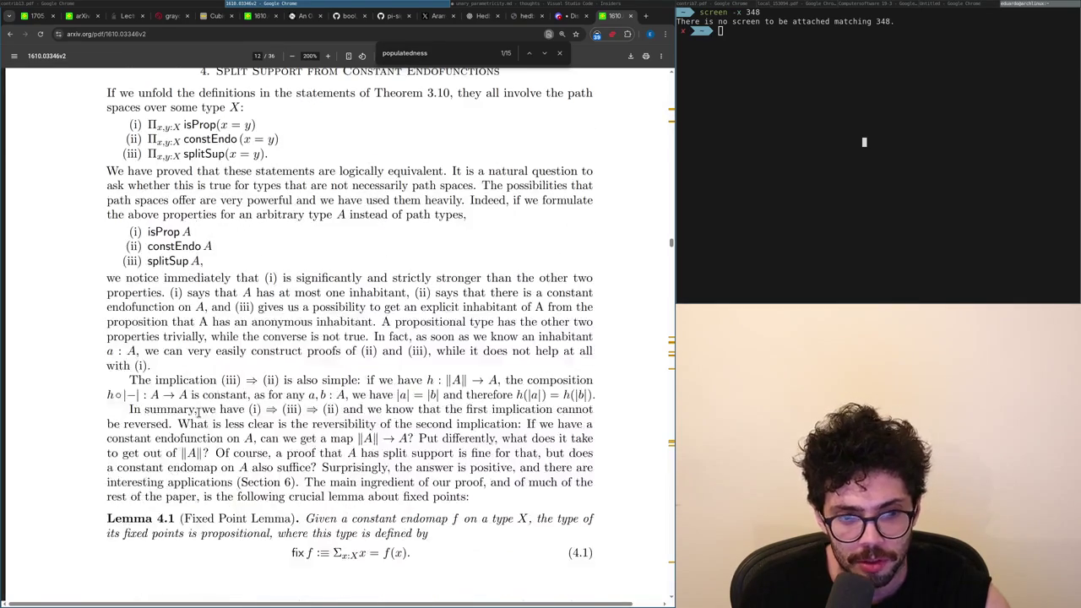
scroll(198, 411, down, 4)
scroll(200, 416, up, 2)
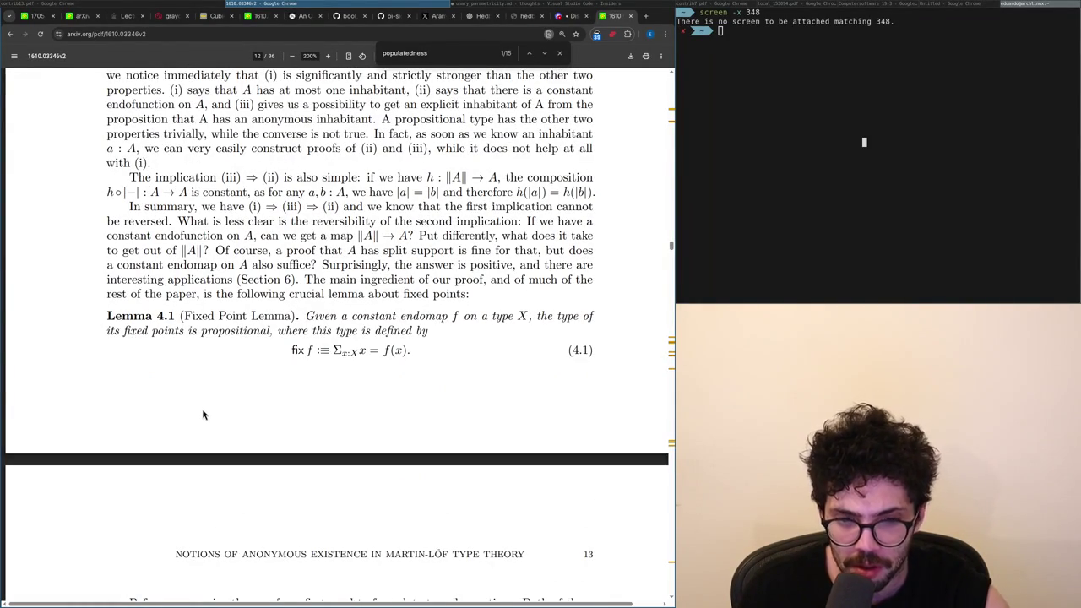
scroll(203, 414, down, 5)
scroll(196, 408, up, 4)
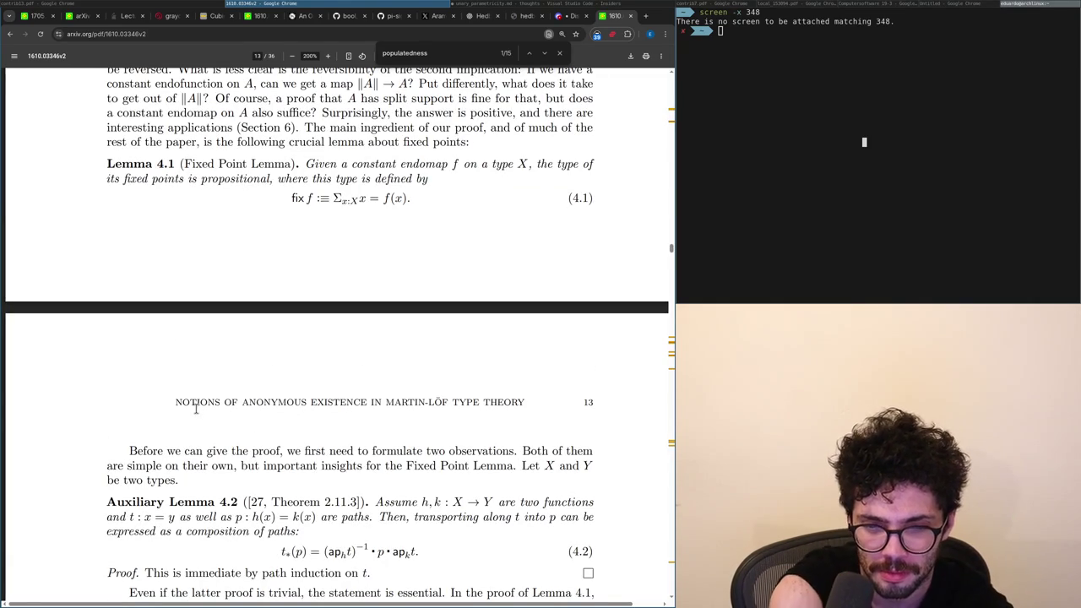
scroll(196, 409, down, 4)
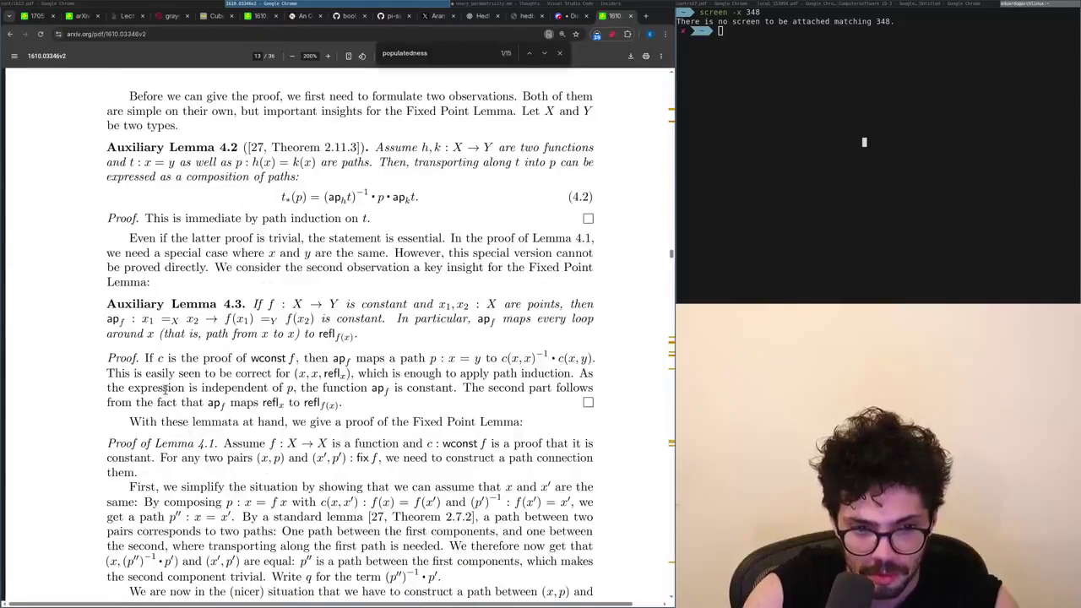
scroll(179, 377, down, 1)
scroll(191, 369, up, 2)
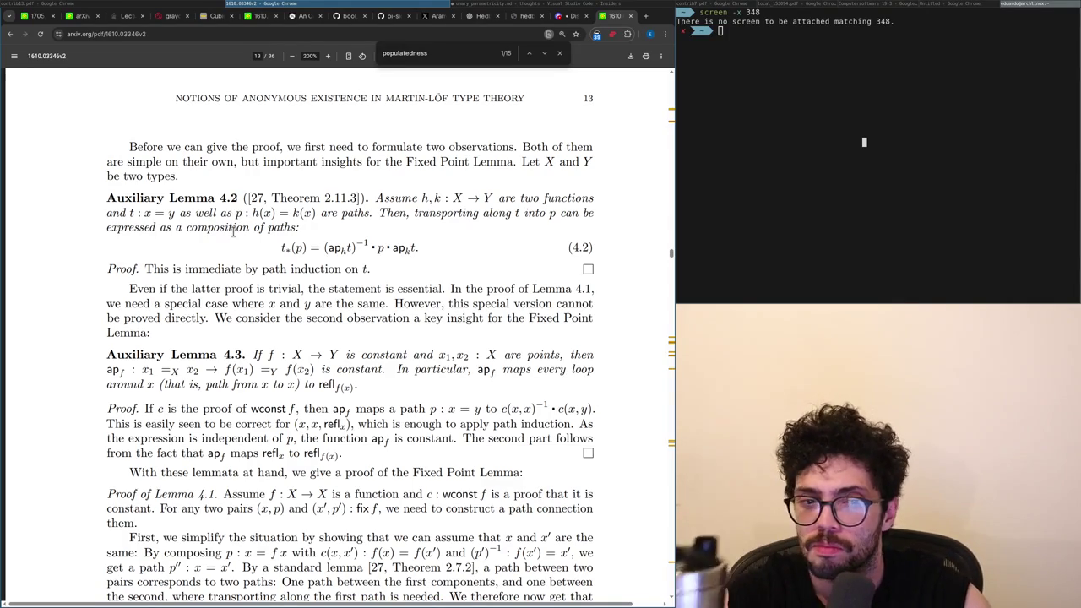
scroll(238, 232, up, 10)
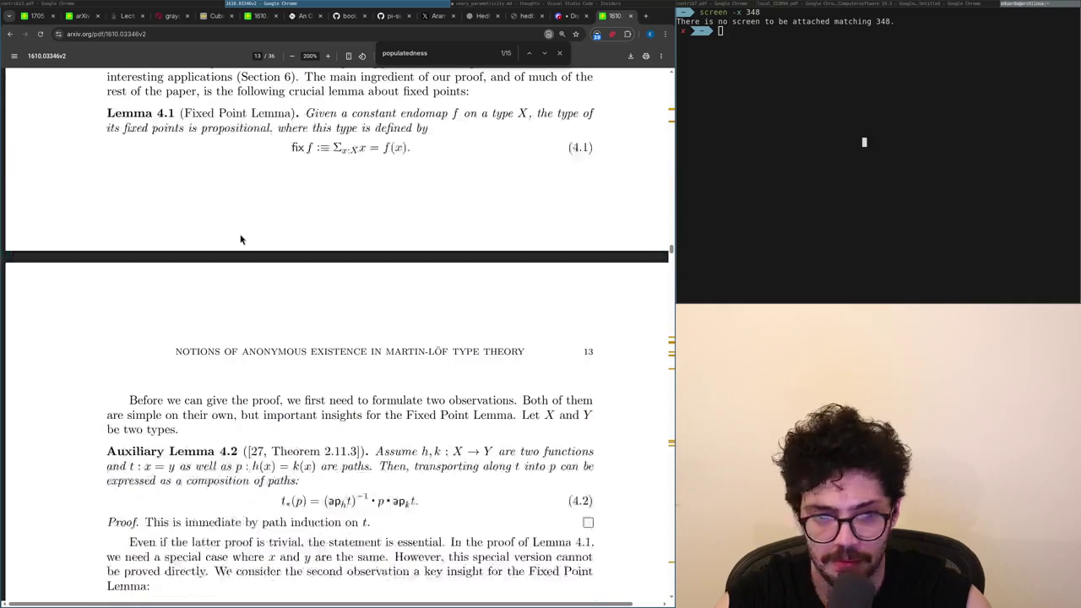
Scroll back and forth through pages 9–13, settling on Lemma 4.1, the Fixed Point Lemma, on page 12.
scroll(240, 241, up, 7)
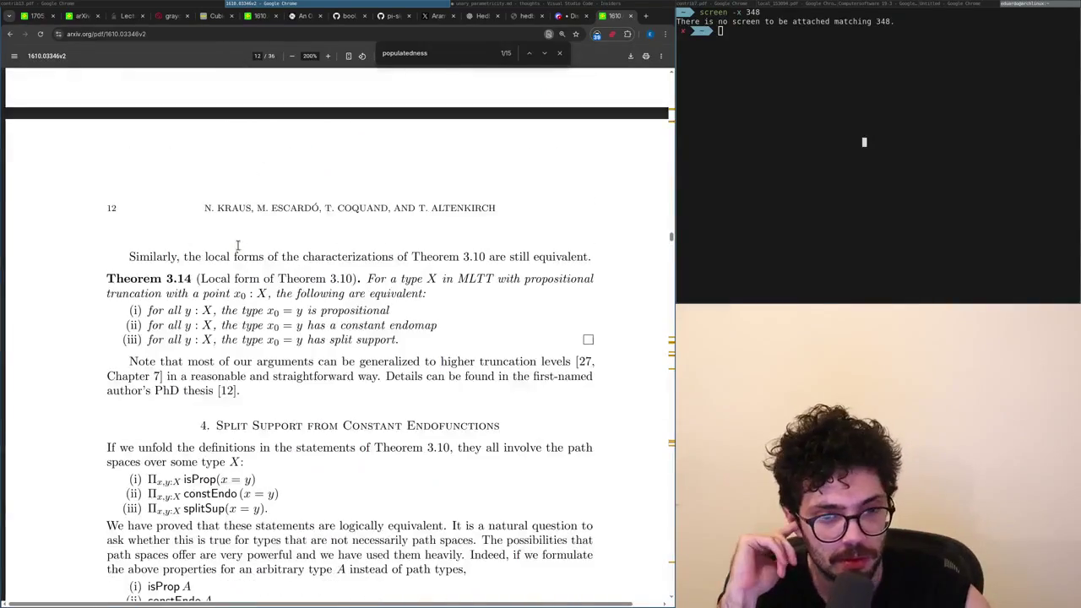
scroll(237, 241, up, 10)
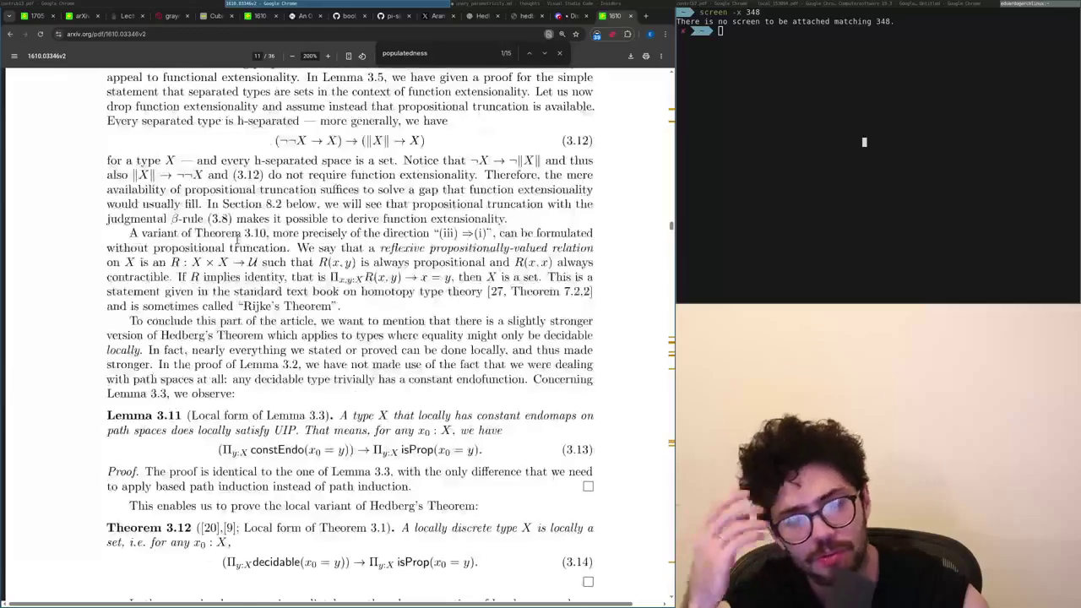
scroll(238, 242, down, 3)
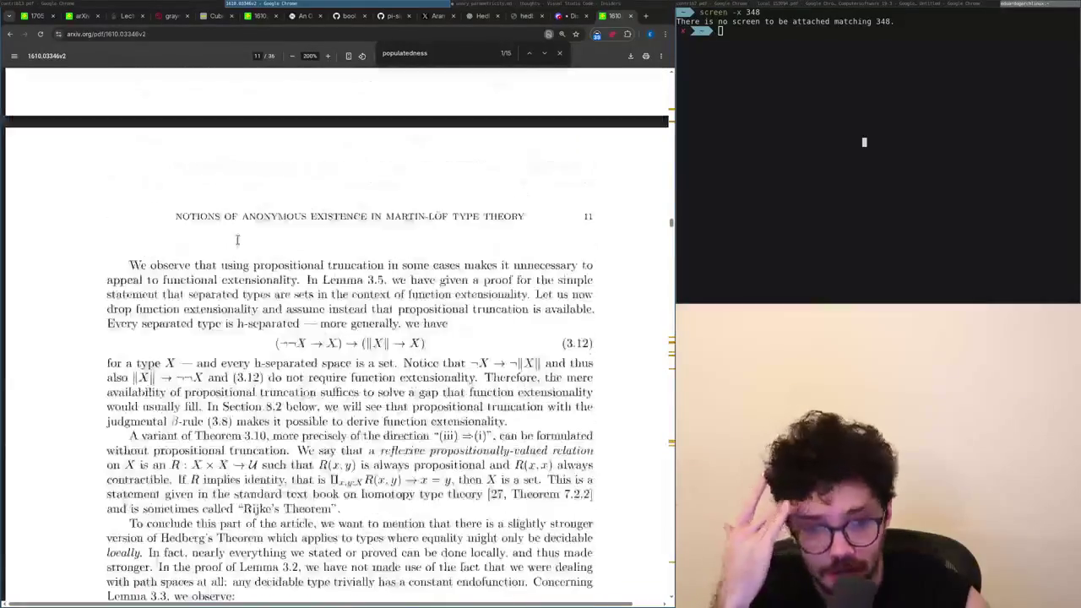
scroll(238, 243, up, 10)
scroll(237, 246, up, 10)
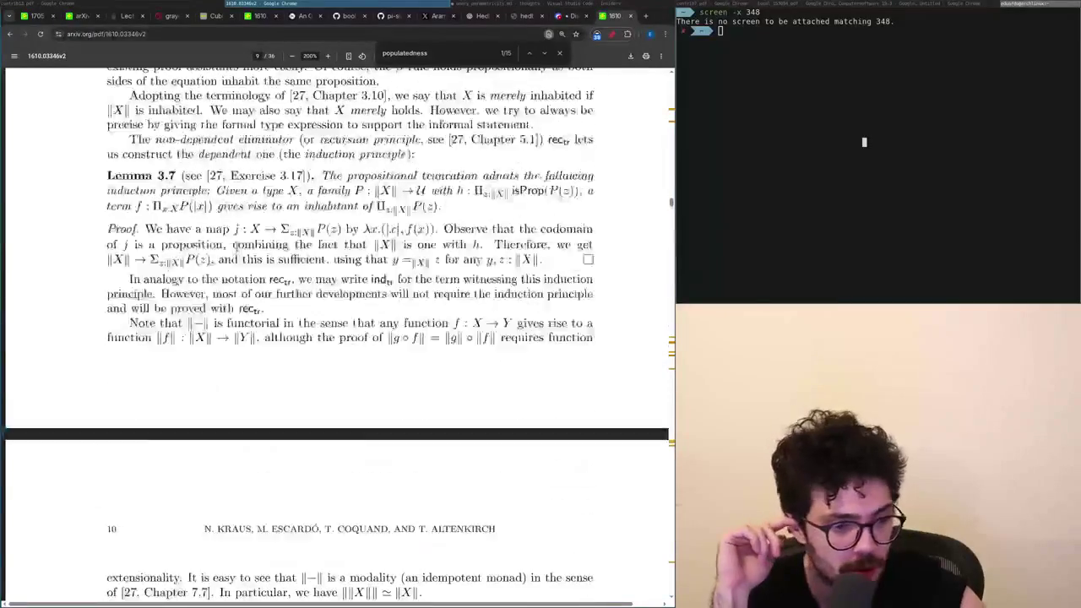
scroll(236, 249, down, 10)
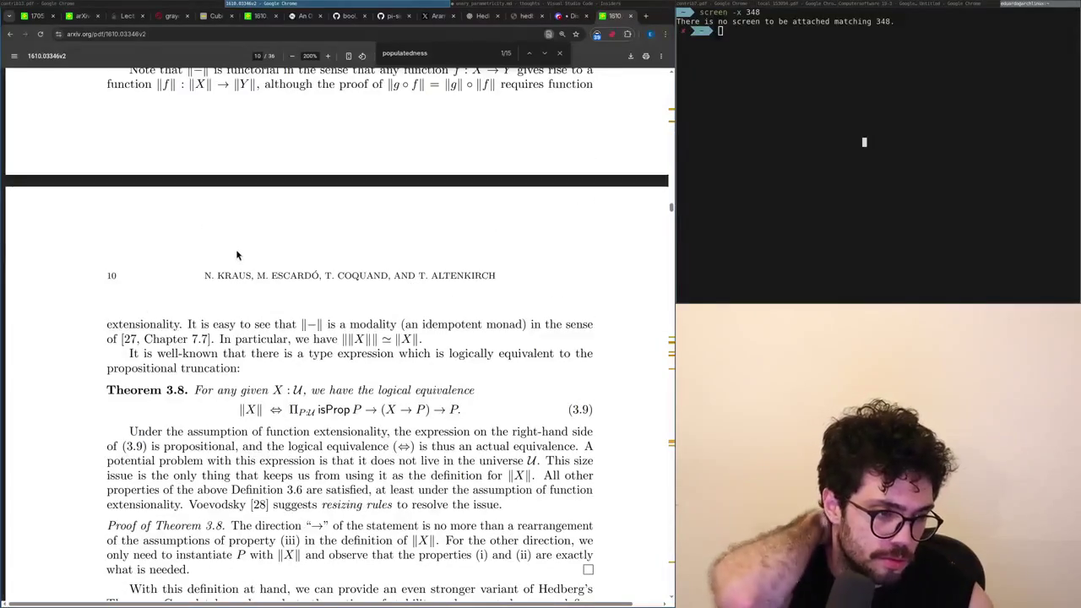
scroll(238, 257, up, 10)
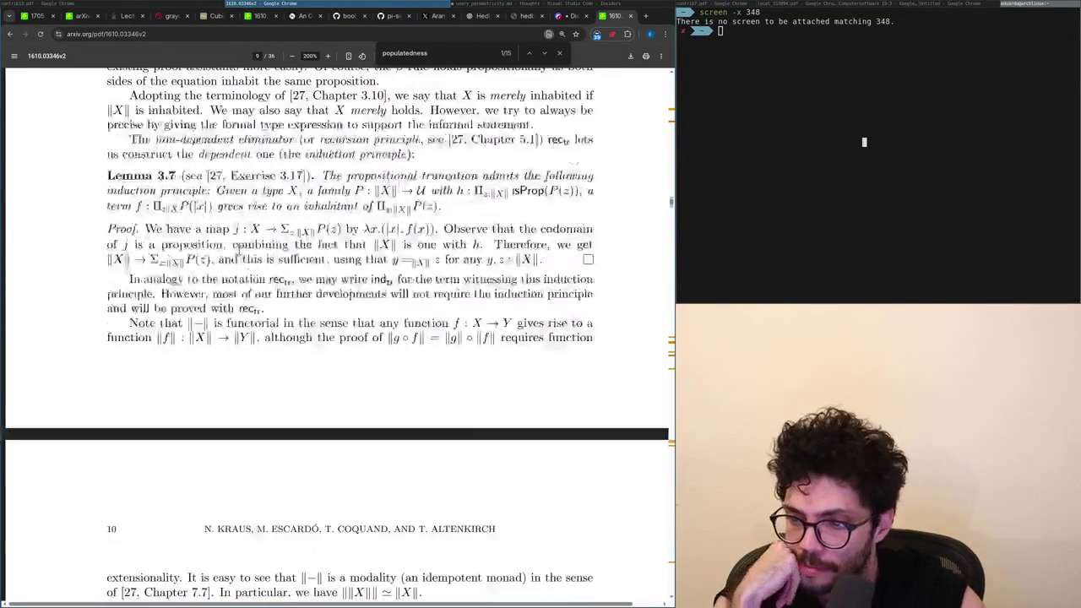
scroll(241, 253, up, 5)
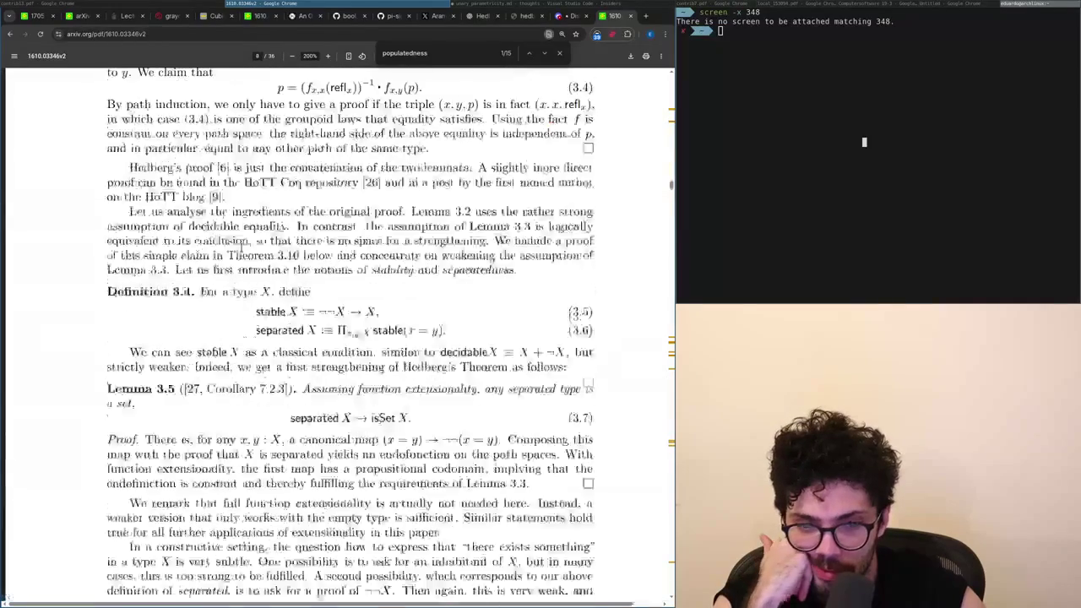
scroll(240, 247, down, 15)
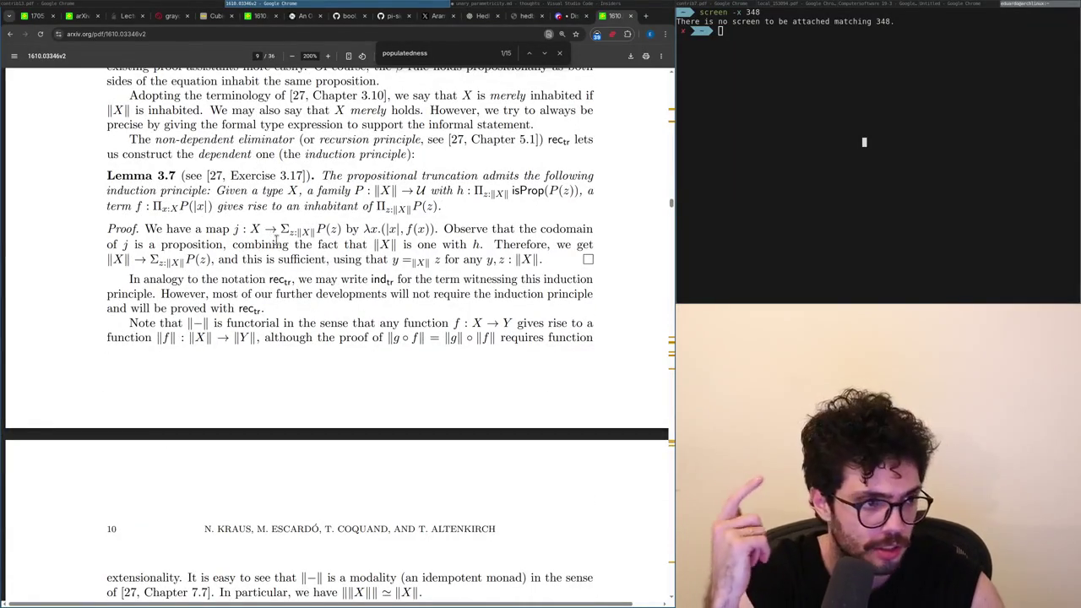
scroll(282, 263, down, 5)
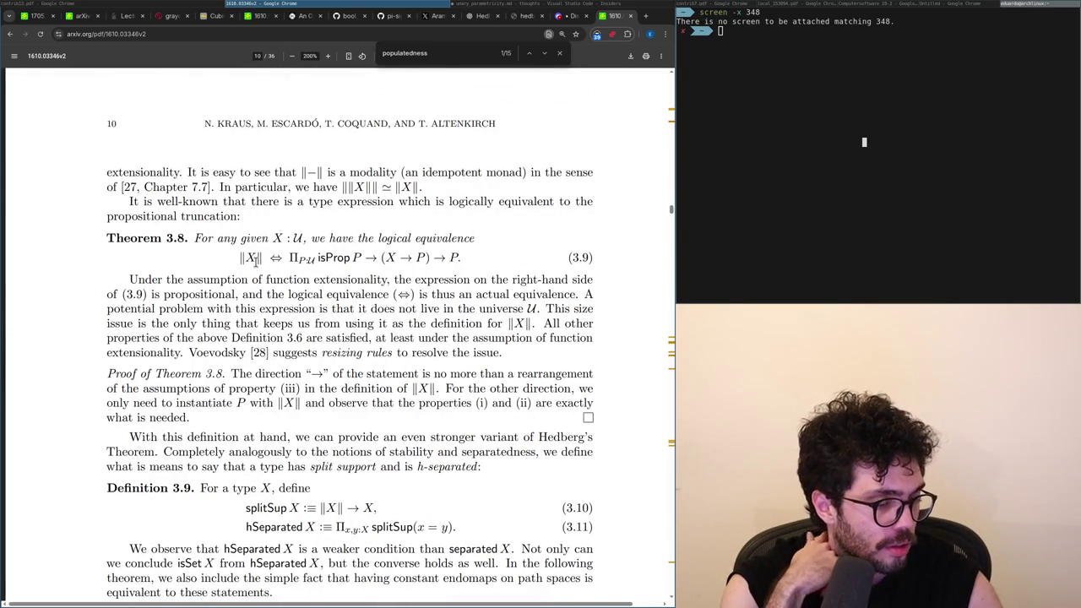
scroll(251, 260, up, 8)
scroll(254, 261, down, 6)
scroll(255, 262, down, 11)
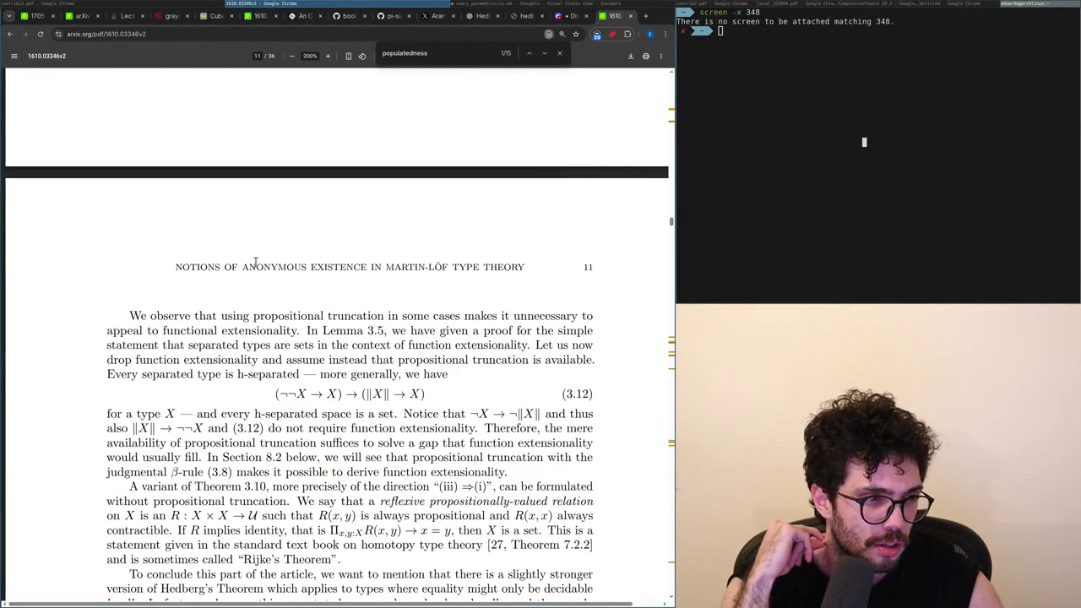
scroll(253, 260, down, 5)
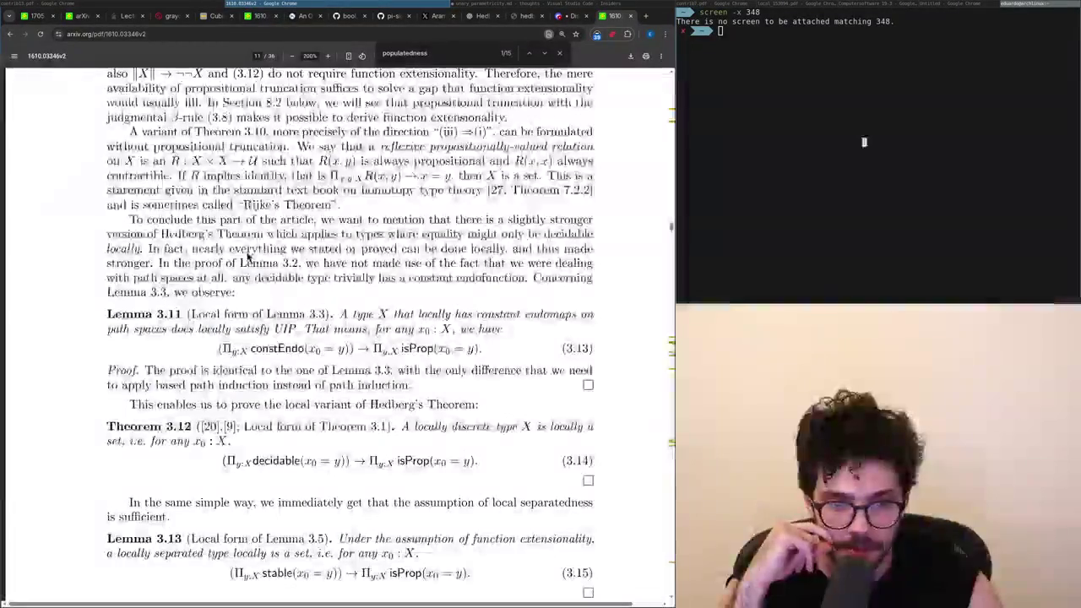
scroll(247, 257, down, 8)
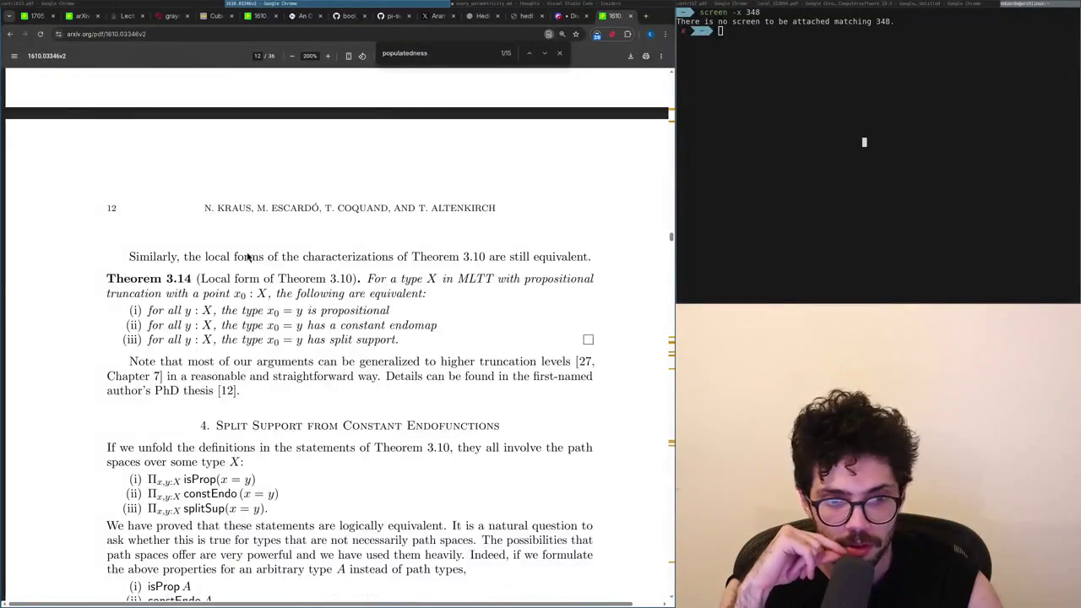
scroll(248, 258, down, 9)
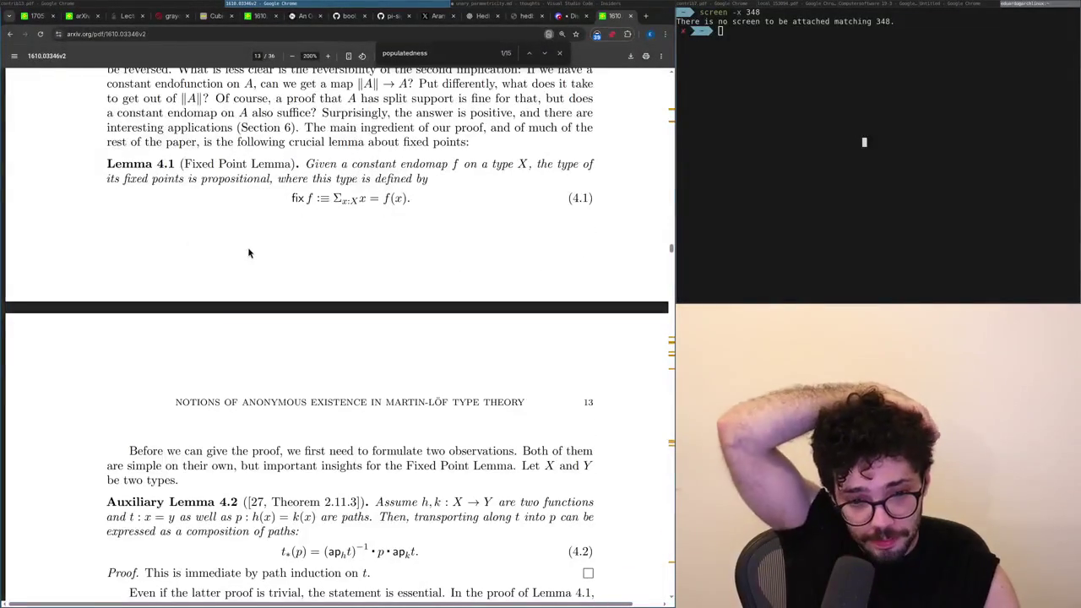
scroll(249, 257, up, 1)
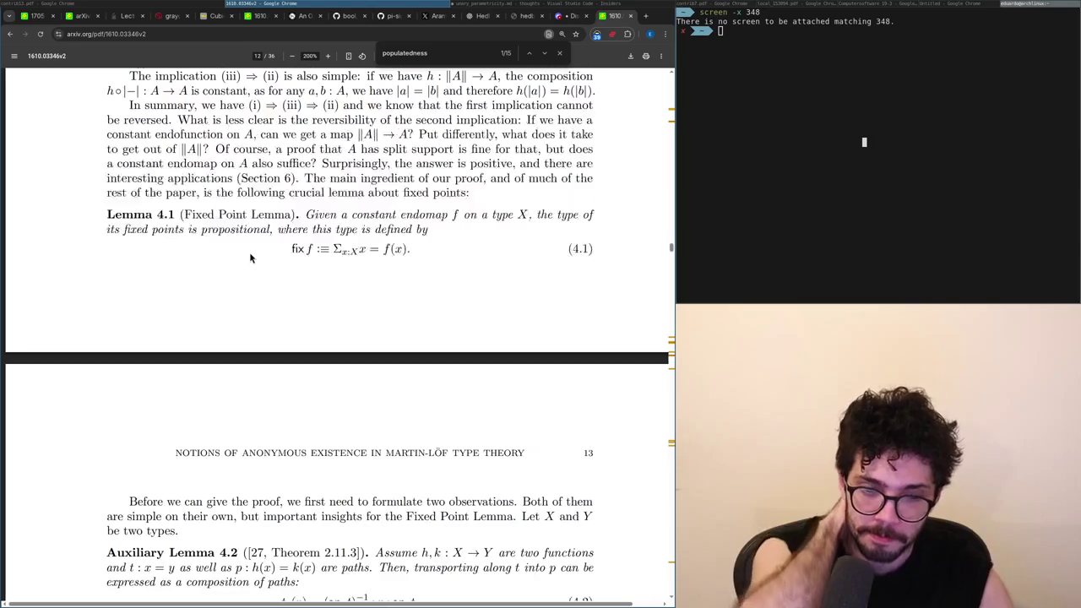
scroll(249, 257, down, 5)
scroll(249, 258, up, 6)
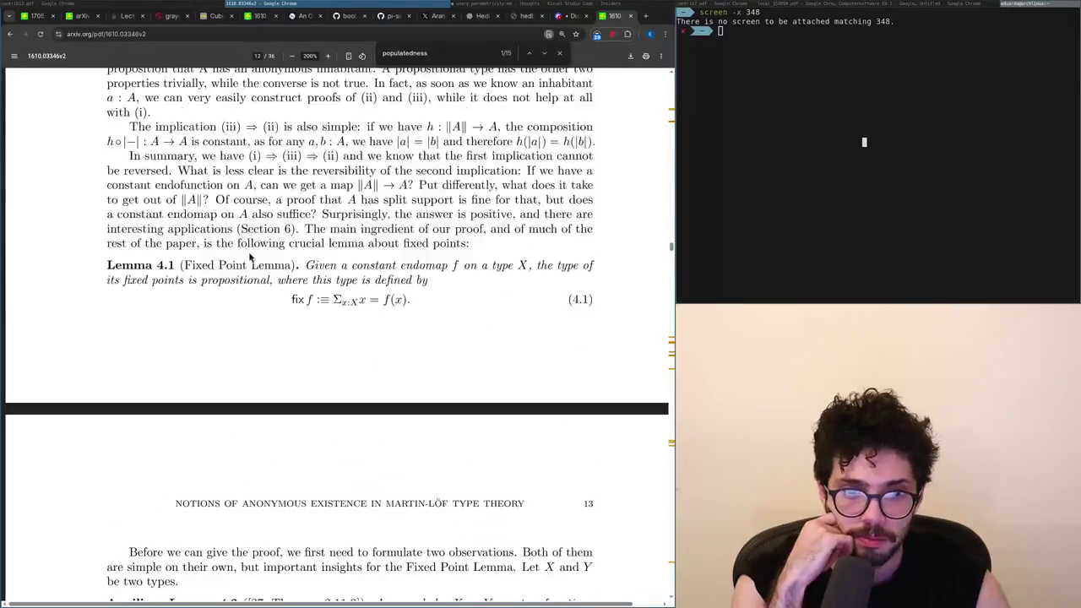
scroll(249, 257, down, 12)
scroll(246, 251, up, 9)
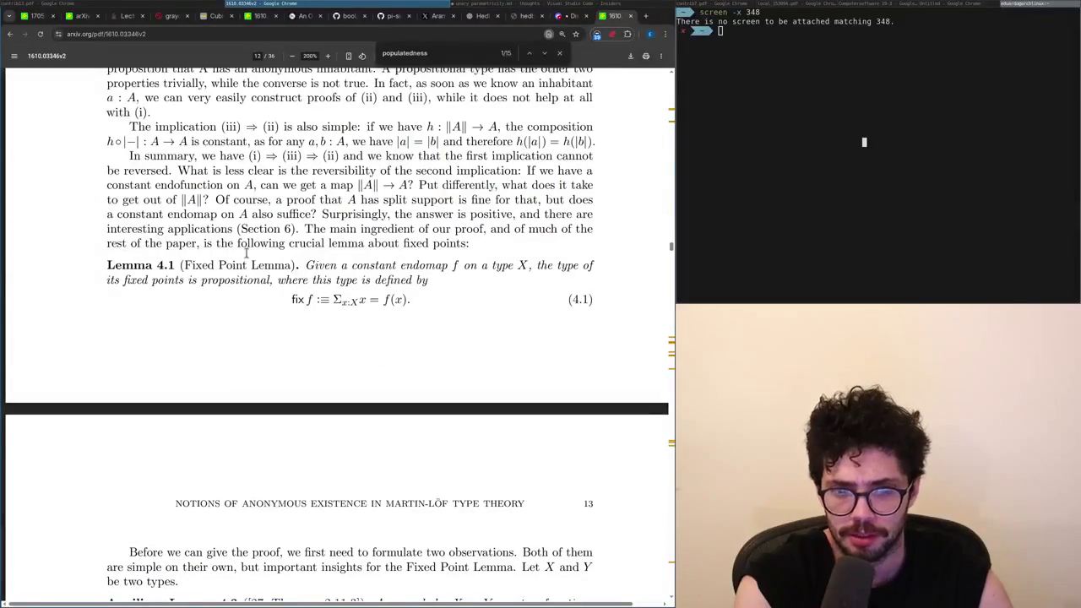
scroll(247, 253, up, 1)
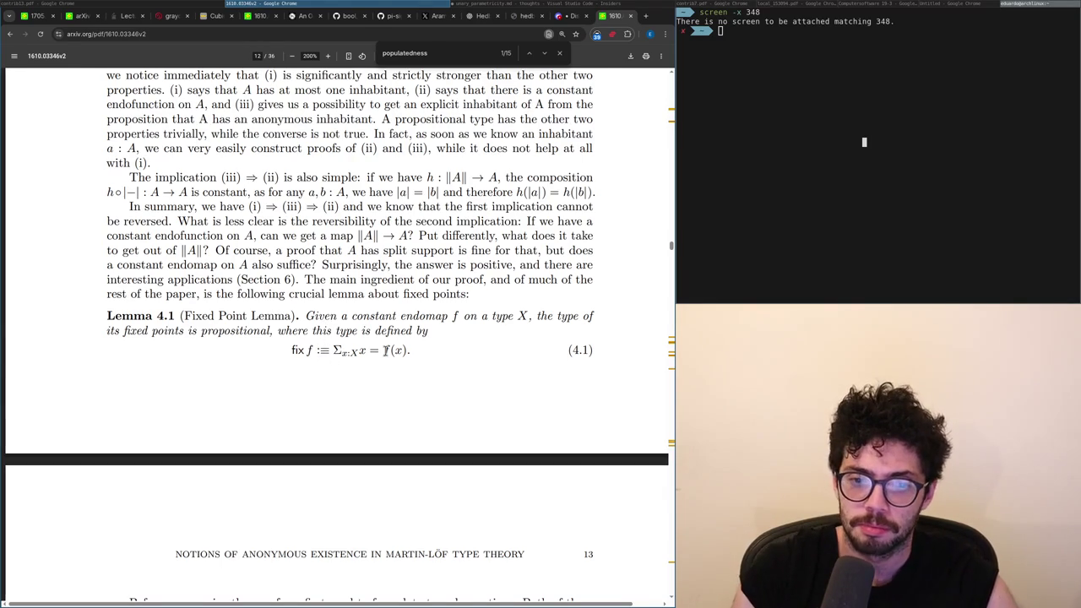
Scroll from page 12 through pages 13–18 to the '6. Populatedness' heading on page 19.
scroll(427, 371, down, 5)
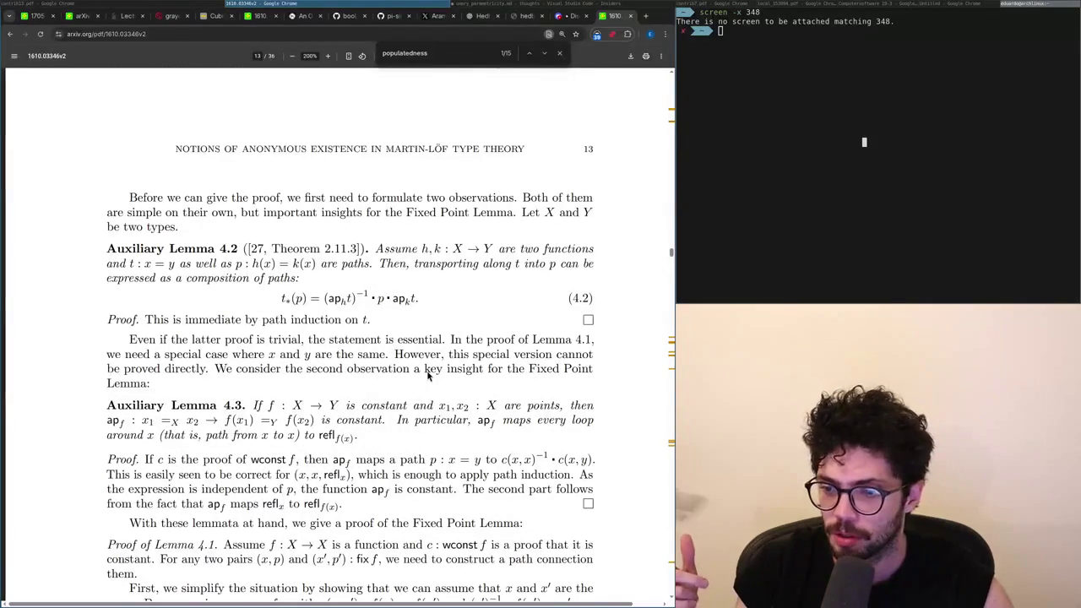
scroll(427, 376, down, 9)
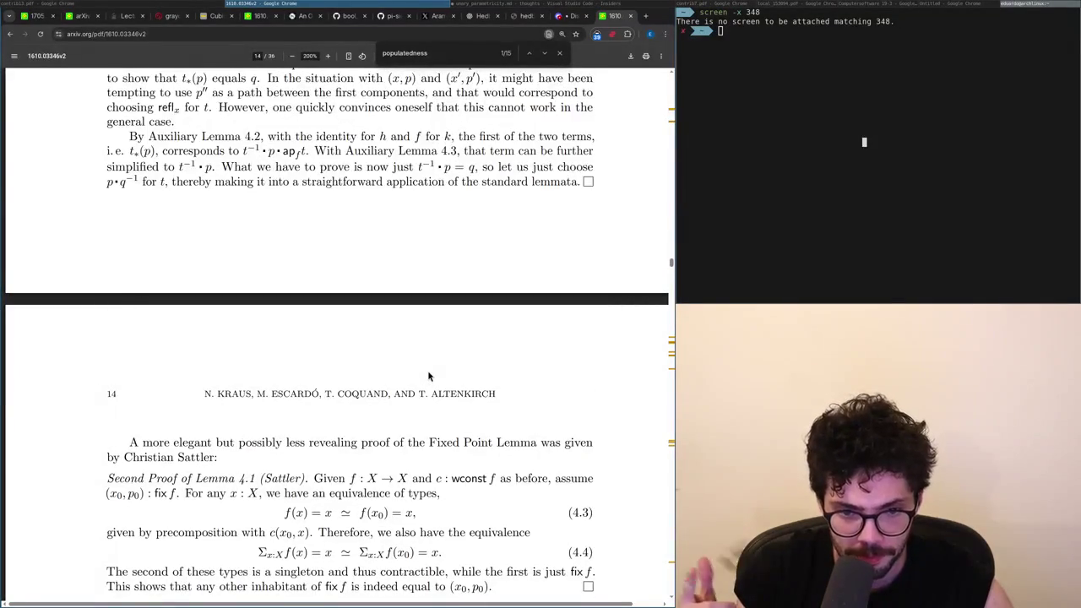
scroll(428, 372, down, 13)
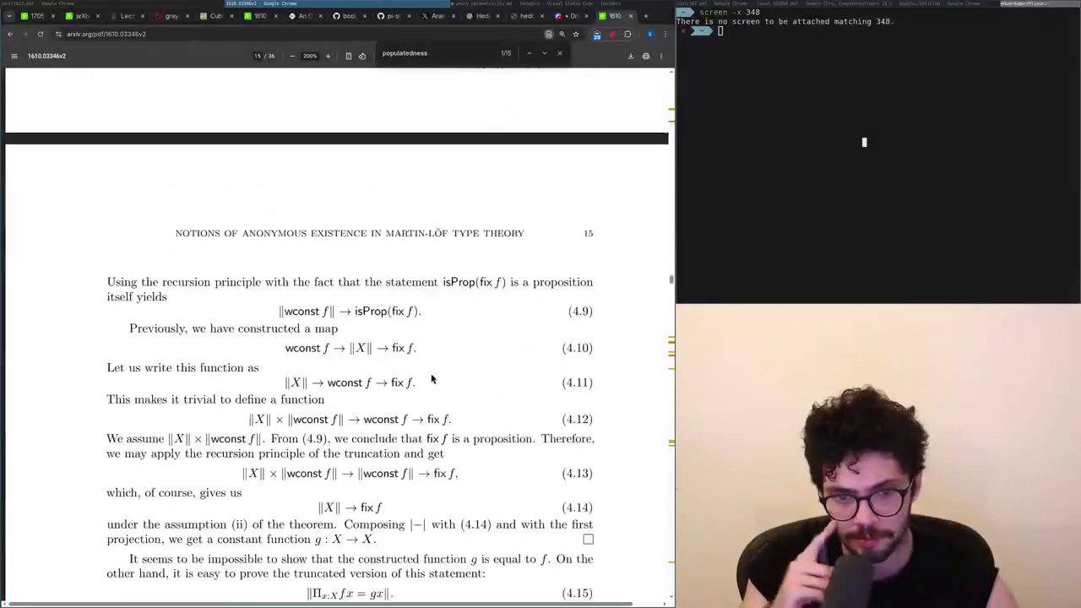
scroll(436, 380, down, 14)
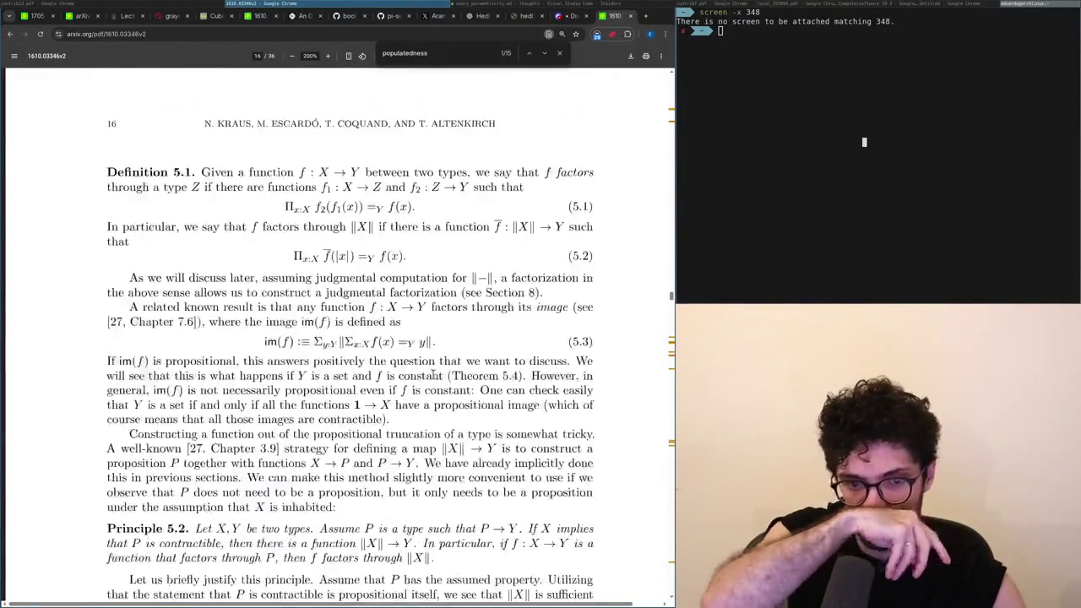
scroll(433, 374, down, 12)
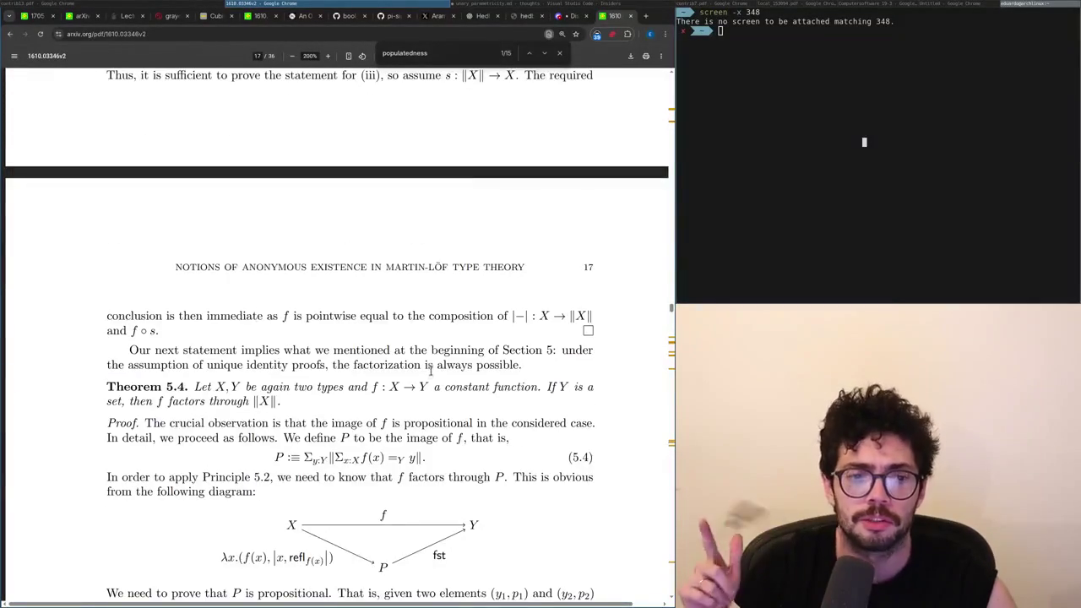
scroll(431, 364, down, 3)
scroll(431, 367, down, 5)
scroll(431, 372, down, 6)
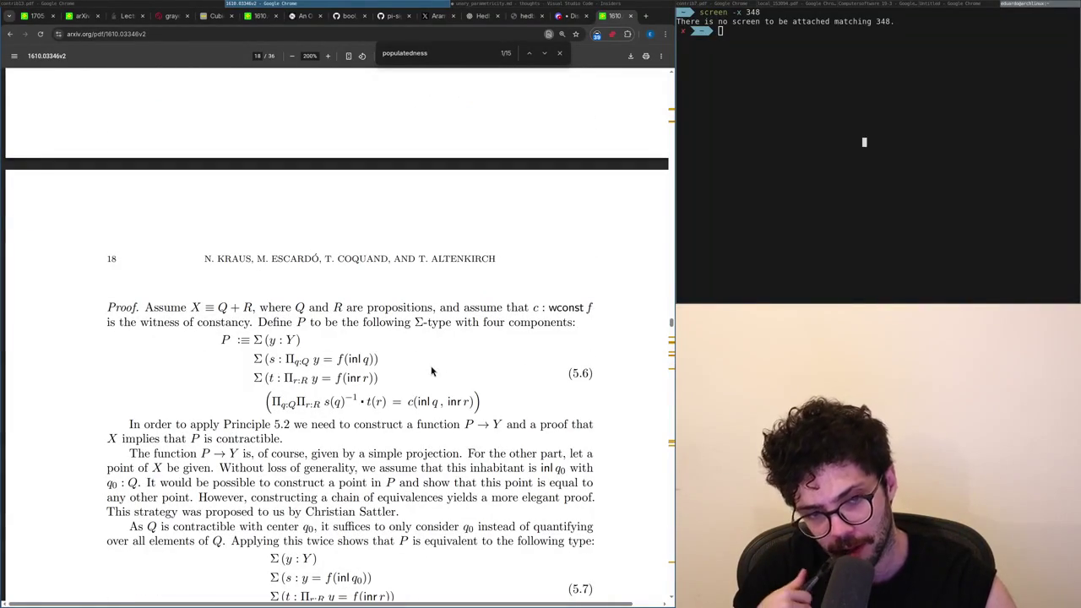
scroll(431, 369, down, 5)
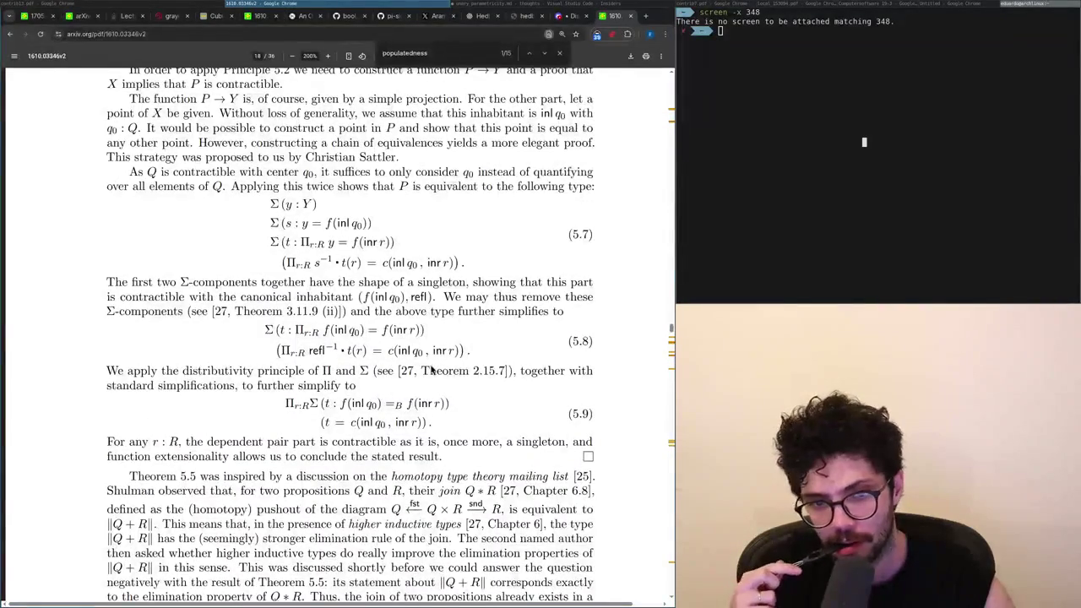
scroll(431, 369, down, 3)
scroll(431, 369, down, 5)
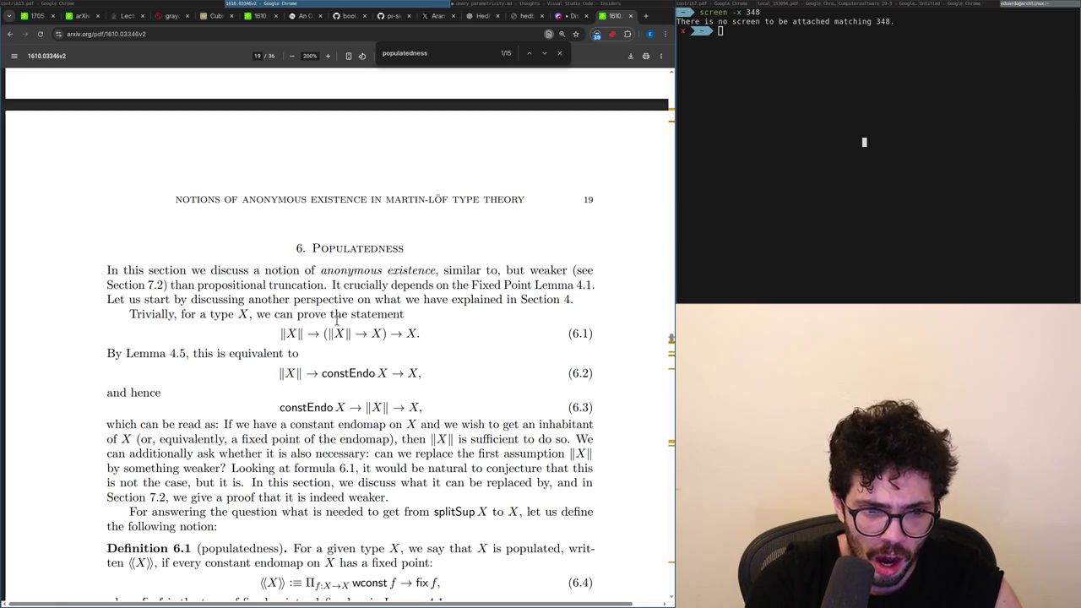
Read Definition 6.1 and Theorem 6.2 on page 19, scrolling down to Lemma 6.3 on page 20.
scroll(336, 319, down, 3)
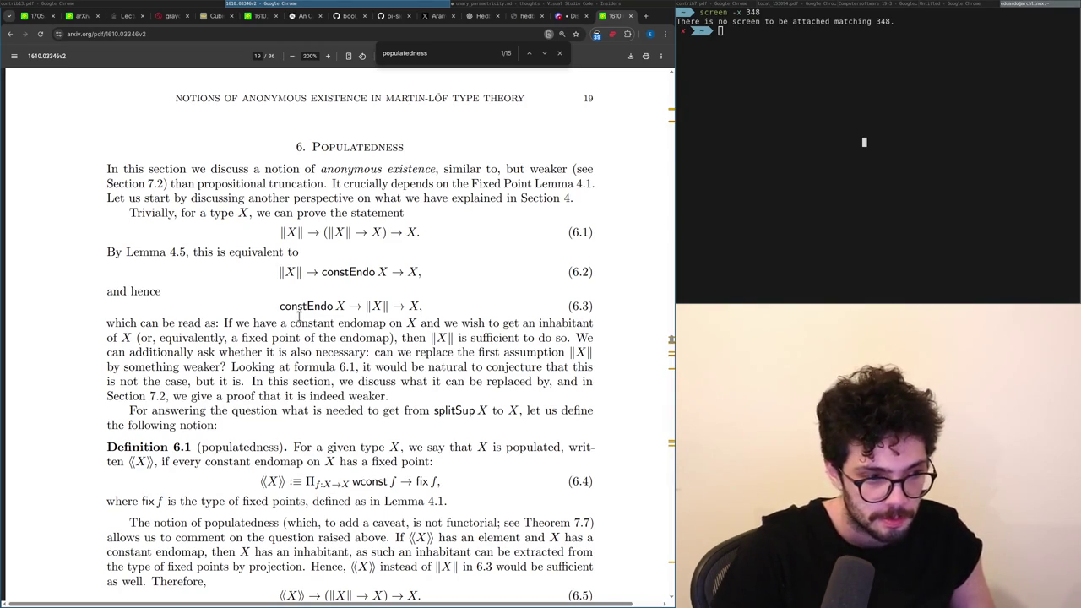
scroll(309, 420, down, 2)
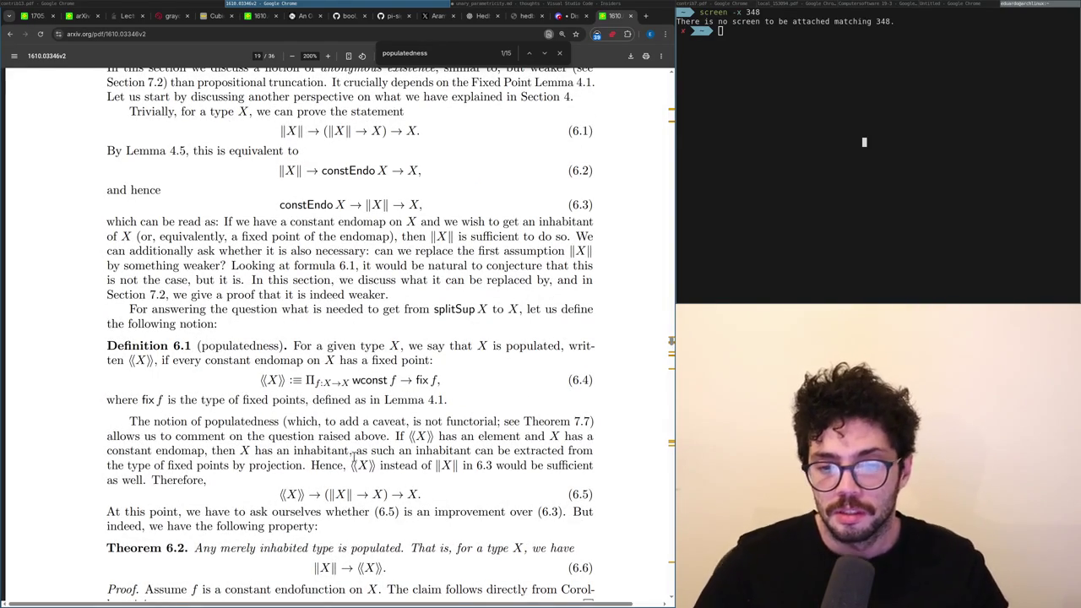
scroll(349, 422, down, 3)
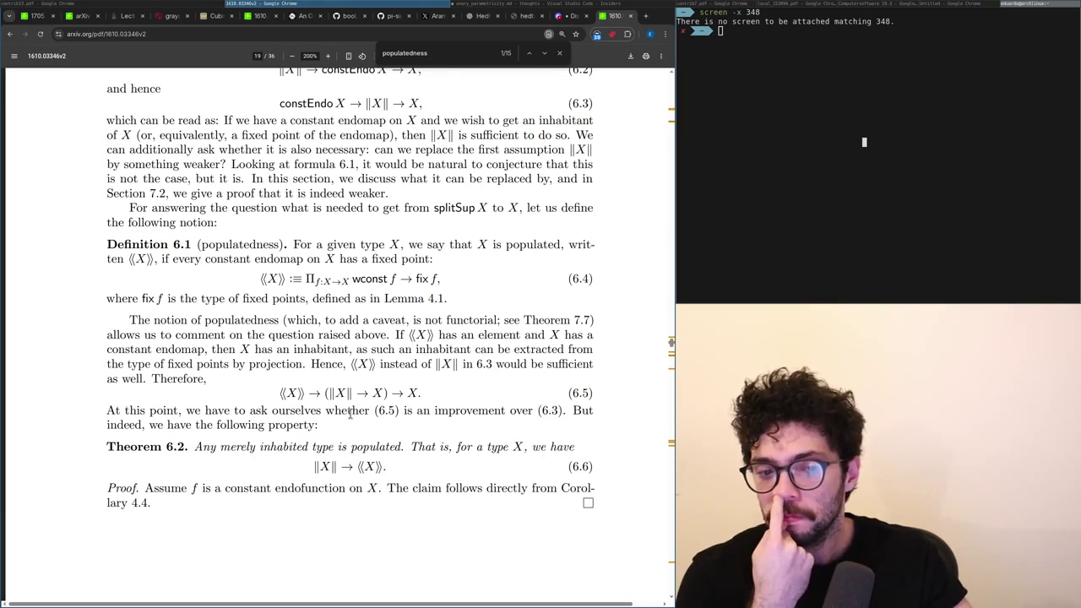
scroll(350, 412, down, 3)
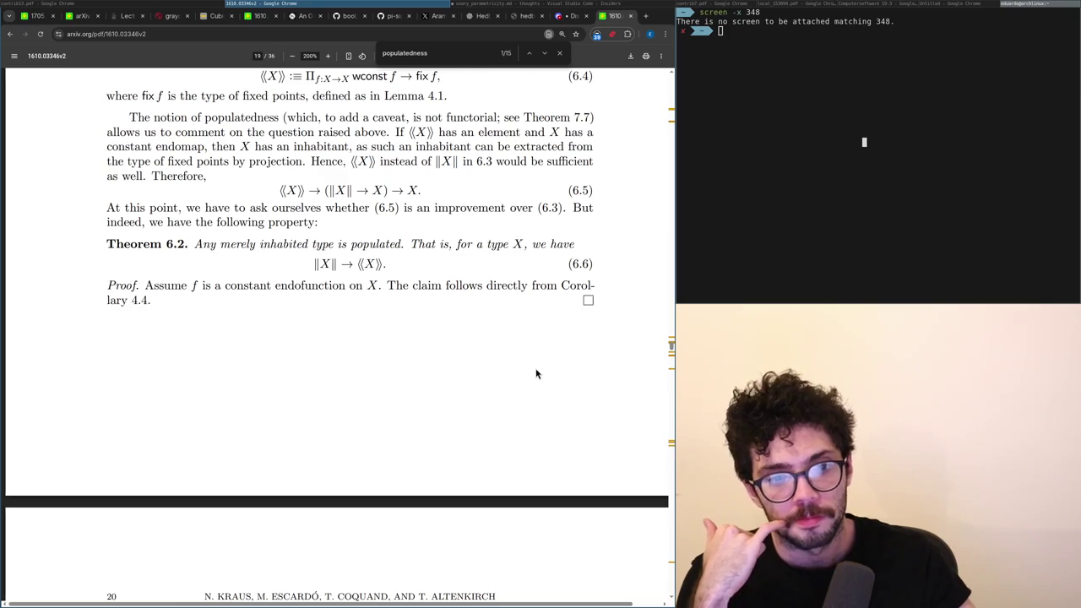
scroll(536, 373, down, 1)
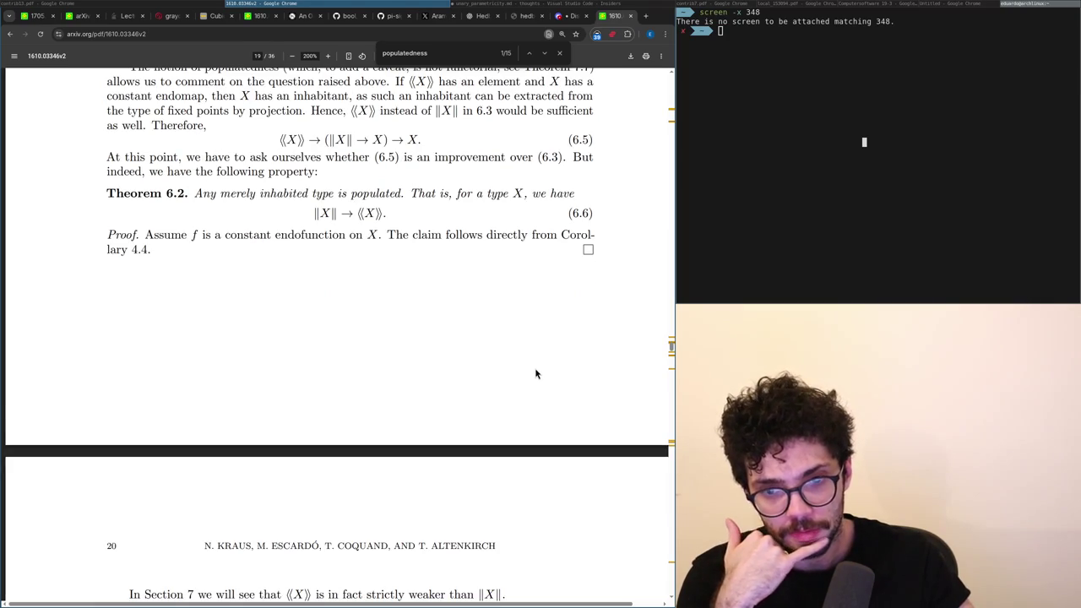
scroll(535, 373, down, 5)
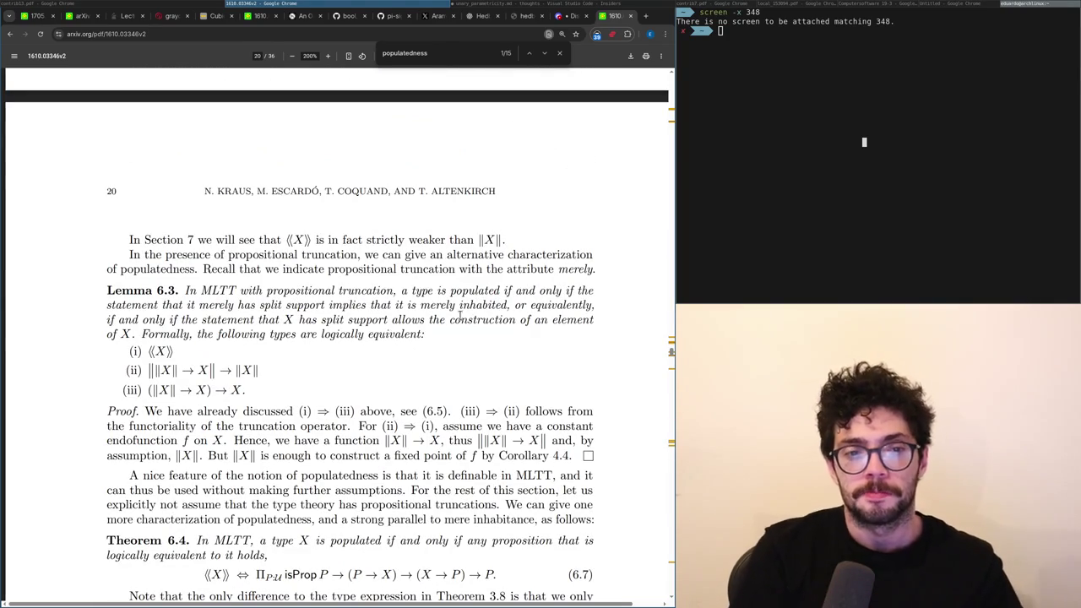
Select the second line of Lemma 6.3 and the word 'split', then scroll onward.
mouse_move(323, 308)
mouse_down()
mouse_move(177, 291)
mouse_move(278, 307)
mouse_up()
triple_click(275, 305)
triple_click(273, 303)
double_click(271, 301)
scroll(246, 312, down, 5)
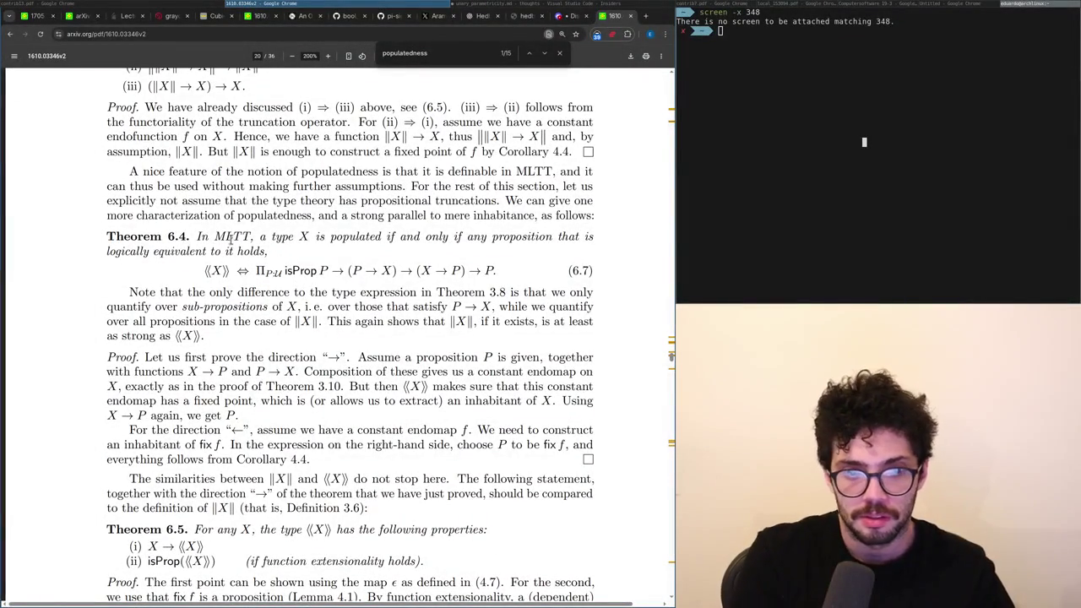
scroll(224, 248, down, 5)
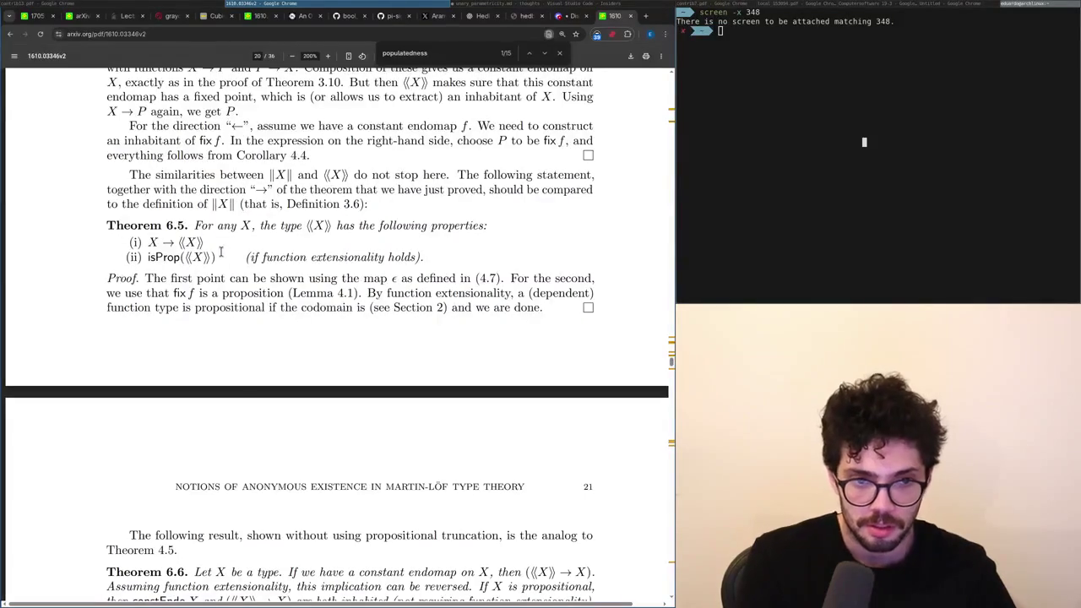
Select 'any X', ⟨⟨X⟩⟩ and the item (ii) line in Theorem 6.5, then scroll to page 21.
drag(217, 230, 256, 228)
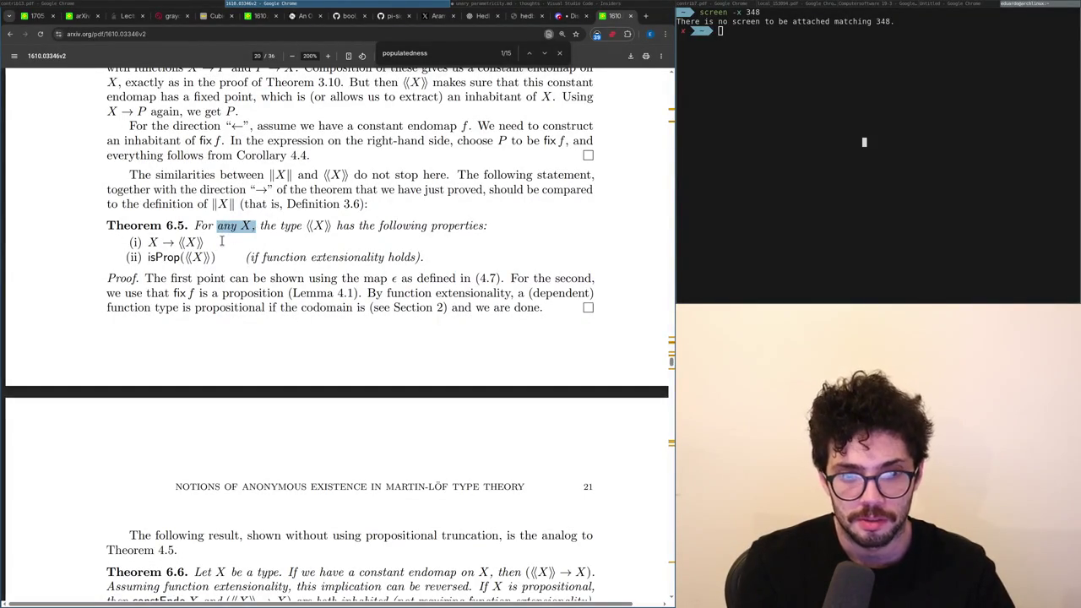
drag(173, 242, 208, 245)
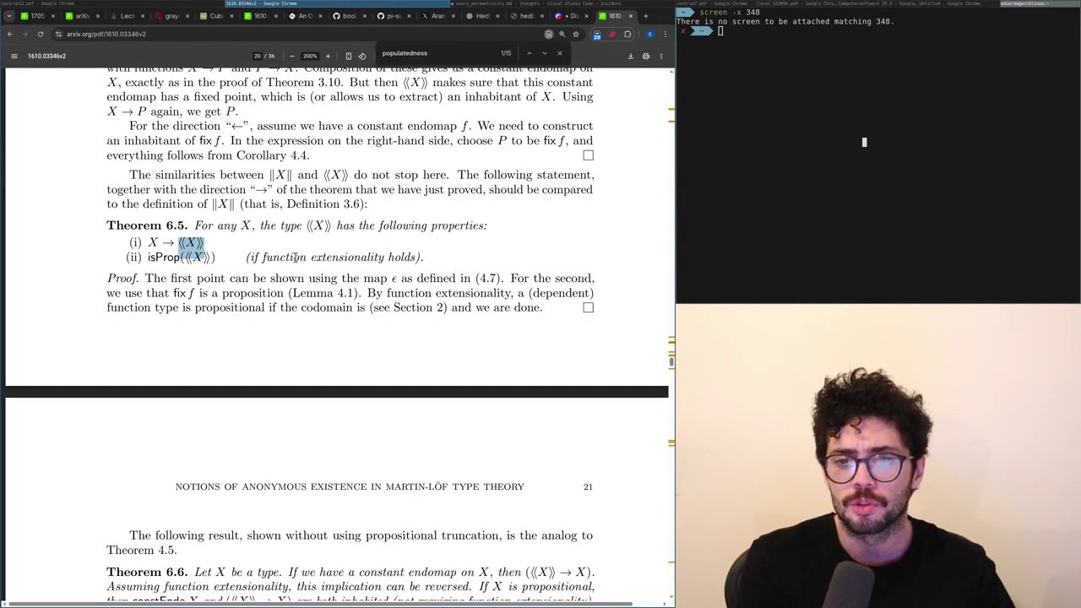
double_click(295, 257)
click(294, 258)
triple_click(295, 257)
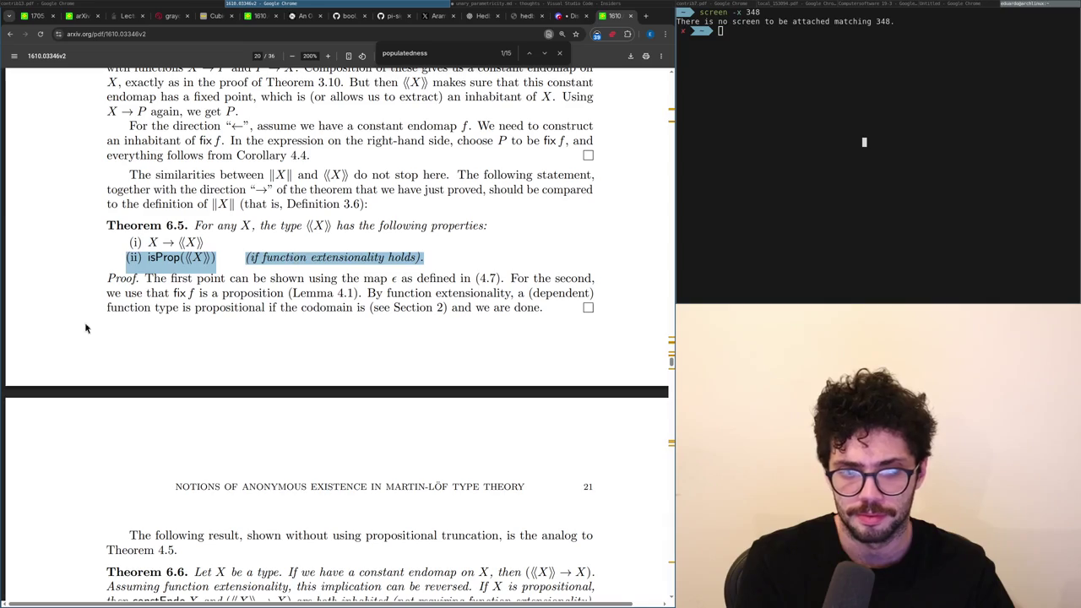
scroll(234, 309, down, 5)
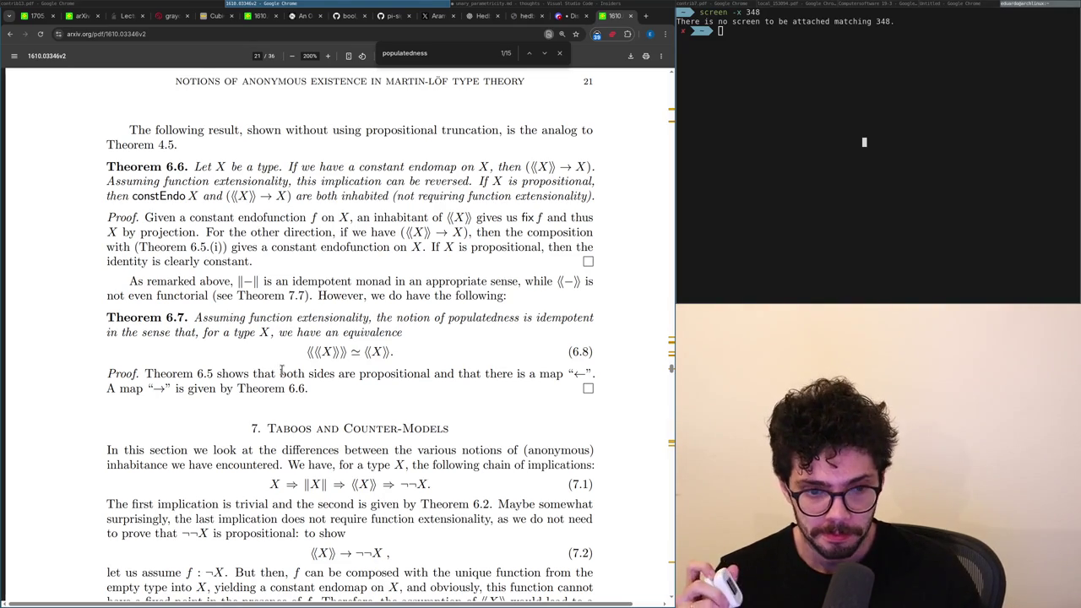
Scroll through Section 7 to page 24, then back to equations 7.12–7.16 on page 23.
scroll(282, 371, down, 3)
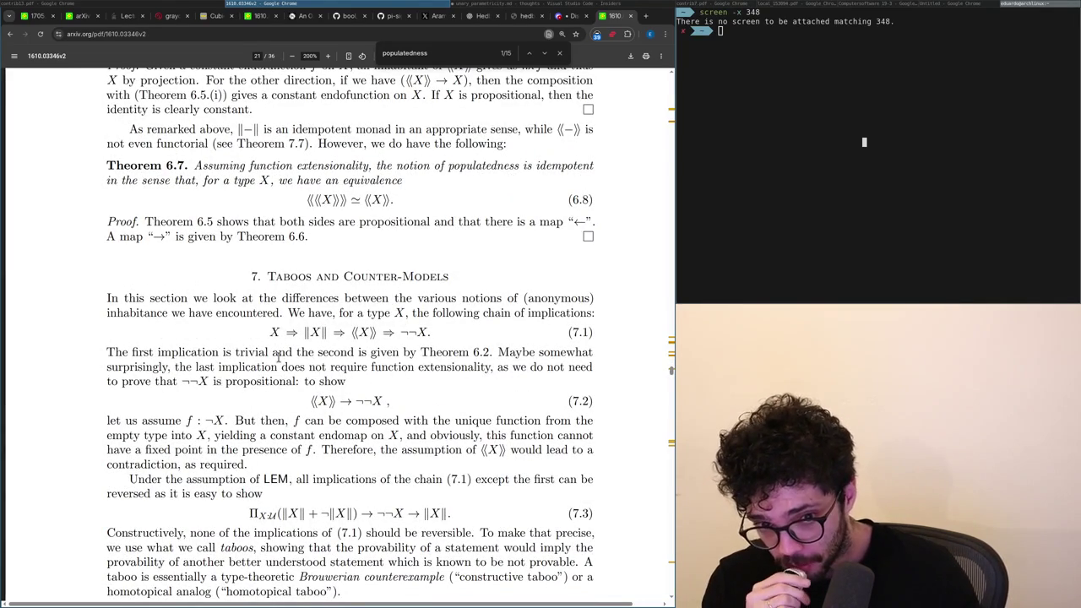
scroll(278, 356, down, 8)
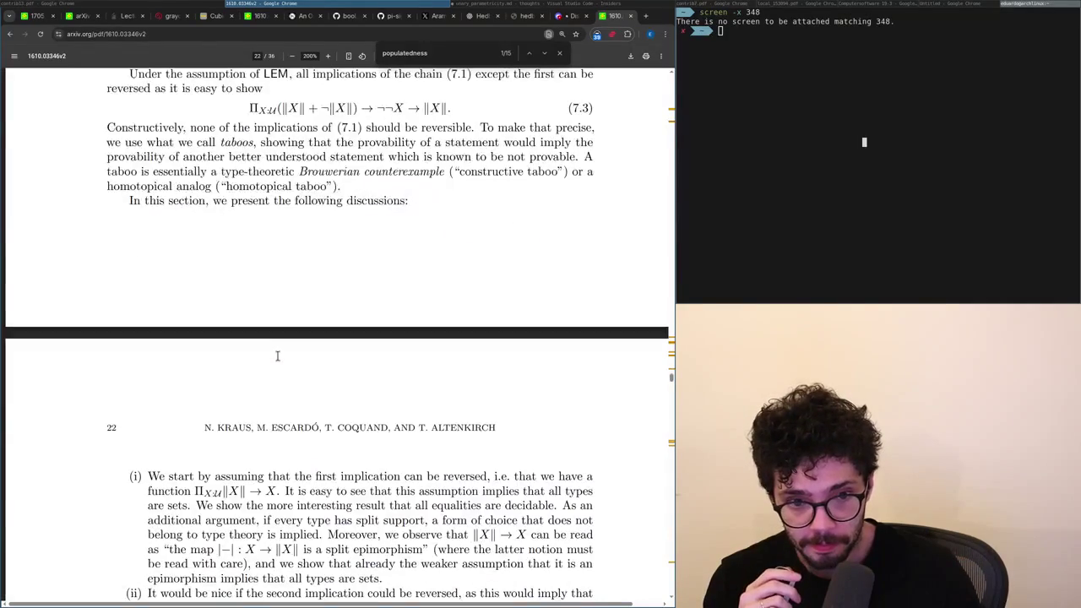
scroll(278, 357, down, 6)
scroll(278, 356, down, 4)
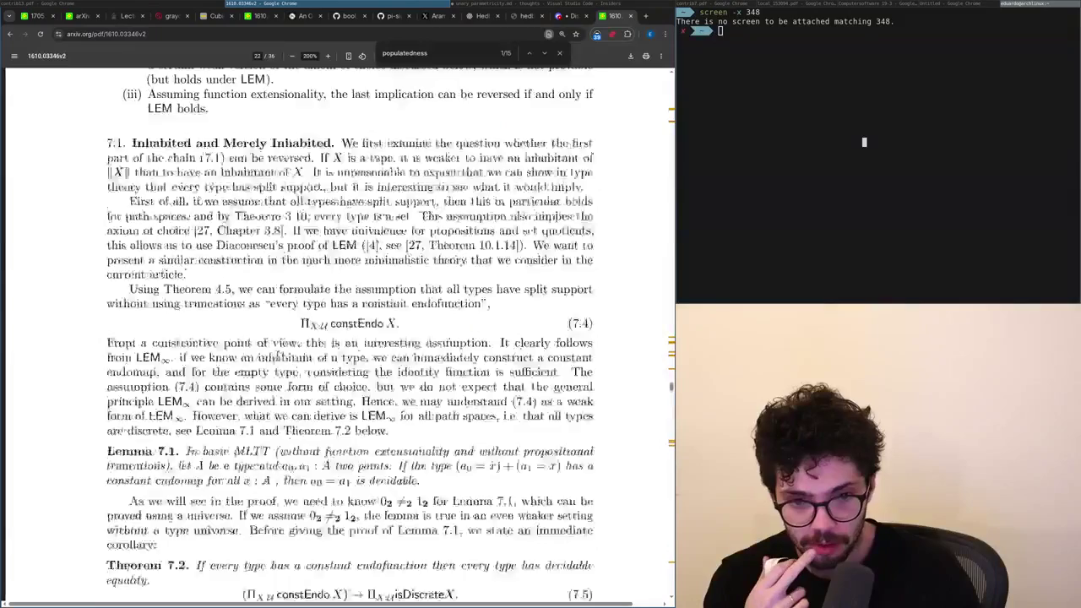
scroll(278, 357, down, 13)
scroll(276, 355, down, 12)
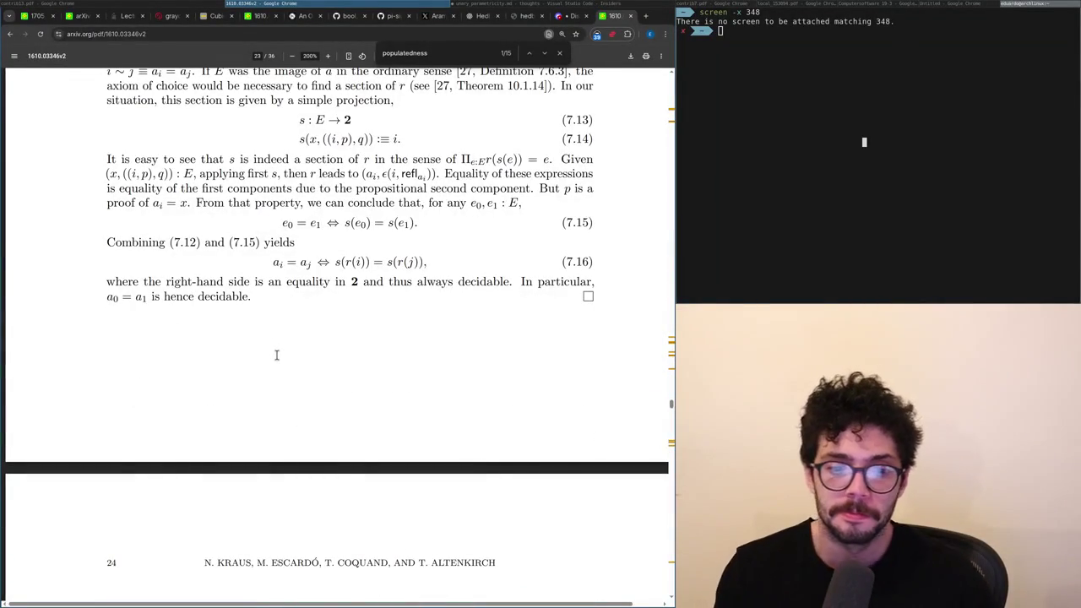
scroll(276, 356, down, 11)
scroll(276, 356, up, 2)
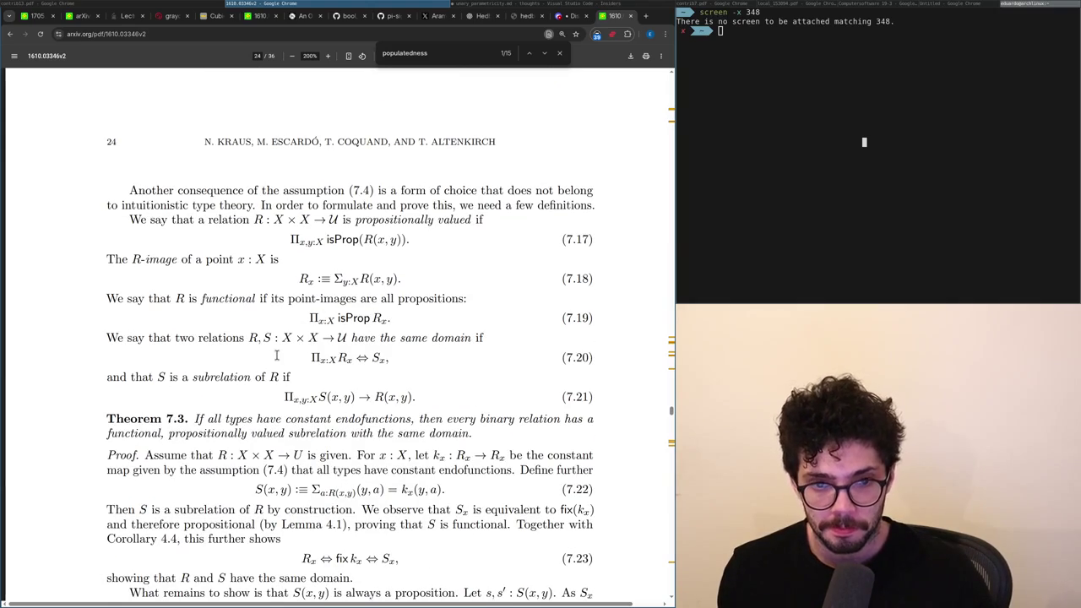
scroll(276, 355, down, 10)
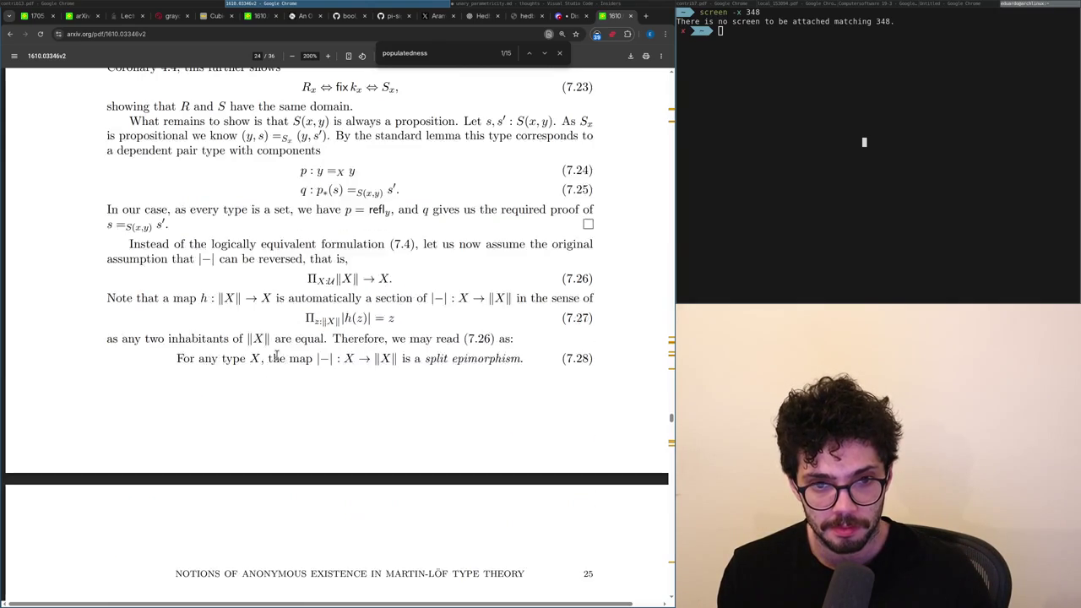
scroll(276, 355, up, 10)
key(Home)
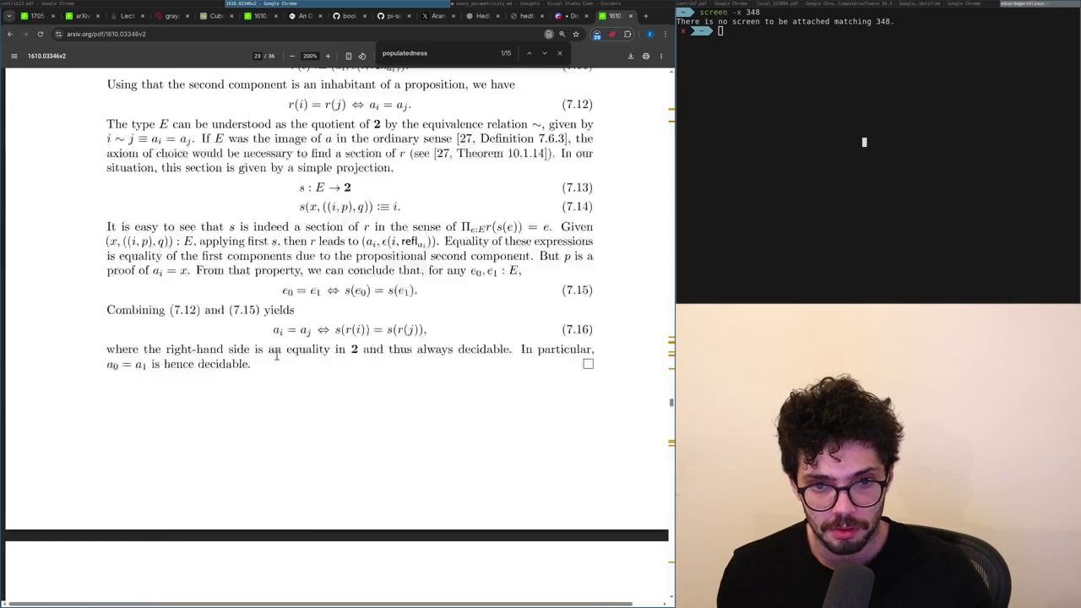
Cycle through windows and browser tabs to reach the Discord #teika channel.
key(alt+Tab)
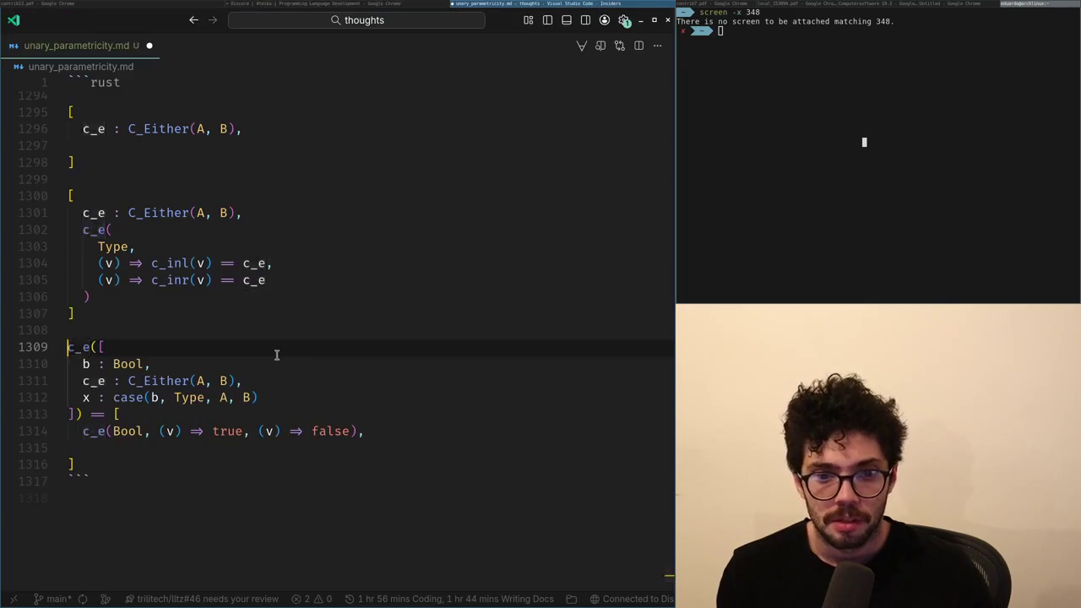
key(alt+Tab)
key(alt+Tab)
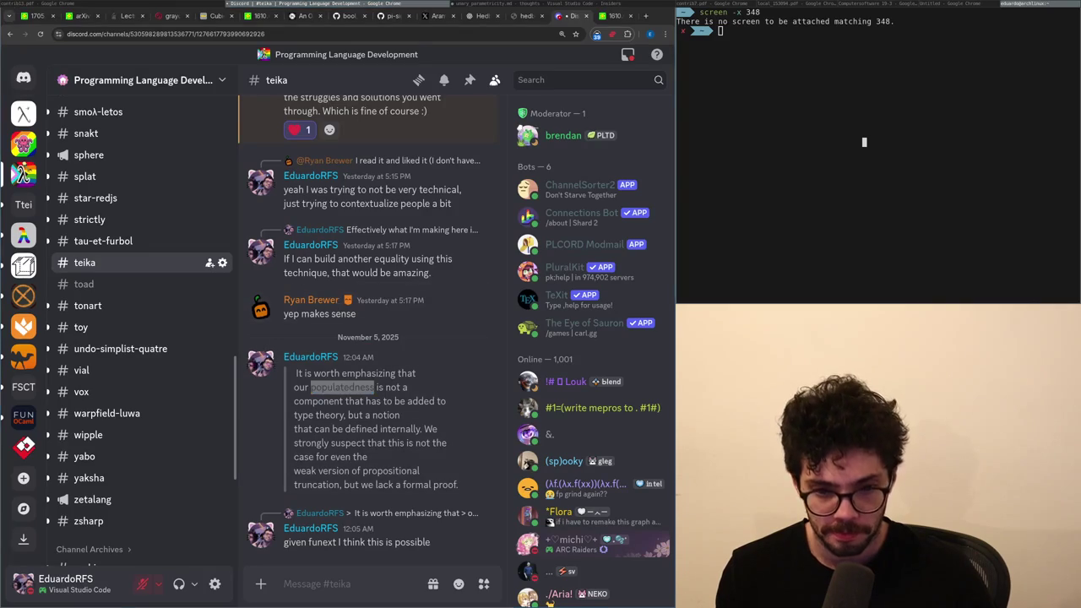
key(alt+Tab)
key(ctrl+t)
key(ctrl+v)
key(ctrl+shift+Tab)
key(ctrl+shift+Tab)
key(ctrl+Tab)
key(ctrl+shift+Tab)
Reply in #teika with 'hmm they probably didn't knew it at the time tho'.
text(oh, they al)
key(ctrl+a)
text(hmm they probably didn't knew)
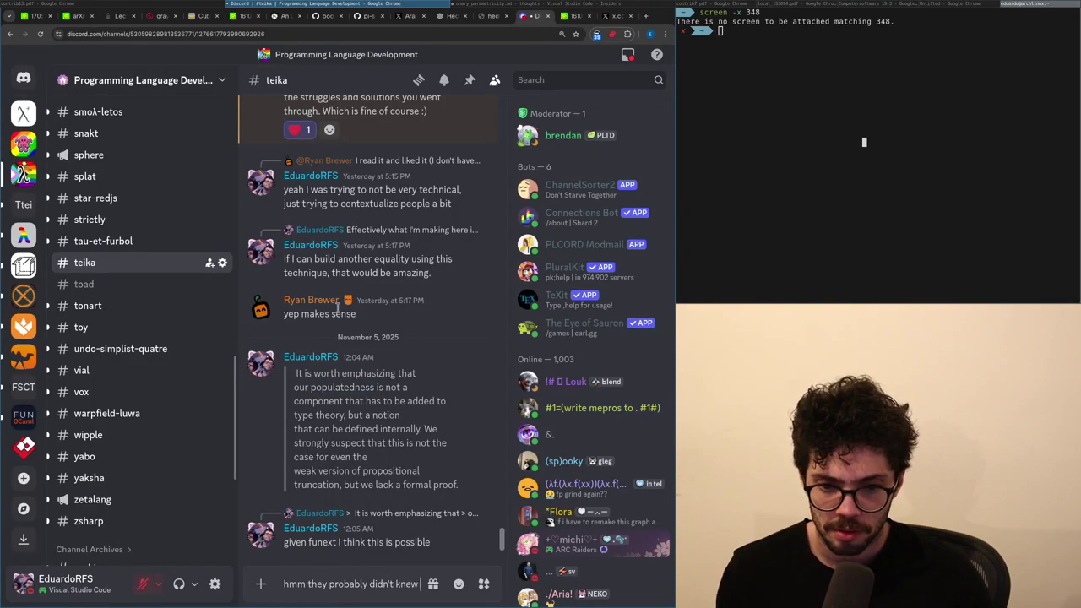
text( it at the time tho)
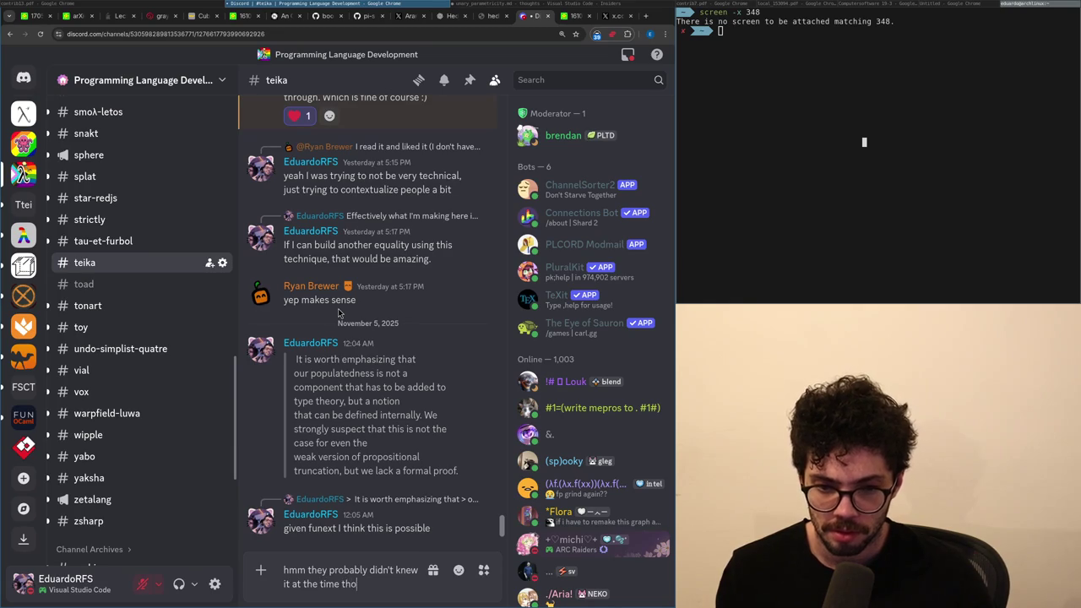
key(ctrl+9)
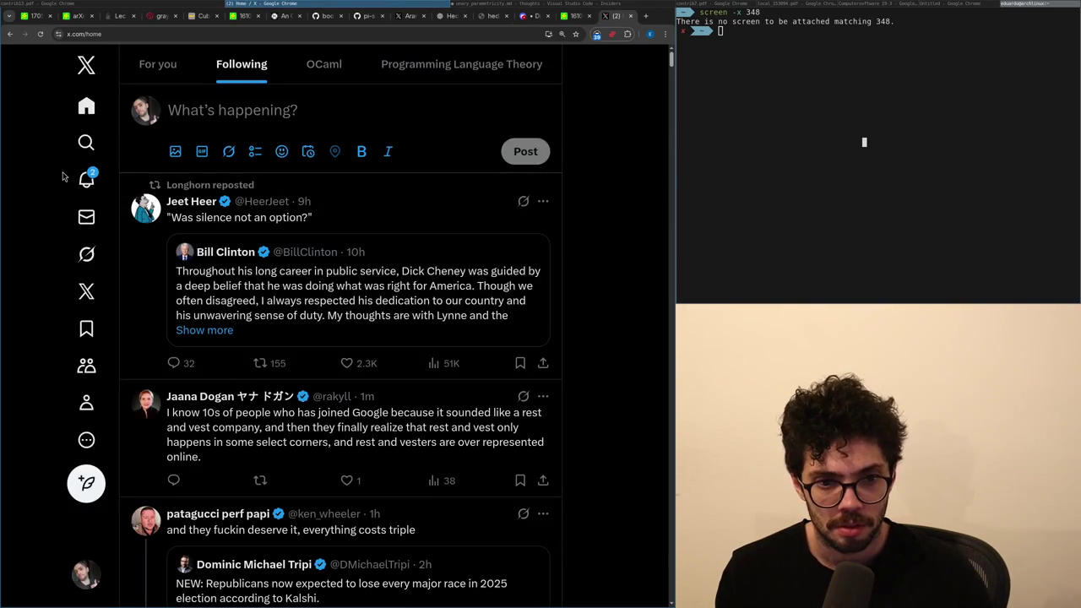
key(ctrl+shift+Tab)
key(ctrl+shift+Tab)
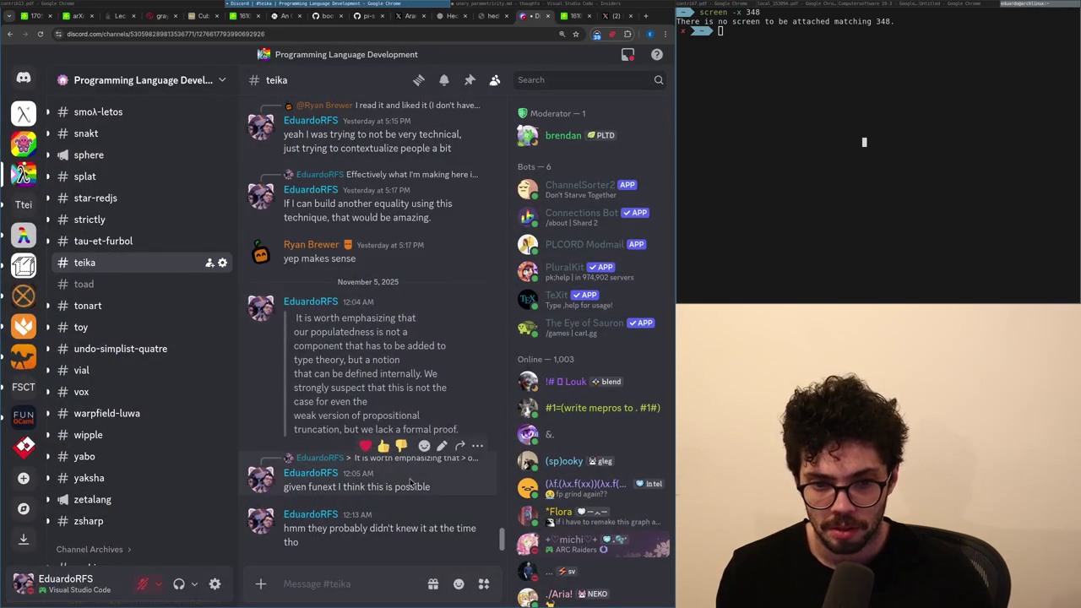
Shorten and save the funext message edit, then go to X notifications.
click(441, 445)
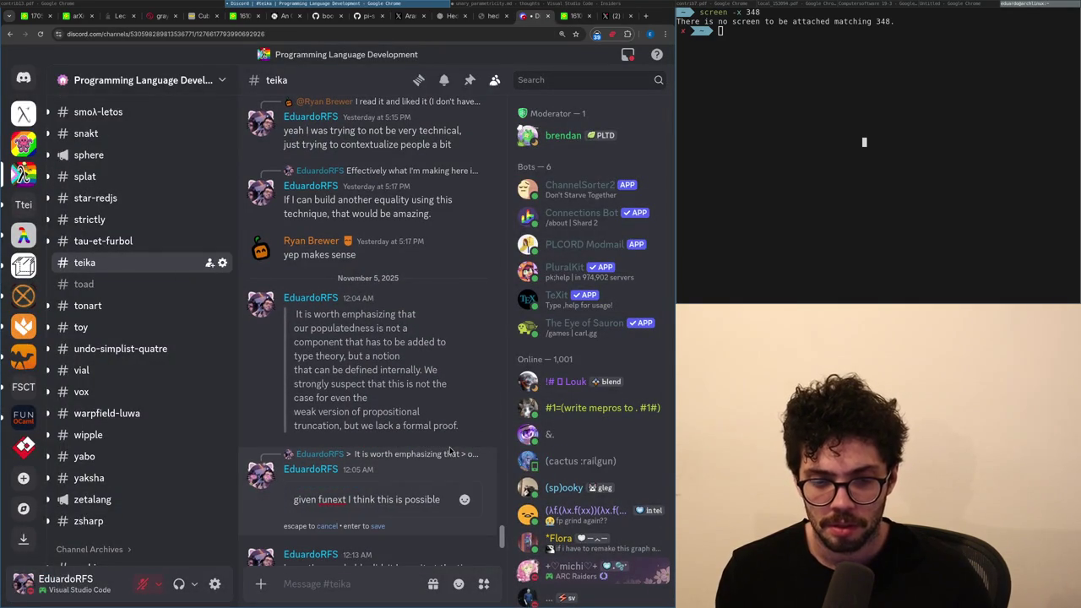
key(ctrl+BackSpace)
key(ctrl+BackSpace)
key(Return)
key(ctrl+Tab)
key(ctrl+Tab)
click(86, 179)
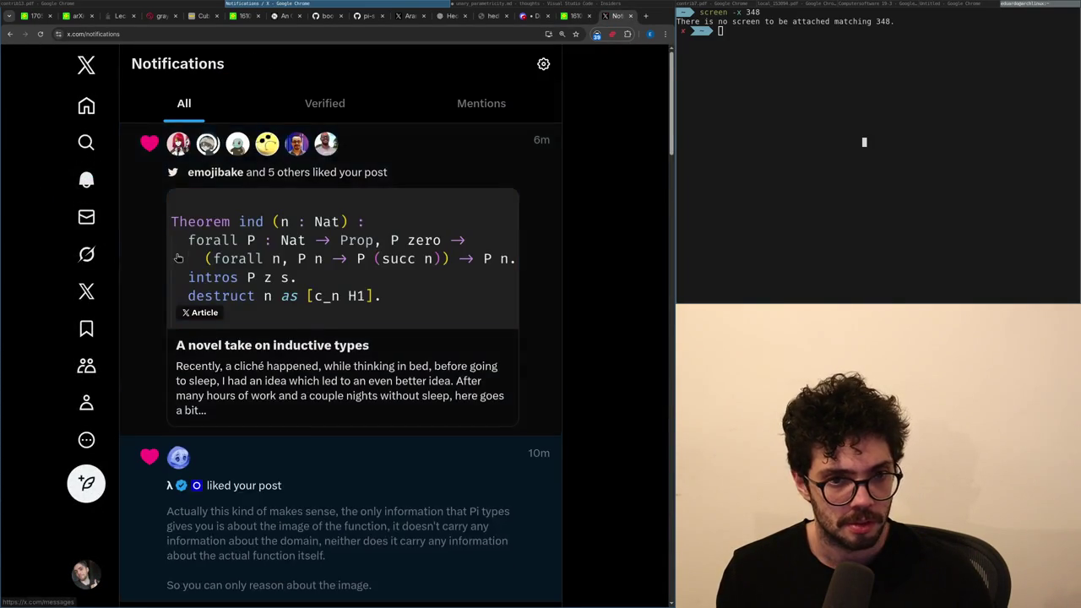
Check the liked-post notification, then open the 'everything costing triple' post from the X home feed.
scroll(177, 257, down, 3)
click(185, 311)
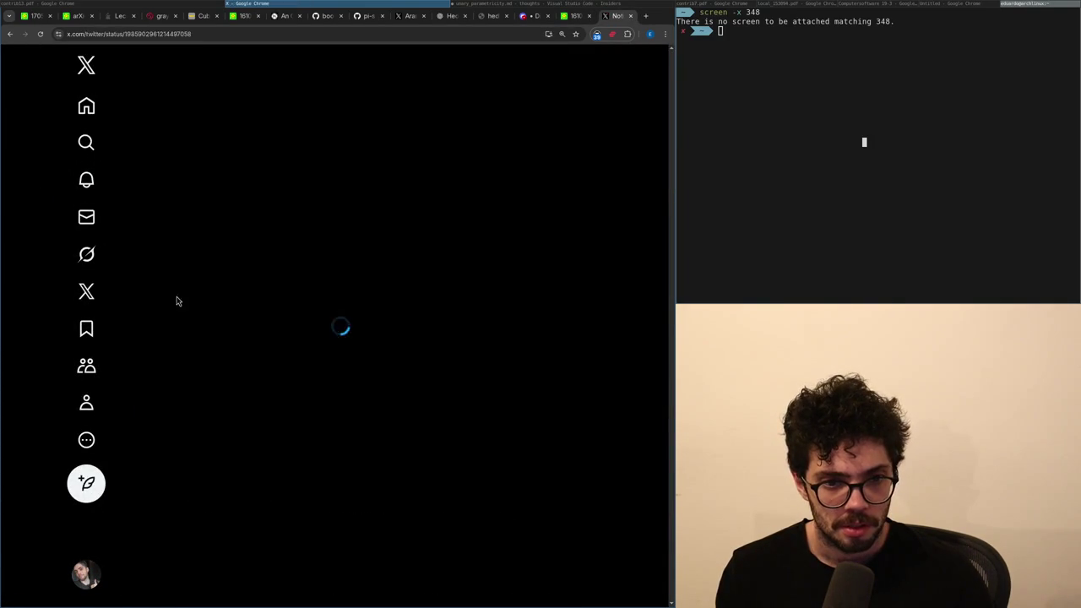
click(91, 103)
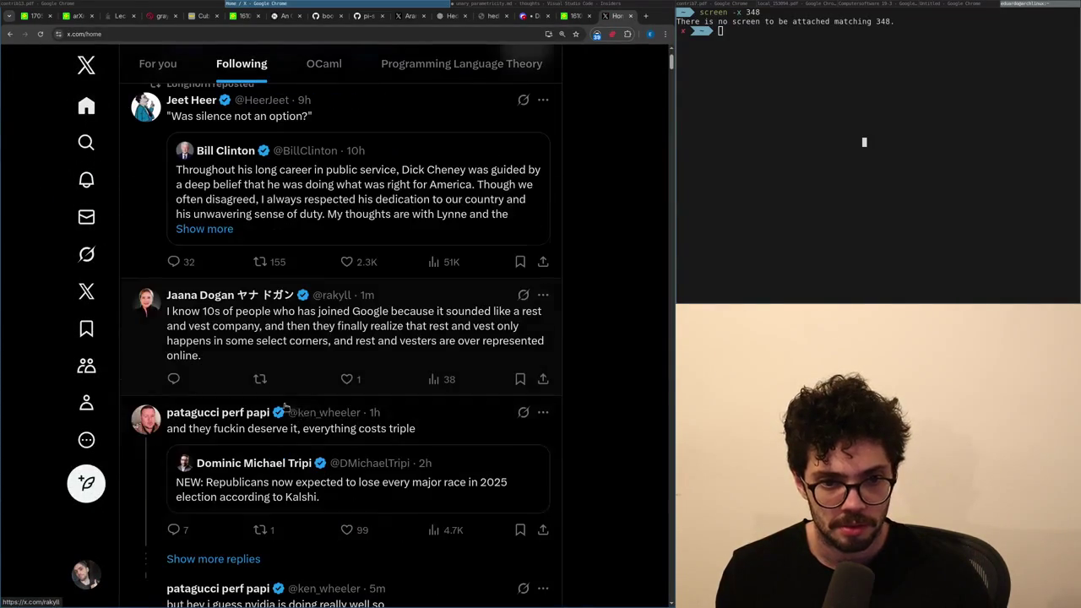
scroll(553, 400, down, 2)
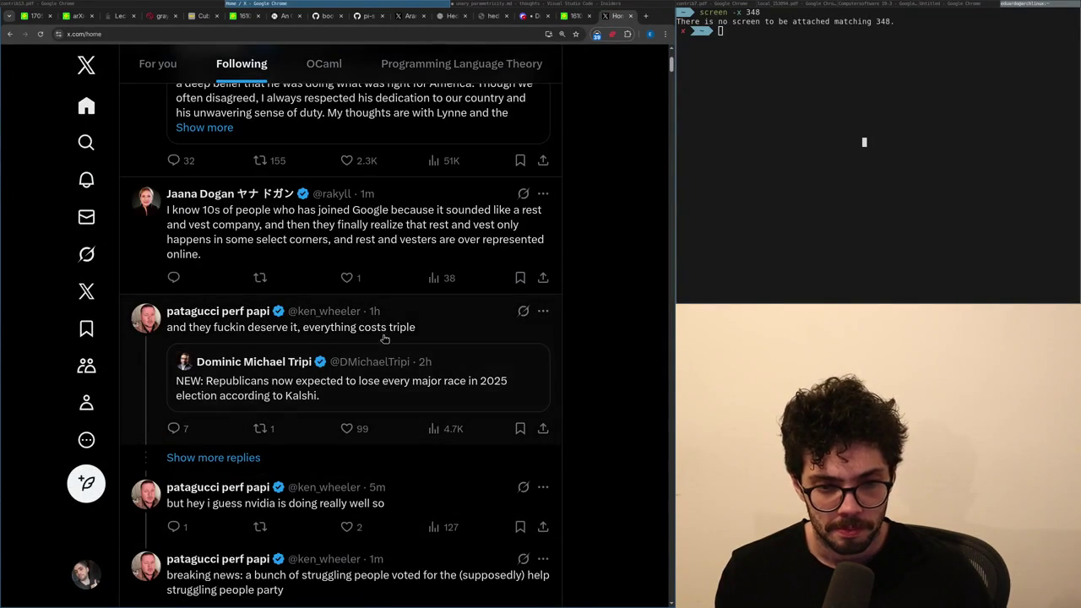
click(384, 336)
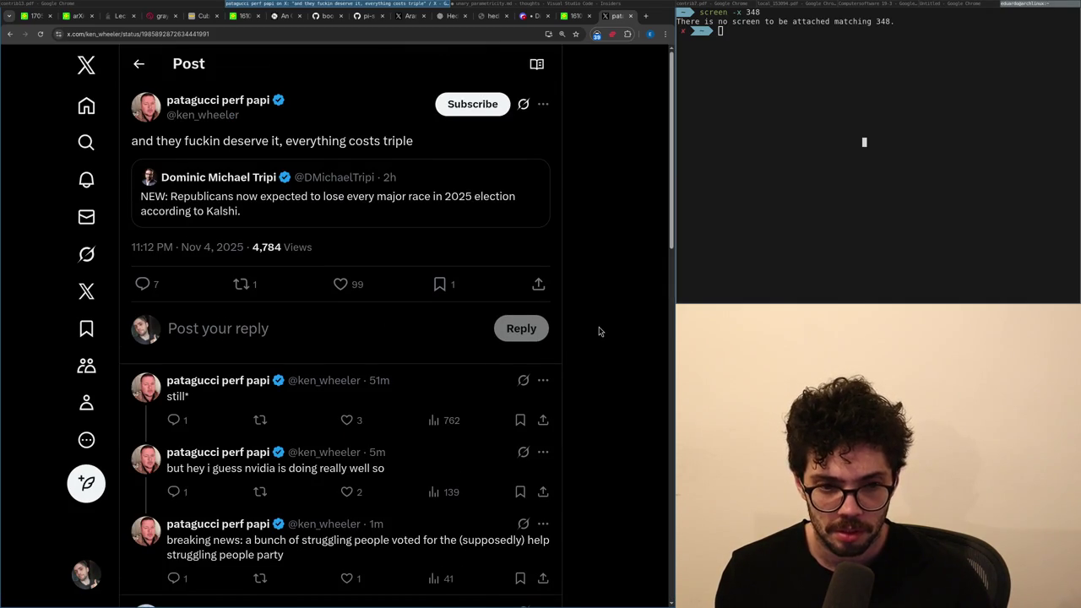
Read through the post's replies, loading more, then close it to return to hedberg.pdf.
scroll(599, 331, down, 2)
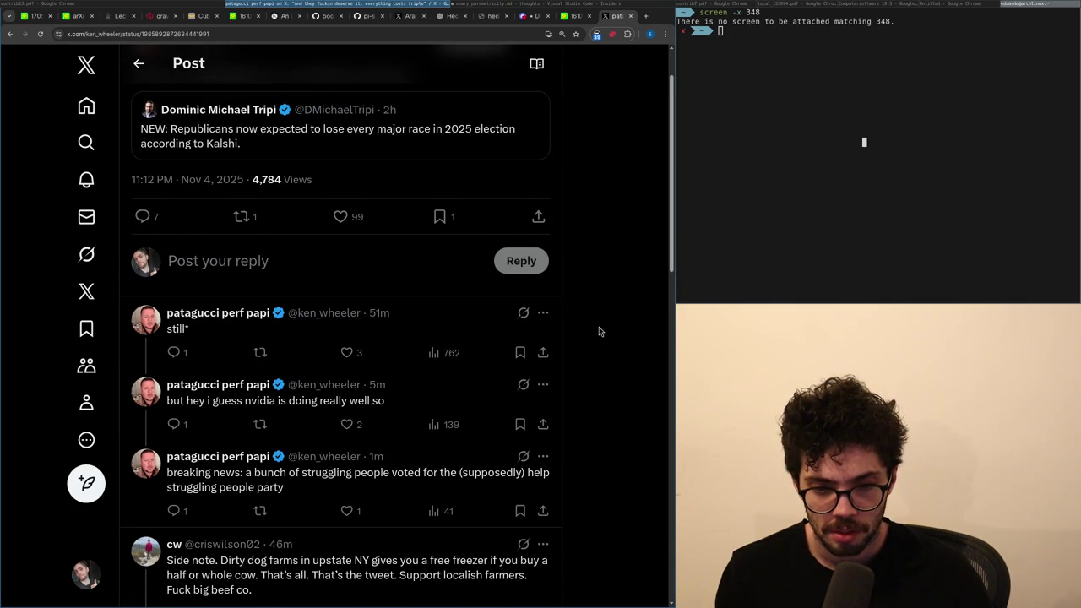
scroll(599, 331, down, 1)
scroll(599, 331, down, 2)
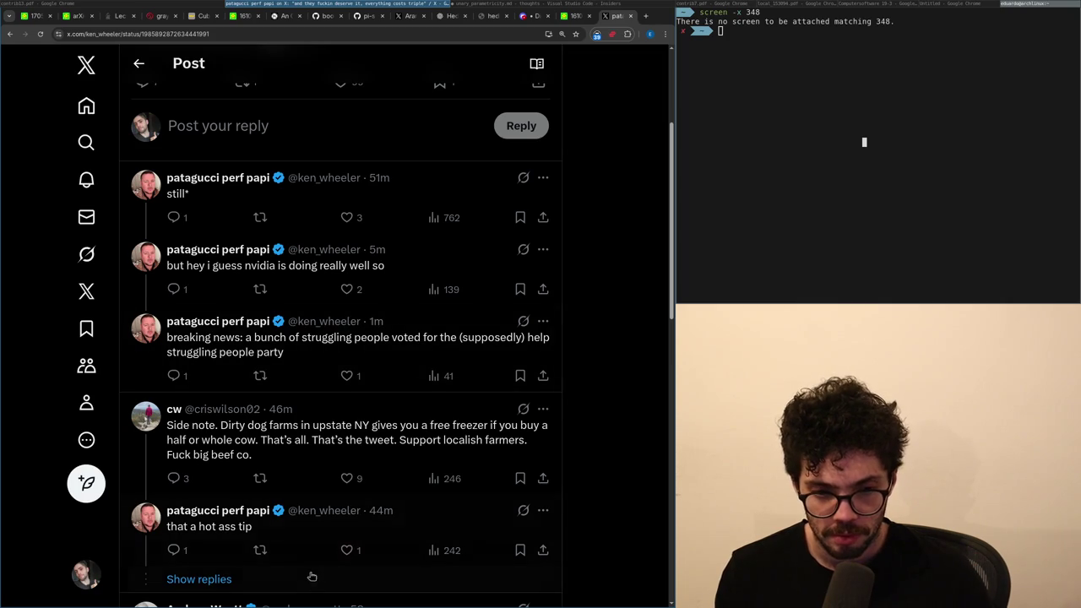
click(285, 585)
scroll(264, 548, down, 2)
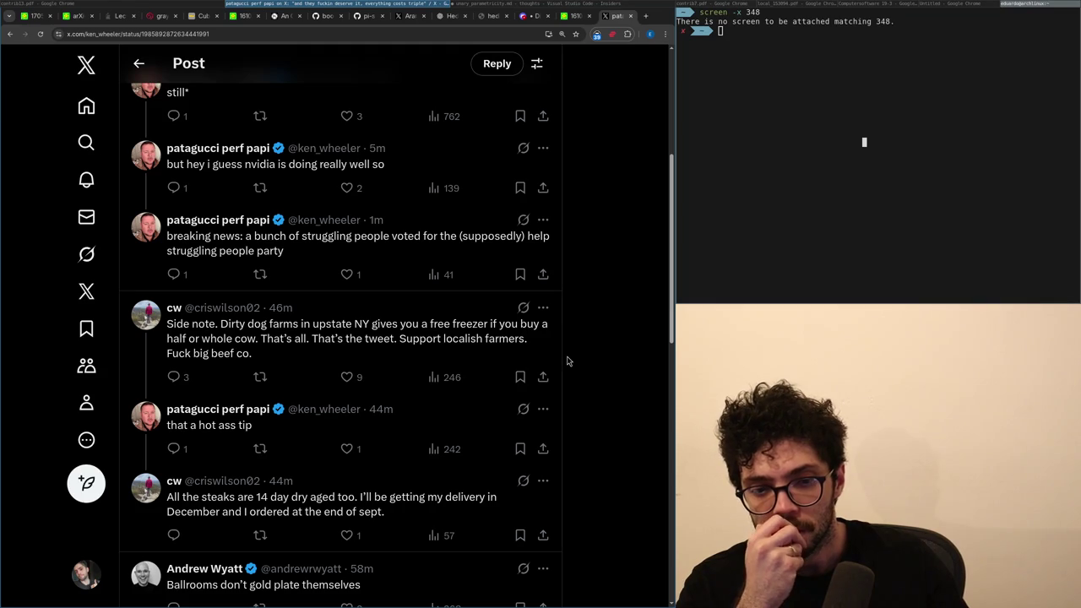
scroll(567, 361, down, 1)
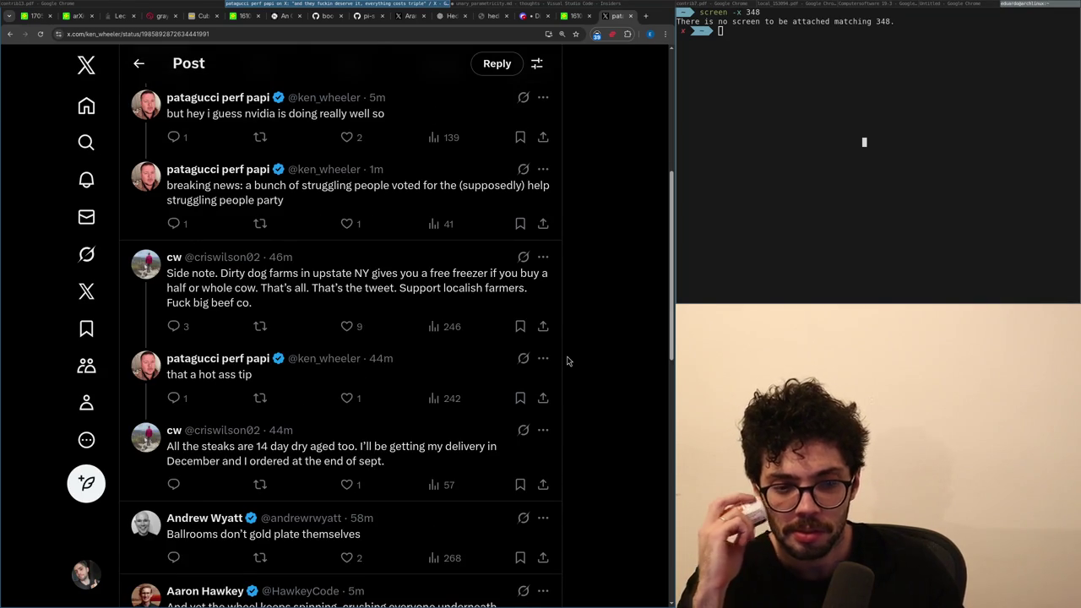
key(ctrl+w)
key(ctrl+shift+Tab)
key(ctrl+shift+Tab)
key(ctrl+shift+Tab)
Switch to the arXiv 1610.03346 paper and bring page 34 with myst's definition into view.
key(ctrl+Tab)
key(ctrl+Tab)
key(ctrl+shift+Tab)
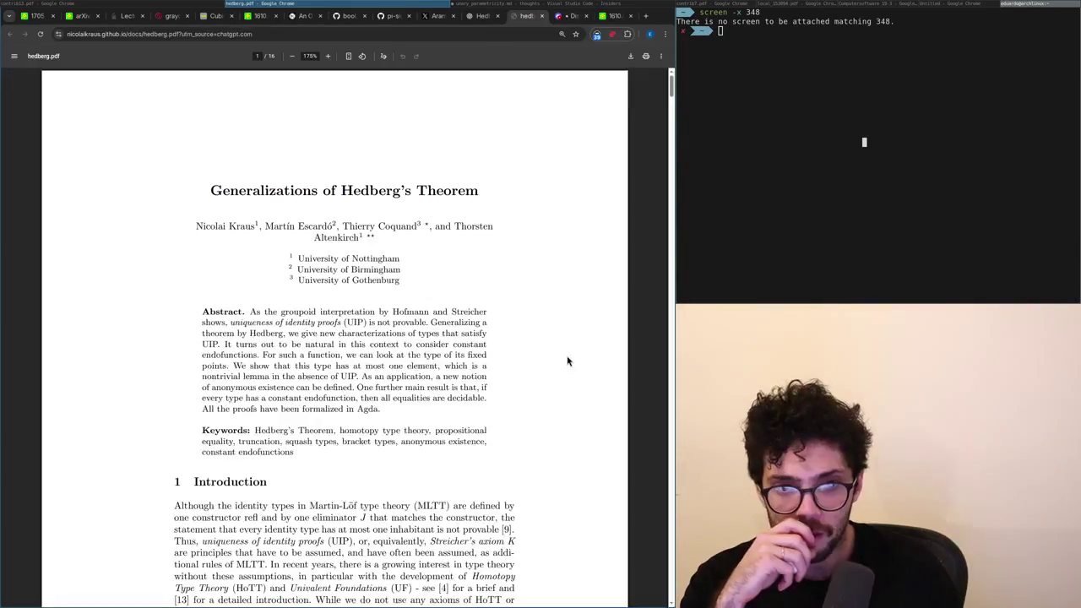
key(ctrl+Tab)
key(ctrl+Tab)
scroll(567, 362, down, 1)
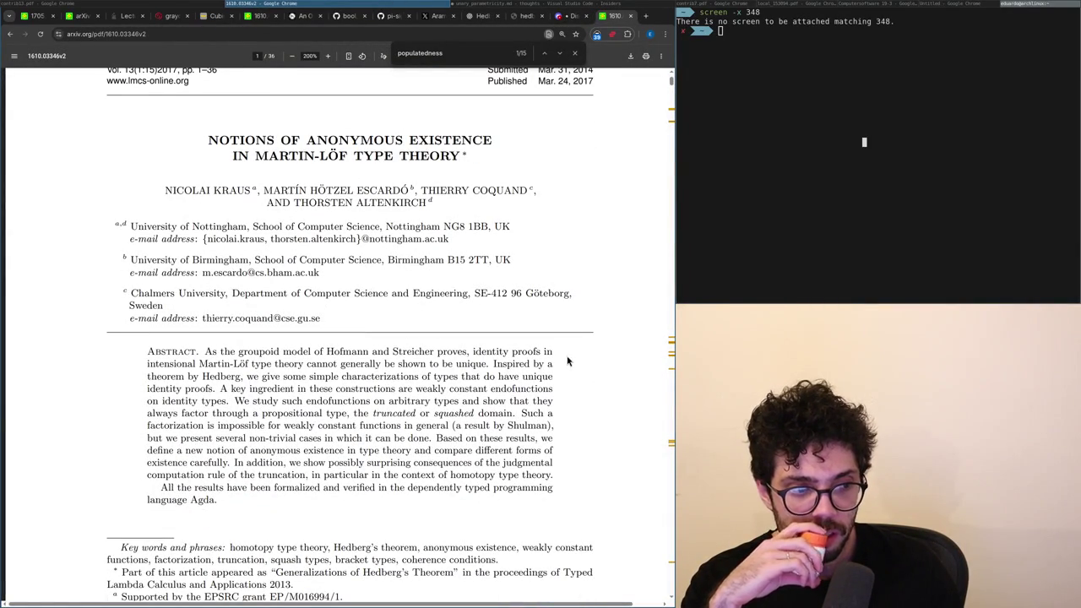
scroll(567, 361, down, 1)
scroll(567, 361, down, 2)
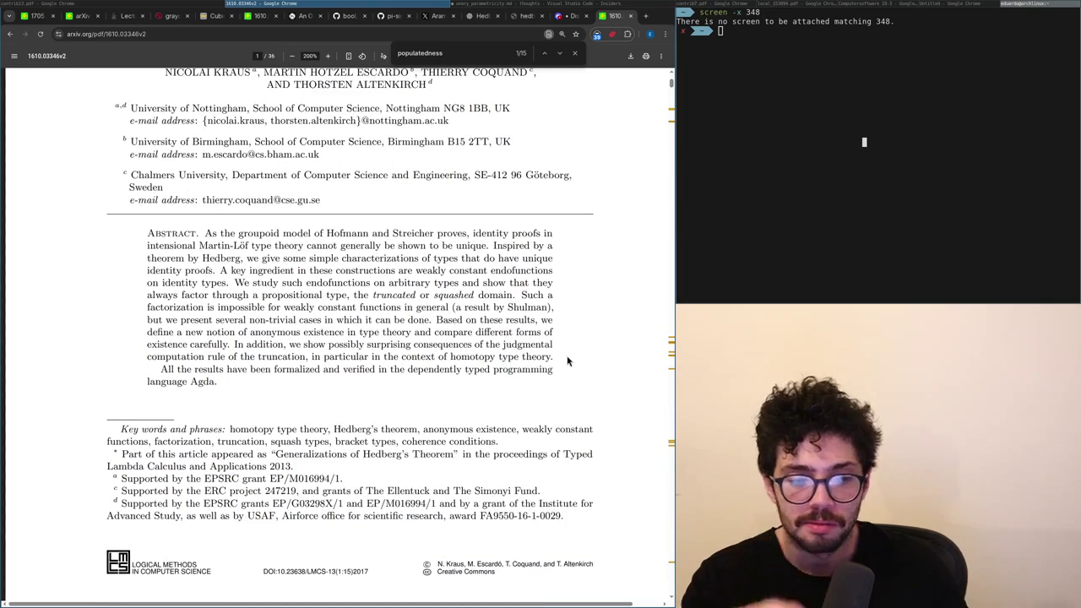
scroll(567, 361, down, 5)
scroll(568, 362, down, 20)
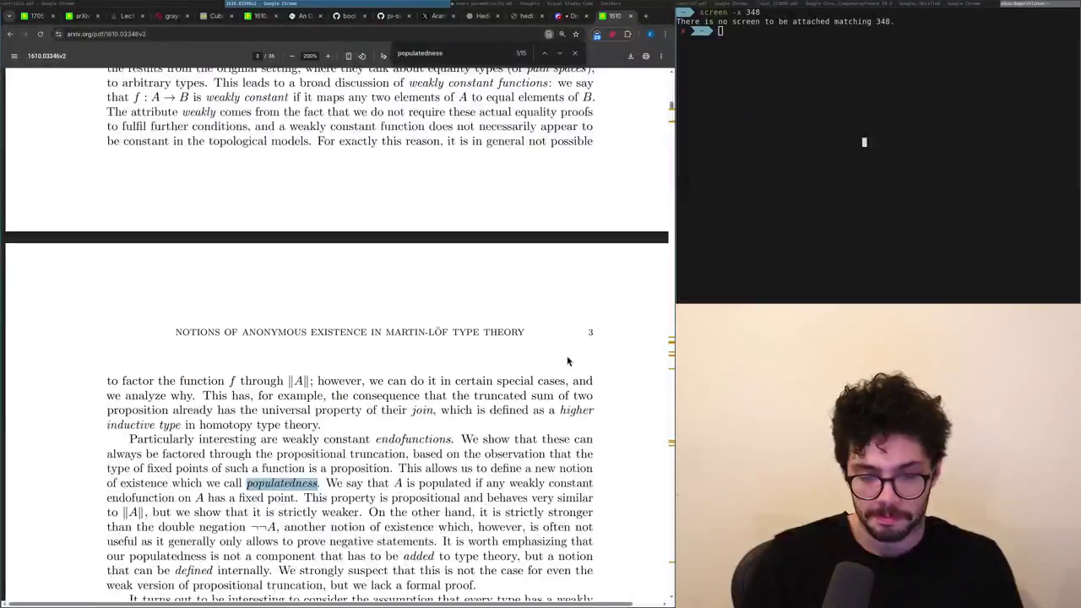
key(End)
scroll(567, 362, up, 20)
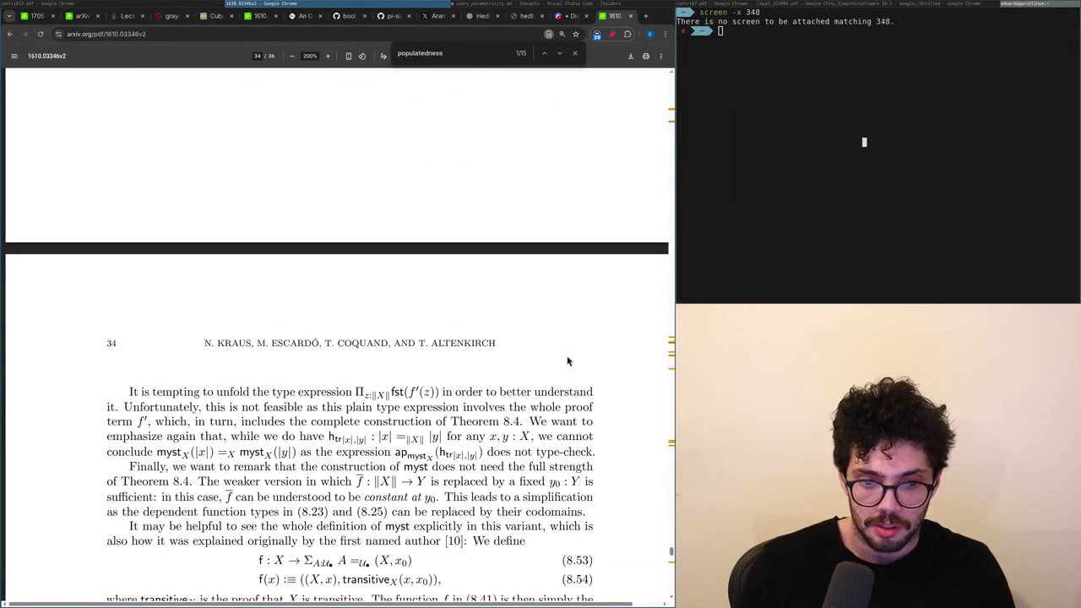
Glance at the x.com home feed, close it, and return to unary_parametricity.md near C_Nu.
key(ctrl+t)
text(x.com)
key(Return)
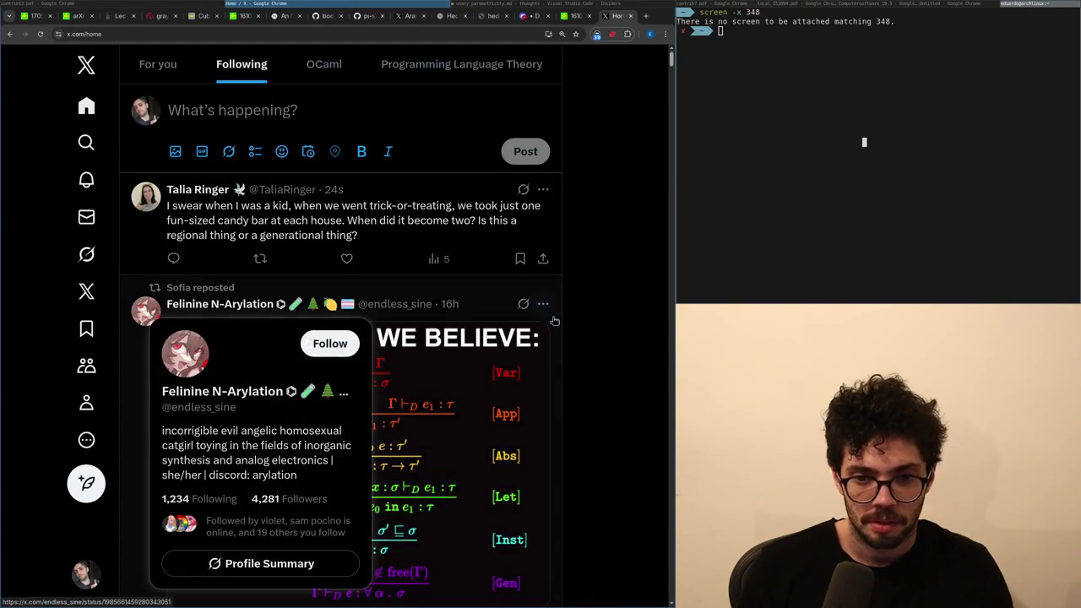
scroll(594, 341, down, 1)
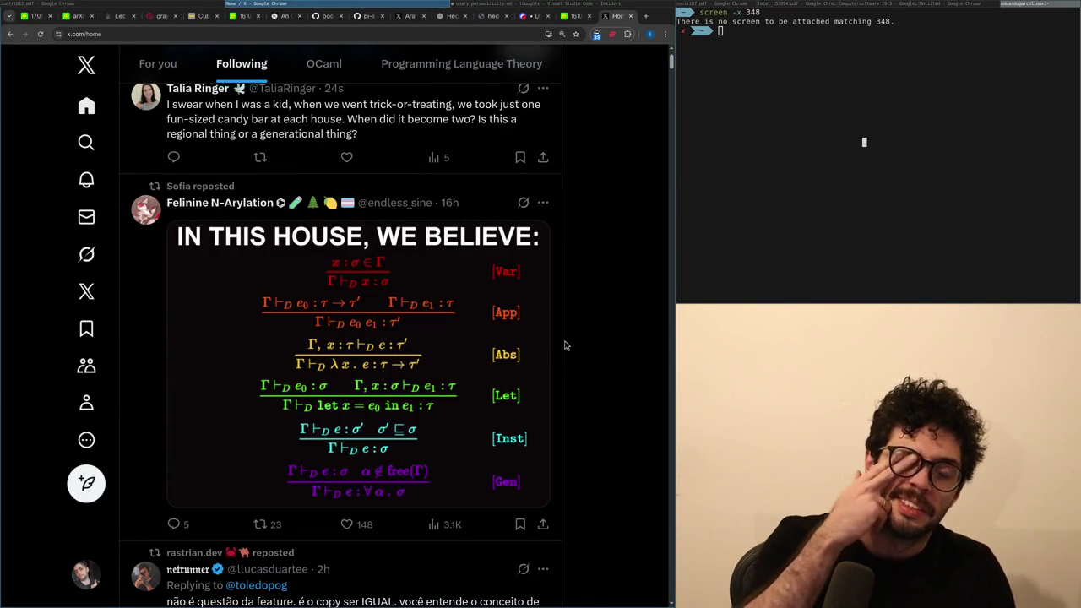
key(ctrl+w)
scroll(565, 344, down, 2)
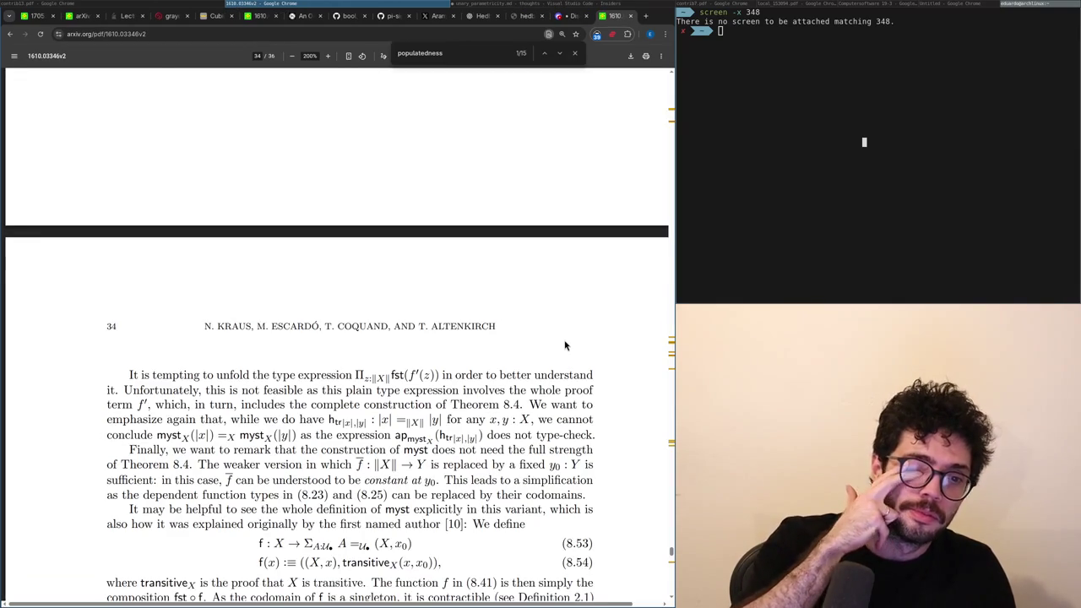
scroll(565, 344, down, 1)
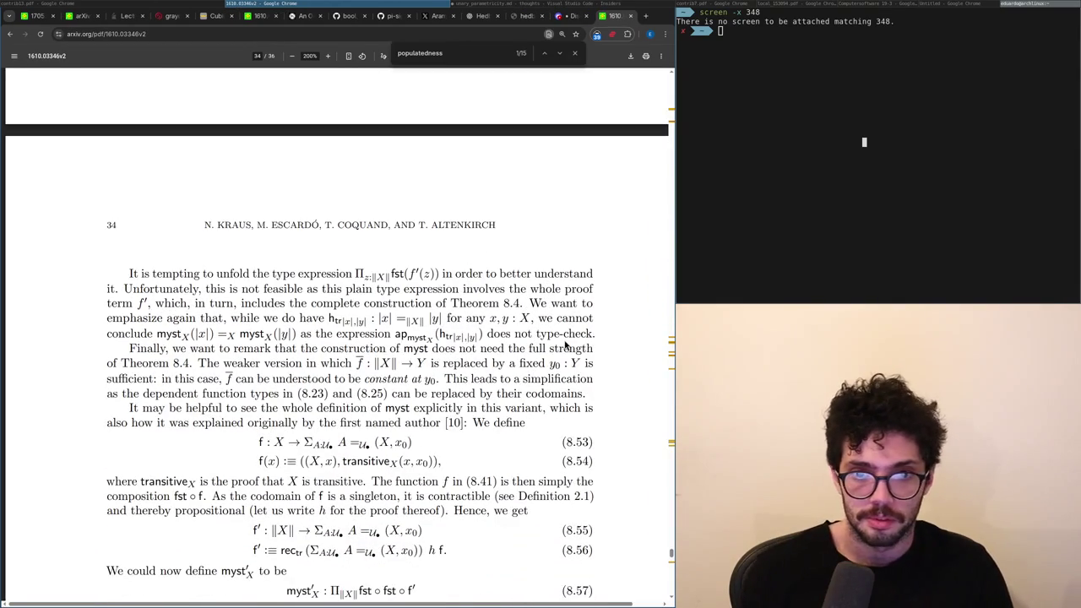
key(alt+Tab)
key(Up)
key(Up)
key(Up)
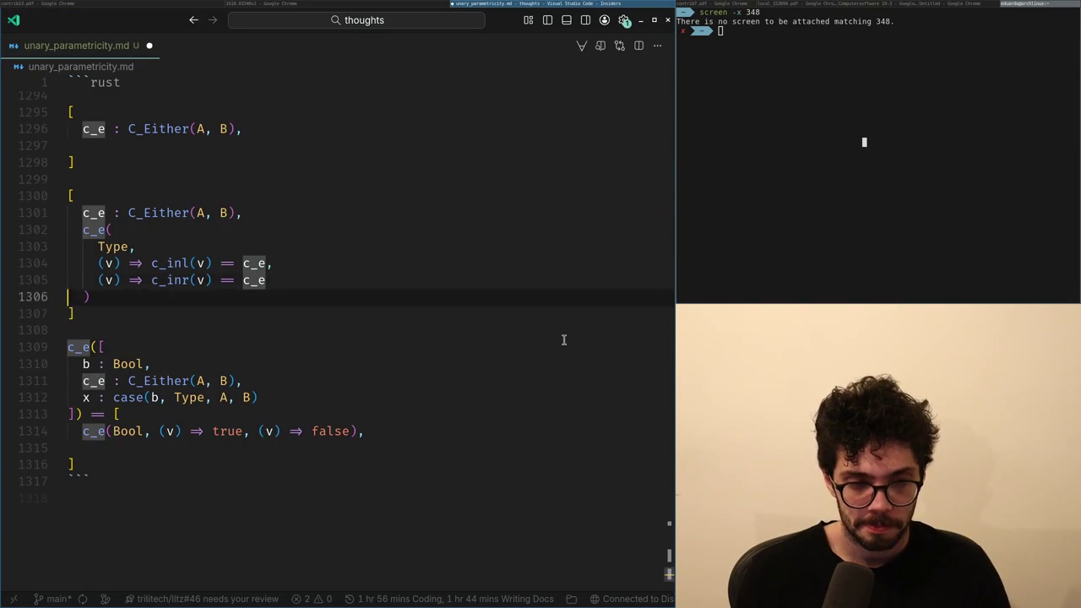
Delete the blank line before C_Nu's closing ]; in the notes.
key(Up)
key(Up)
key(Up)
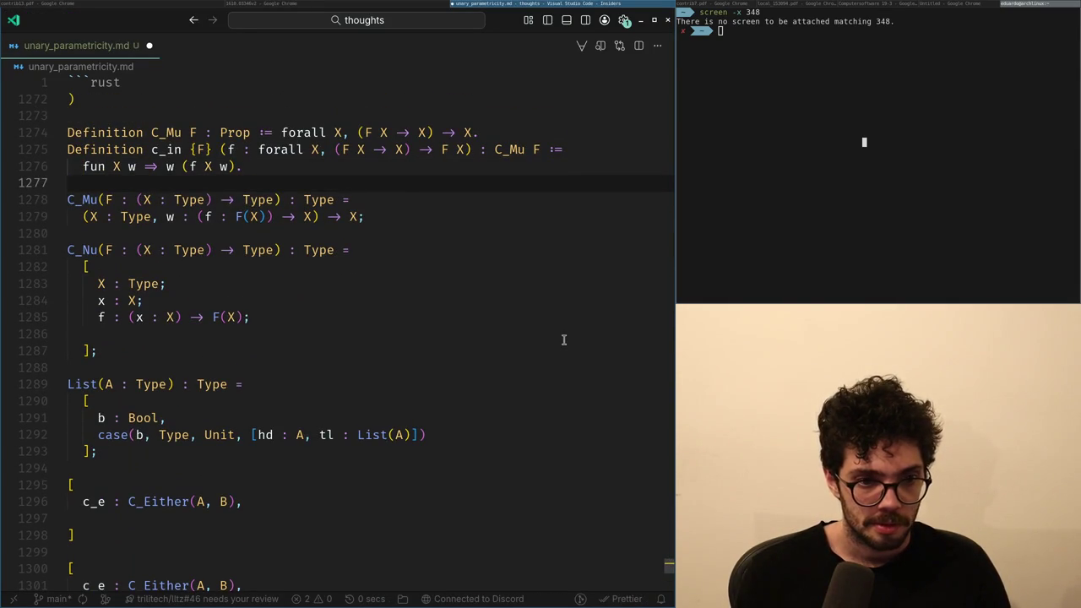
key(Down)
key(Down)
key(Down)
key(Up)
key(Delete)
key(End)
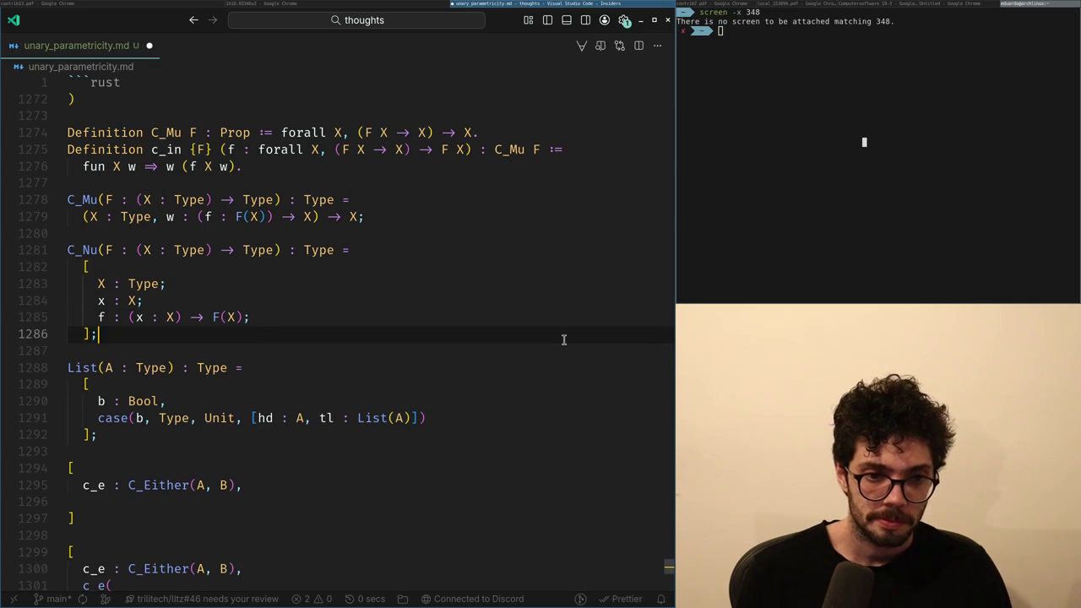
key(Down)
key(Down)
key(Down)
Glance at the arXiv paper, check the C_Mu and List definitions, then return to the browser.
key(super+Left)
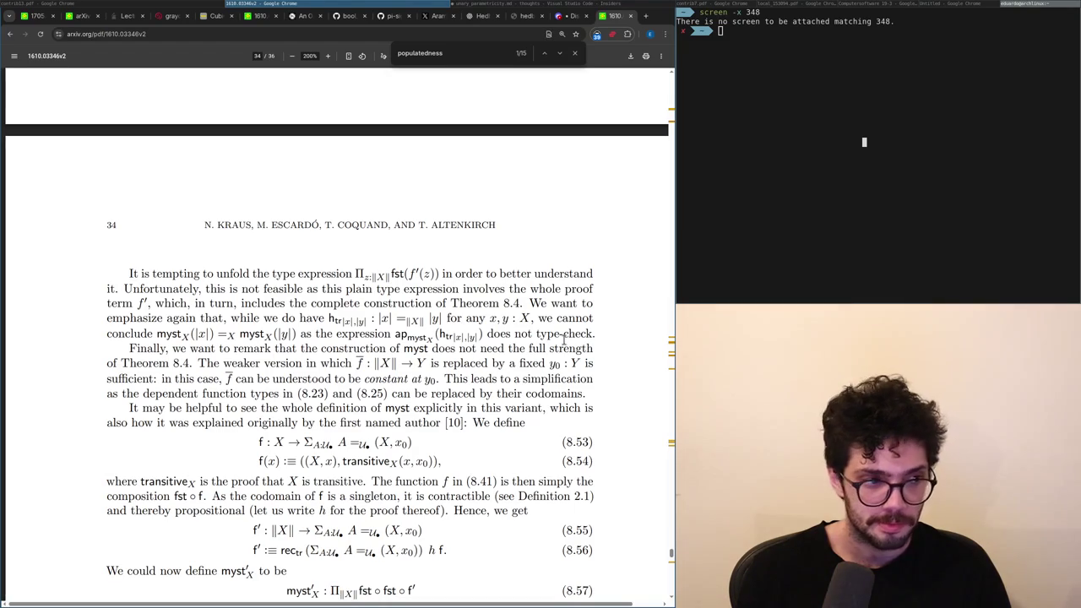
key(super+Right)
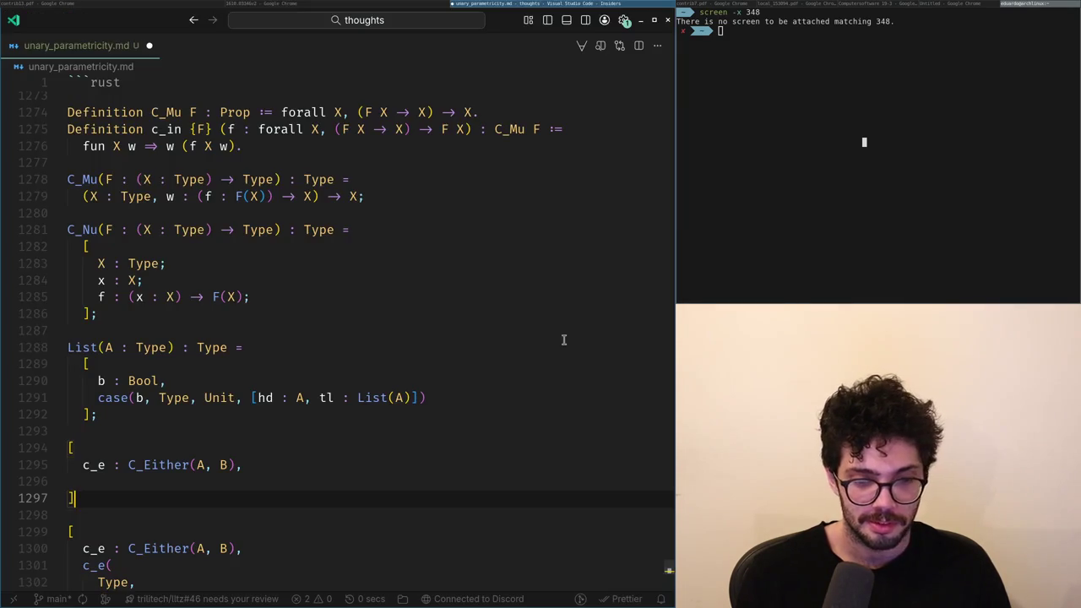
key(Up)
key(Up)
key(Up)
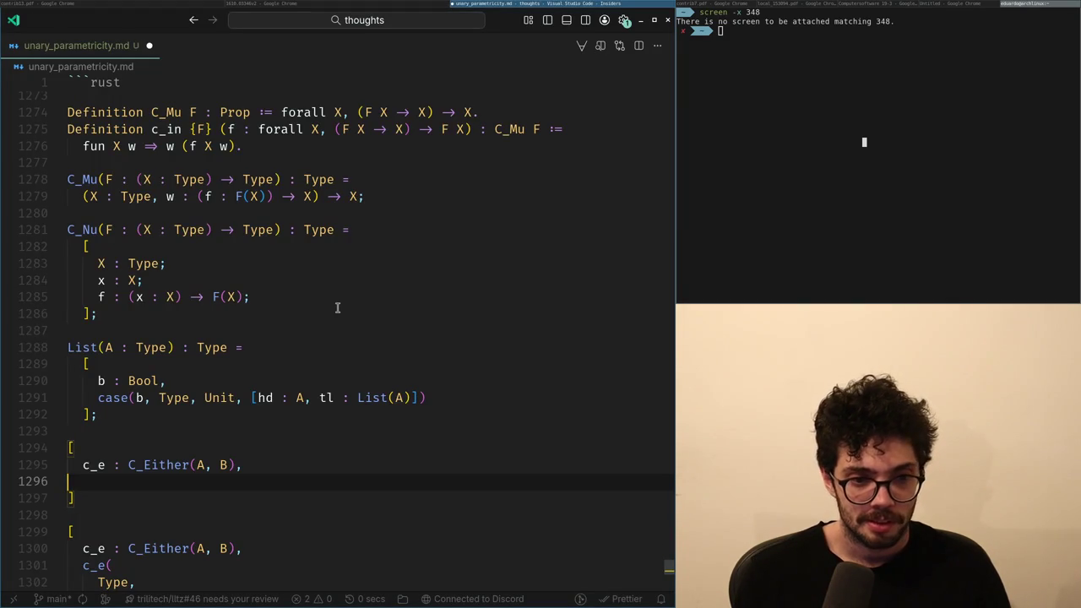
key(ctrl+Right)
key(ctrl+Right)
key(ctrl+Right)
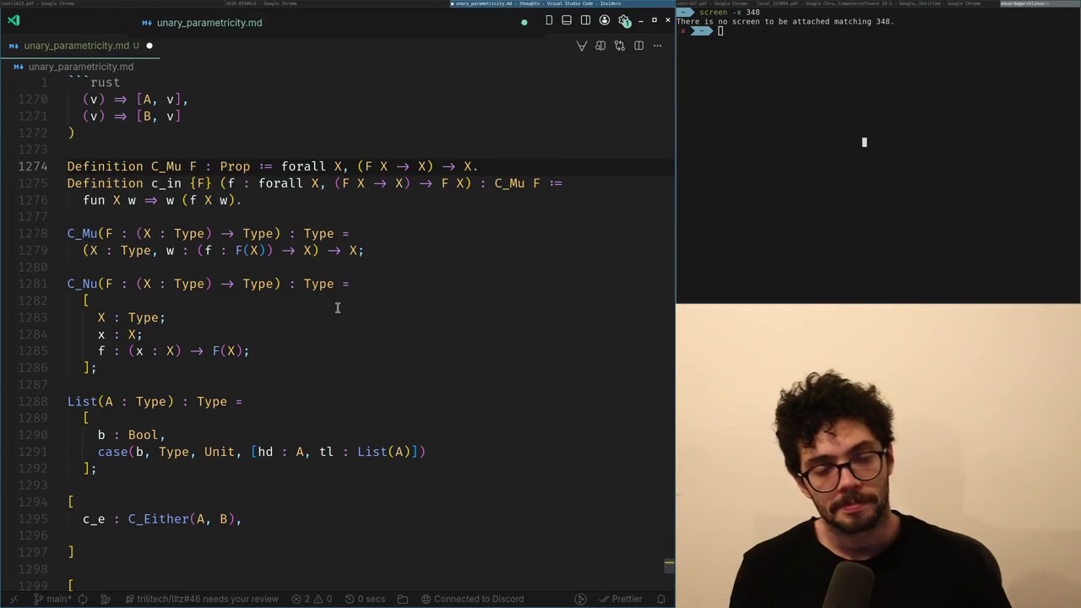
key(Down)
key(Down)
key(Down)
key(Up)
key(Up)
key(Up)
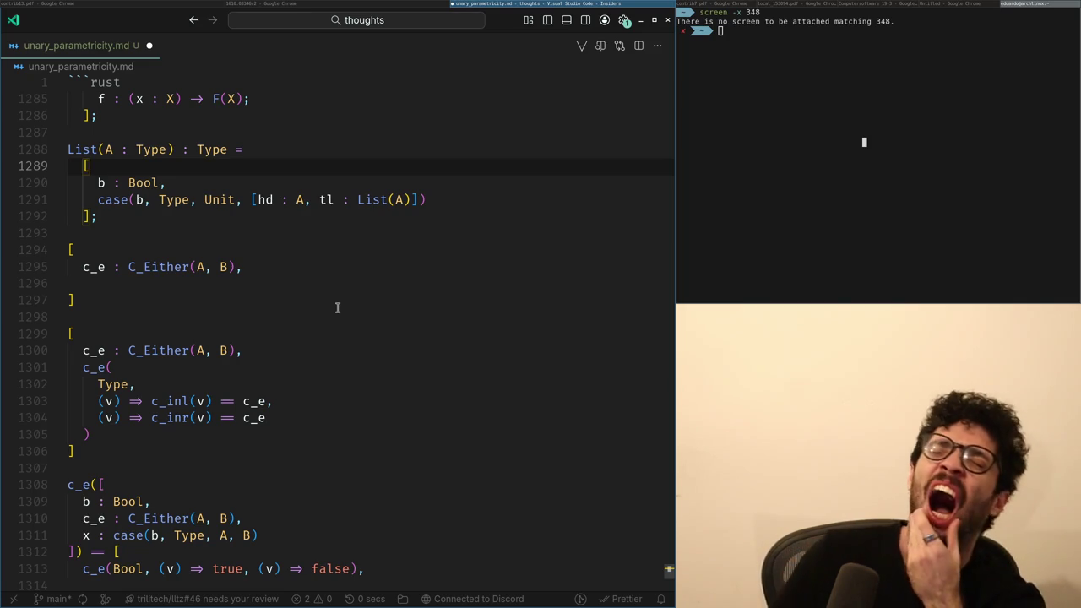
key(alt+Tab)
Read the quoted clipfrog post on x.com, close it, and return to the arXiv paper's page 34.
key(ctrl+t)
text(x.com)
key(Return)
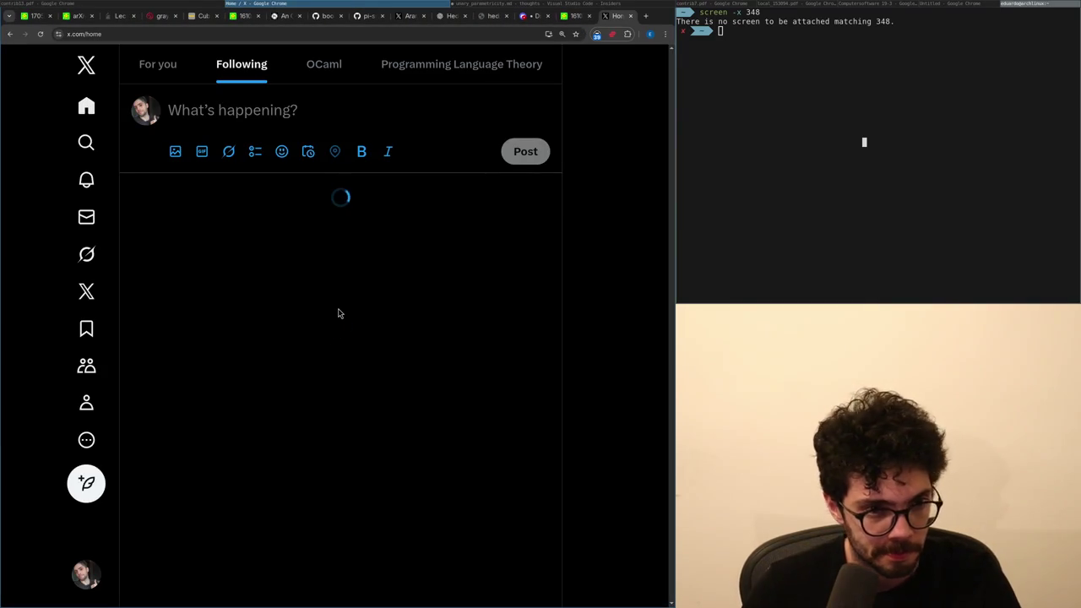
scroll(370, 304, down, 3)
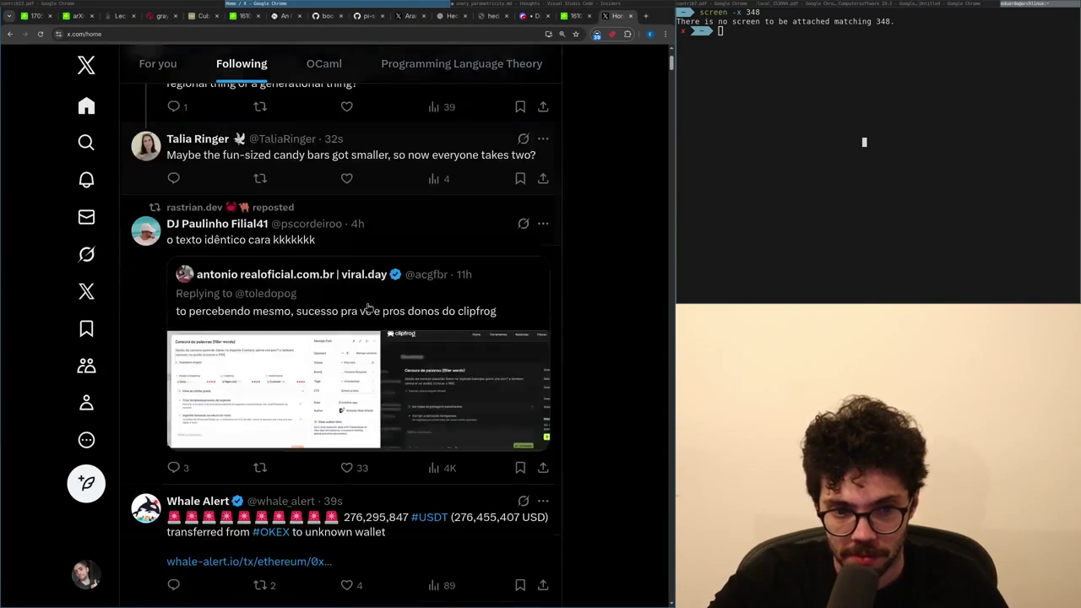
click(375, 306)
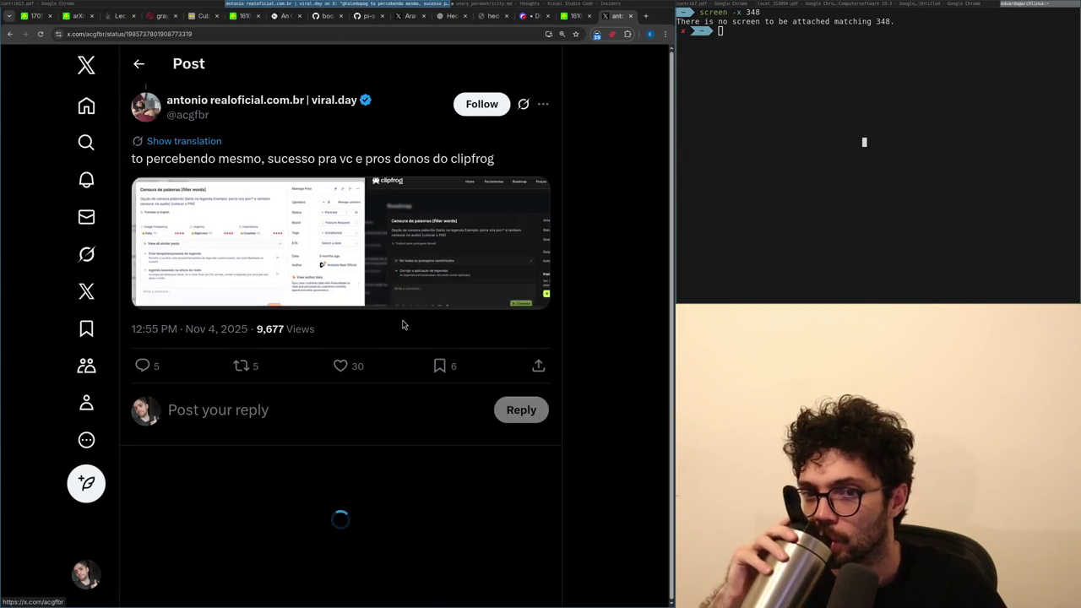
scroll(390, 297, up, 5)
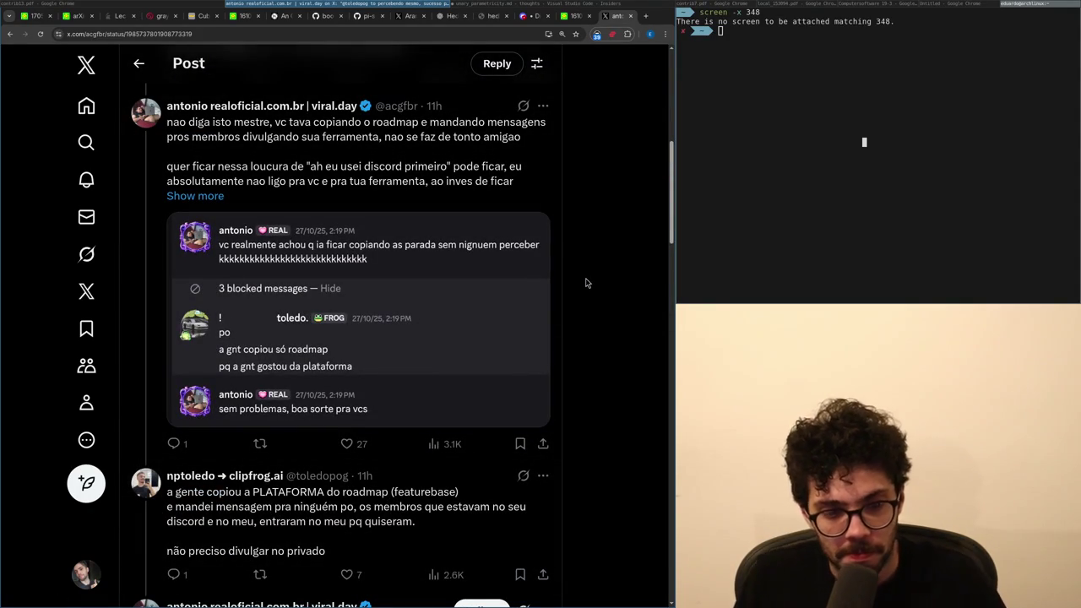
key(ctrl+w)
key(super+Right)
key(super+Left)
scroll(584, 277, down, 1)
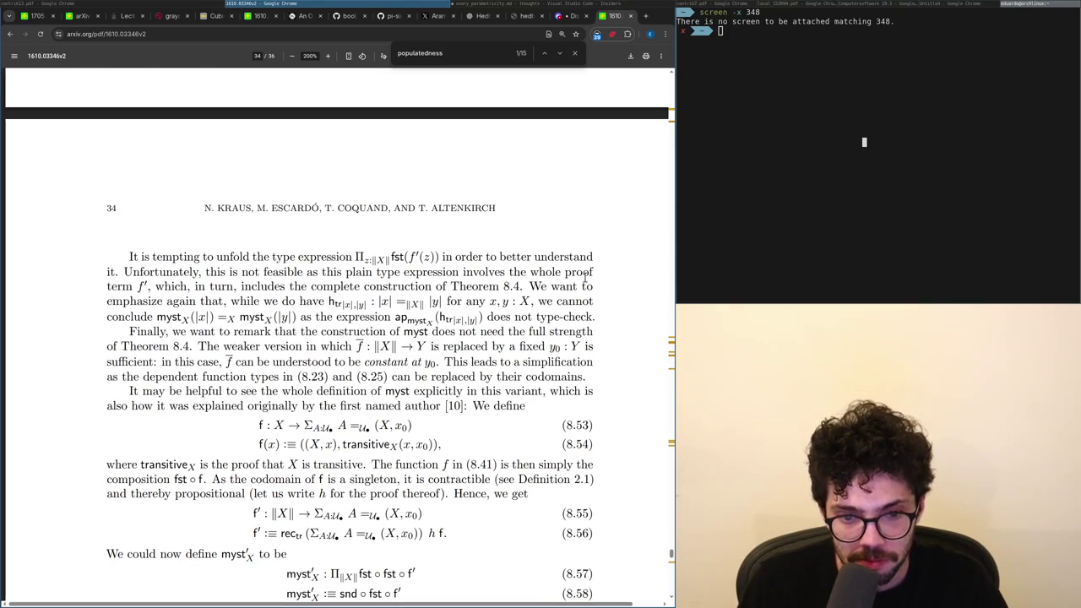
Scroll further through the paper, then check the c_in and List definitions in the notes.
scroll(584, 277, down, 1)
scroll(584, 277, down, 3)
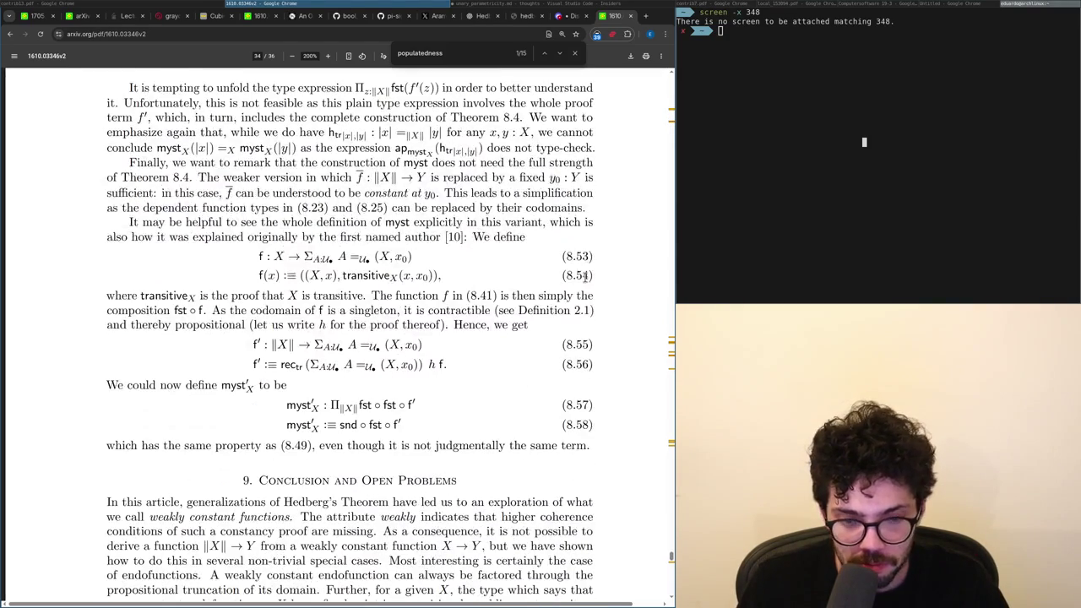
scroll(584, 277, down, 1)
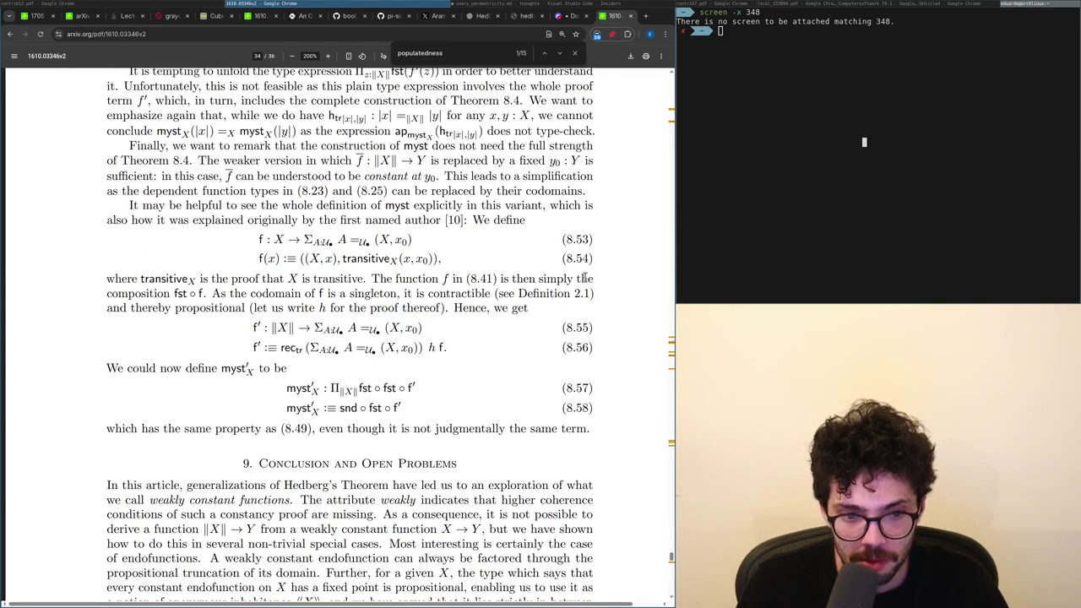
scroll(584, 277, down, 1)
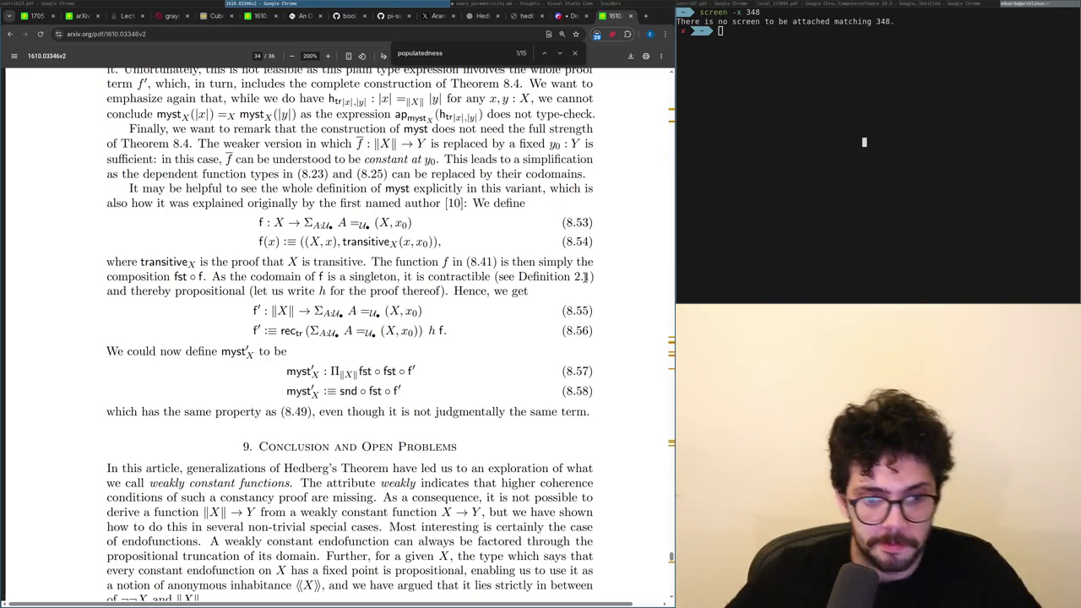
scroll(464, 340, down, 2)
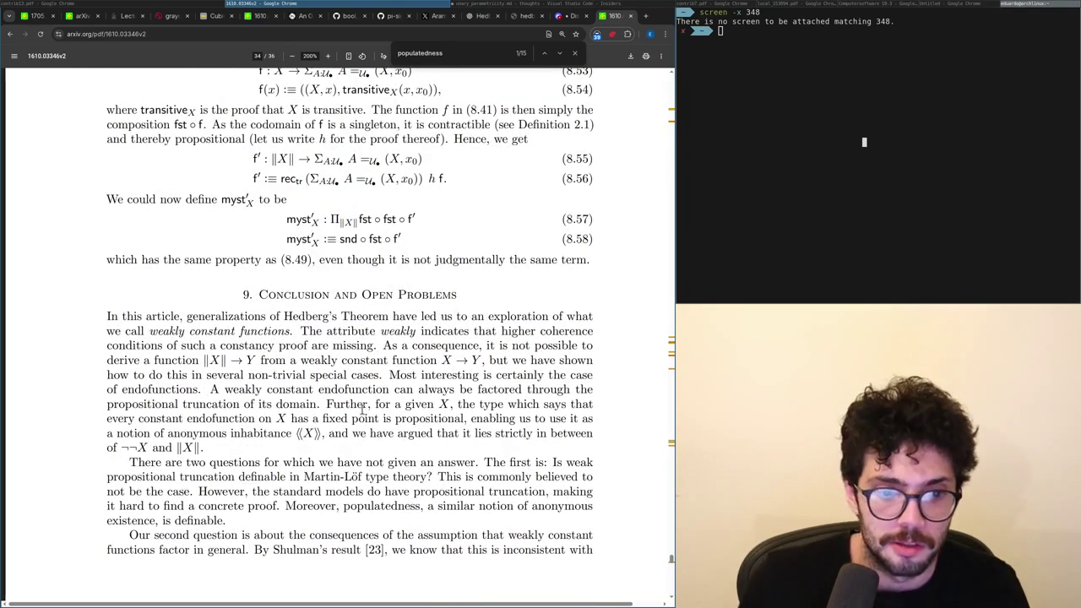
key(alt+Tab)
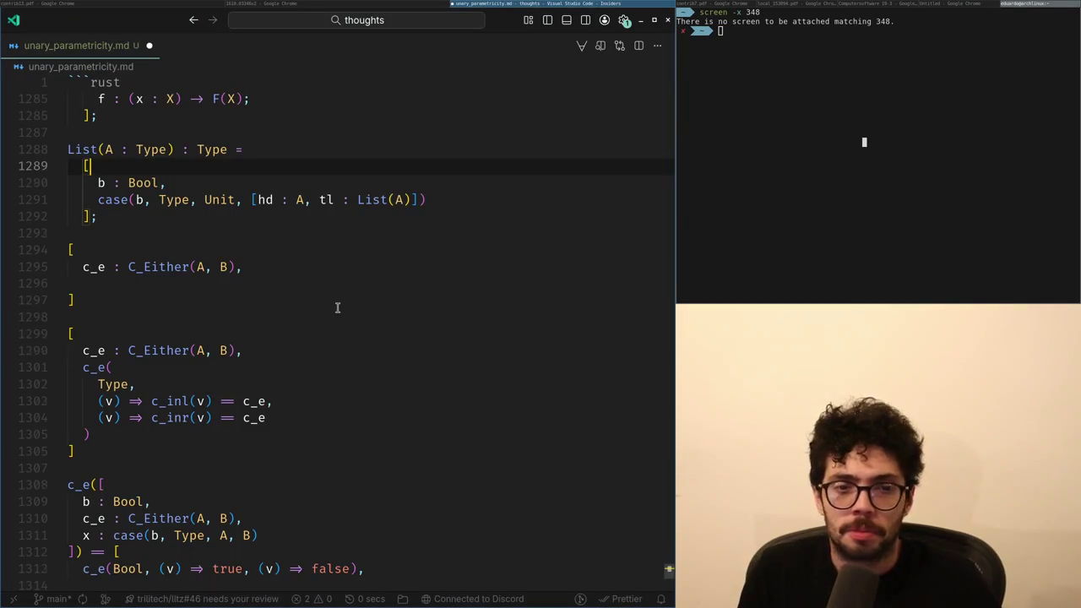
key(Up)
key(Up)
key(Up)
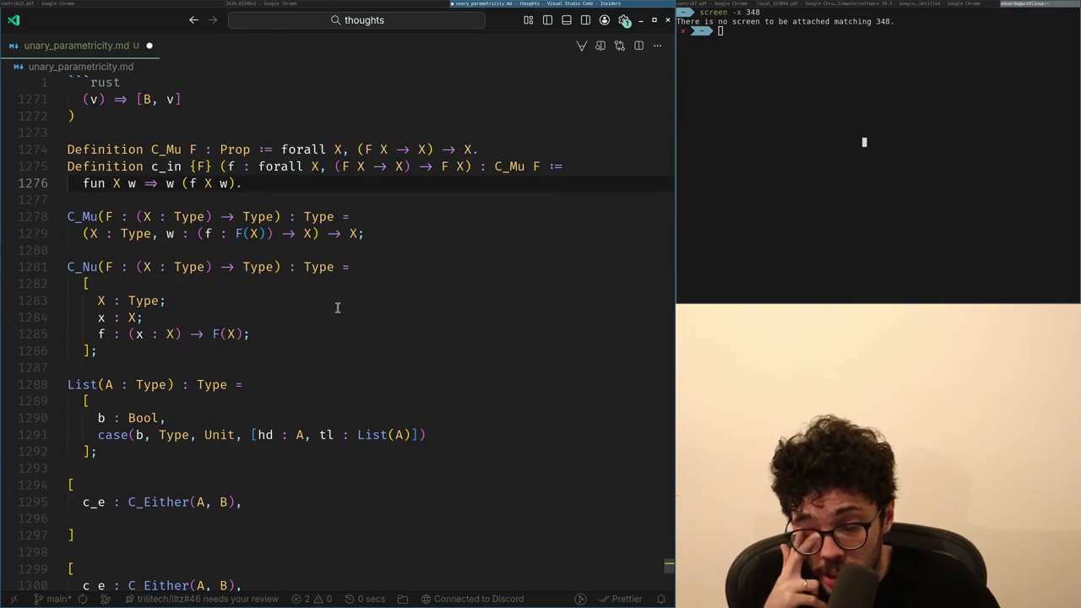
key(Down)
key(Down)
key(Down)
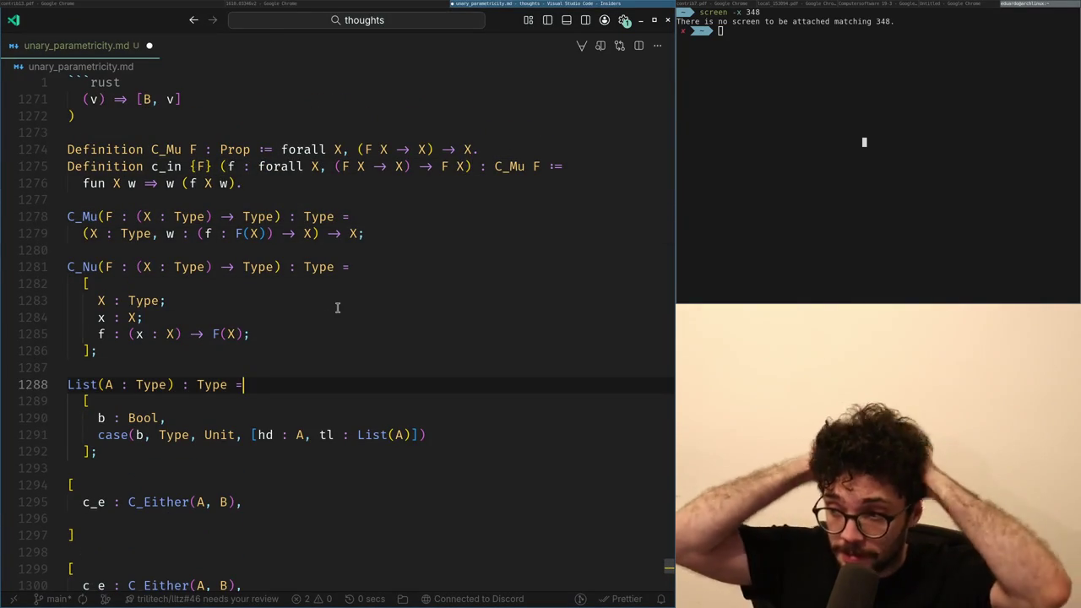
Start a Discord #teika reply reading 'it would be dope to show this witho'.
key(alt+Tab)
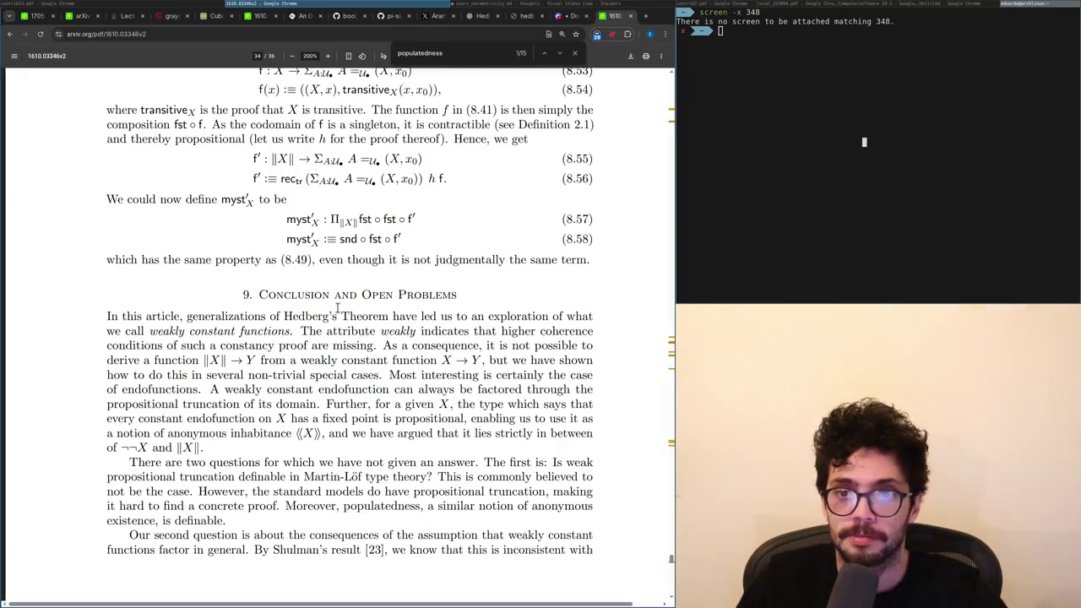
key(ctrl+shift+Tab)
text(it would be dope to show thi)
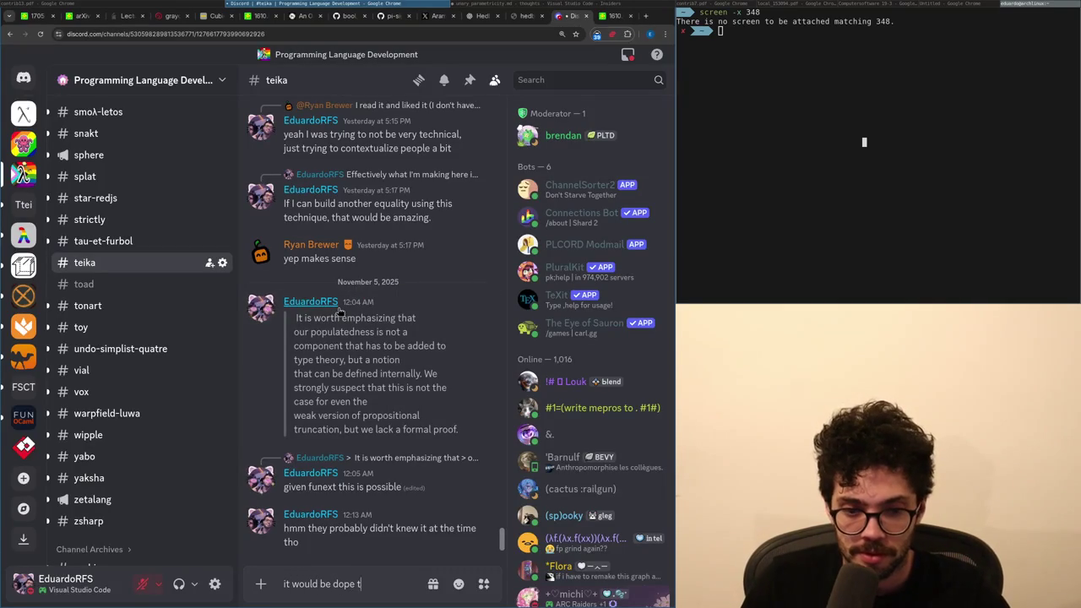
text(s without fun ext tho)
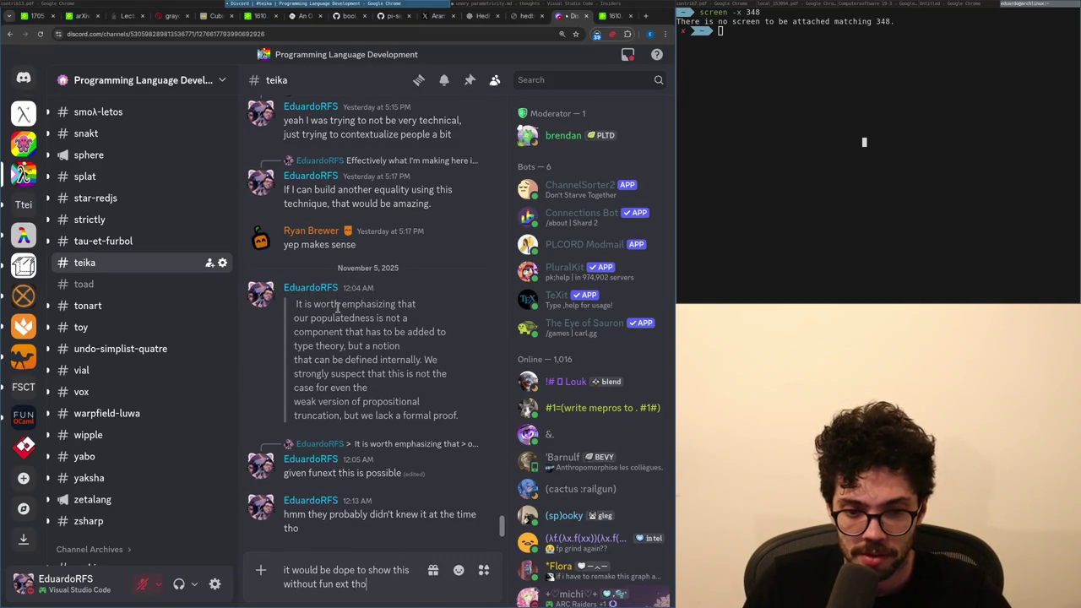
Send 'it would be dope to show this without fun ext tho' in #teika and open x.com.
key(Return)
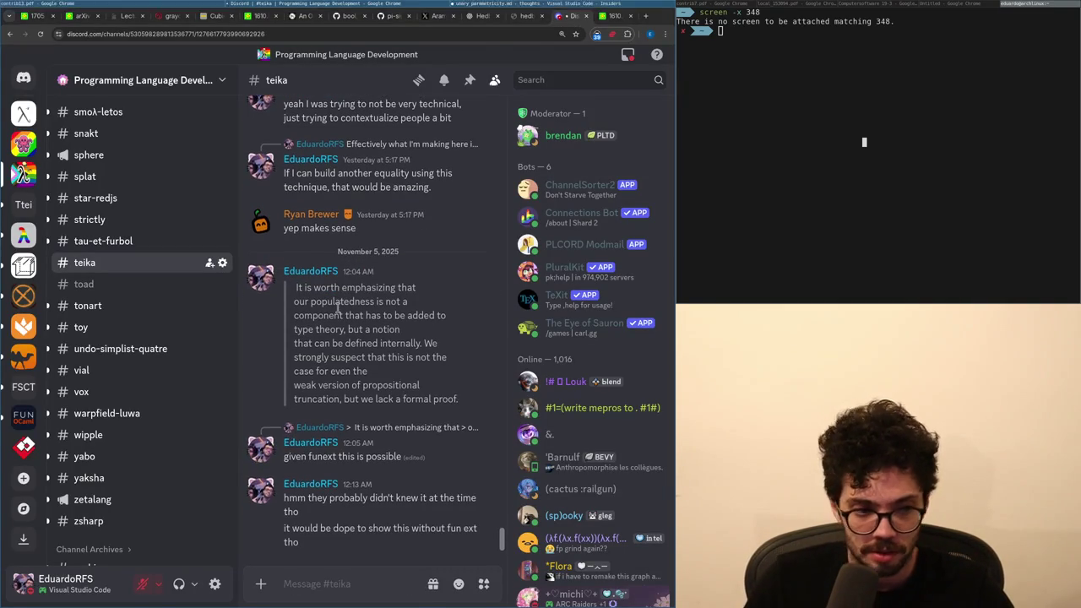
key(alt+Tab)
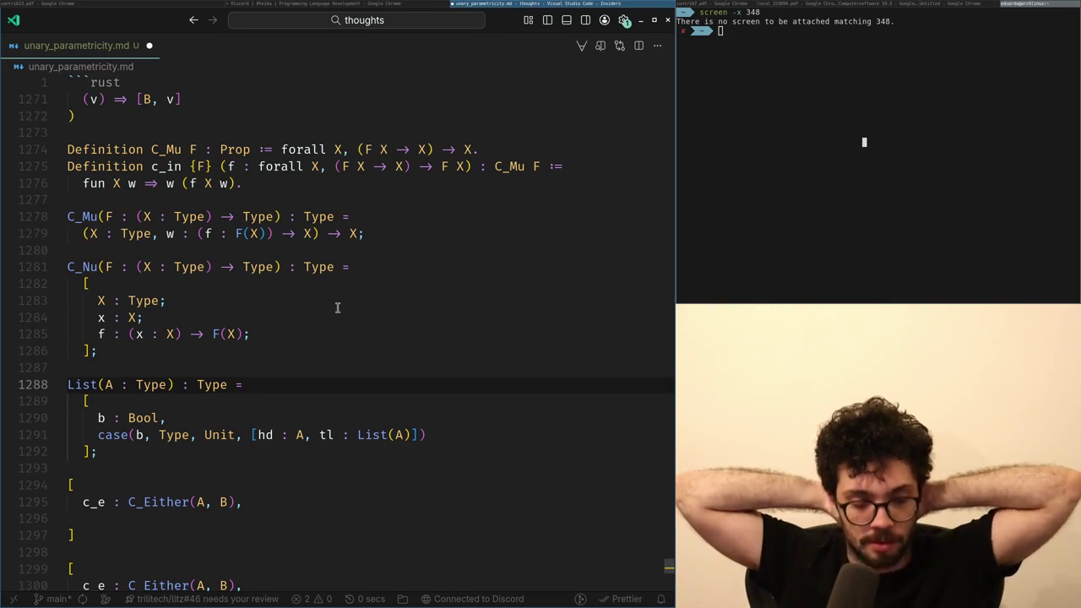
key(super+Left)
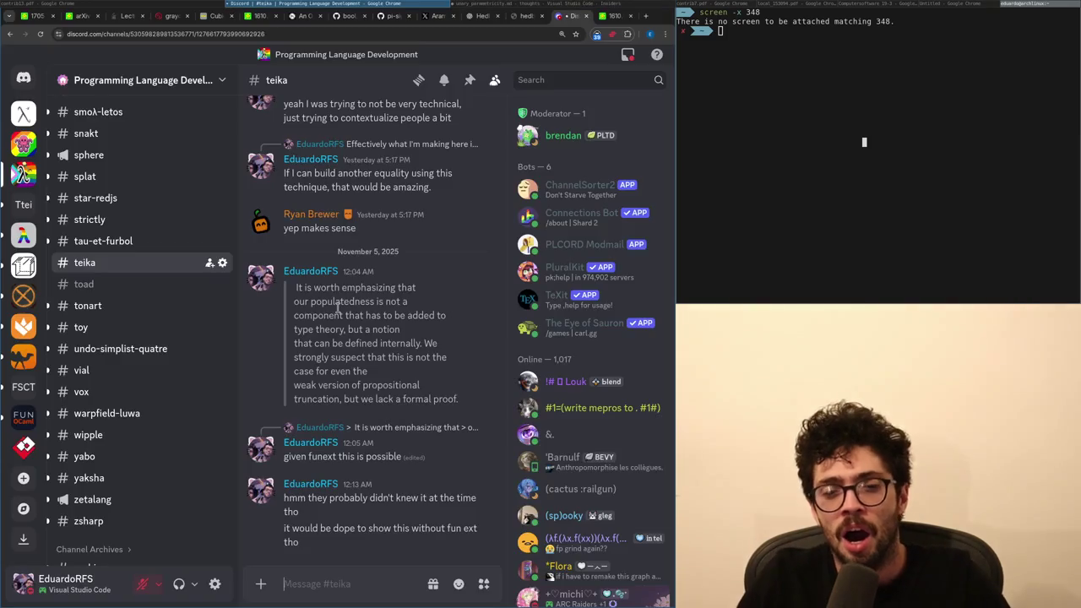
key(ctrl+t)
text(x.com)
key(Return)
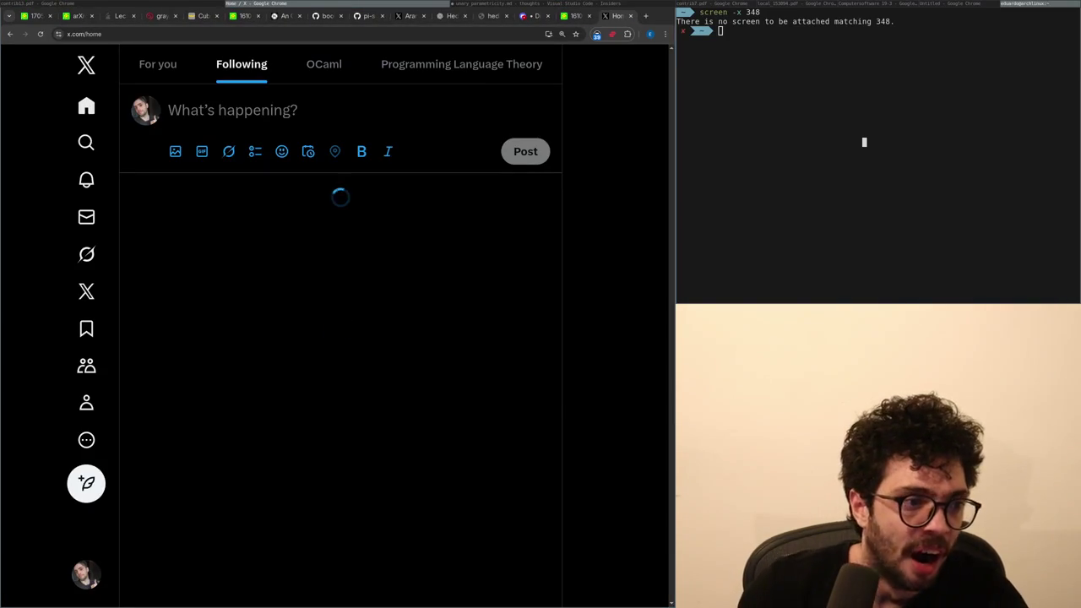
Begin the next Discord draft reading 'For the traditional', then return to the X feed.
key(super+Left)
key(super+Left)
key(super+Left)
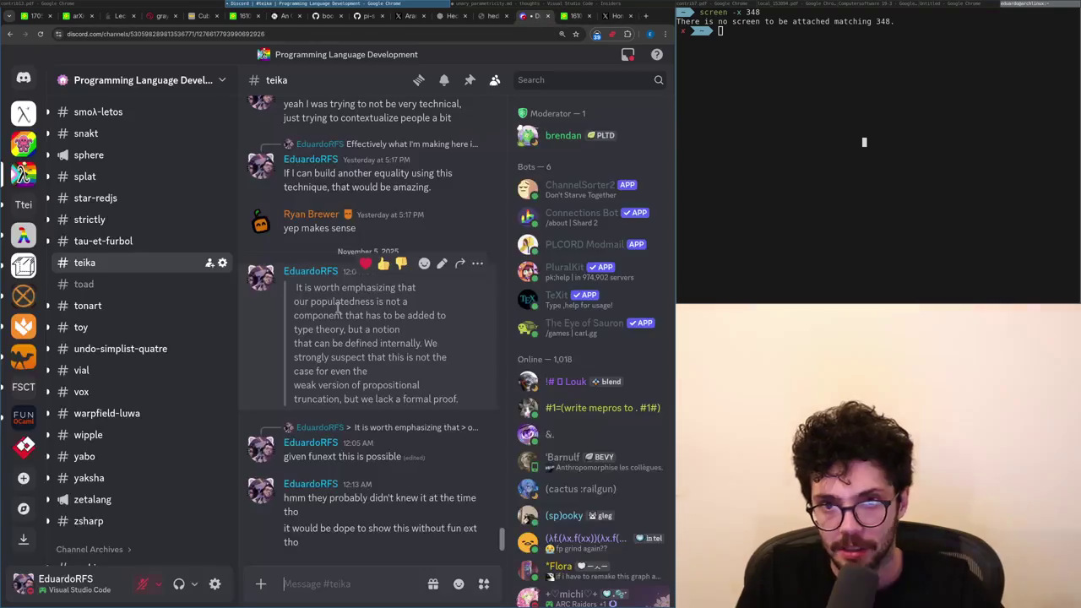
text(h)
key(BackSpace)
text(For the traditional)
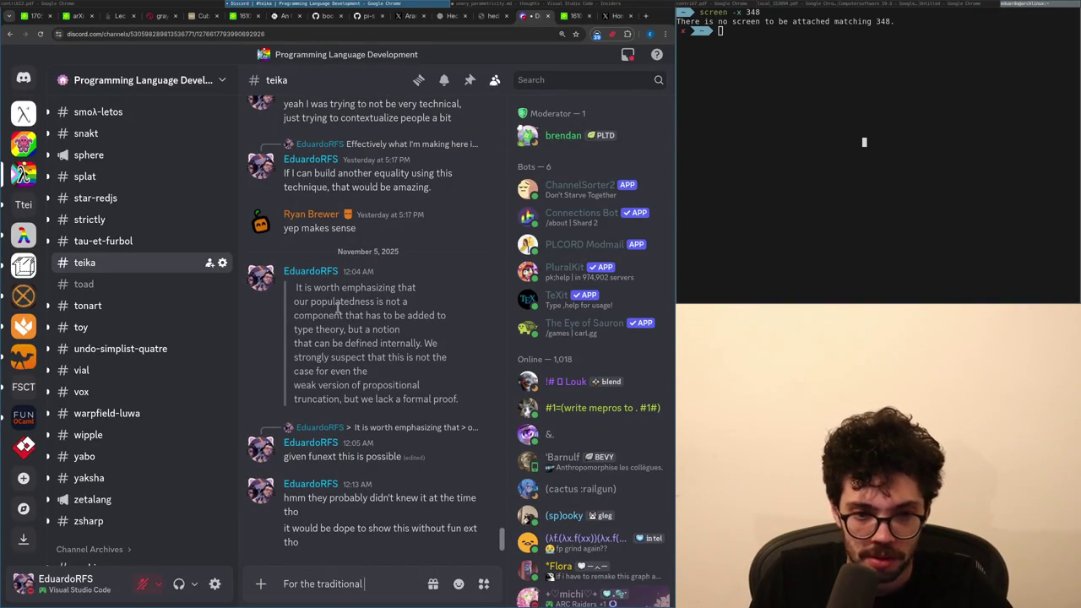
key(super+Left)
key(super+Left)
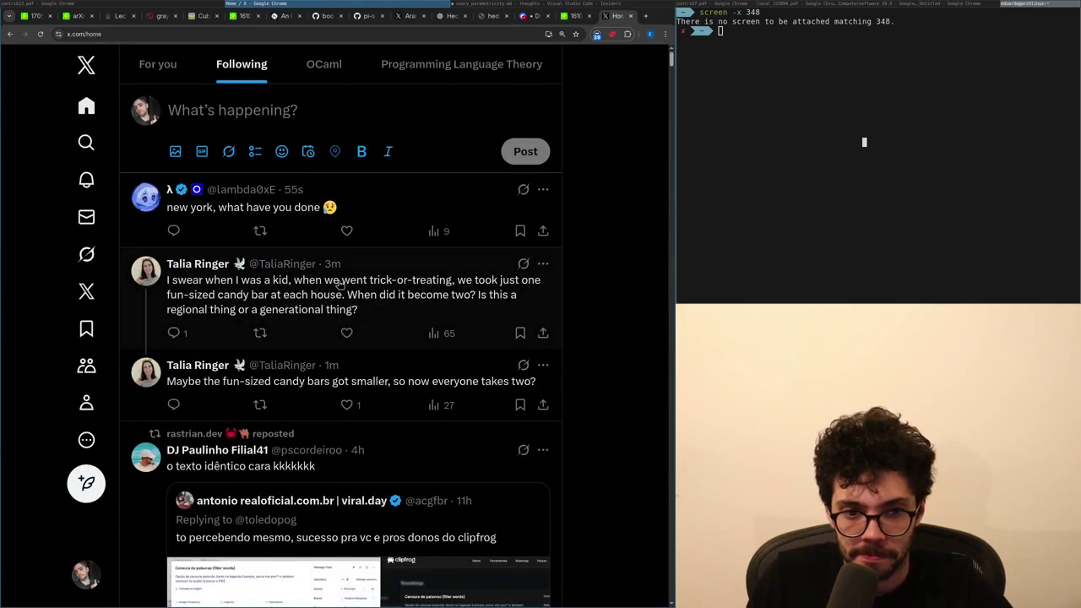
Scroll the X feed, then return to unary_parametricity.md below the List definition.
scroll(585, 314, down, 1)
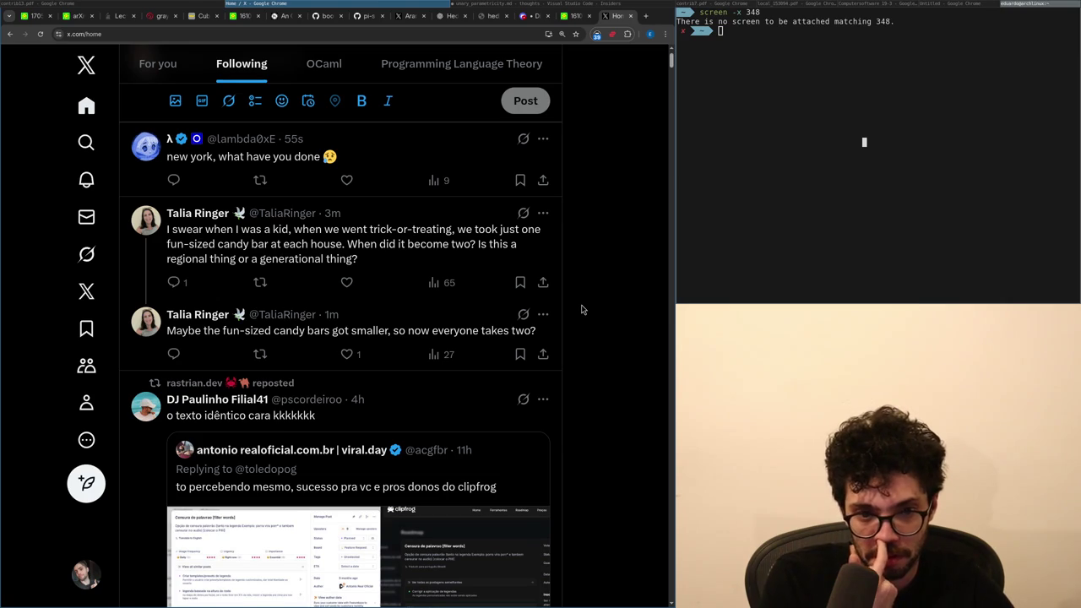
key(alt+Tab)
key(alt+Tab)
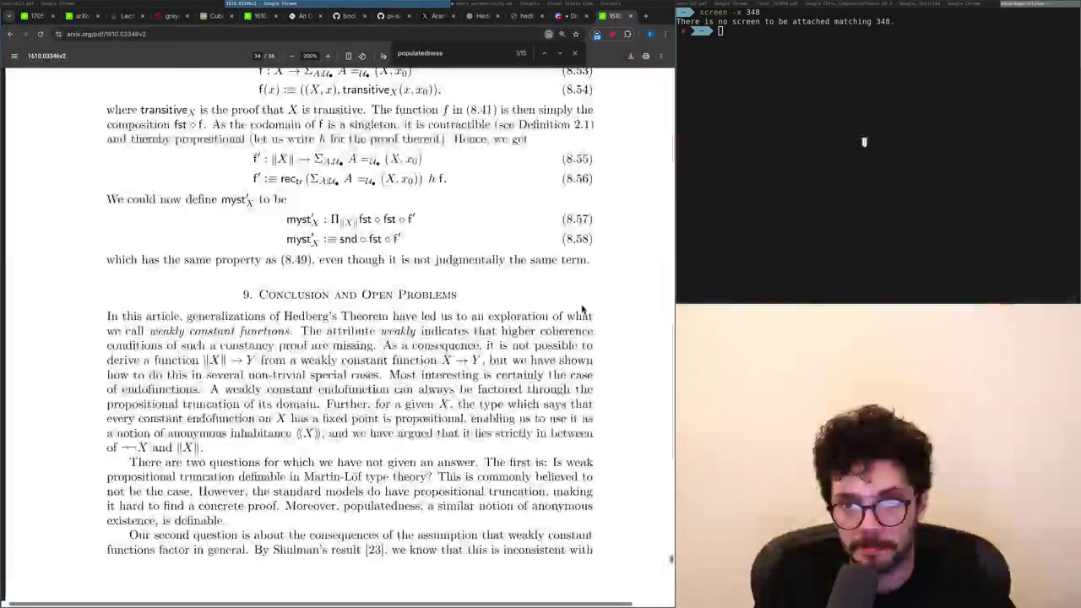
key(Down)
key(Down)
key(Down)
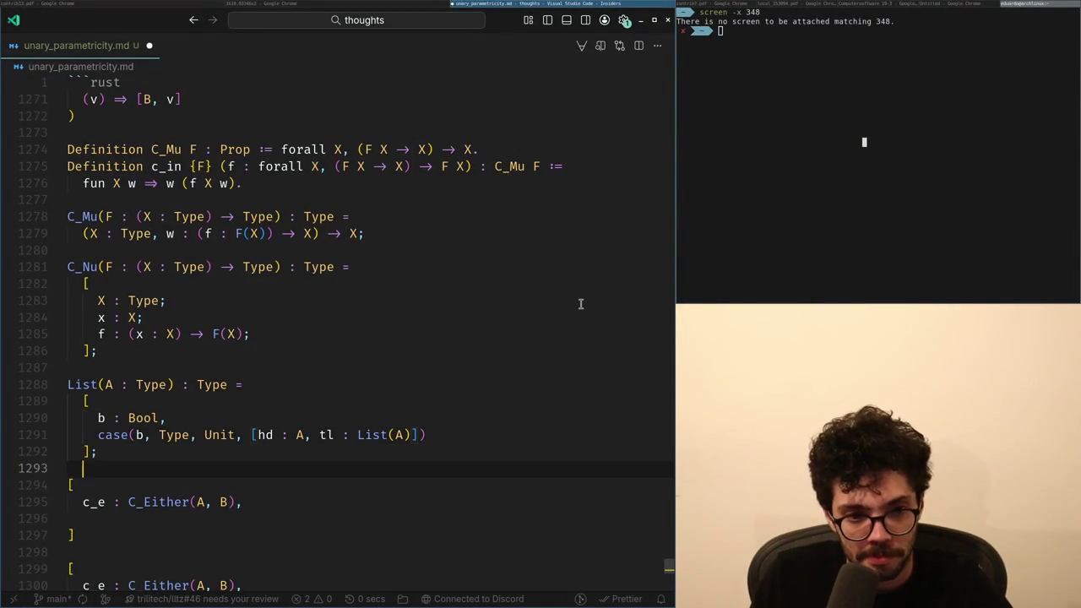
At the end of the notes, begin a bracketed record block with a Type field.
key(Down)
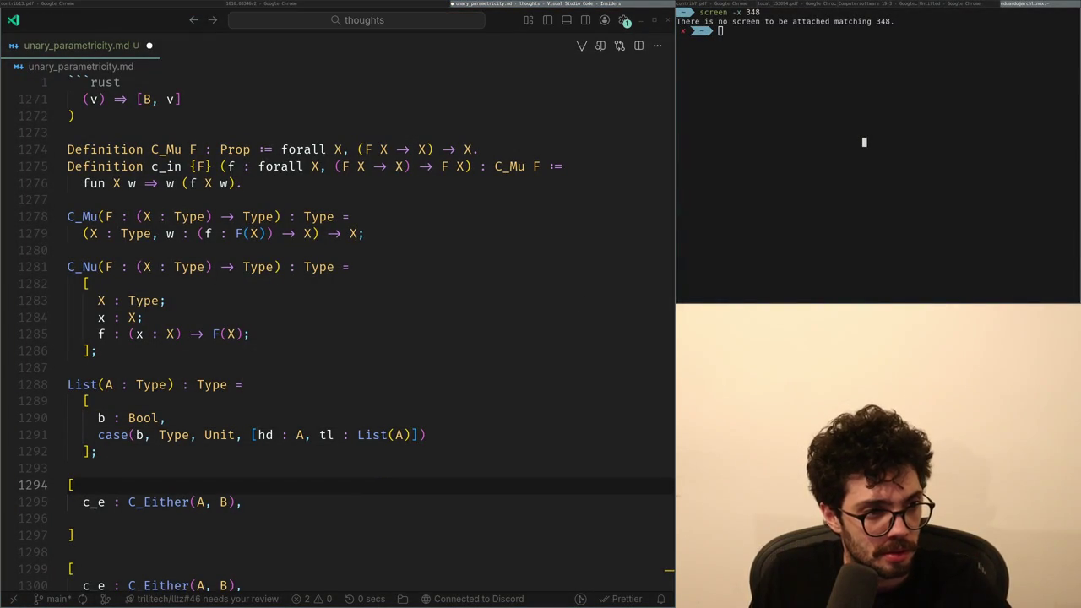
key(Down)
key(Up)
key(Up)
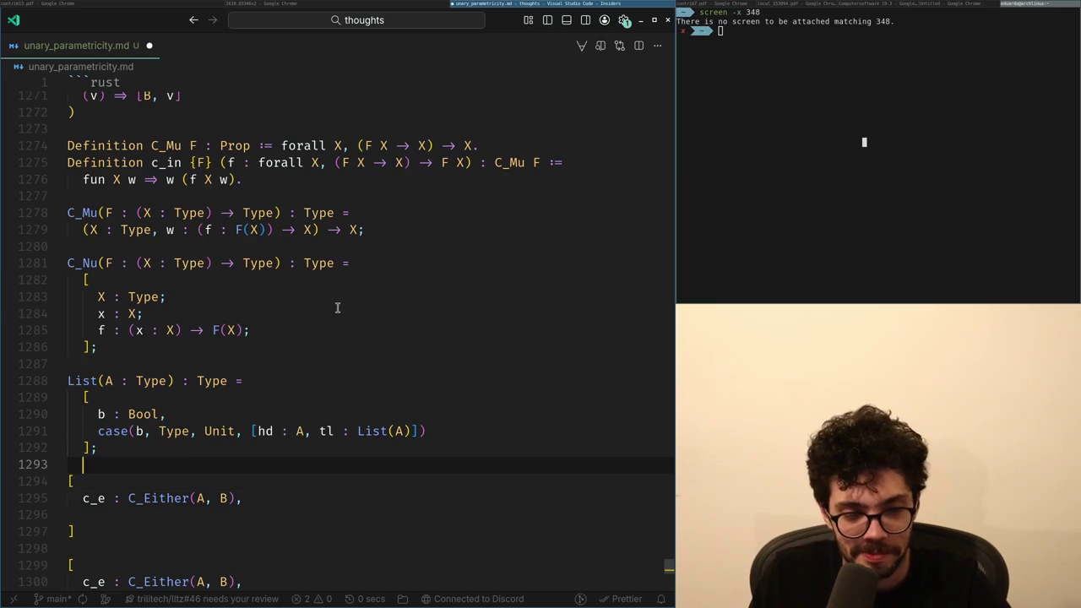
key(ctrl+End)
key(Up)
key(Up)
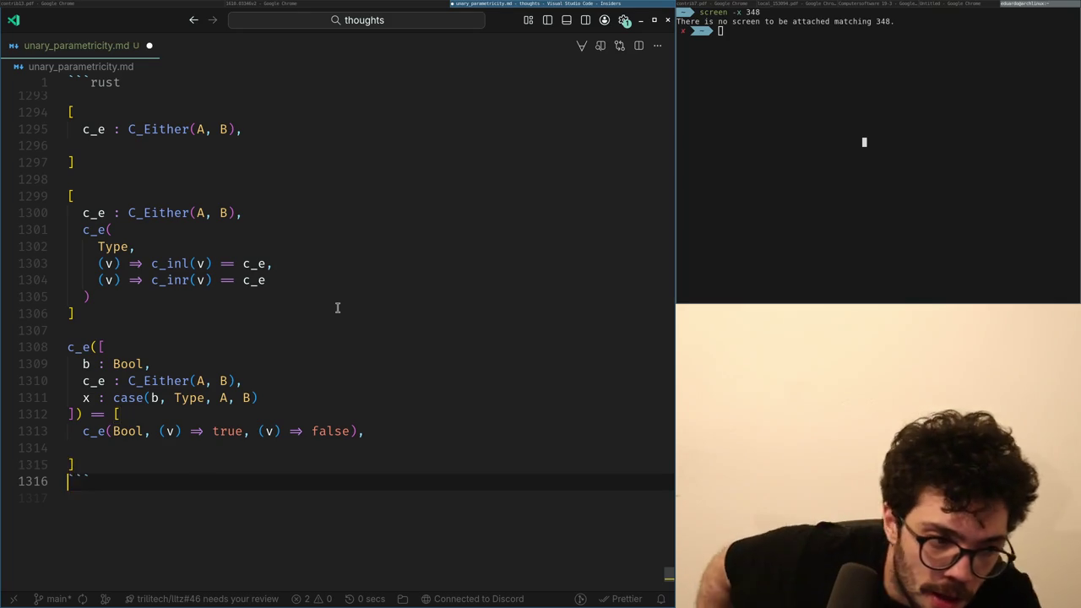
key(Return)
key(Return)
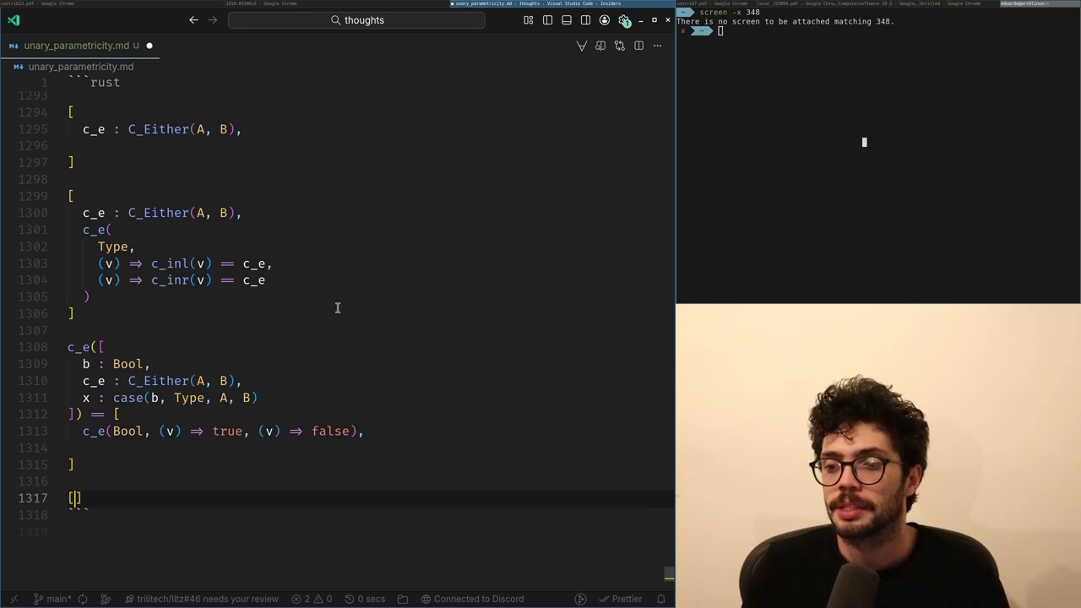
text([)
key(Return)
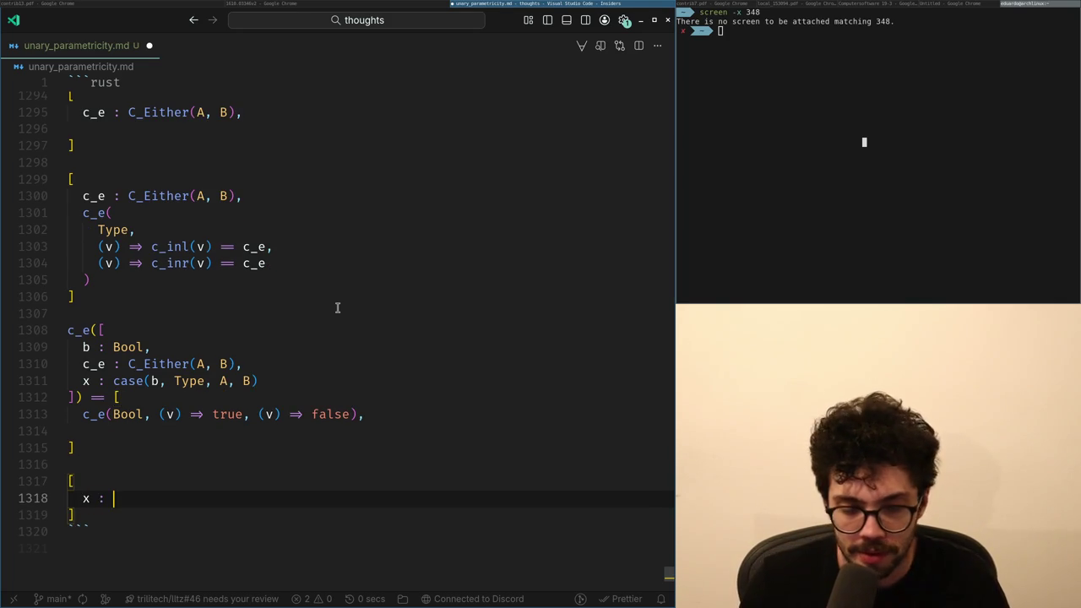
text(: Type,)
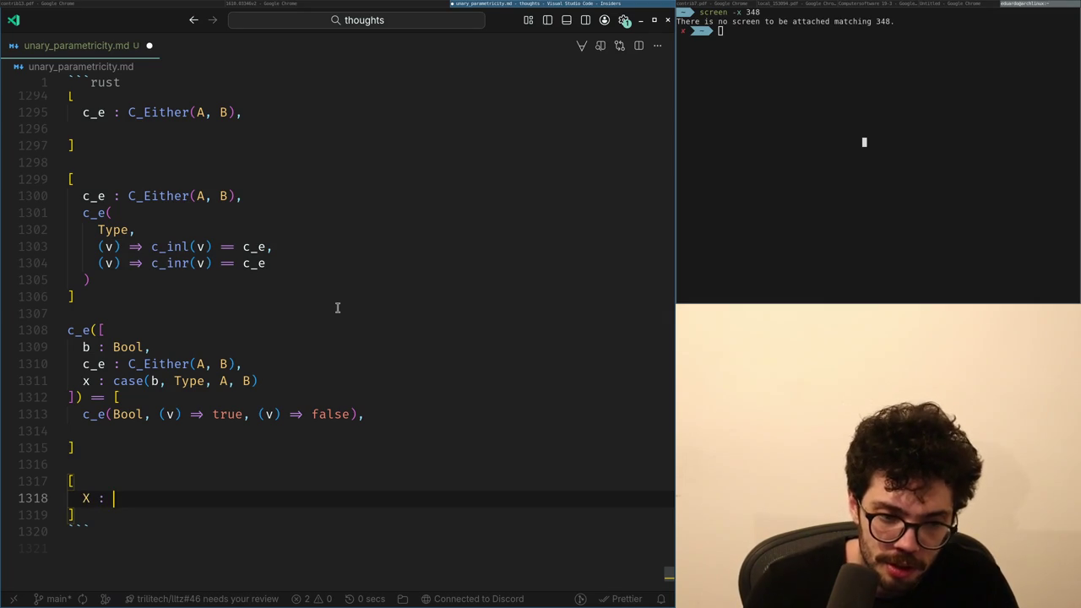
Rework the field to x : X, then delete the unfinished record block.
key(BackSpace)
key(BackSpace)
key(BackSpace)
text(x :)
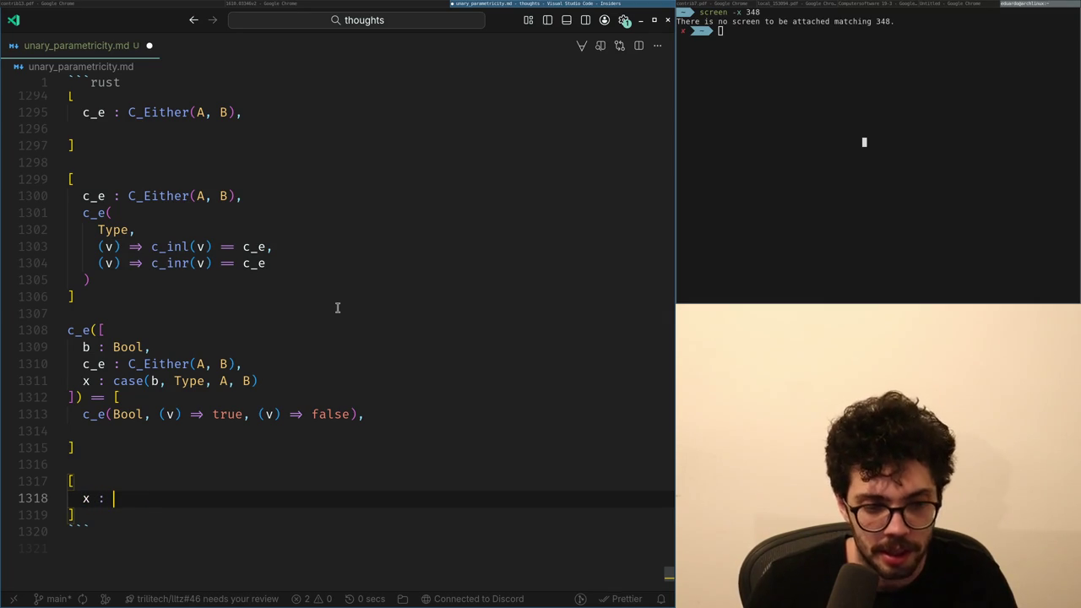
key(Return)
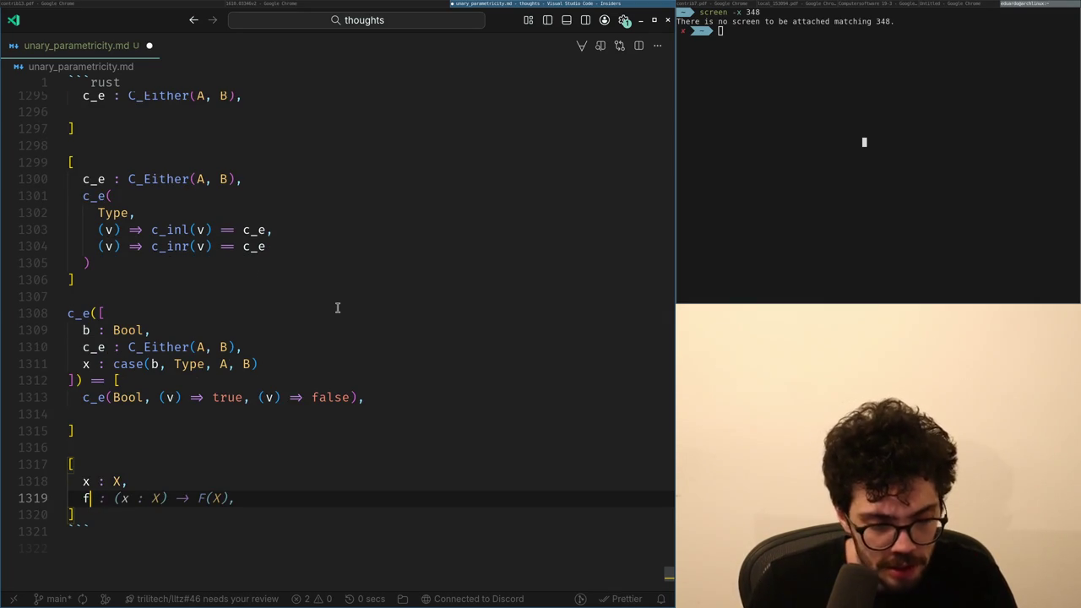
key(BackSpace)
key(BackSpace)
key(shift+Up)
key(shift+Up)
key(shift+Up)
key(BackSpace)
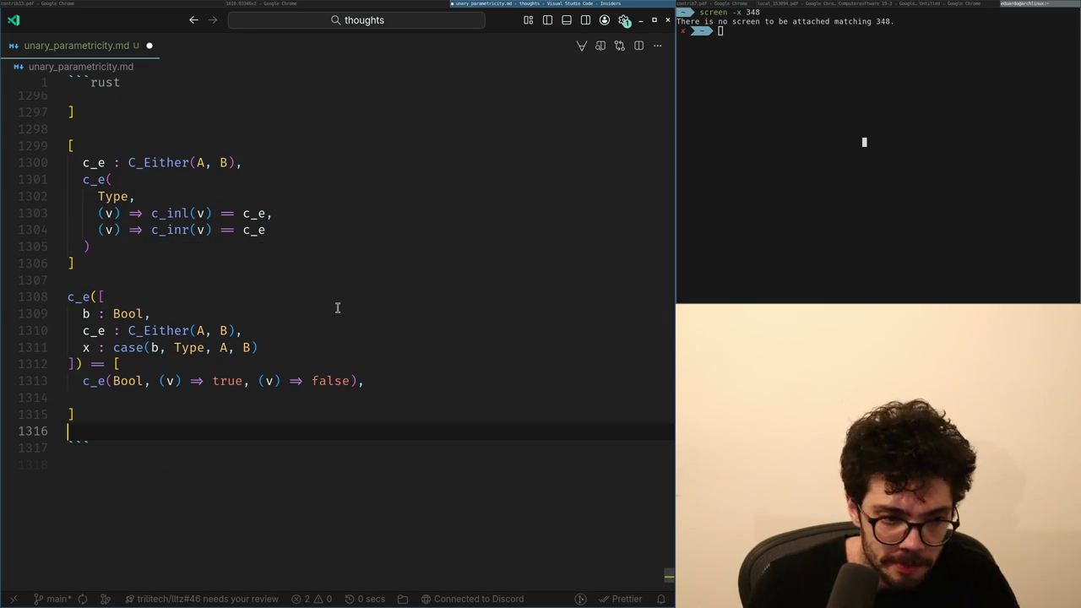
Write a new block with field w : c_next(c_b) == c_b and its closing bracket on its own line.
key(Return)
text([w : c)
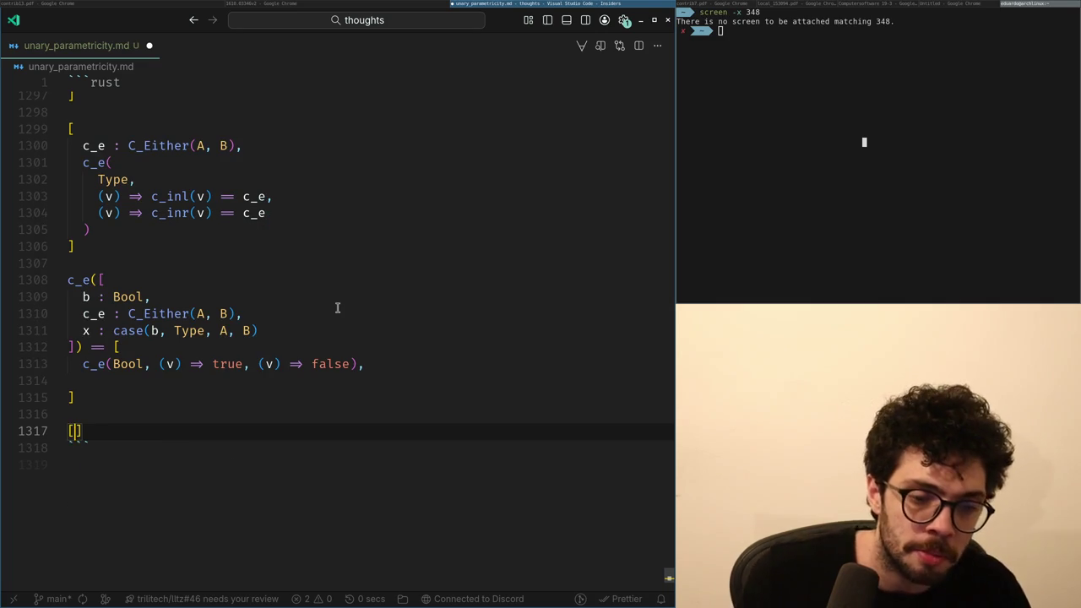
text(_next(c_b) ==)
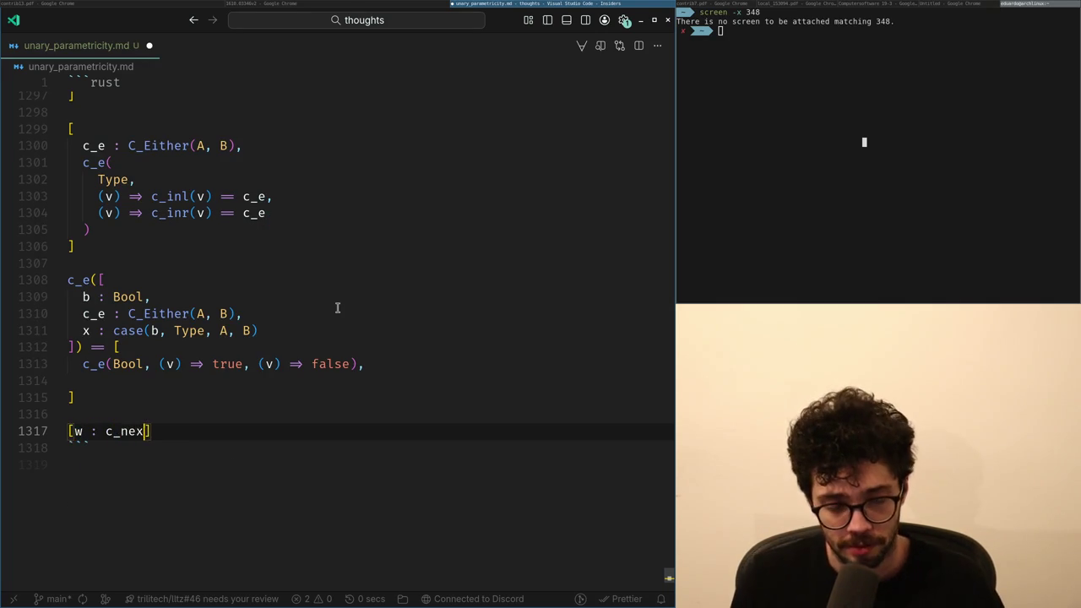
text( c_b)
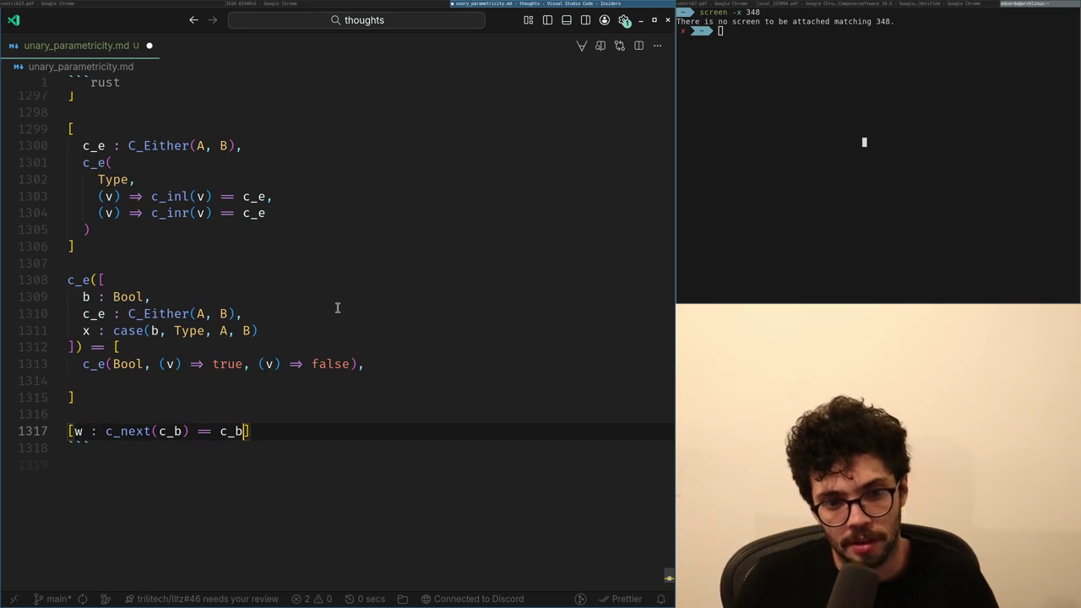
key(Home)
key(Right)
key(Return)
key(End)
key(Left)
text(,)
key(Return)
key(Up)
key(End)
key(Return)
Add the c_next_dec(c_b, w) line to the block, then clear the terminal with clear.
key(alt+Tab)
key(alt+Tab)
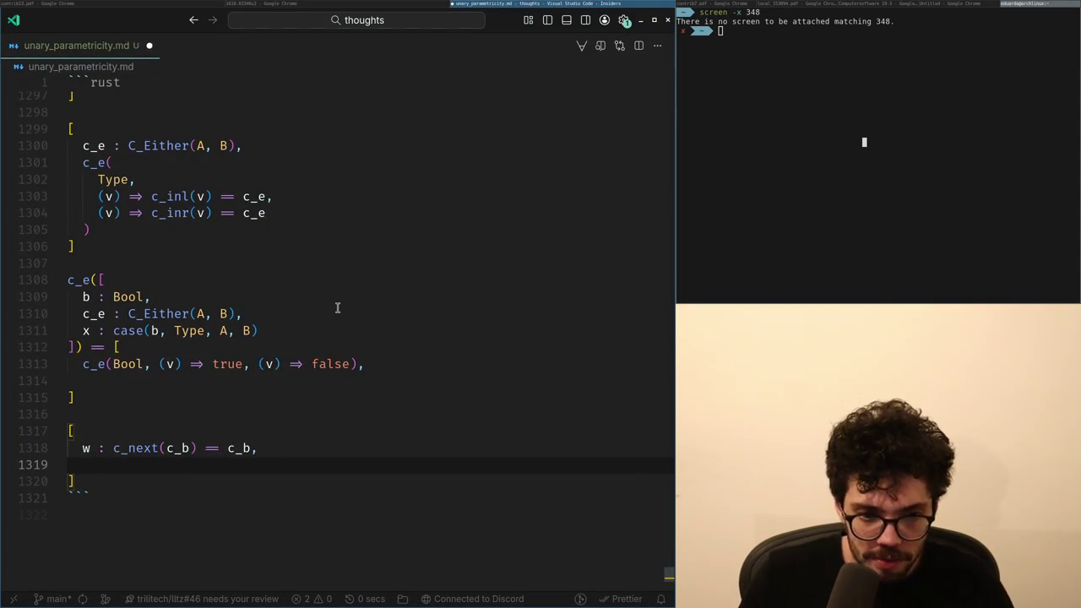
text(c_next_dec(c_b, w) ==)
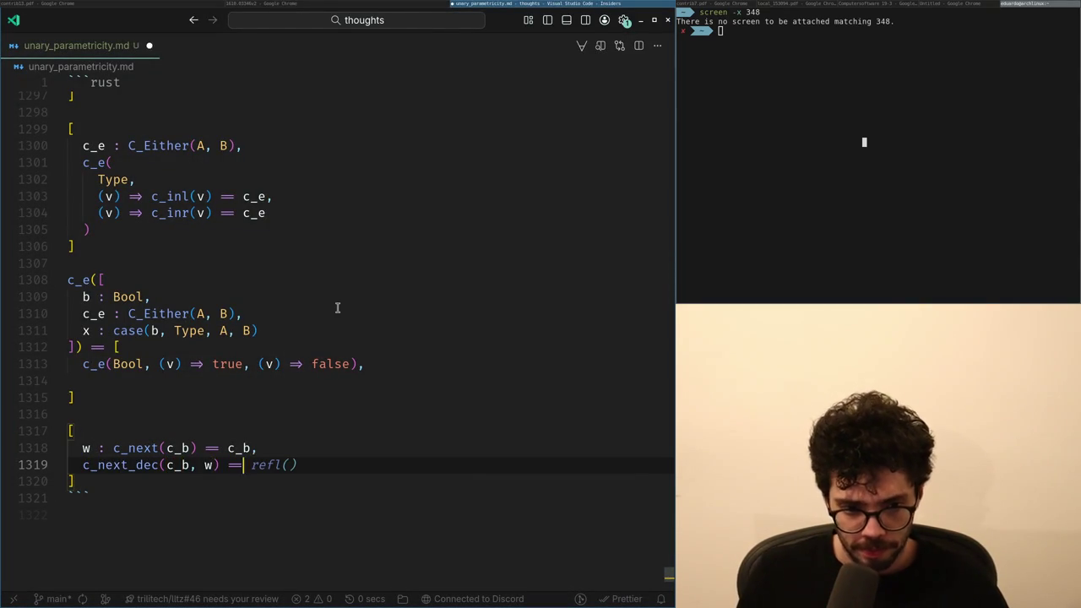
text(w)
key(Down)
key(Up)
key(Up)
key(Up)
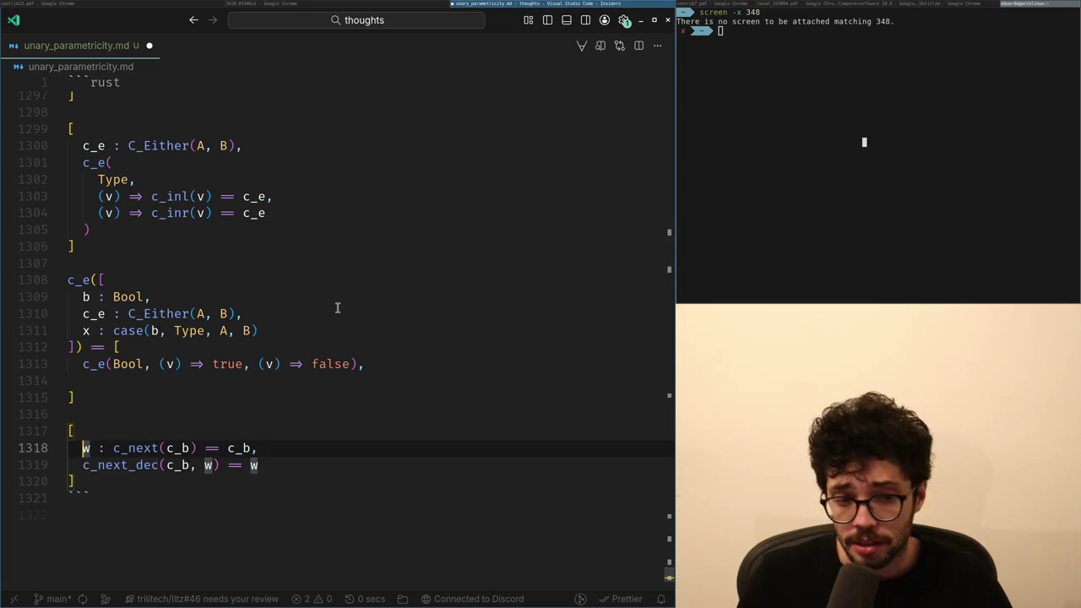
key(alt+Tab)
key(alt+Tab)
key(Down)
key(Down)
key(ctrl+Right)
key(ctrl+Right)
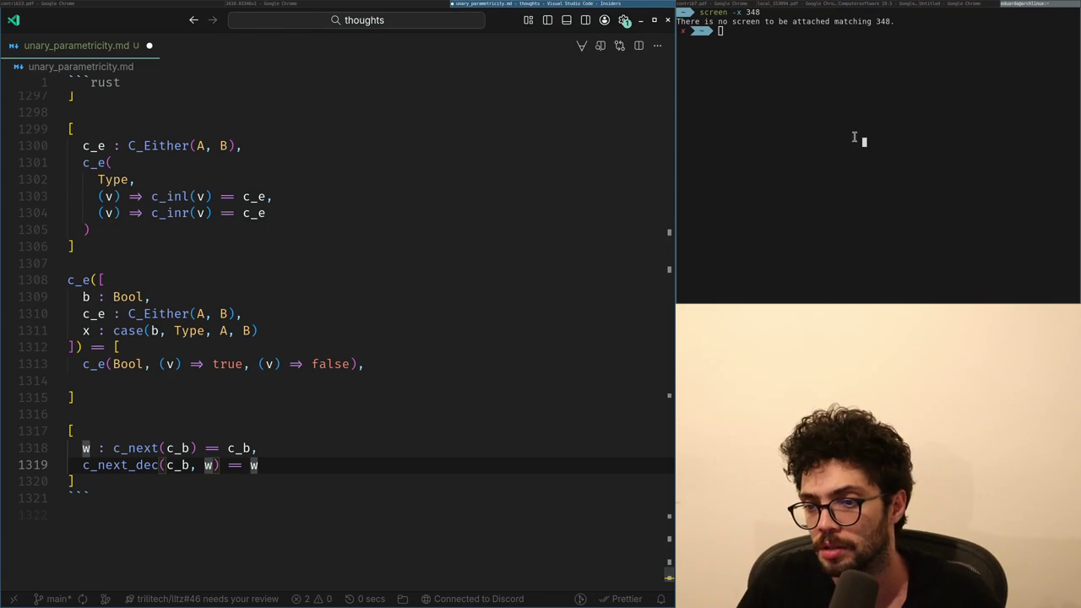
text(clear)
key(Return)
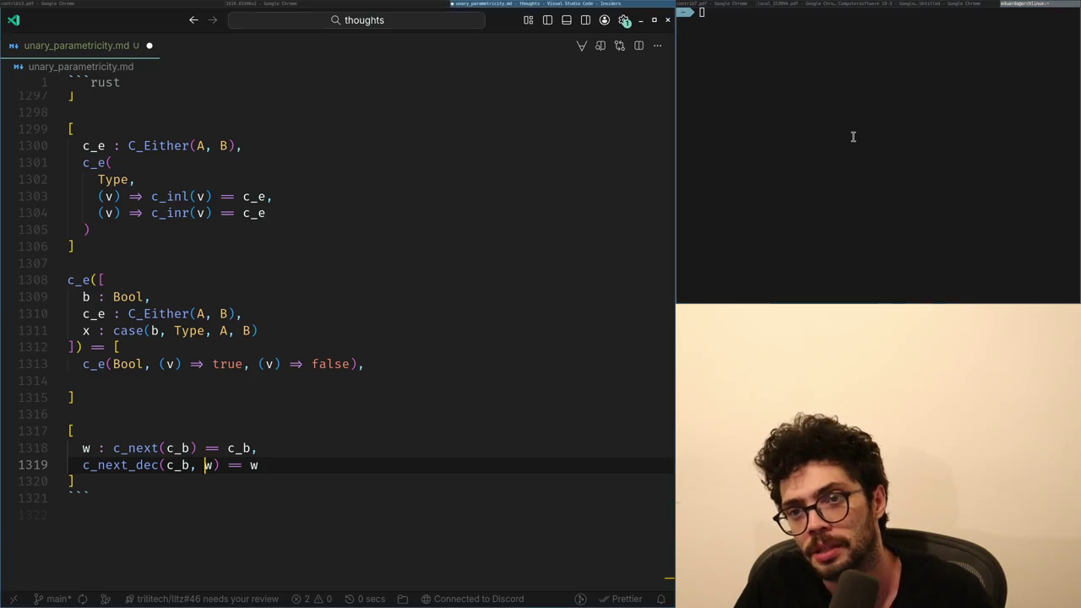
key(alt+Tab)
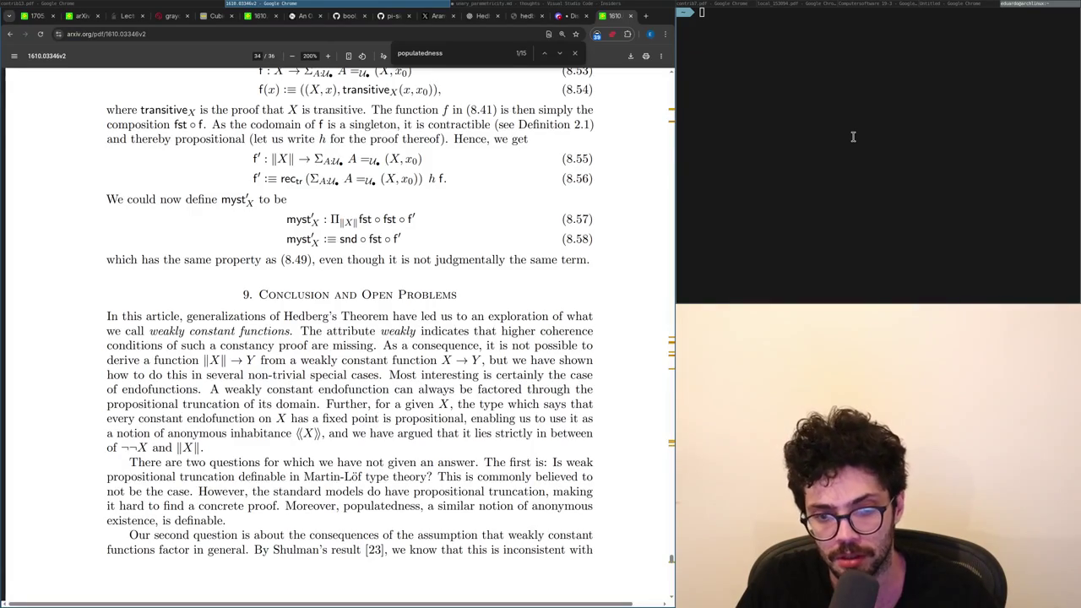
key(ctrl+t)
text(x.com)
key(Return)
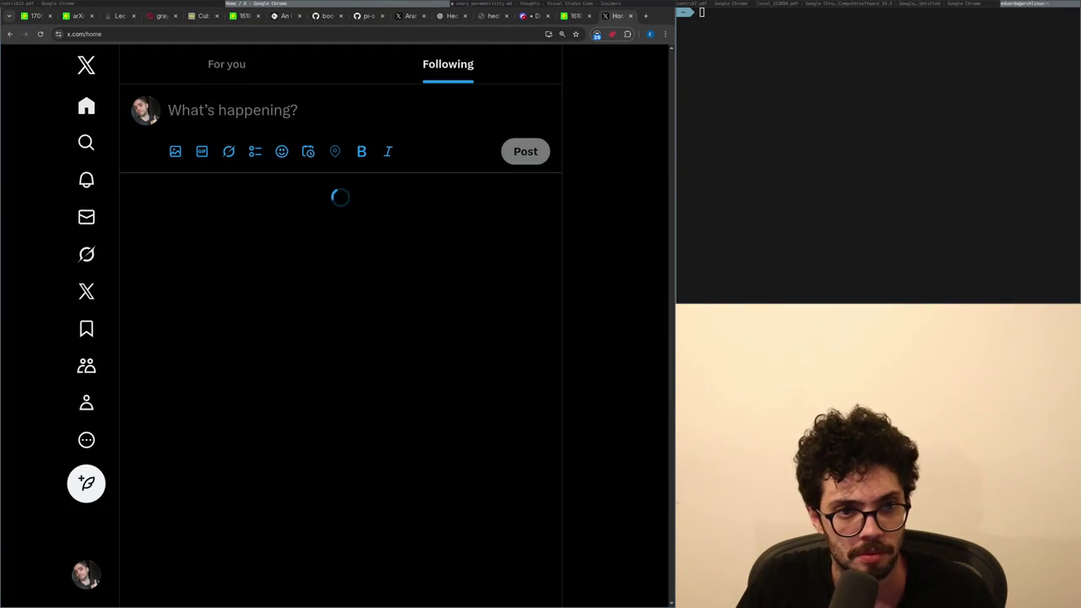
key(alt+Tab)
key(alt+Tab)
scroll(340, 311, down, 1)
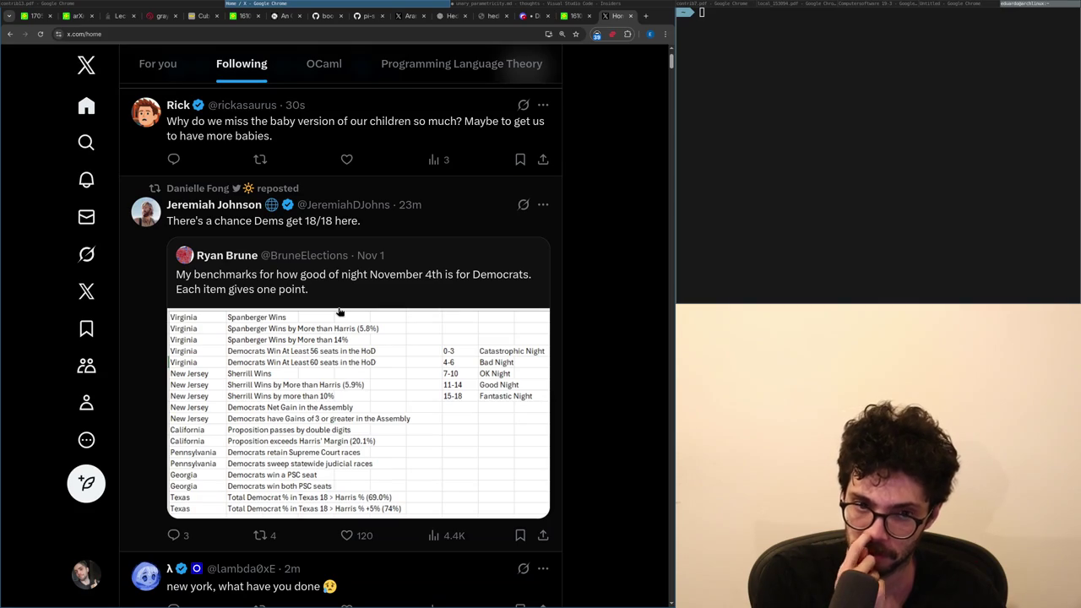
key(alt+Tab)
key(alt+Tab)
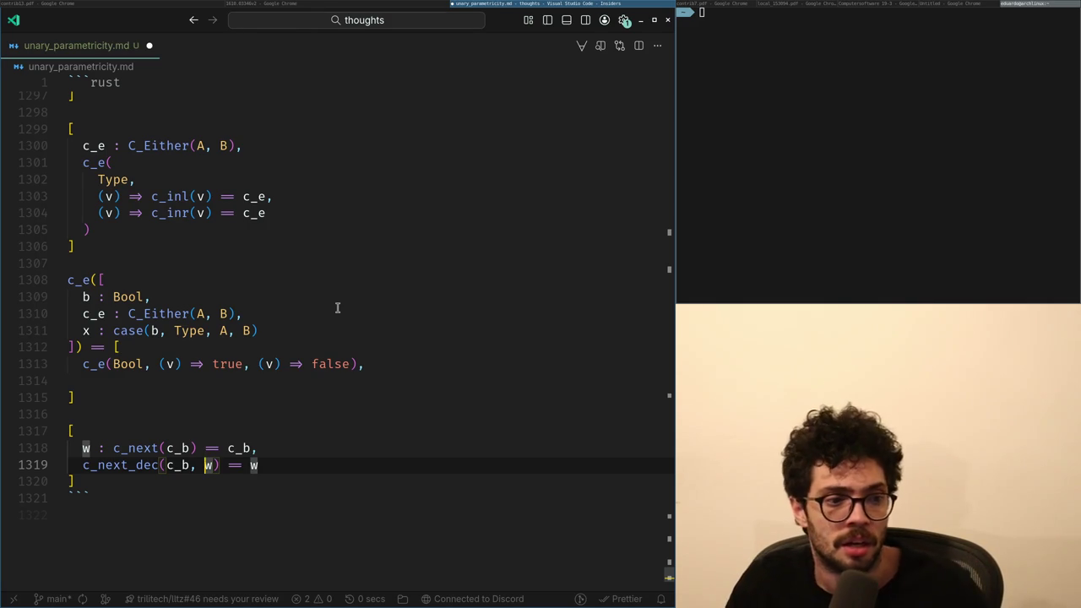
Try adding an empty line after the block's closing bracket, then remove it again.
key(j)
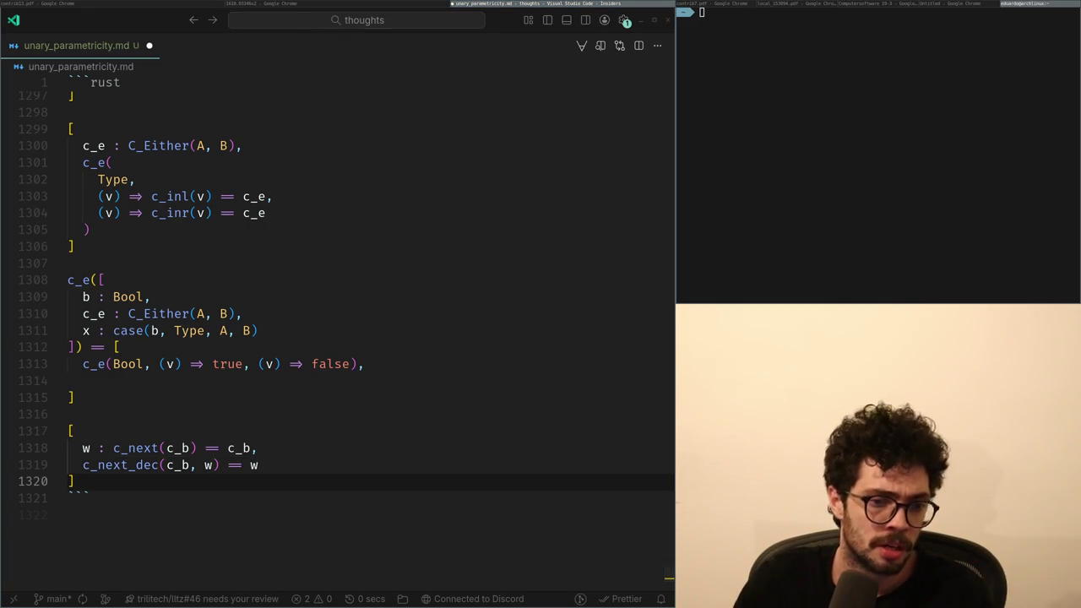
key(a)
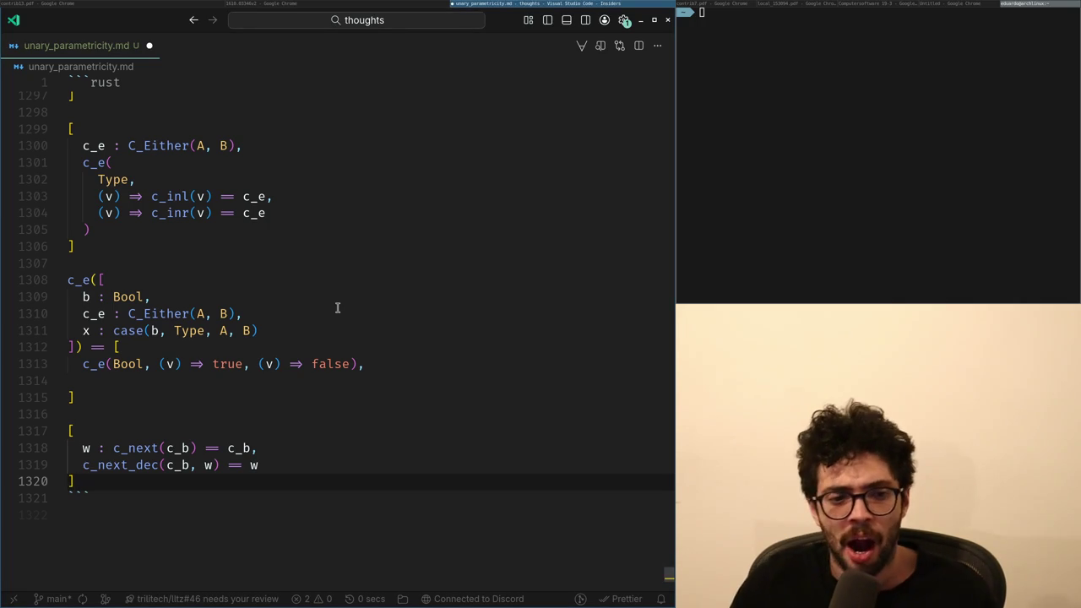
key(Return)
key(BackSpace)
key(BackSpace)
key(Return)
key(BackSpace)
Scroll the anonymous existence paper down to page 7, briefly checking the notes.
key(alt+Tab)
scroll(337, 308, down, 10)
scroll(337, 308, down, 20)
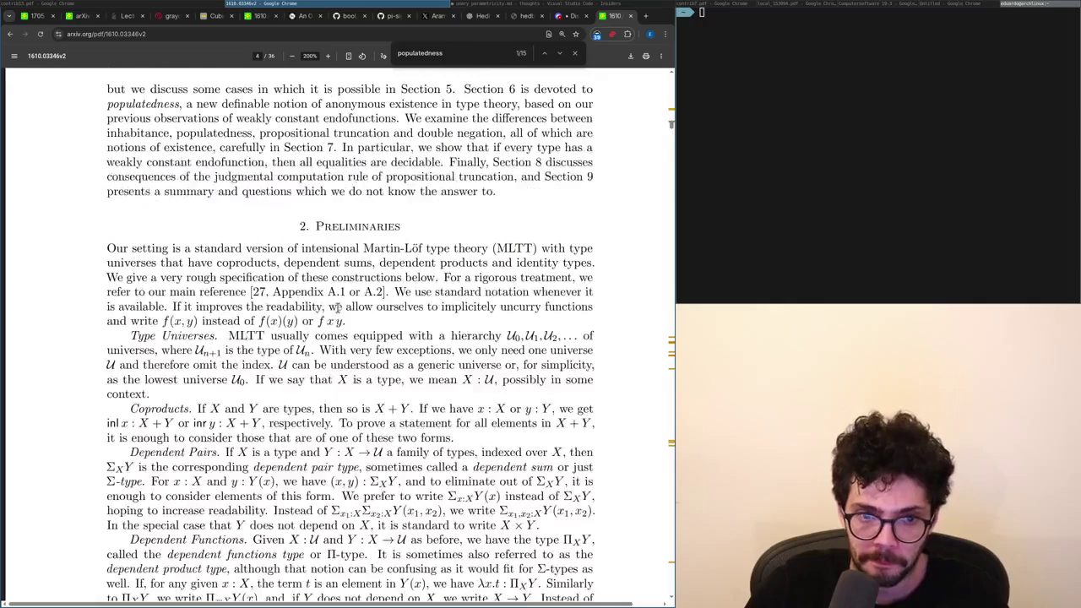
scroll(337, 308, down, 5)
scroll(337, 308, down, 5)
key(alt+Tab)
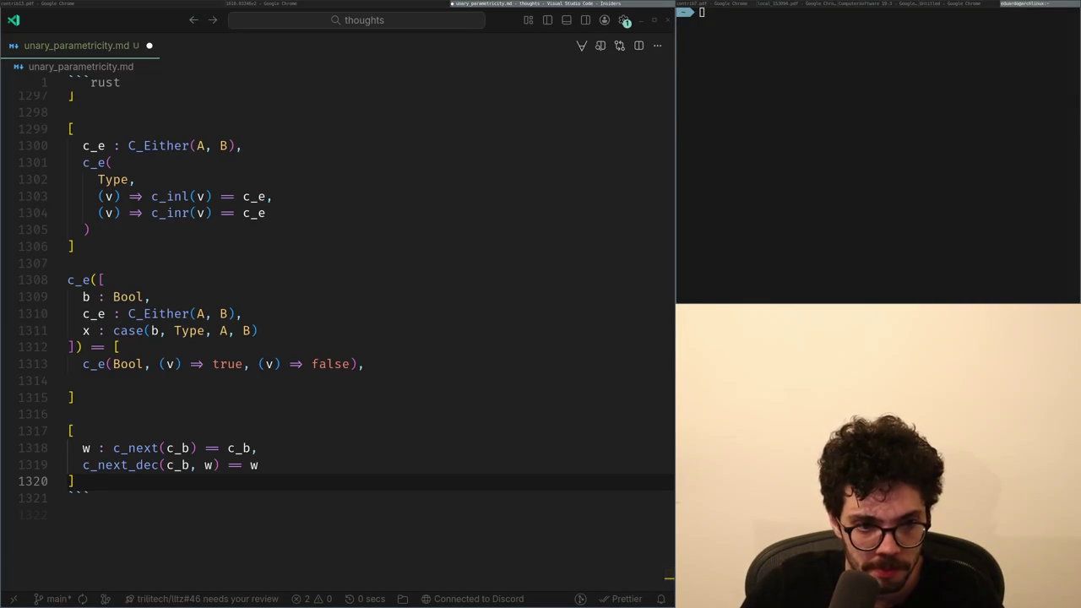
key(alt+Tab)
key(alt+Tab)
key(alt+Tab)
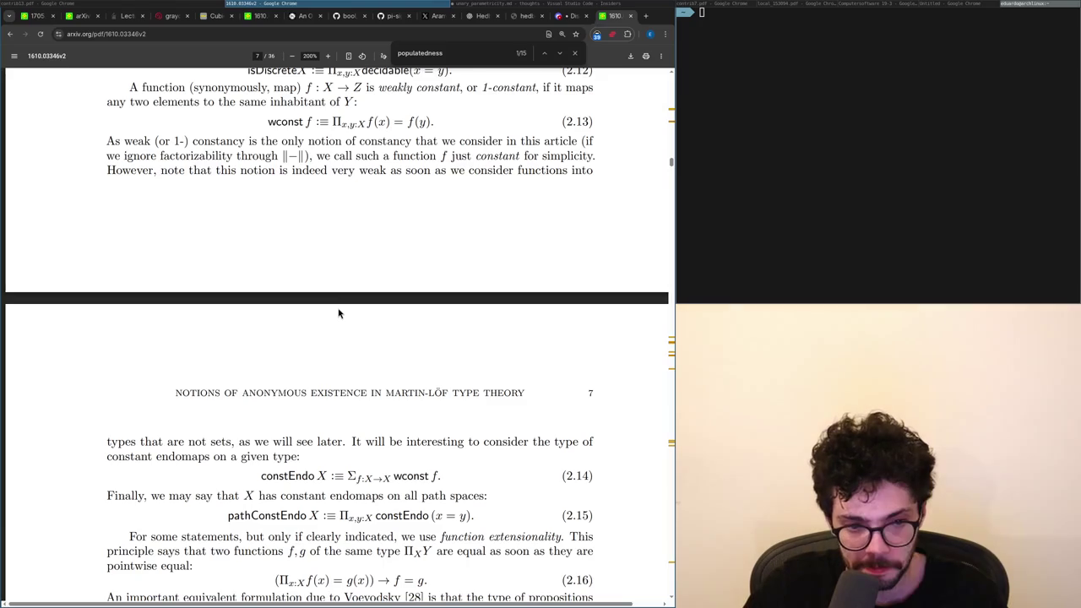
Scroll back and forth through the paper's early pages.
scroll(339, 312, up, 20)
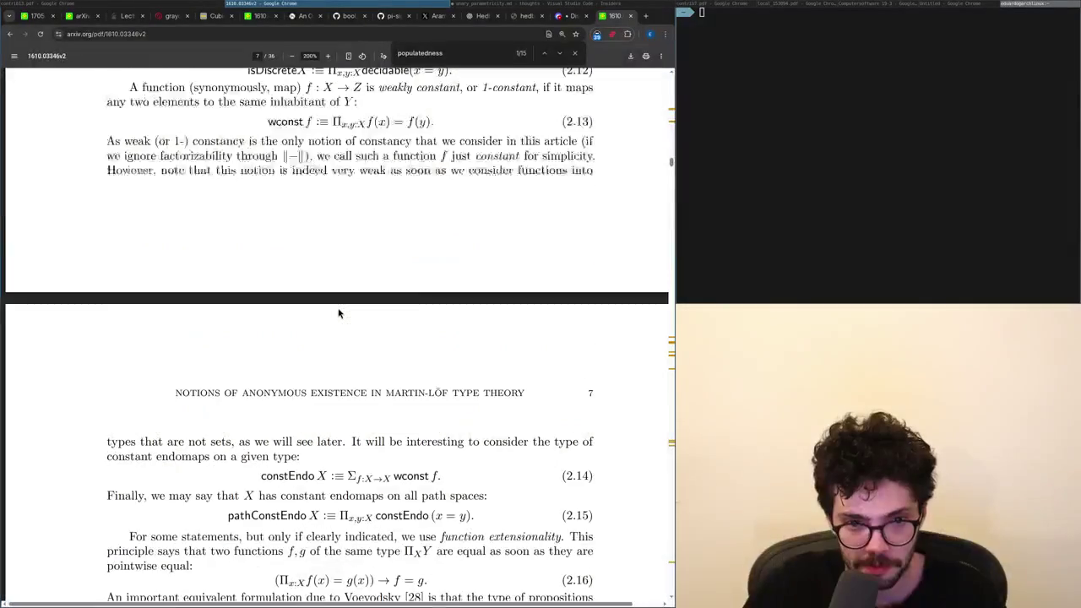
scroll(339, 313, down, 20)
scroll(339, 312, down, 20)
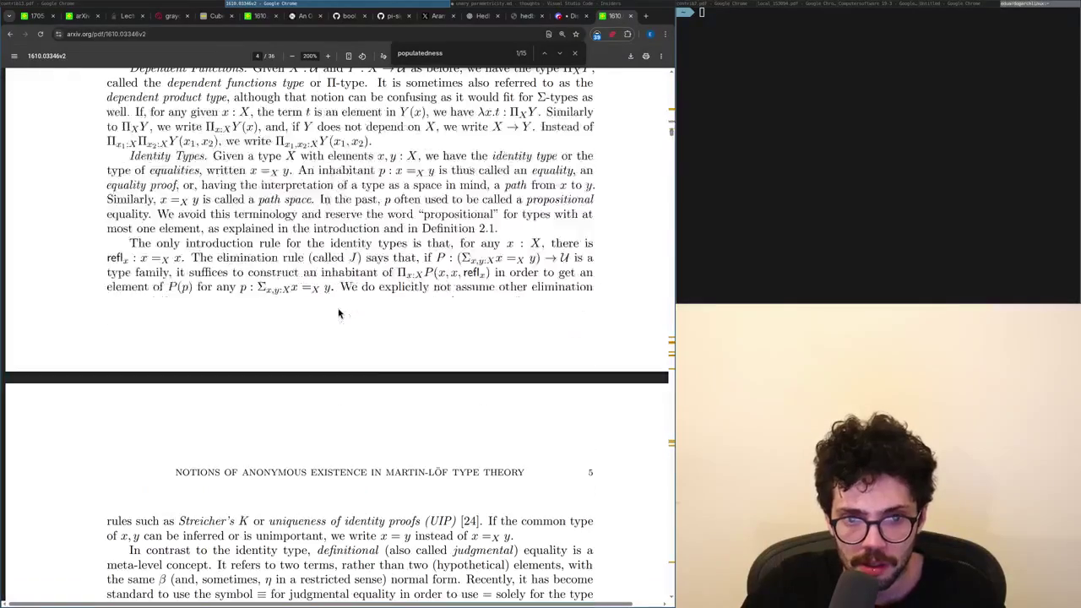
scroll(339, 313, down, 20)
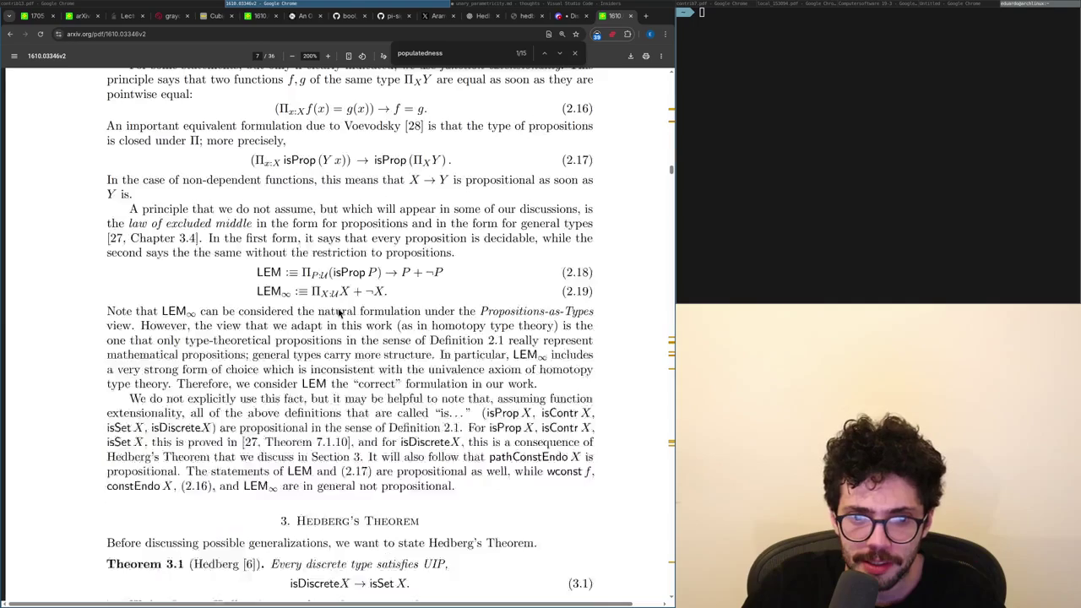
scroll(338, 312, down, 15)
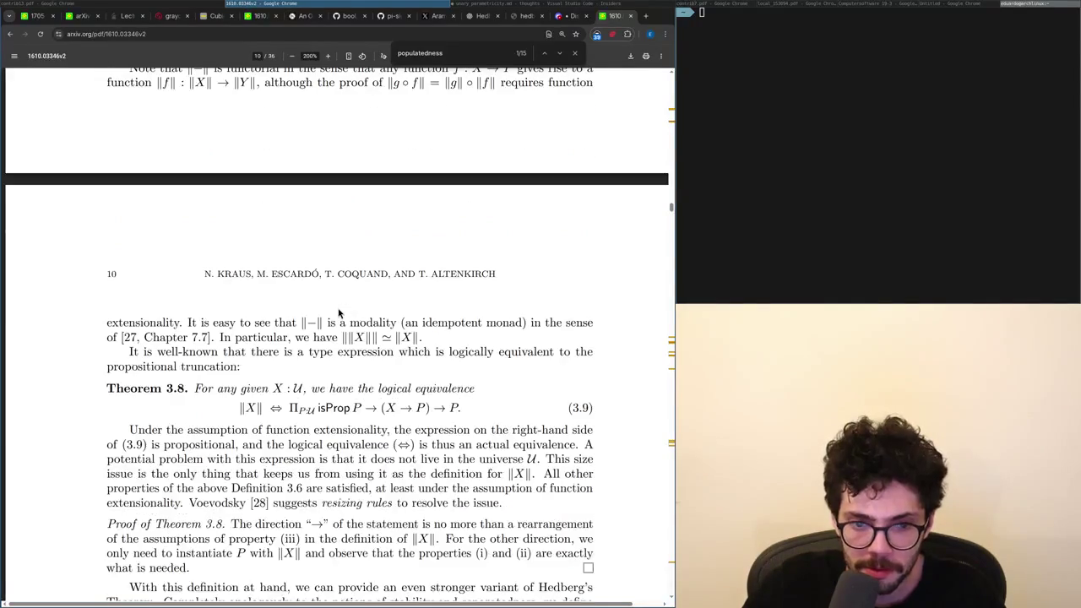
scroll(339, 312, up, 20)
scroll(339, 313, down, 20)
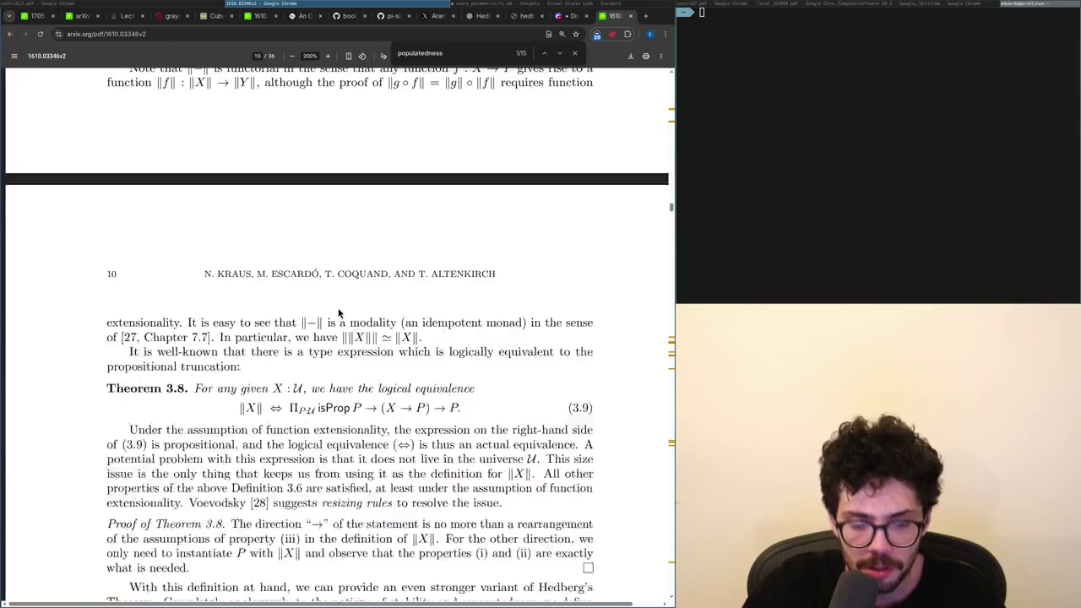
scroll(338, 313, up, 5)
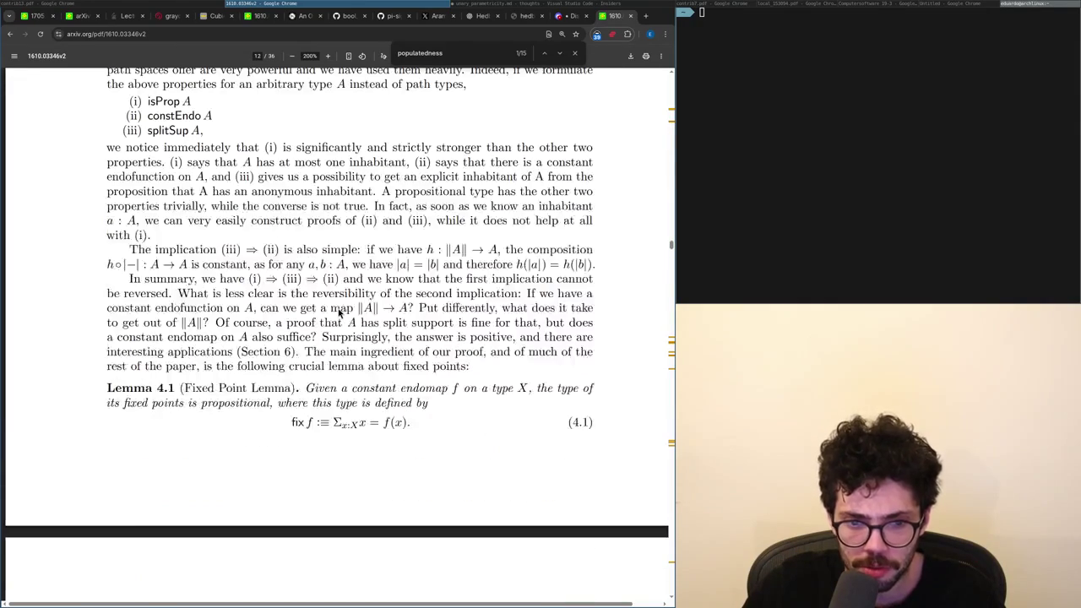
scroll(339, 313, down, 1)
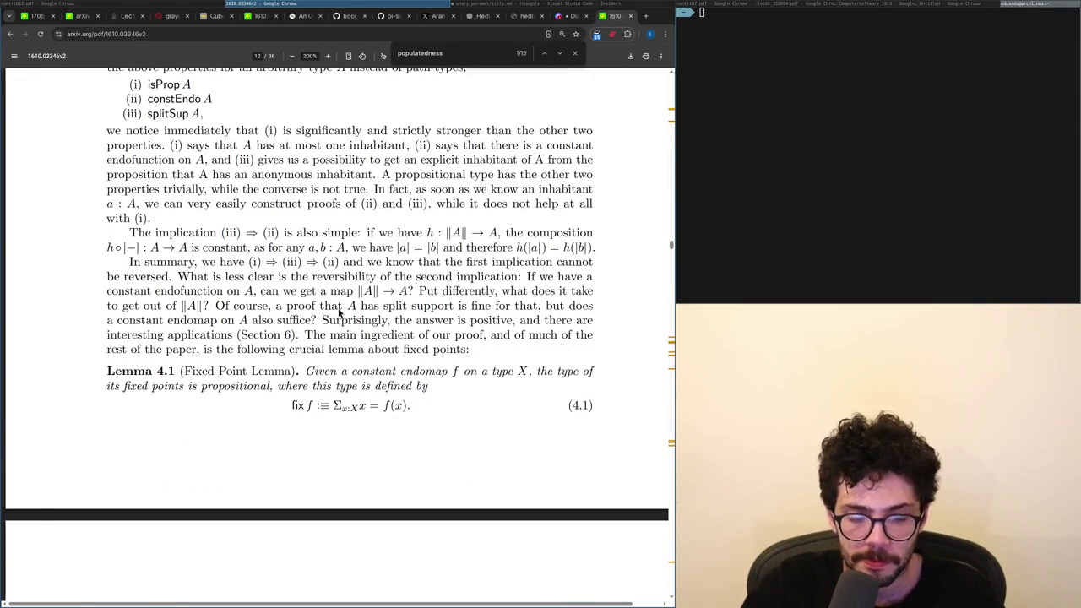
scroll(338, 312, down, 3)
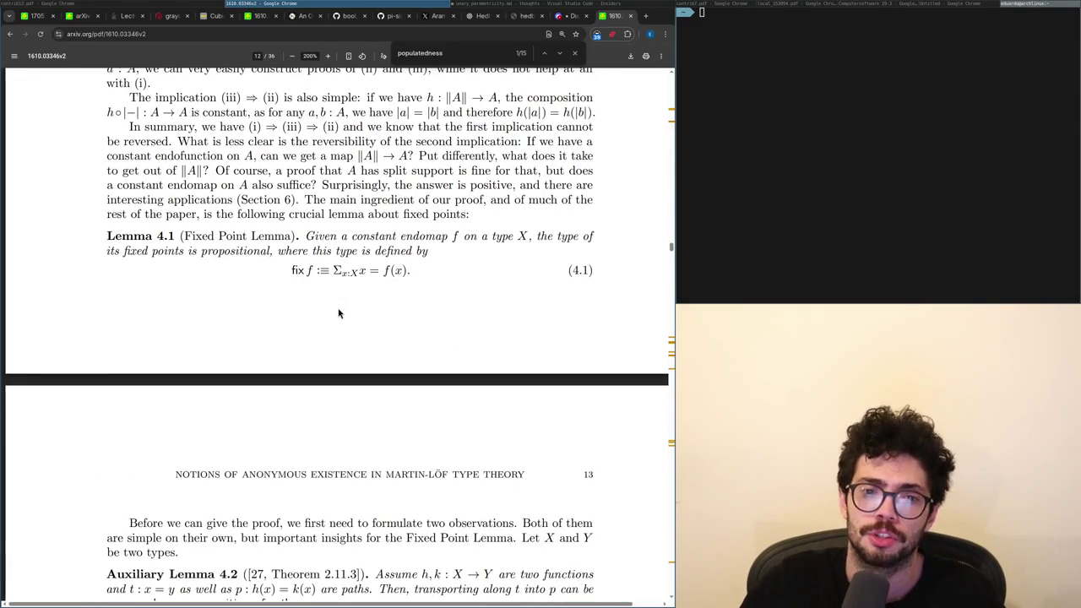
scroll(339, 313, down, 3)
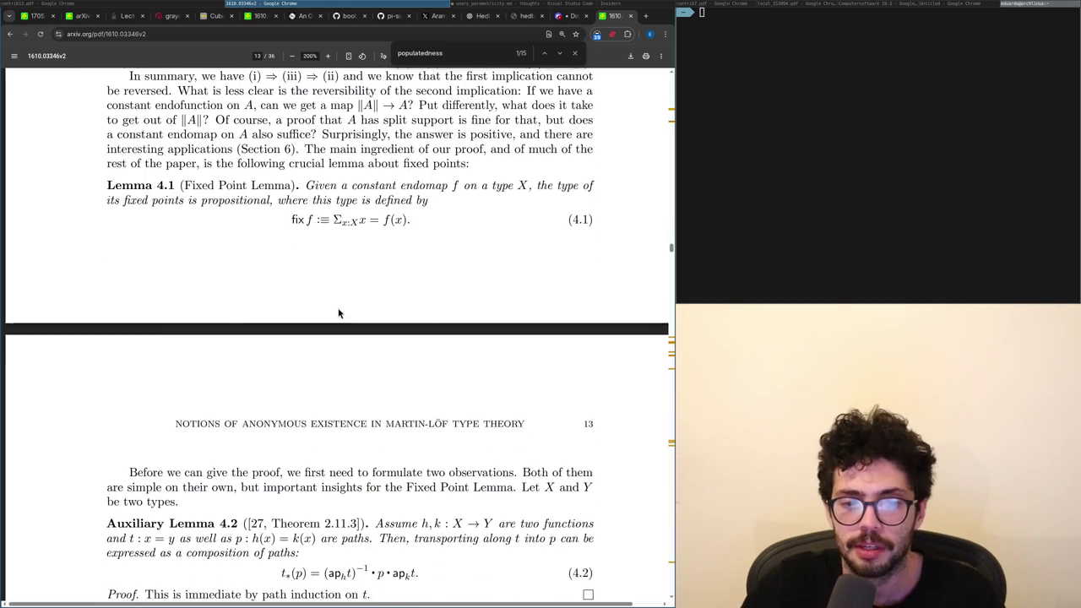
Search the paper for 'contractib' to reach Definition 2.1 on page 6, then return to the notes.
key(ctrl+f)
text(contractib)
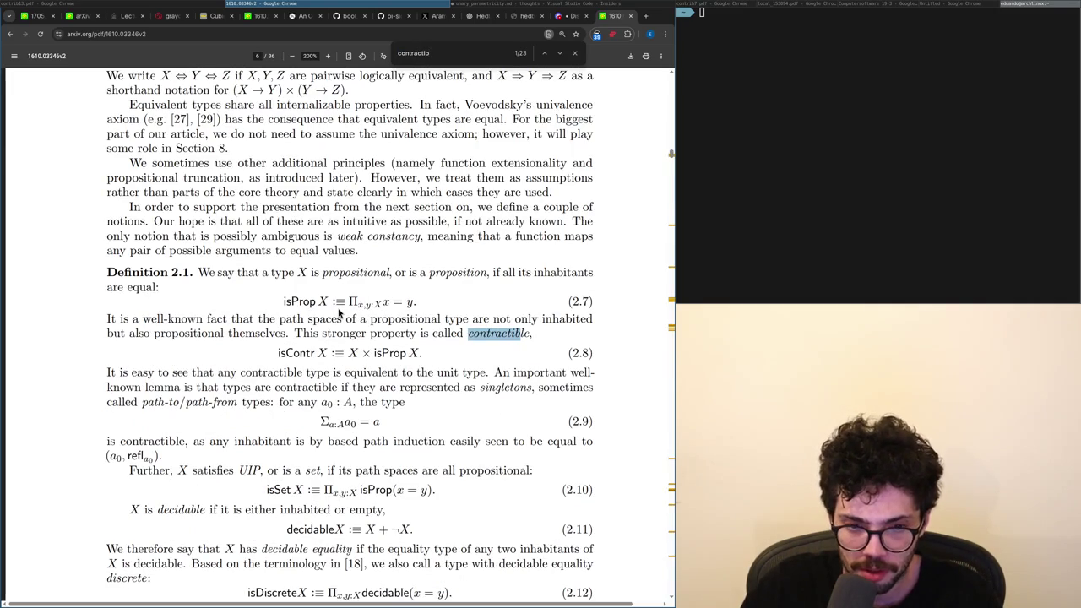
key(alt+Tab)
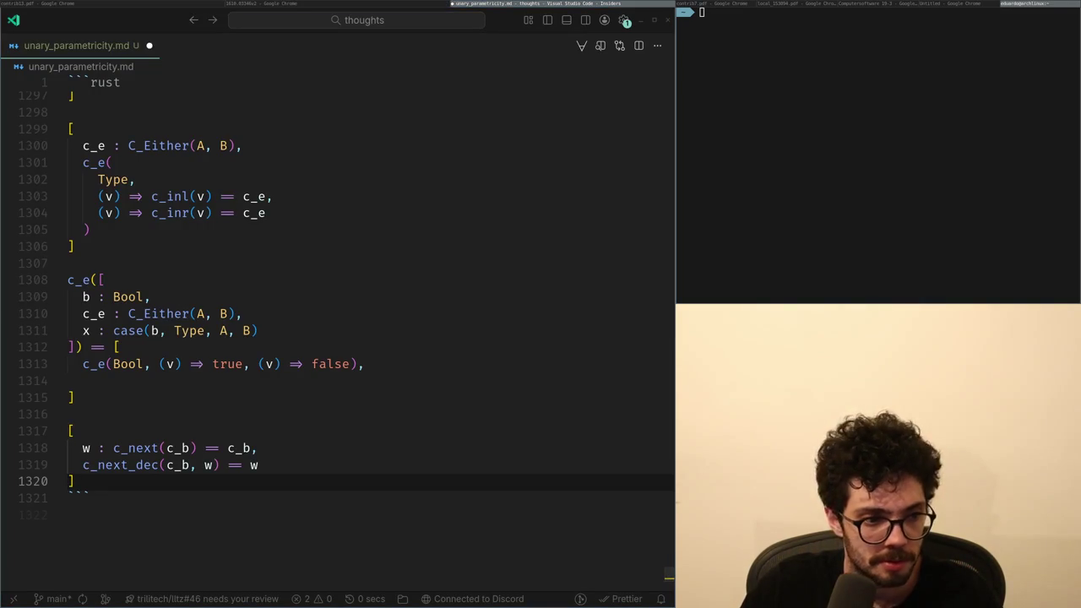
Select the c_next(c_b) == c_b equation, then check the paper in the browser.
key(Up)
key(Up)
key(ctrl+Right)
key(ctrl+shift+Right)
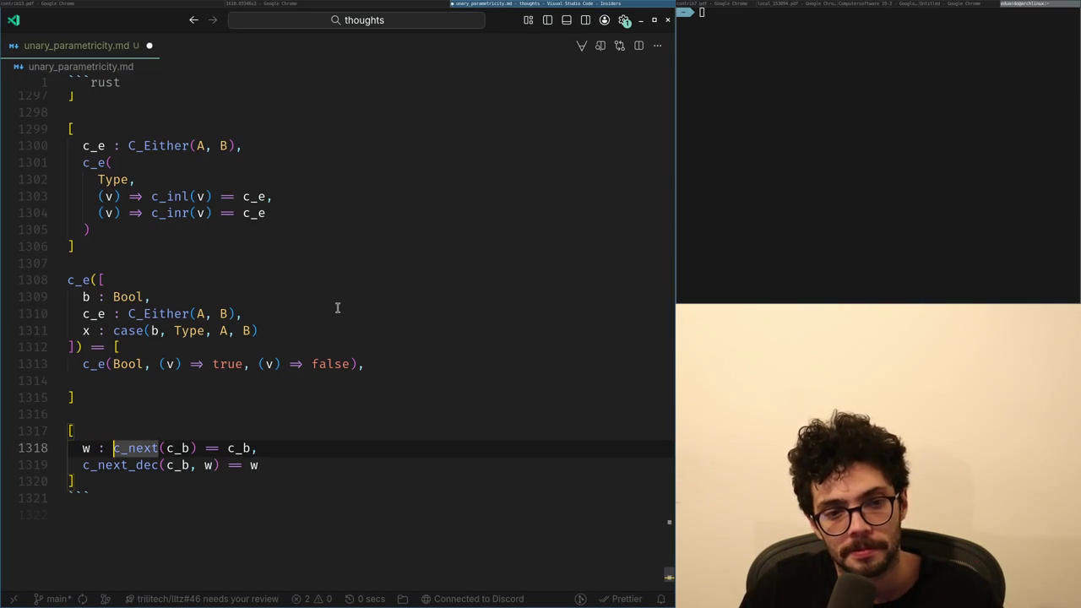
key(ctrl+shift+Right)
key(ctrl+shift+Right)
key(ctrl+shift+Right)
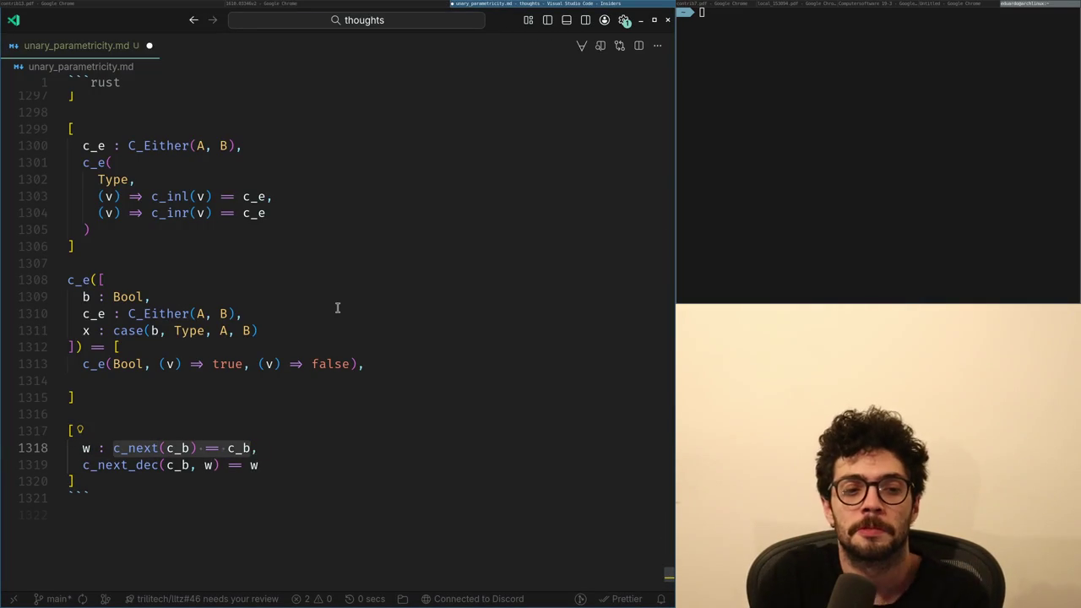
key(Up)
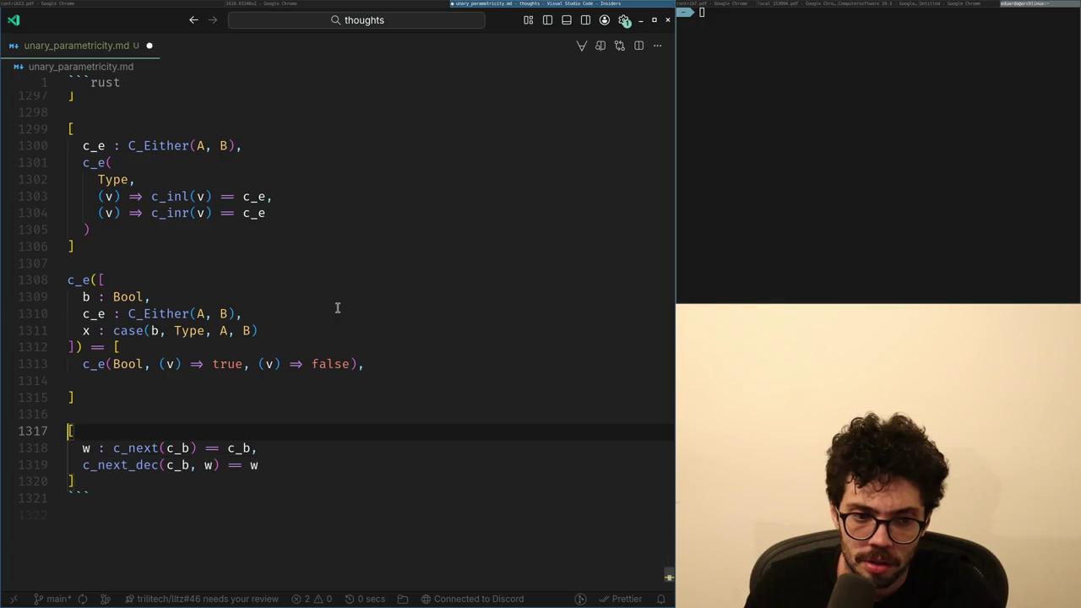
key(alt+Tab)
key(alt+Tab)
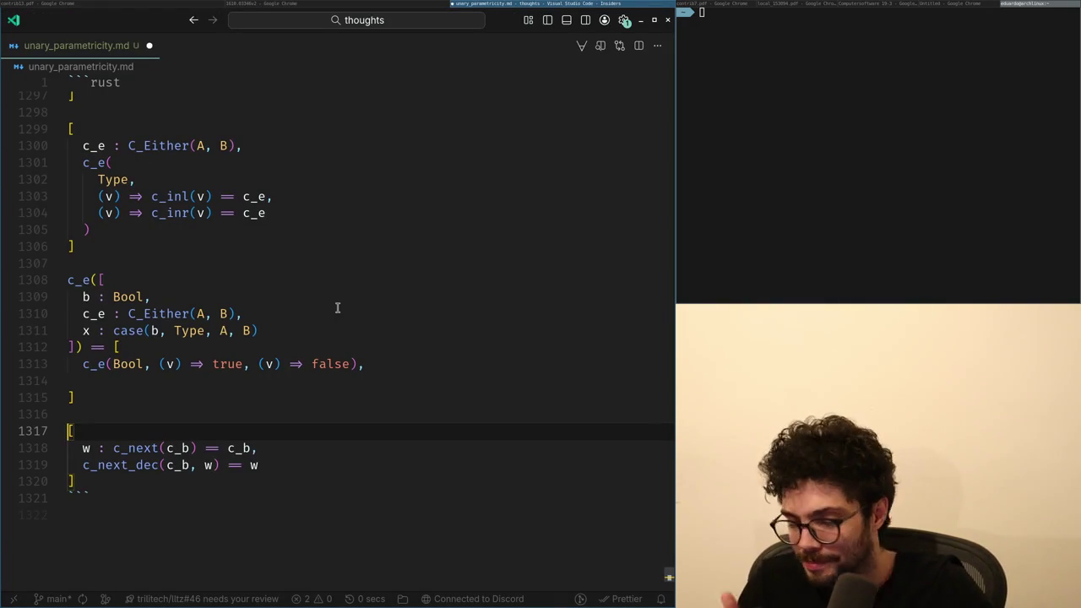
Copy the c_next/c_next_dec block and paste a duplicate directly below it.
key(Down)
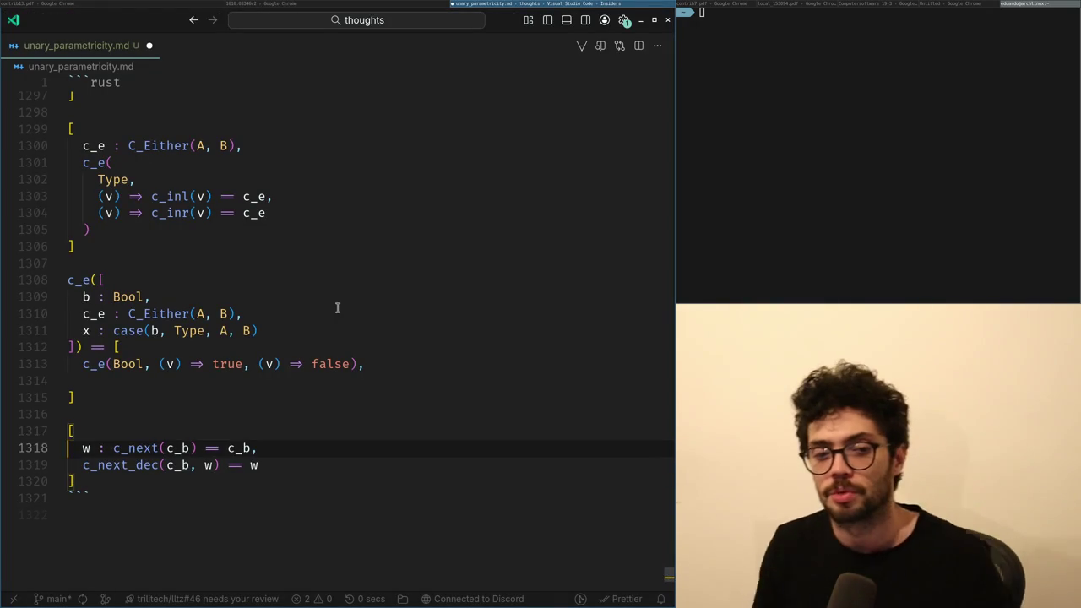
key(Down)
key(ctrl+d)
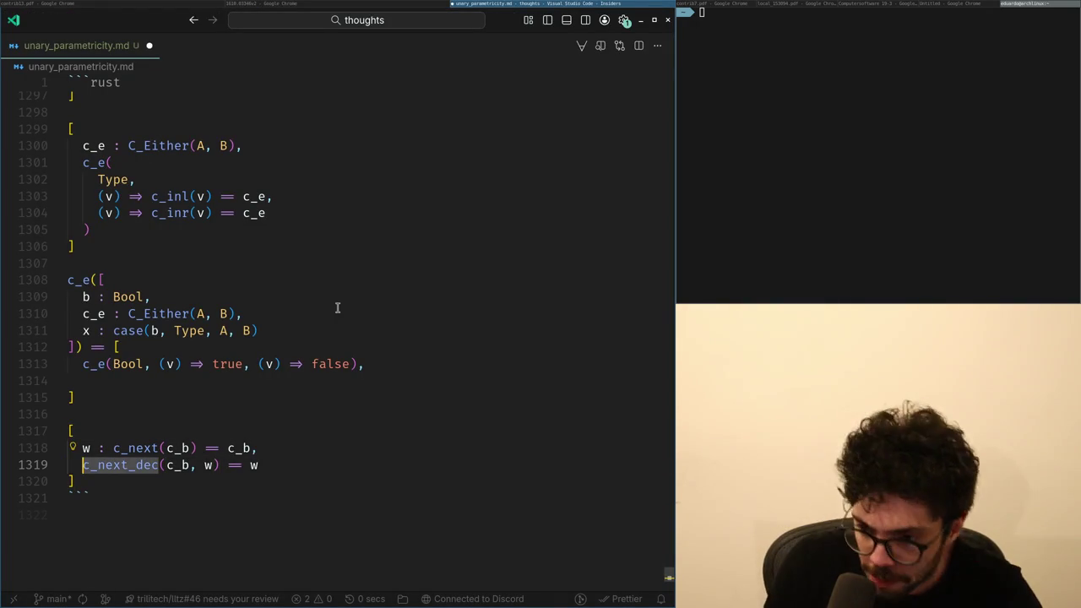
key(Down)
key(shift+Up)
key(shift+Up)
key(shift+Up)
key(ctrl+c)
key(End)
key(Return)
key(Return)
key(ctrl+v)
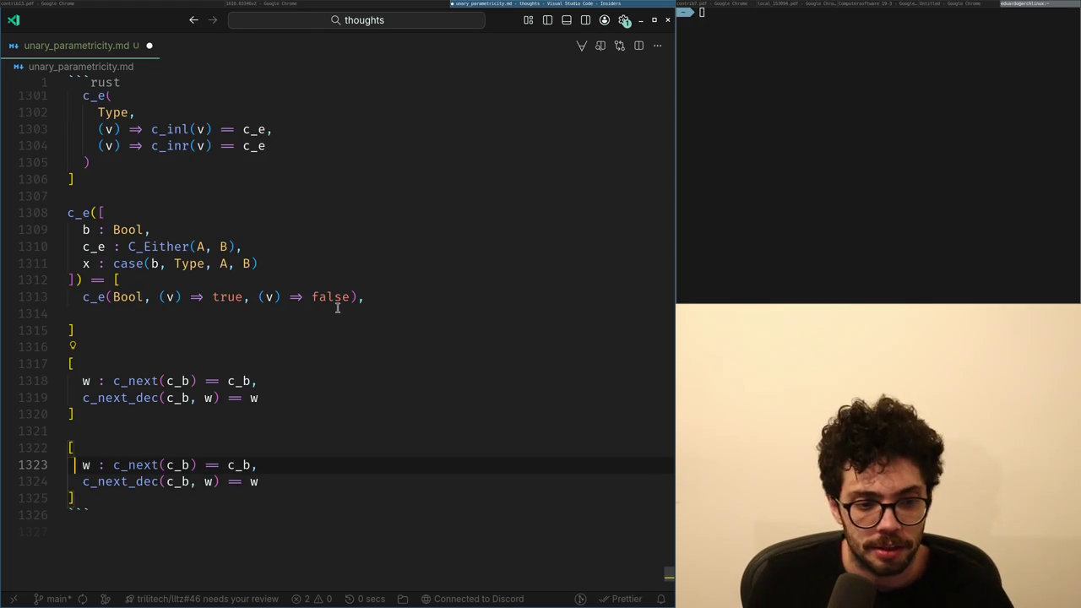
In the copy, replace the c_b occurrences with c_e, giving w : c_next(c_e) == c_e.
key(ctrl+Right)
key(ctrl+Right)
key(ctrl+Right)
key(ctrl+shift+Right)
text(c_e)
key(ctrl+Right)
key(ctrl+Right)
key(ctrl+shift+Right)
text(c_e)
key(Down)
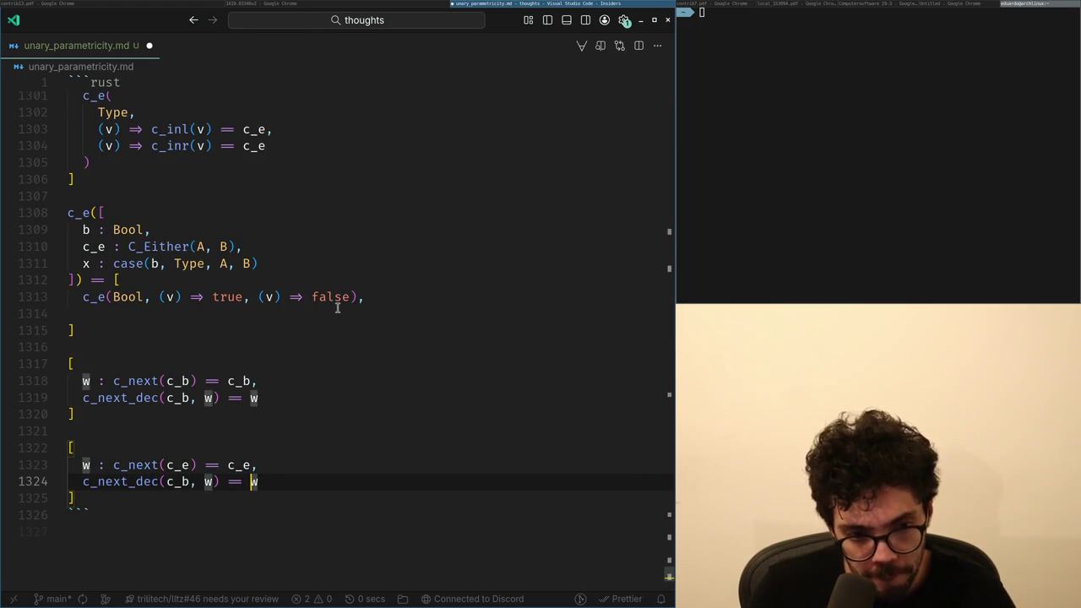
key(super+Right)
key(super+Left)
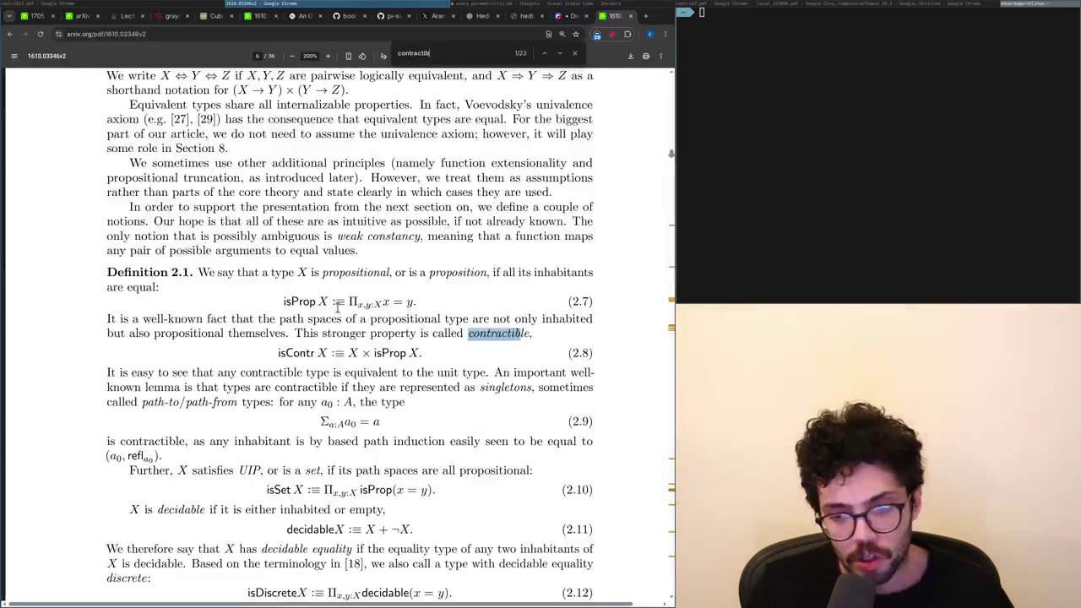
key(super+Right)
key(Right)
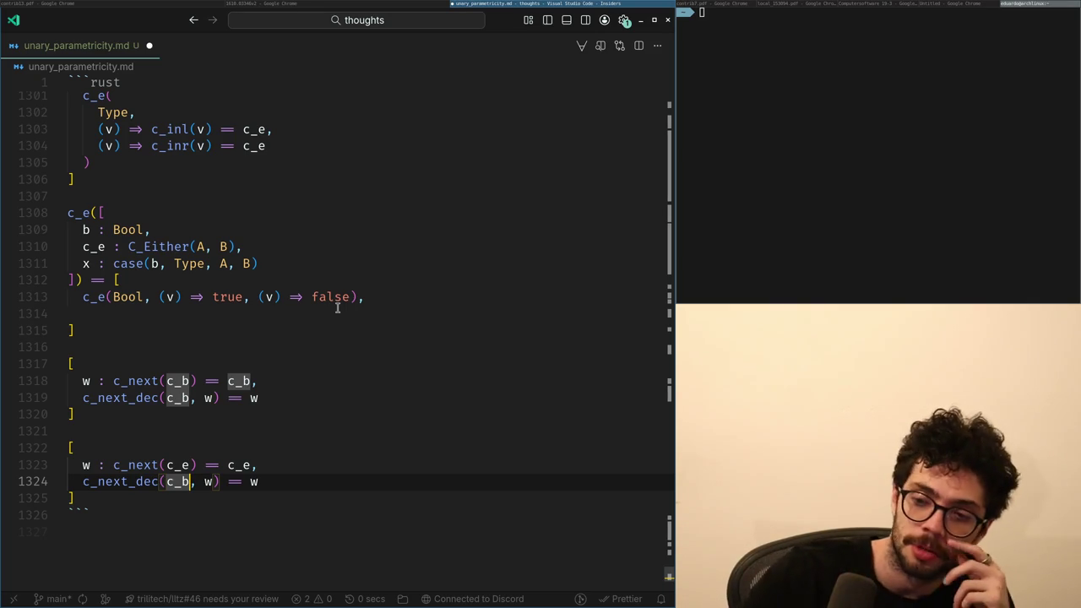
key(alt+Tab)
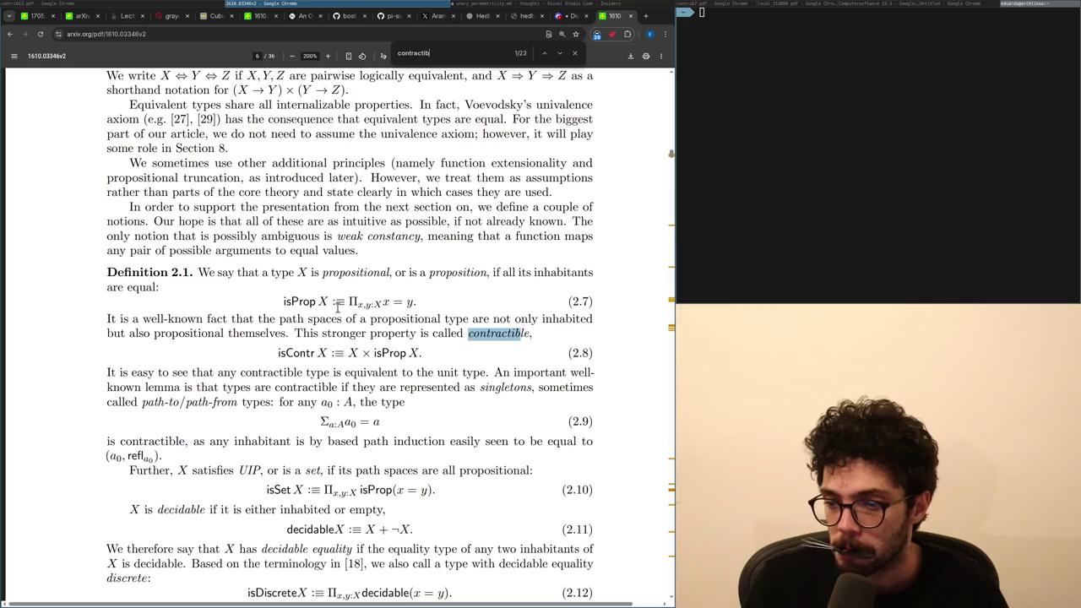
key(ctrl+t)
text(x.com)
key(Return)
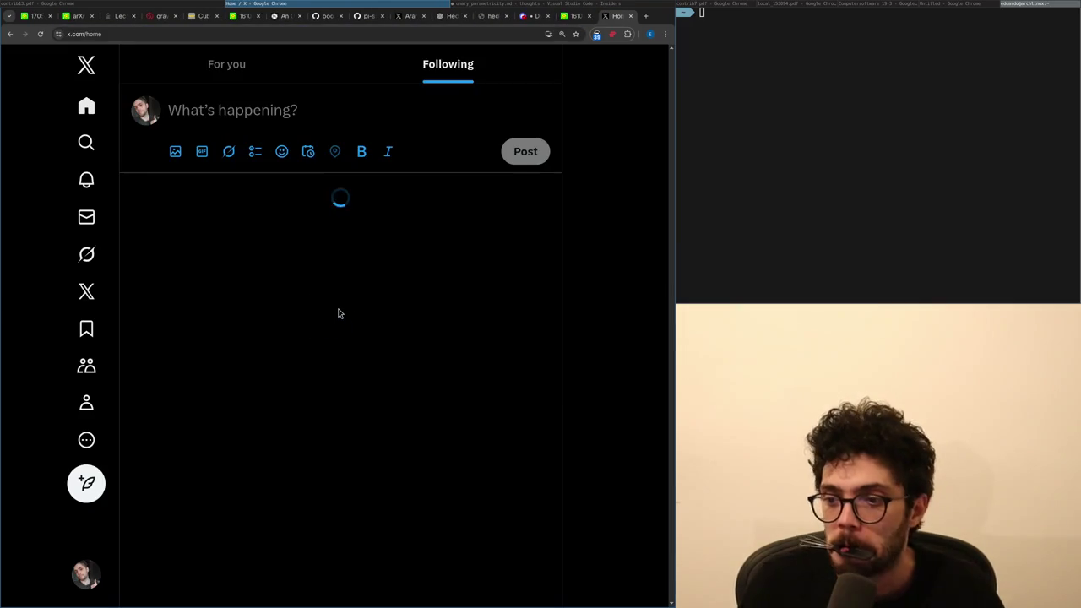
middle_click(614, 18)
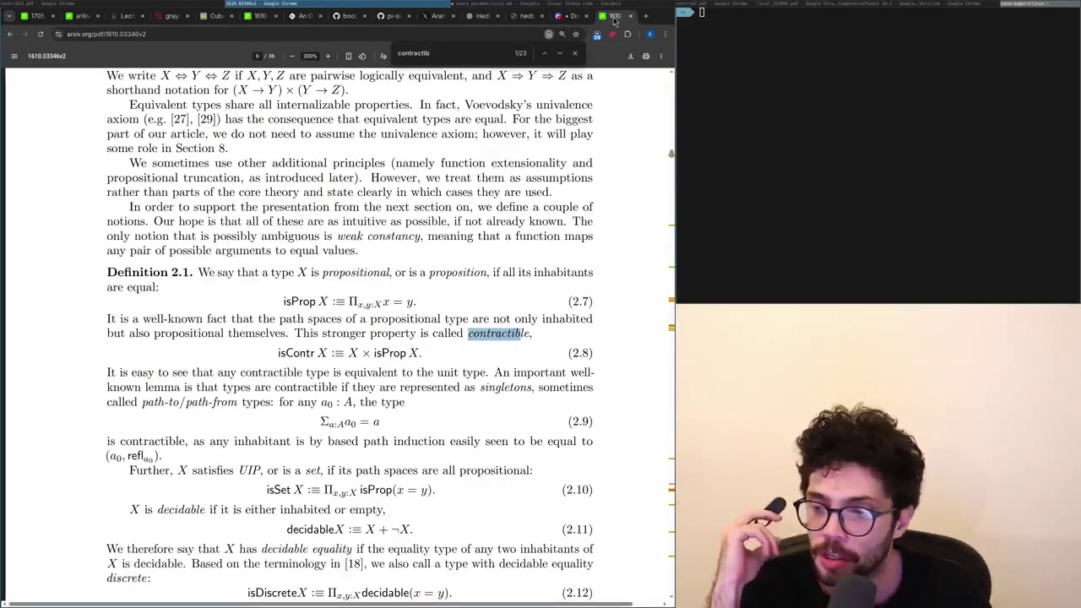
click(580, 6)
click(334, 5)
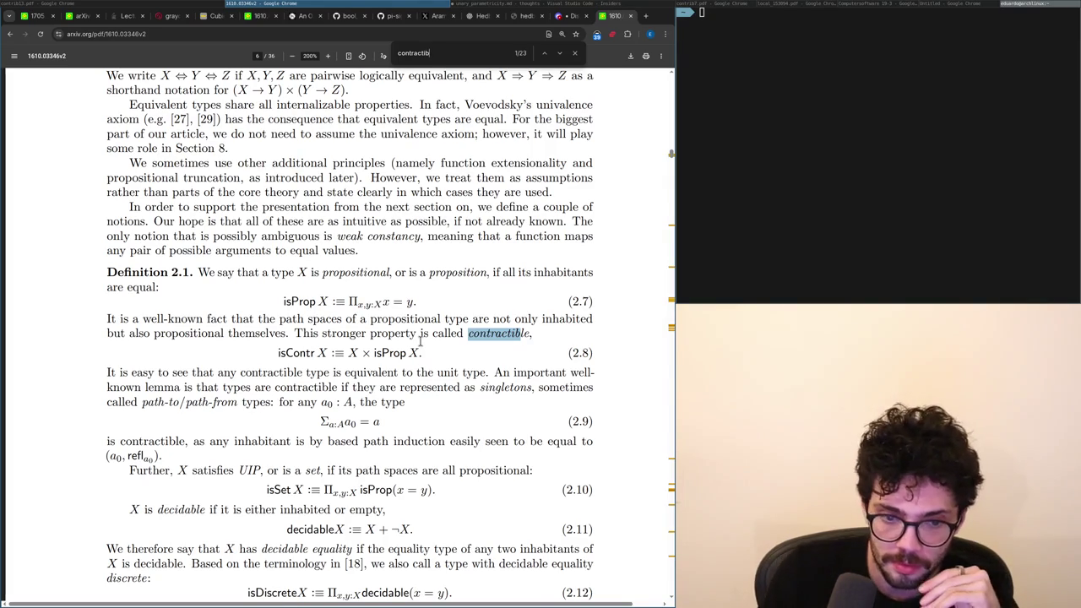
key(alt+Tab)
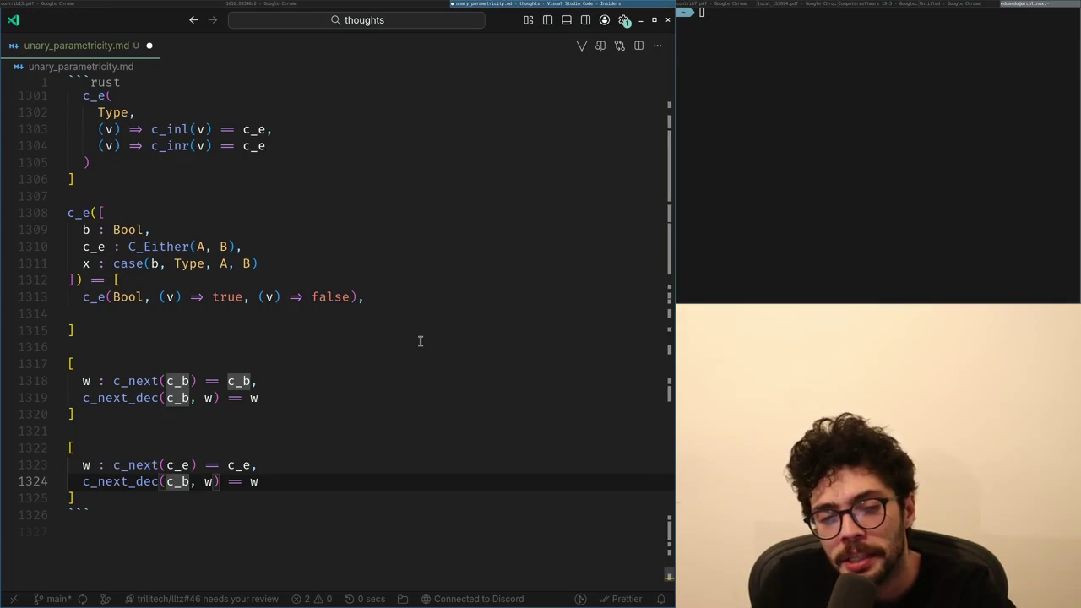
Compare c_next in the c_b and c_e blocks, inserting and undoing a stray '&'.
key(Up)
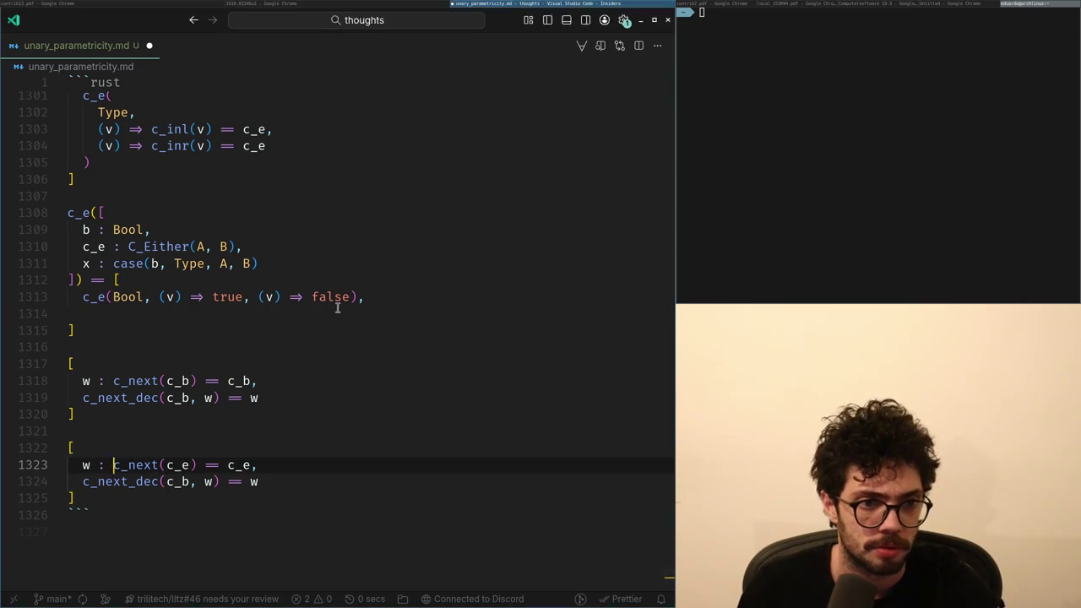
key(alt+Tab)
key(alt+Tab)
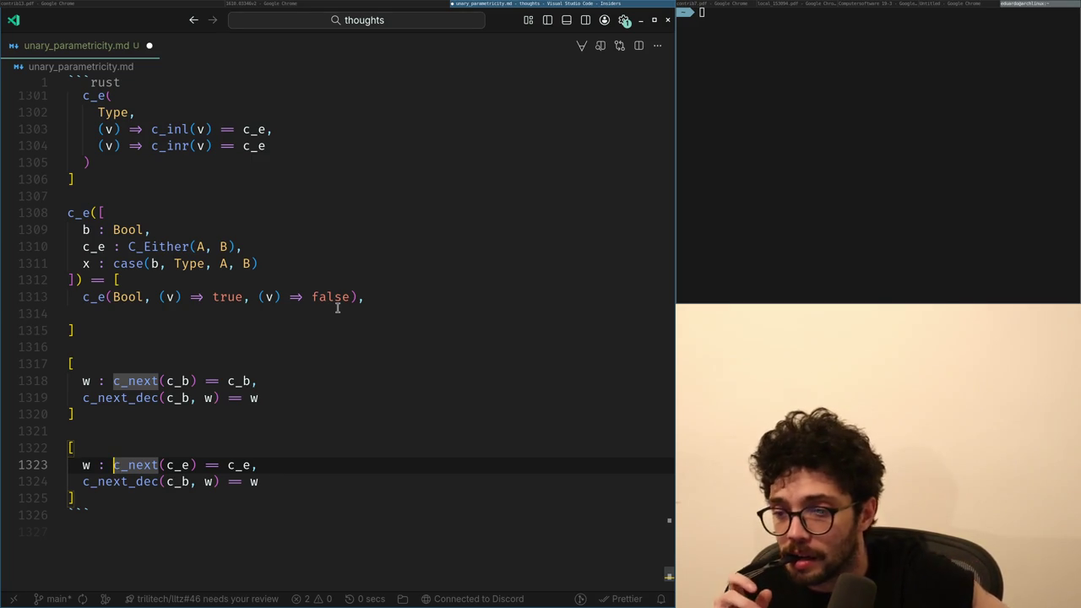
click(139, 388)
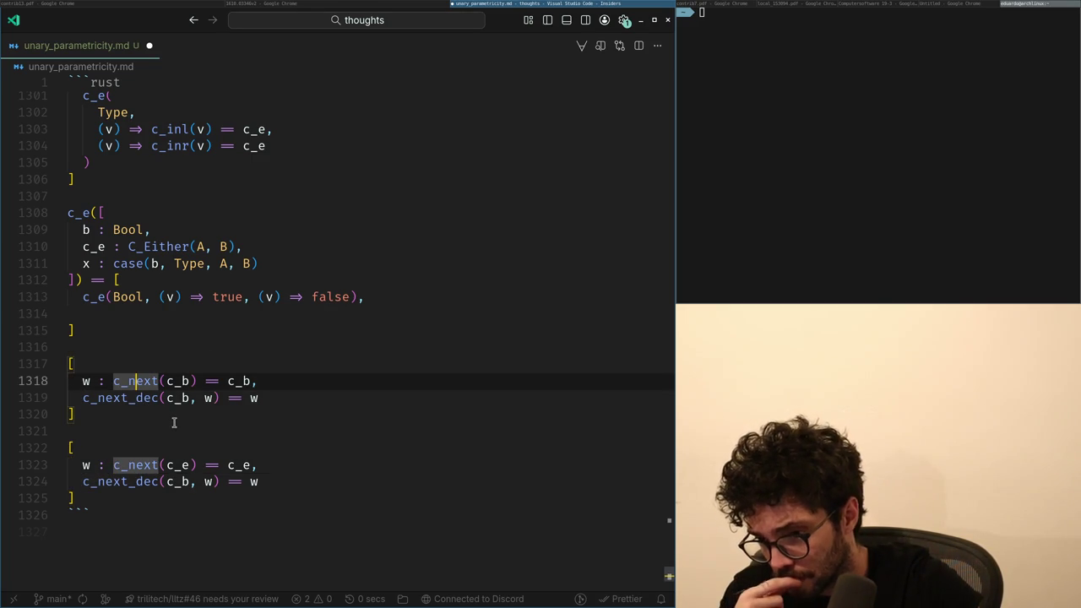
click(126, 465)
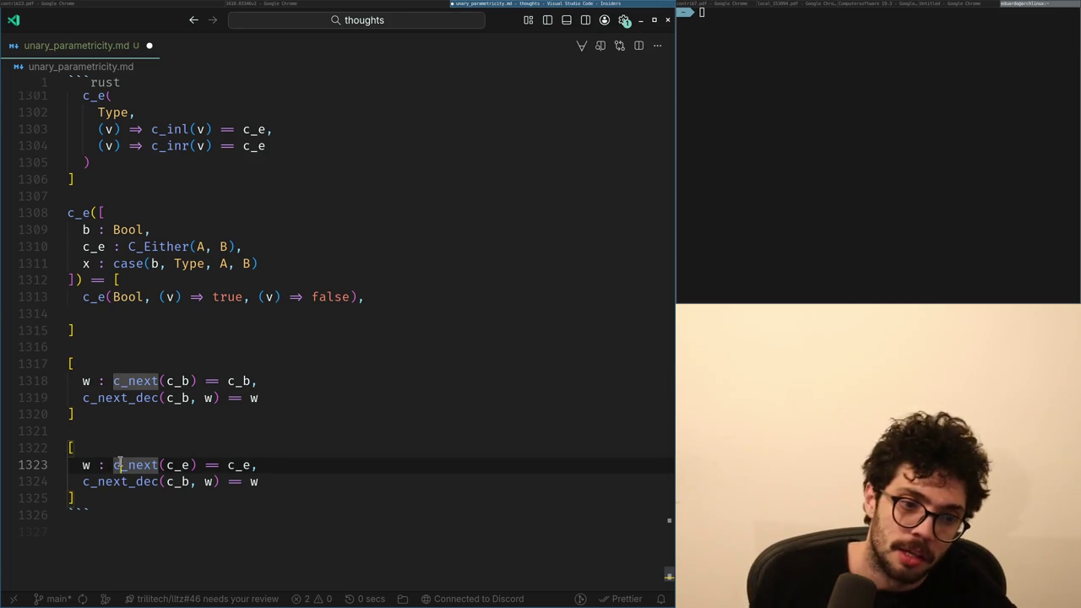
text(&)
key(End)
key(Left)
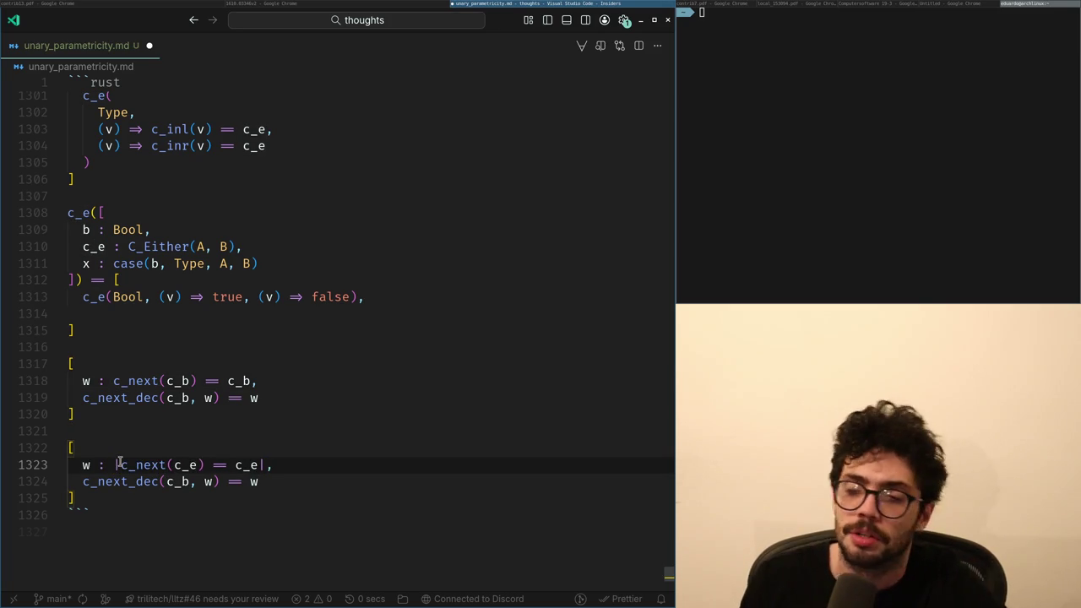
key(ctrl+z)
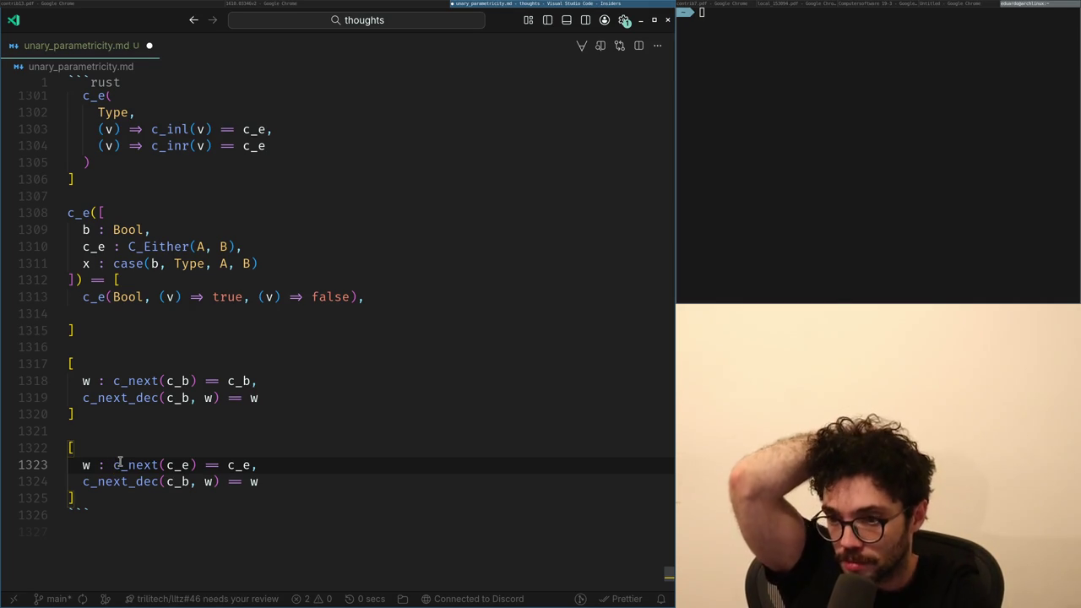
Insert an empty [ bracket block above the c_e block.
key(Up)
key(Up)
key(Return)
text([)
key(Return)
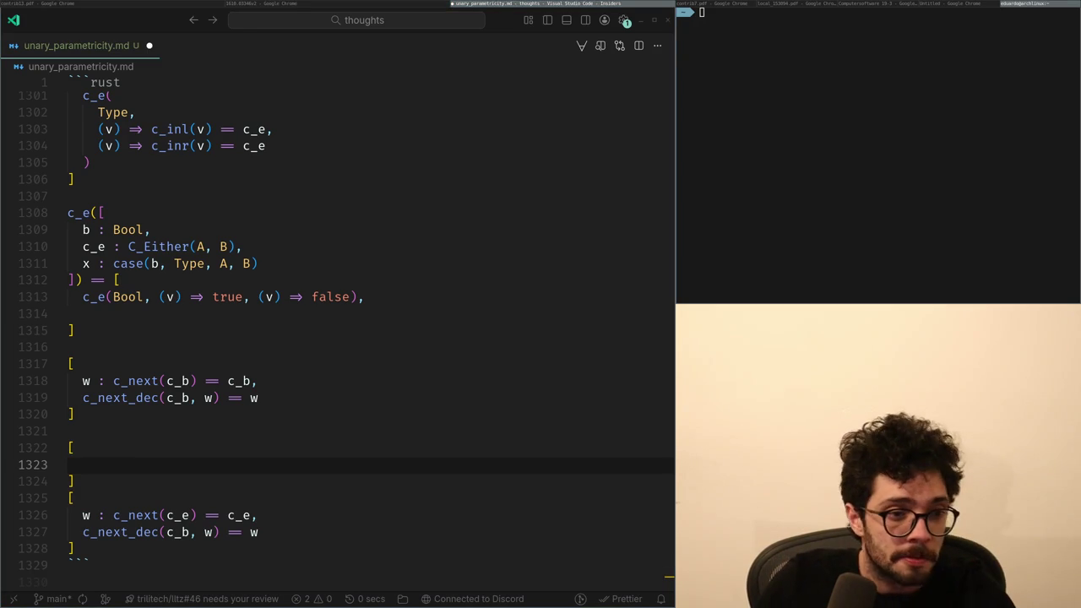
key(alt+Tab)
key(alt+Tab)
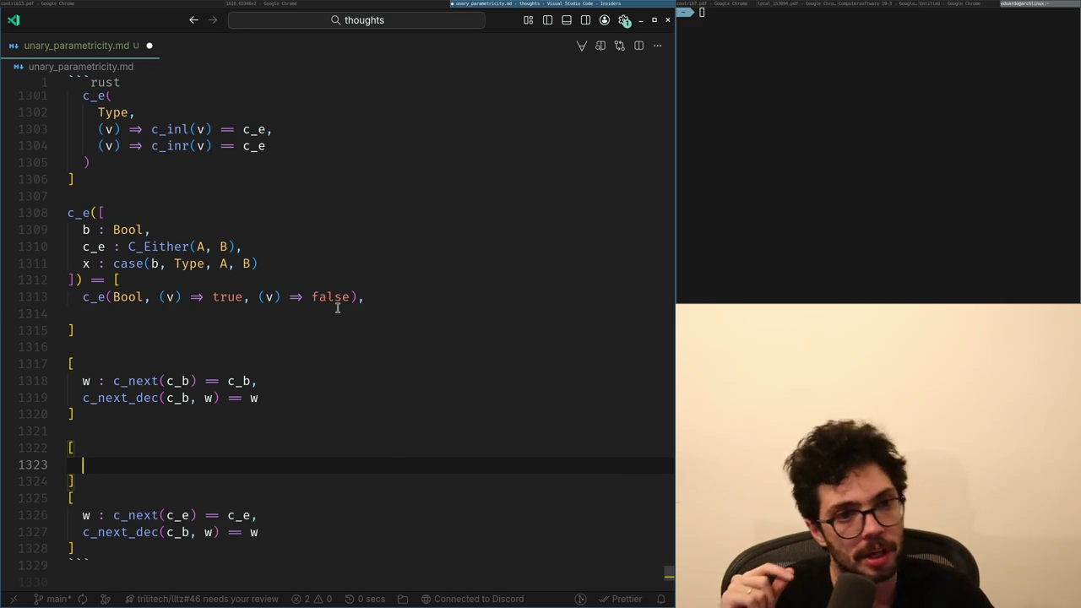
scroll(278, 350, up, 10)
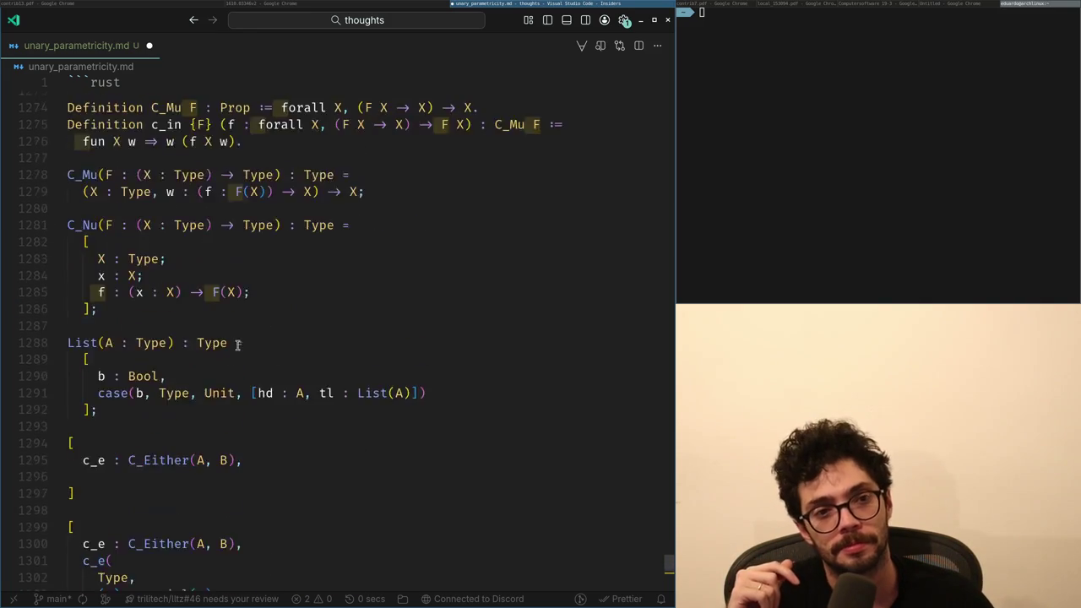
Review the P_Type and El definitions, inspecting I.W and T.T.
scroll(214, 343, up, 15)
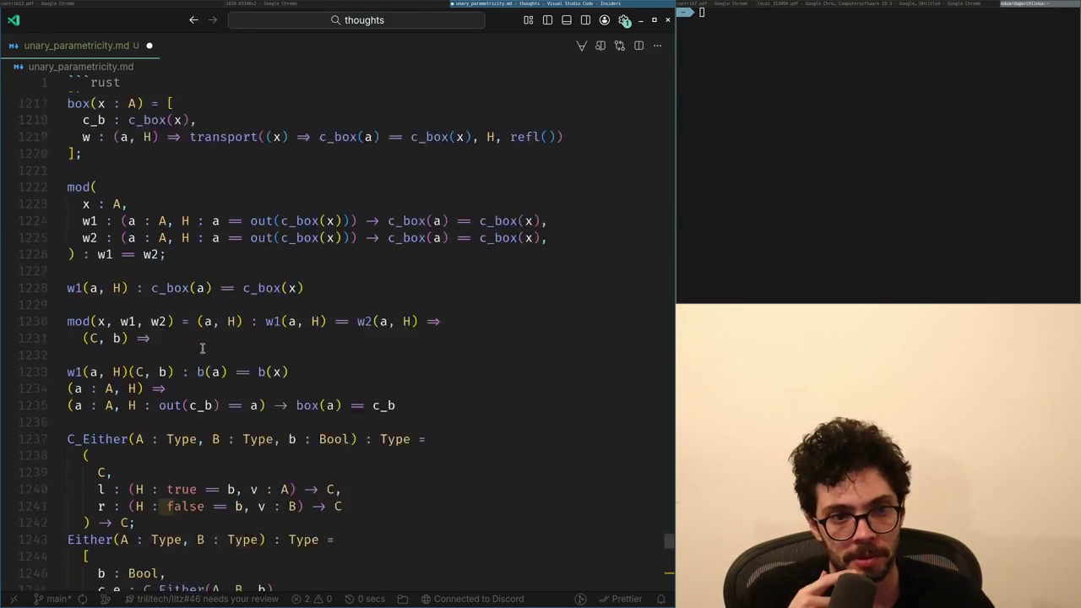
scroll(193, 348, up, 15)
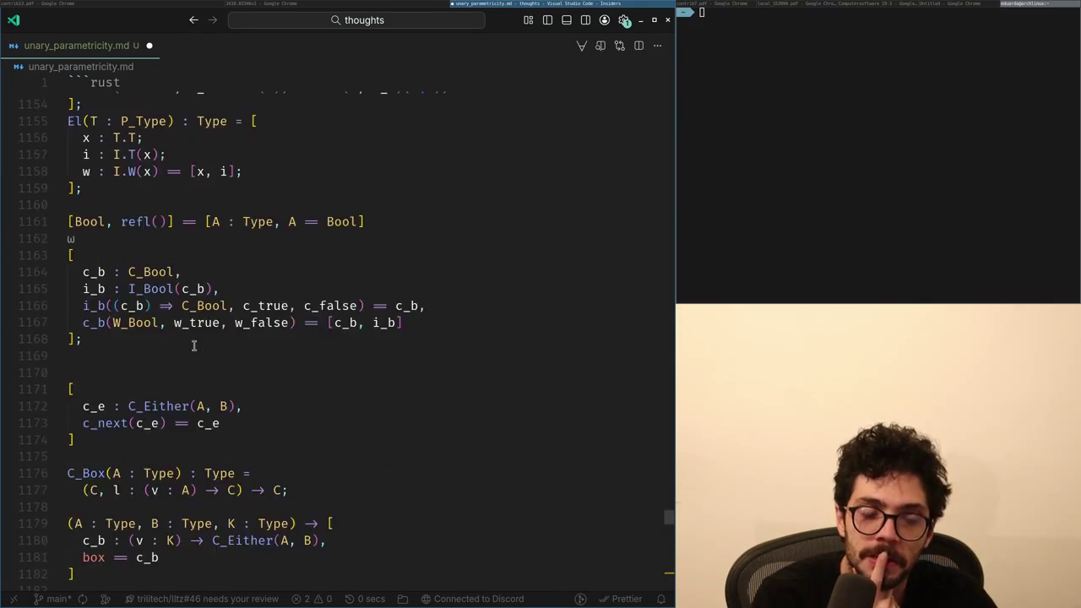
scroll(193, 349, up, 3)
scroll(139, 389, down, 3)
scroll(137, 383, up, 1)
click(134, 384)
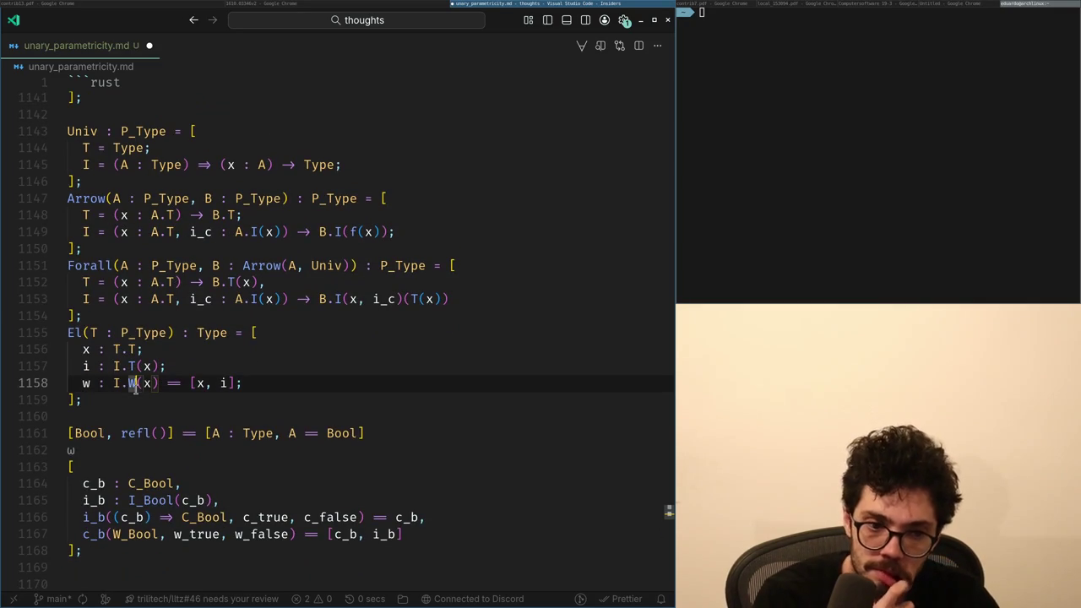
scroll(133, 397, up, 1)
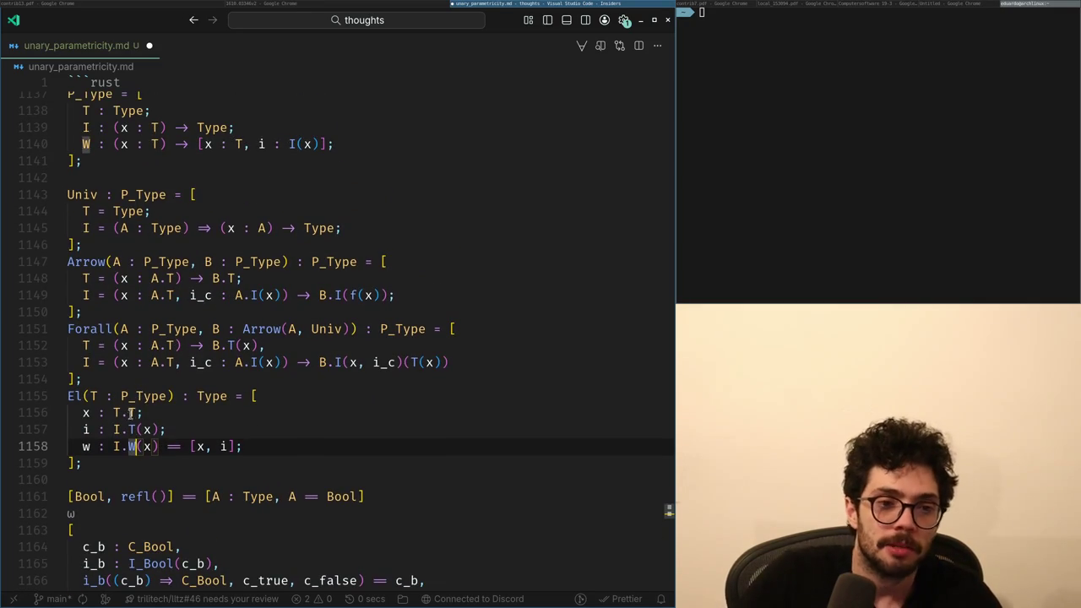
click(131, 412)
click(106, 412)
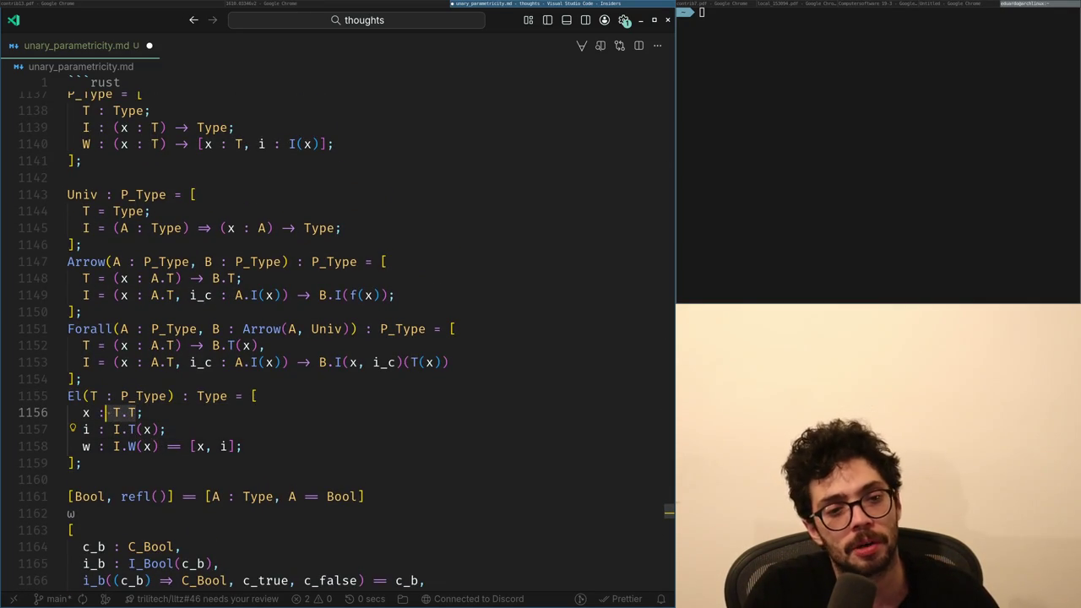
click(117, 464)
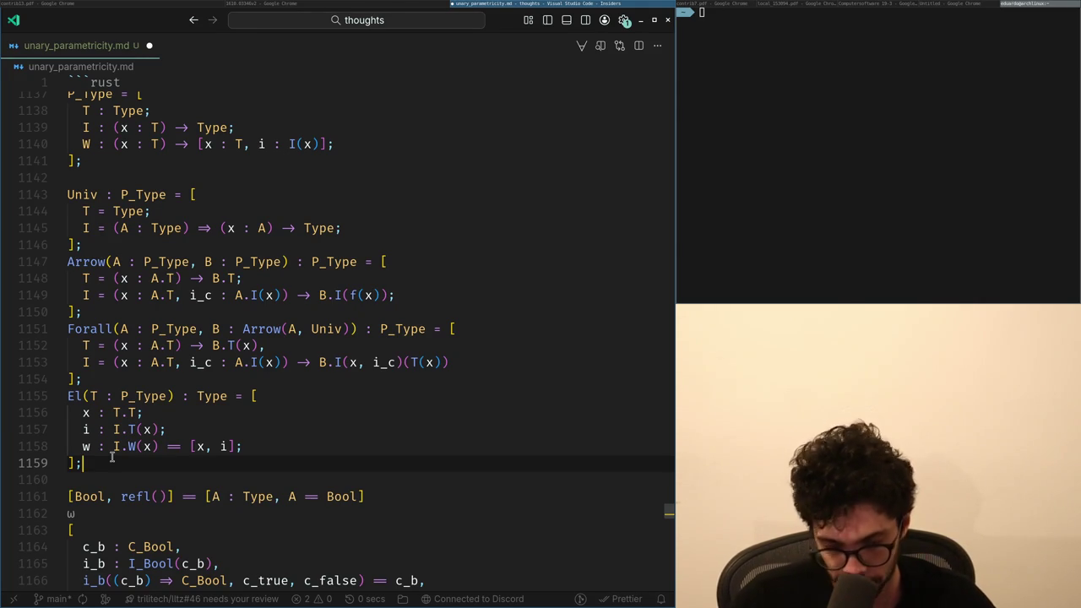
Add blank lines after the c_e block and open a new browser tab.
key(Down)
key(Down)
key(Down)
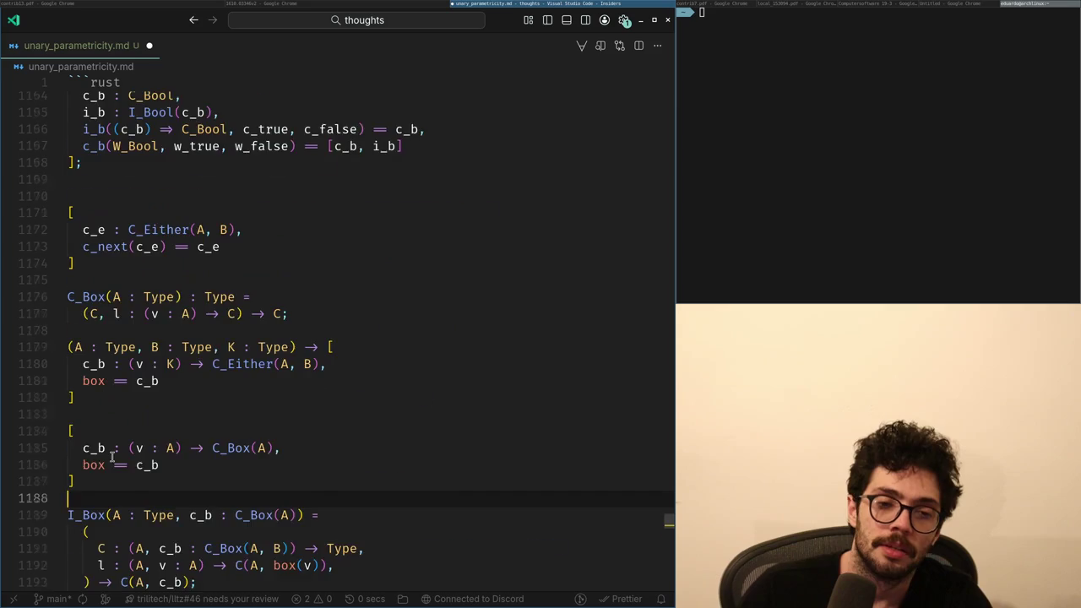
key(Return)
key(Return)
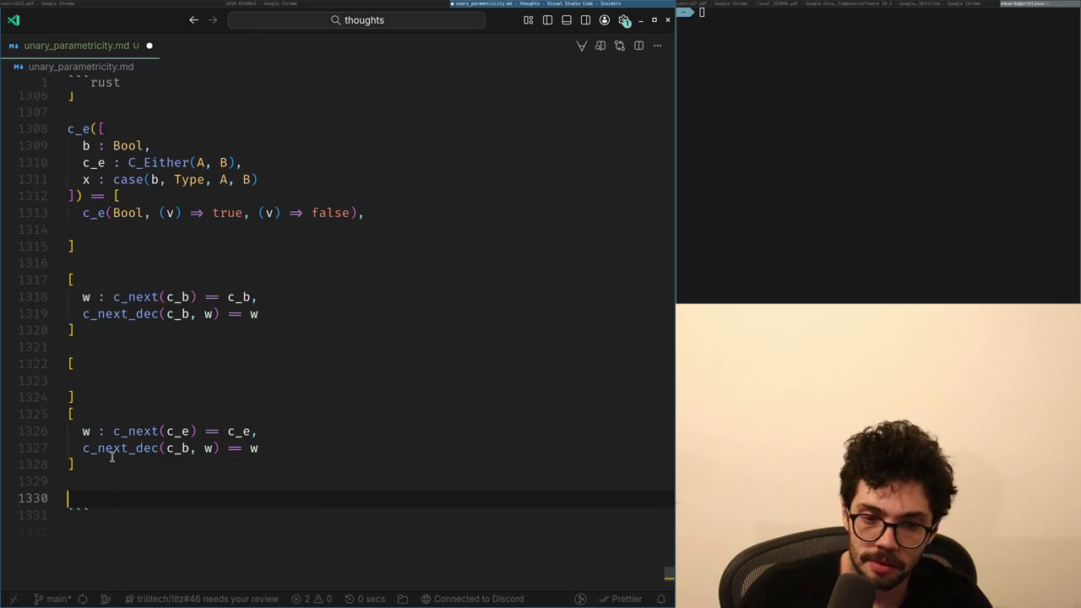
key(alt+Tab)
key(alt+Tab)
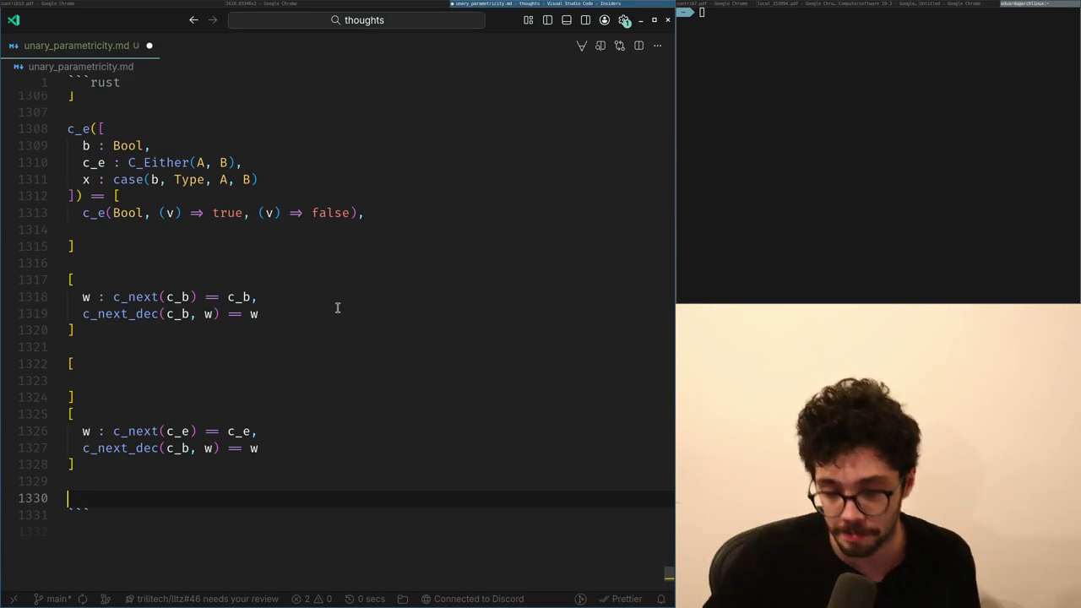
key(alt+Tab)
key(ctrl+t)
Load x.com and open the reposted post and its quoted post.
text(x.com)
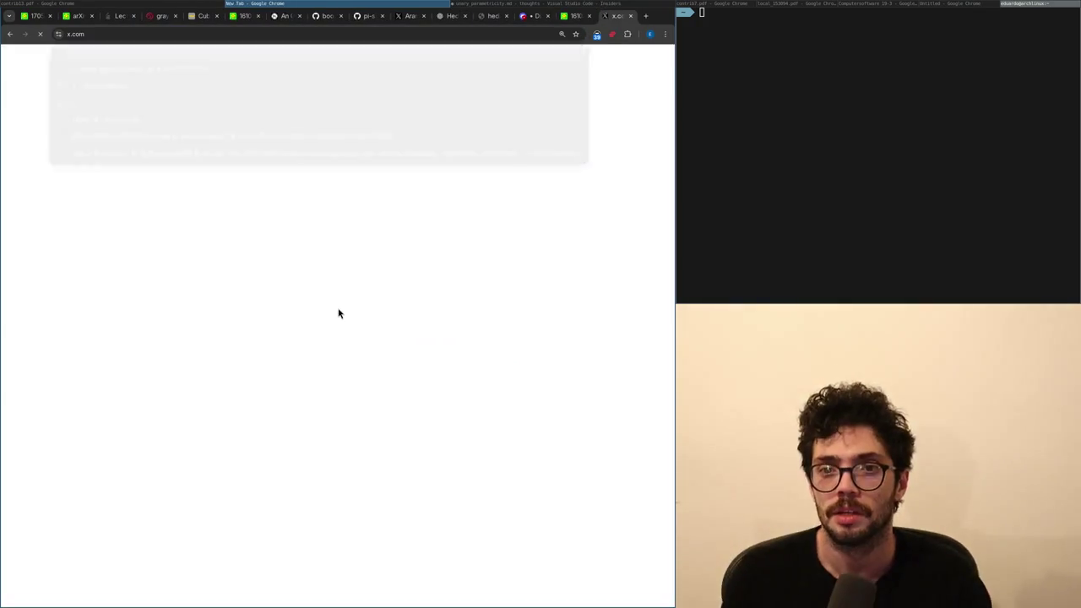
key(Return)
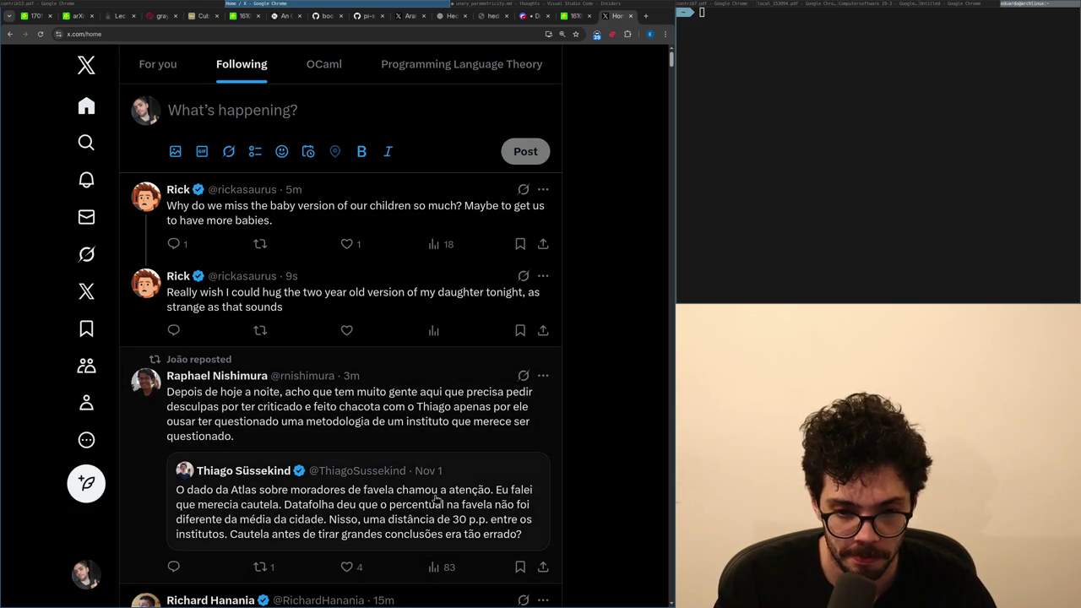
click(341, 428)
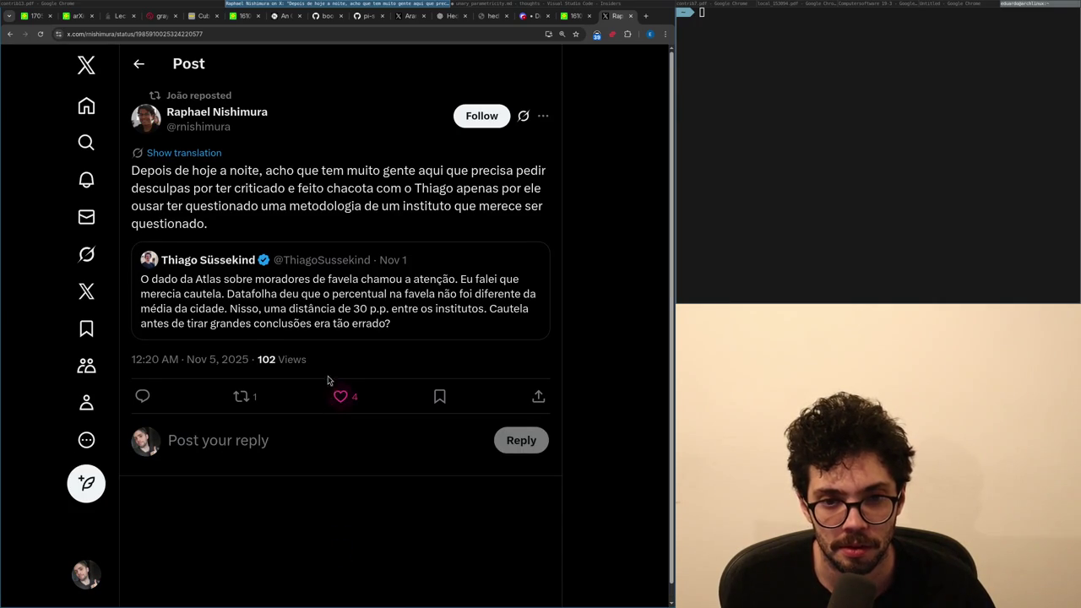
click(305, 307)
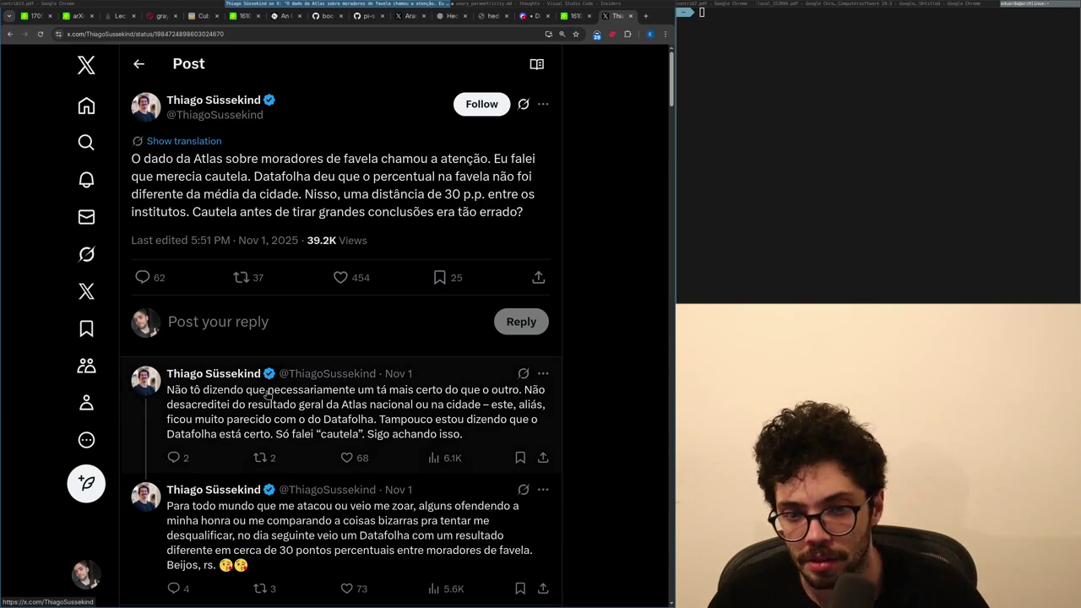
Visit the reply author's profile, then open the second reply as its own post.
click(250, 377)
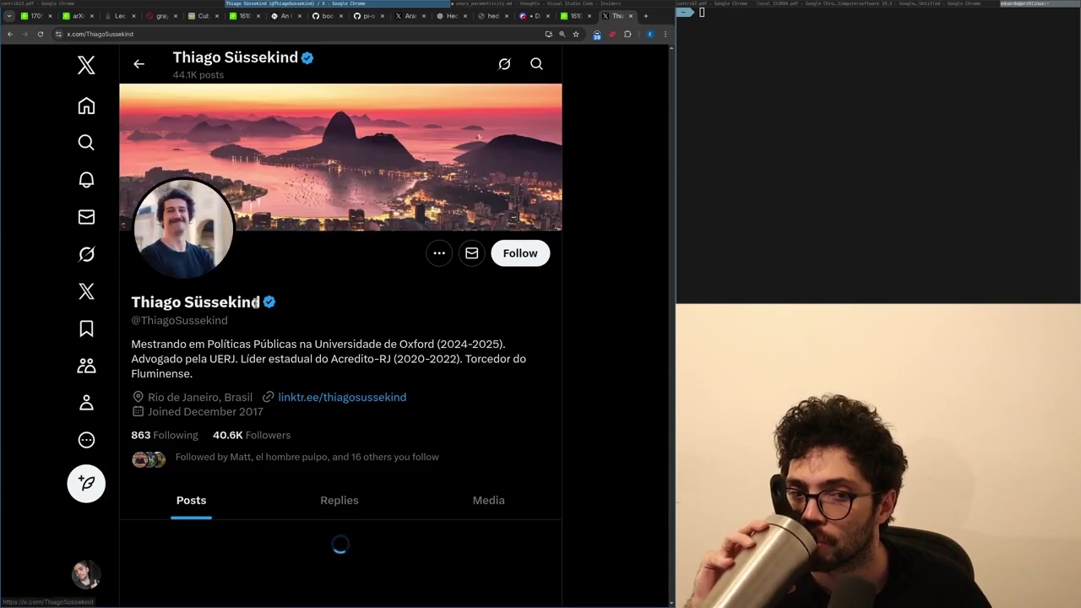
key(alt+Left)
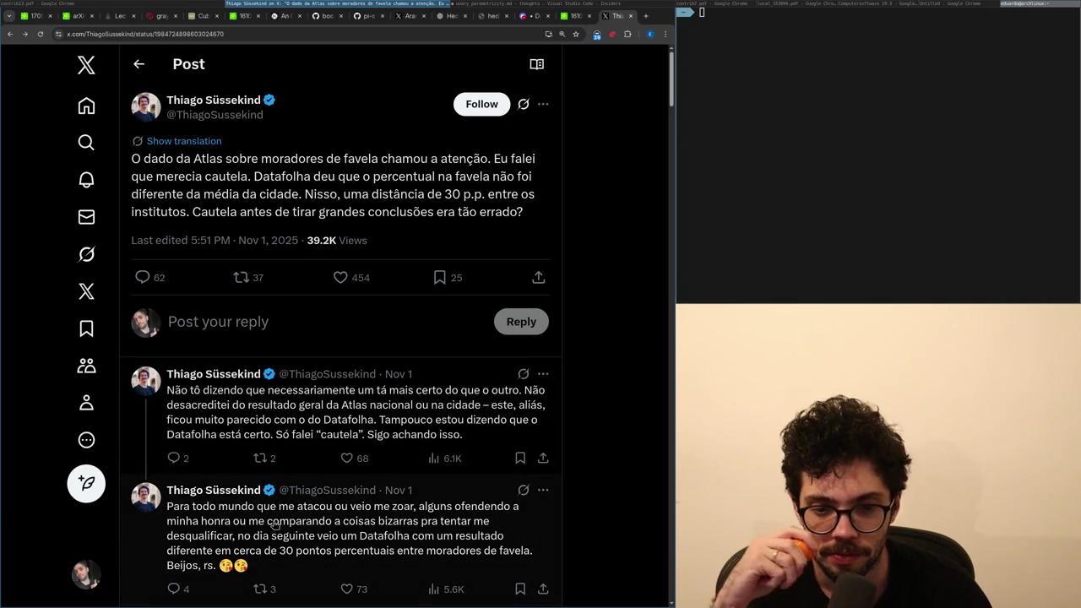
click(274, 524)
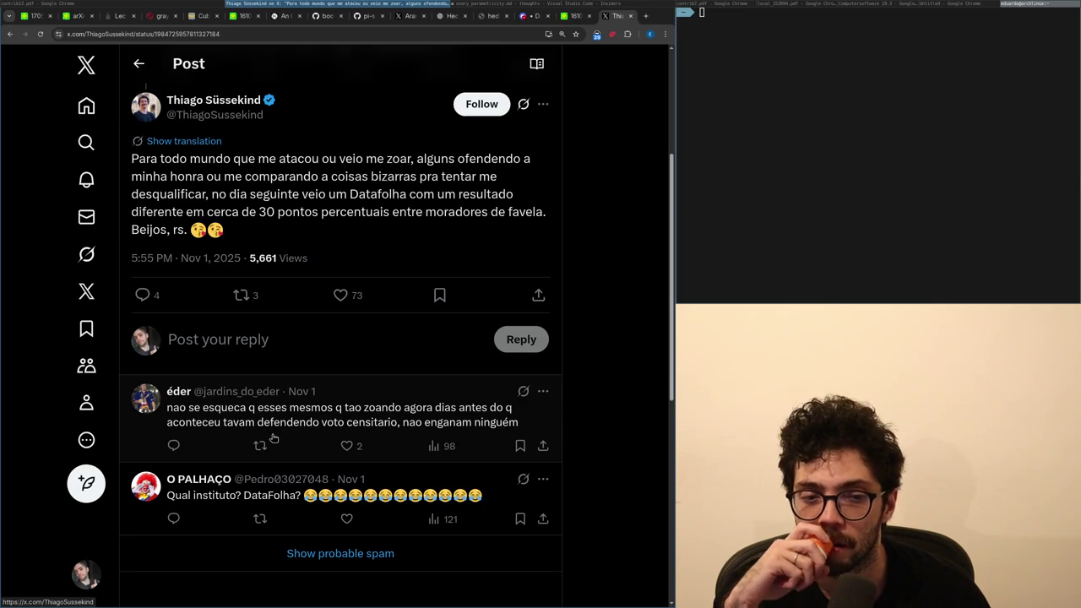
key(alt+Left)
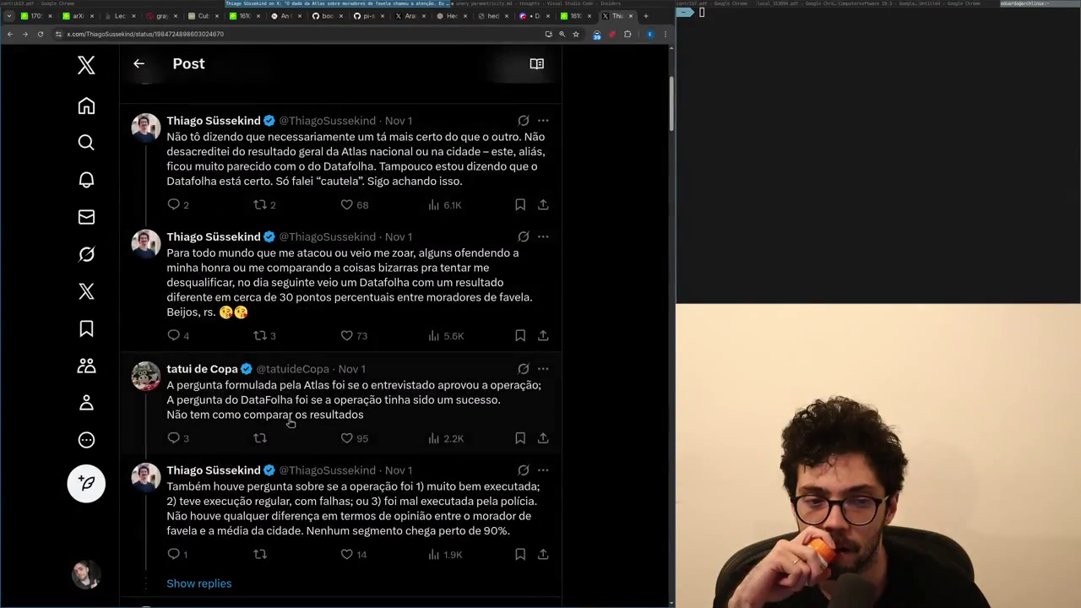
key(alt+Right)
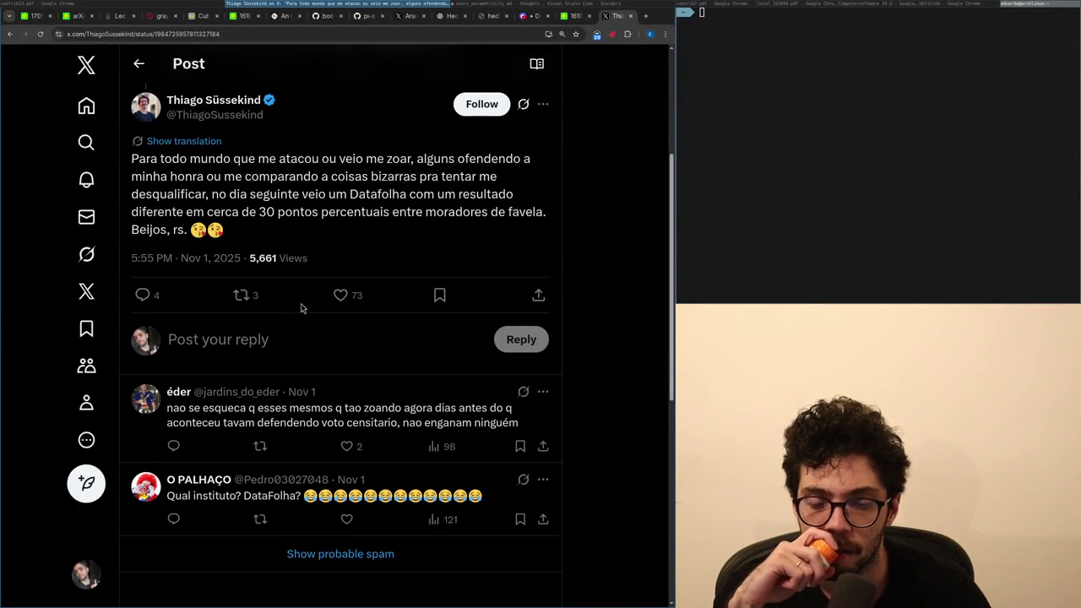
key(alt+Left)
key(alt+Left)
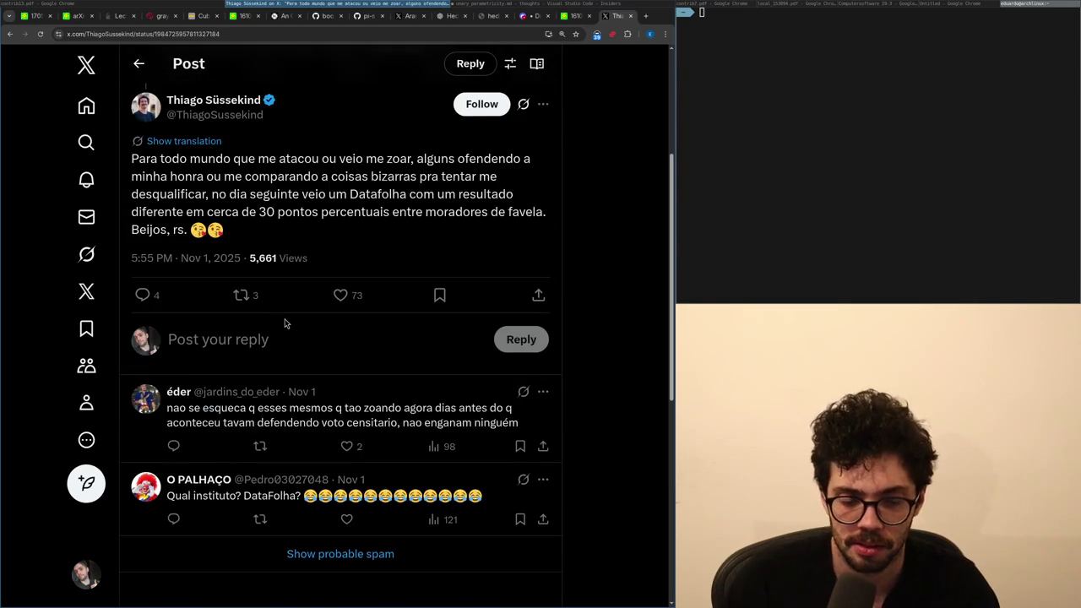
Search for 'censitario' in a new Incognito window.
key(ctrl+shift+n)
text(censitario)
key(Return)
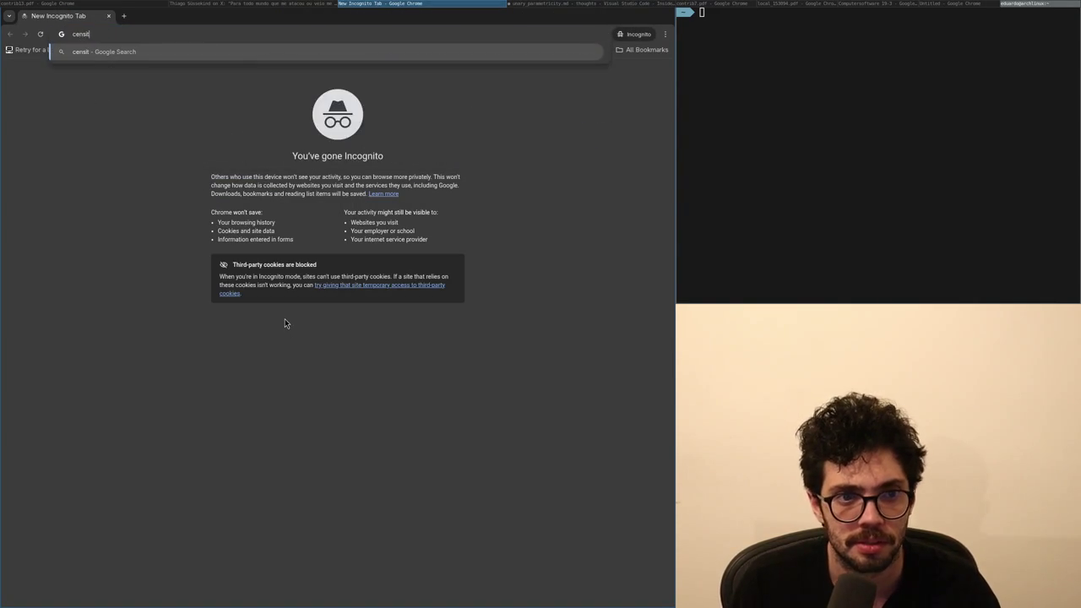
Skim the 'censitario' results, close Incognito, scroll the X thread, and return to the arXiv paper.
scroll(285, 323, down, 5)
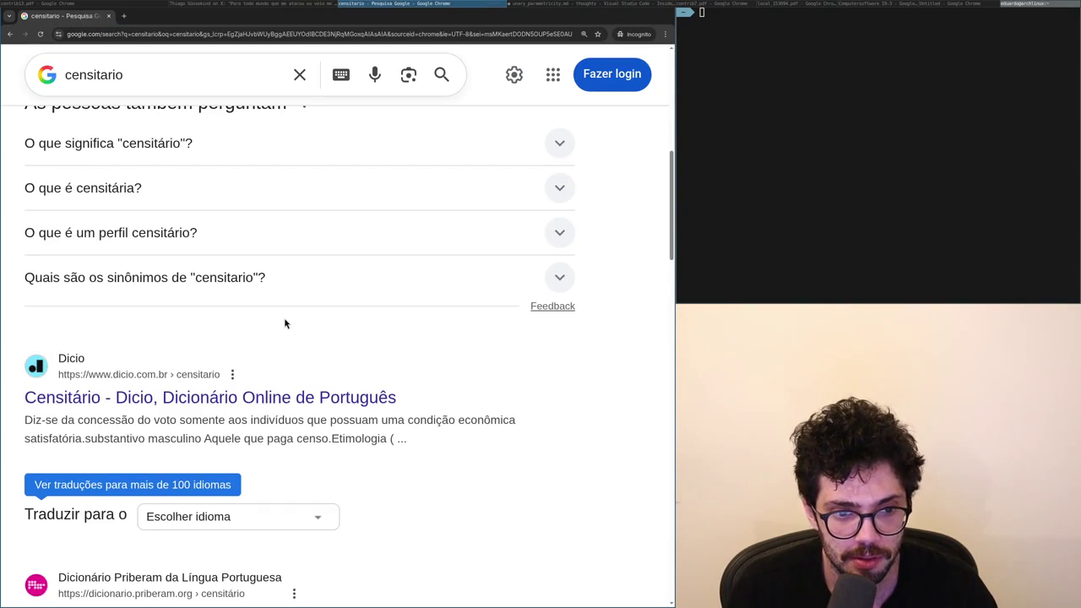
key(ctrl+w)
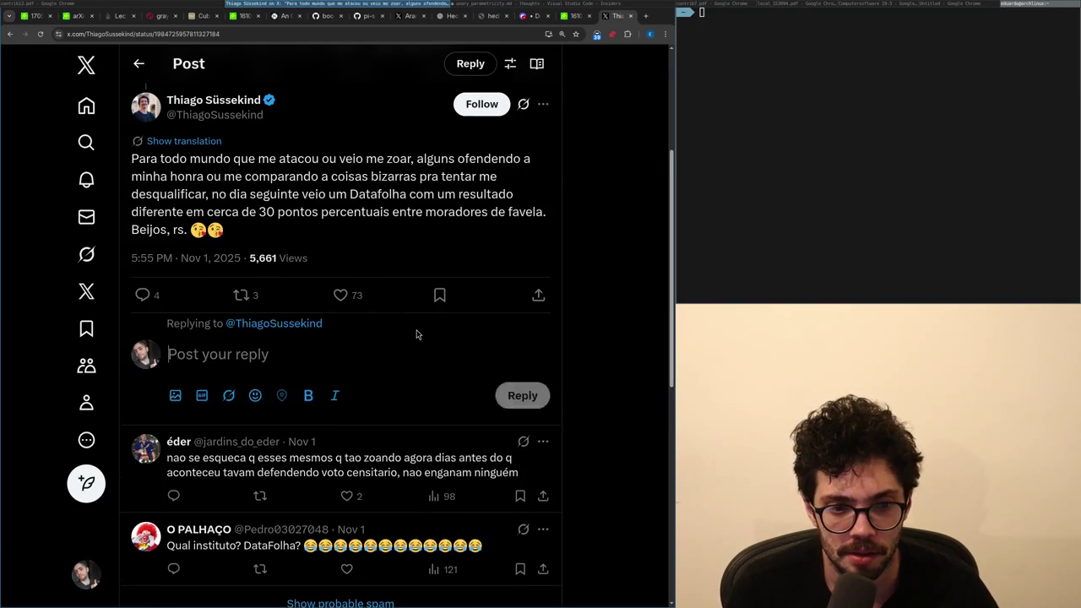
scroll(418, 338, down, 2)
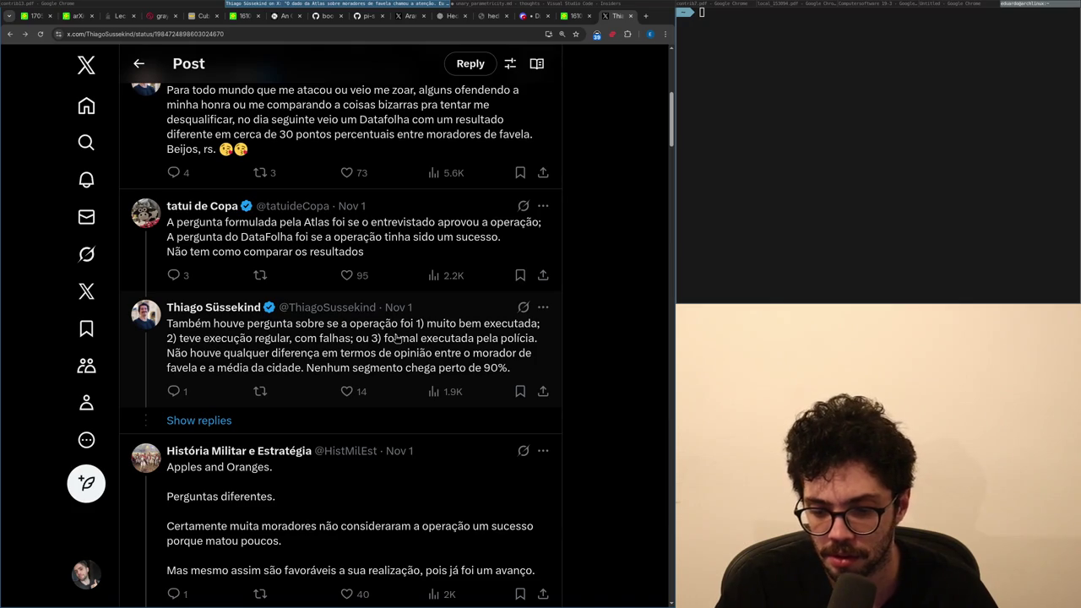
scroll(395, 337, down, 3)
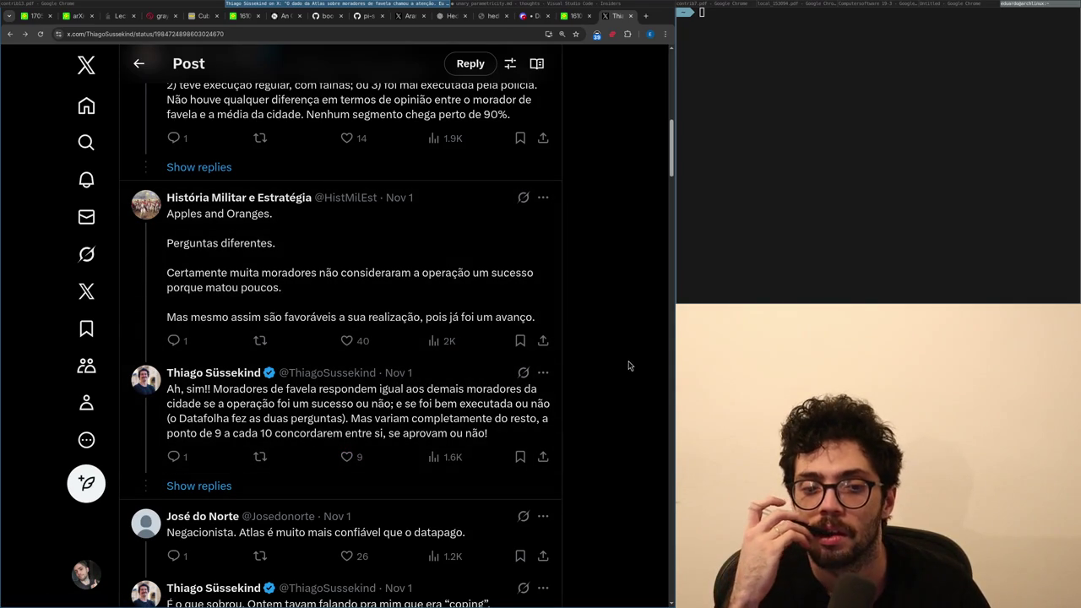
scroll(627, 370, down, 2)
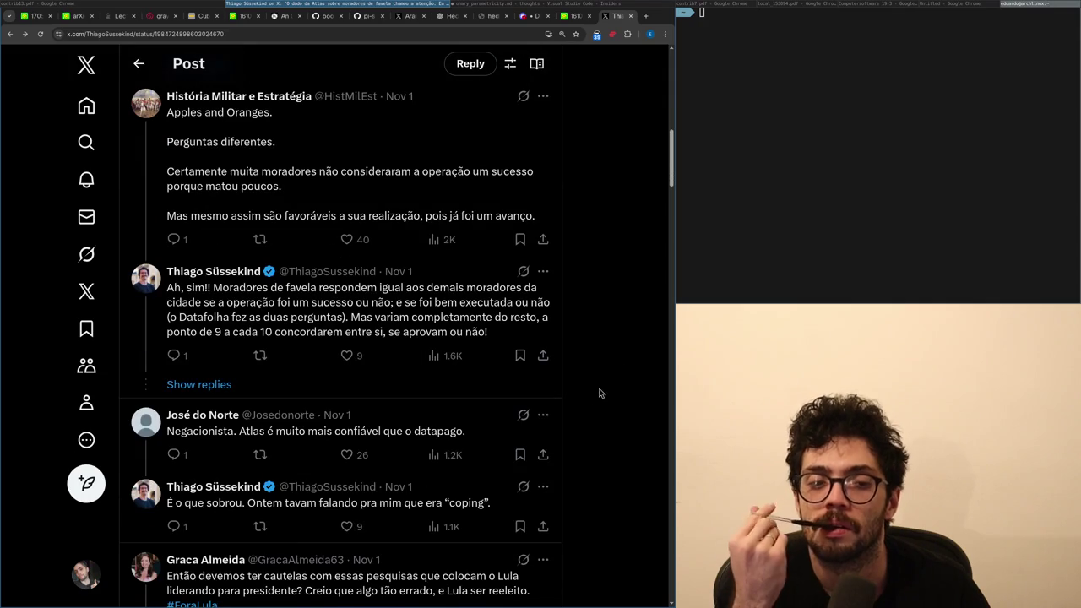
key(alt+Left)
key(alt+Tab)
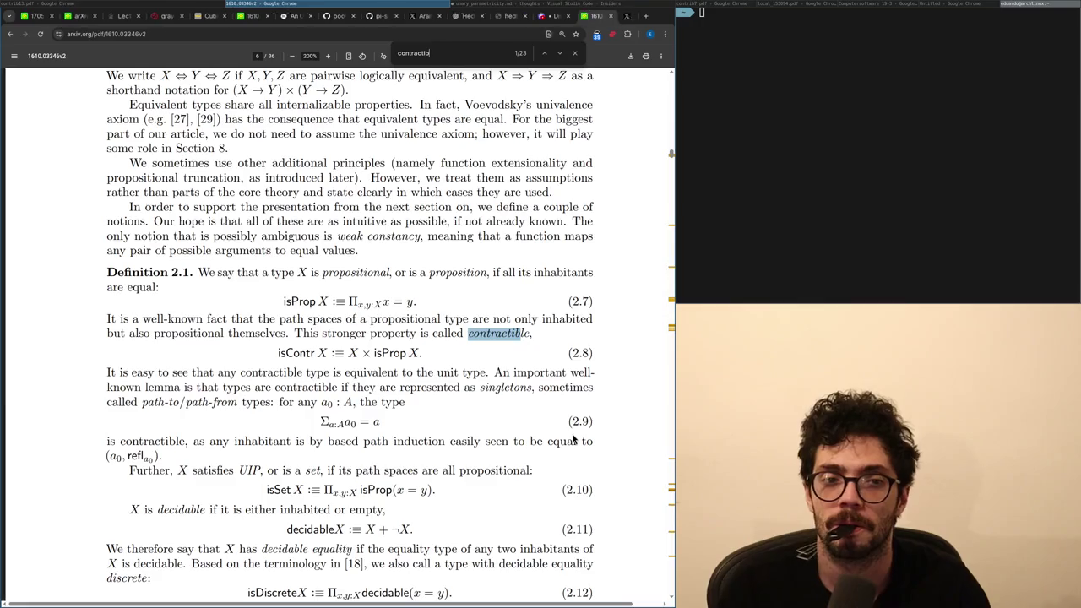
Delete the duplicate blocks on lines 1321–1328 of unary_parametricity.md.
key(alt+Tab)
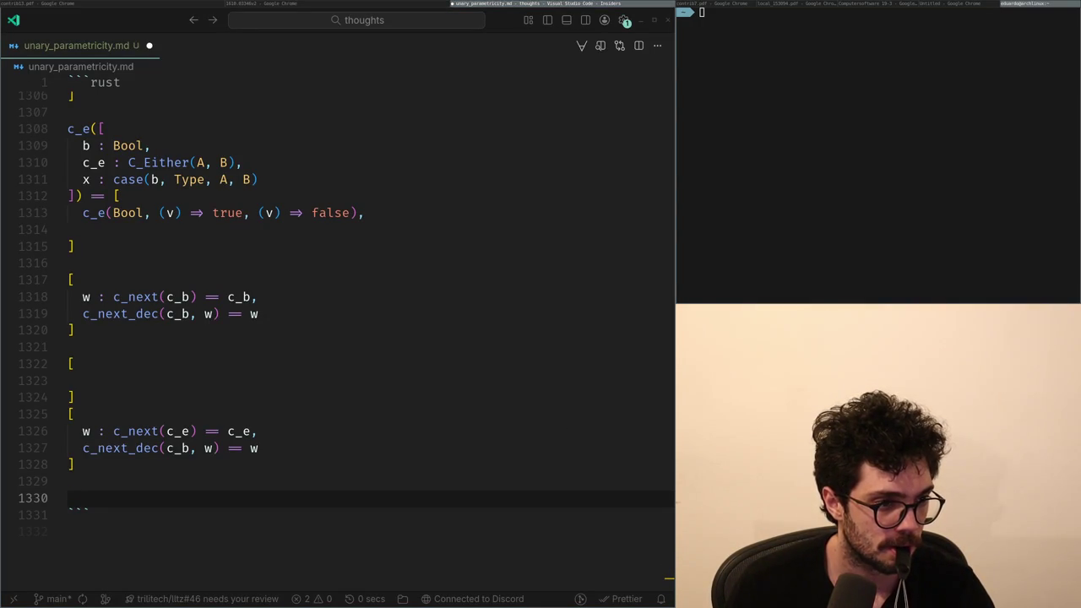
key(Up)
key(Up)
key(shift+Up)
key(shift+Up)
key(shift+Up)
key(shift+Up)
key(shift+Up)
key(shift+Down)
key(ctrl+shift+k)
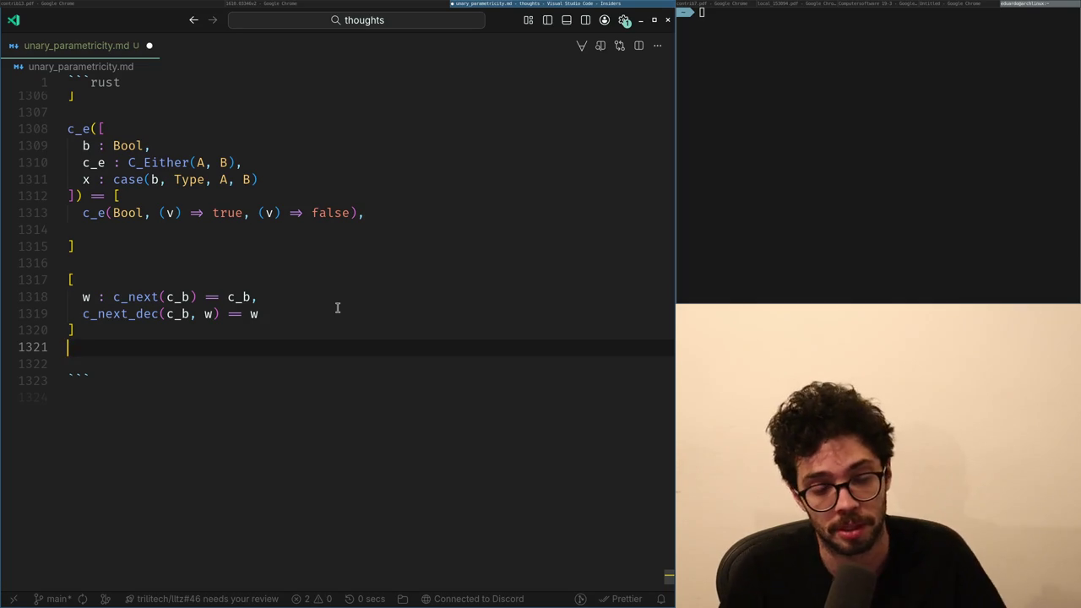
Add a new [ bracket block below the c_next block, discarding a half-typed 'A : Pr'.
key(Return)
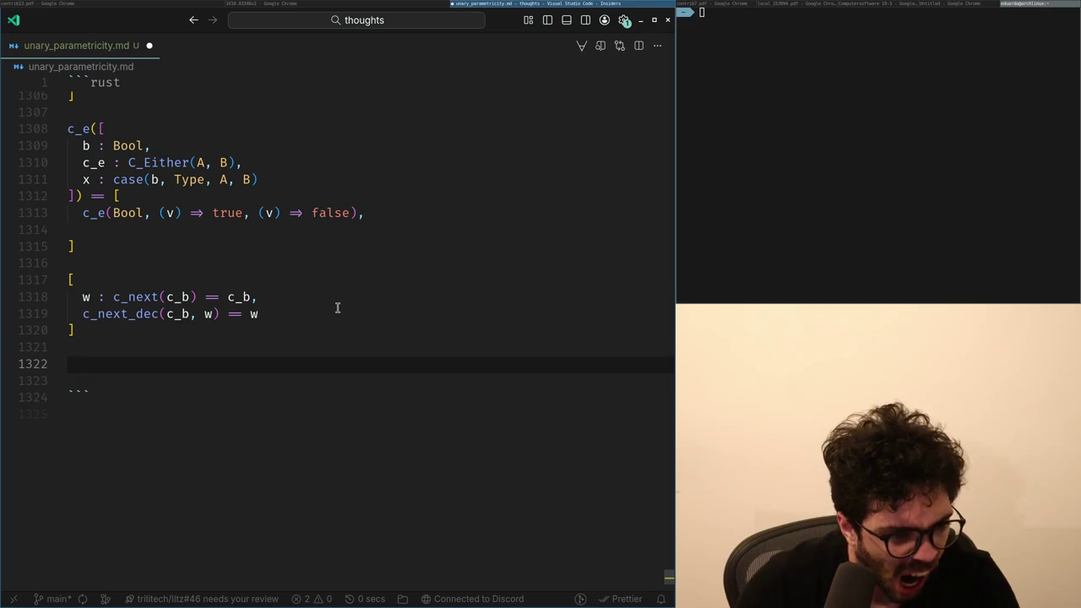
text([)
key(Return)
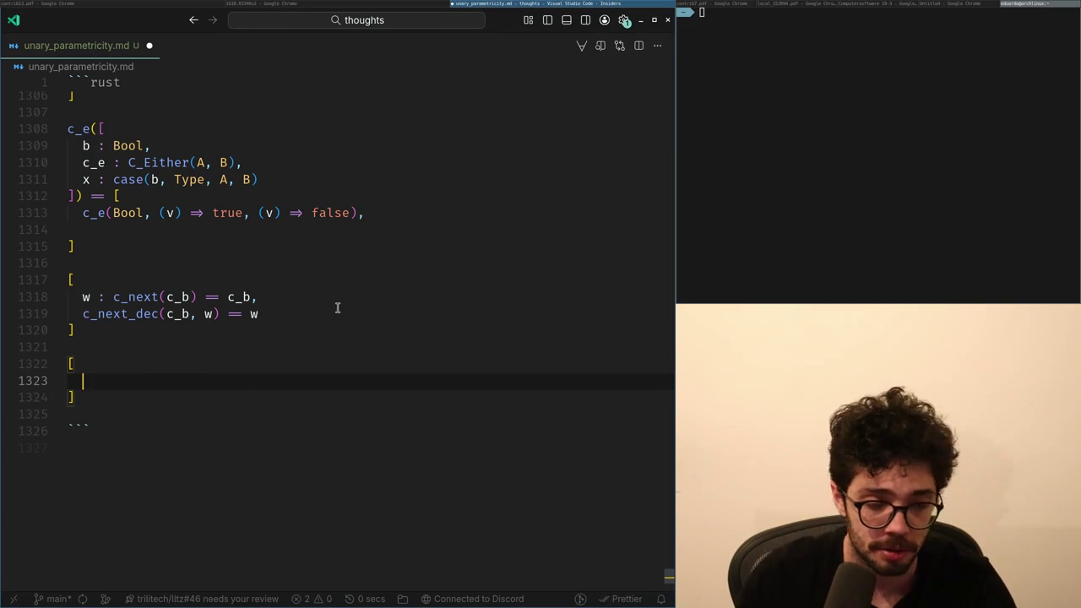
key(BackSpace)
key(Return)
text(A)
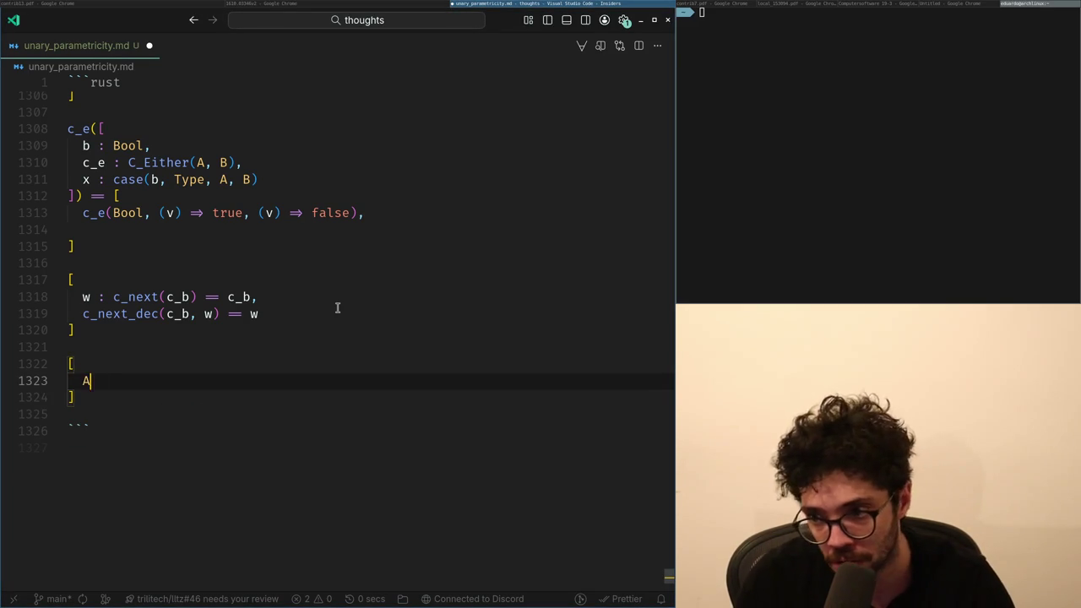
text( : Pr)
key(BackSpace)
key(BackSpace)
key(BackSpace)
key(BackSpace)
key(BackSpace)
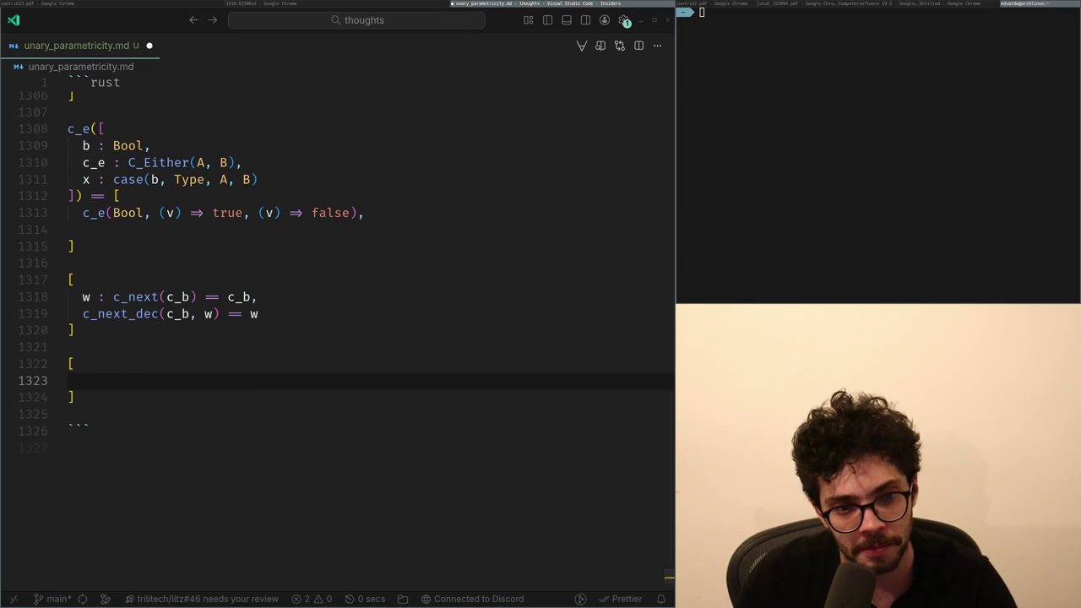
key(super+Left)
key(super+Right)
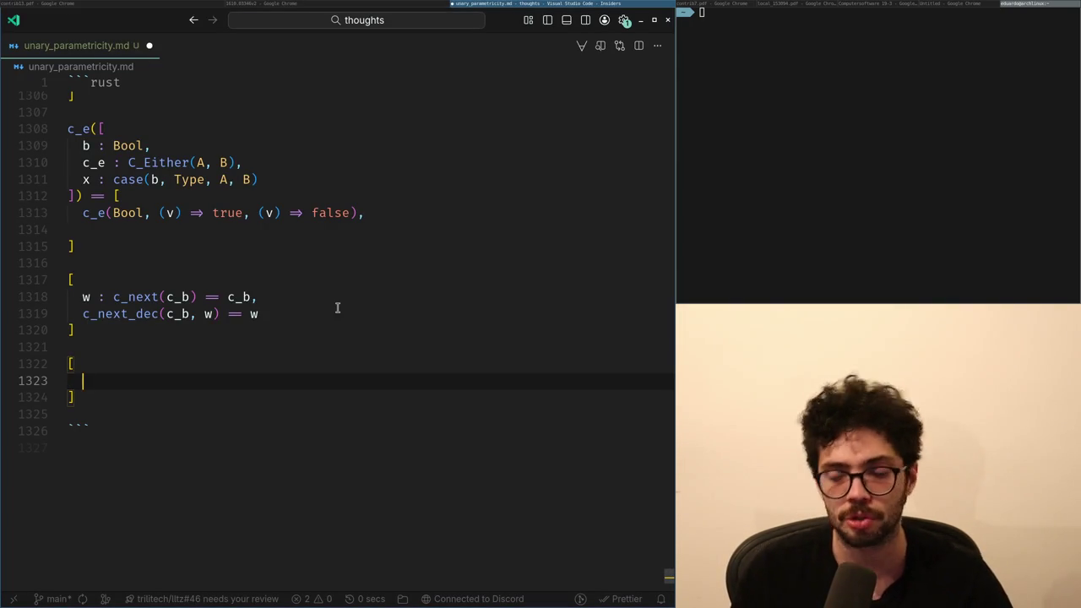
Insert a blank line above the bracket block and remove a stray b inside it.
key(Up)
key(Up)
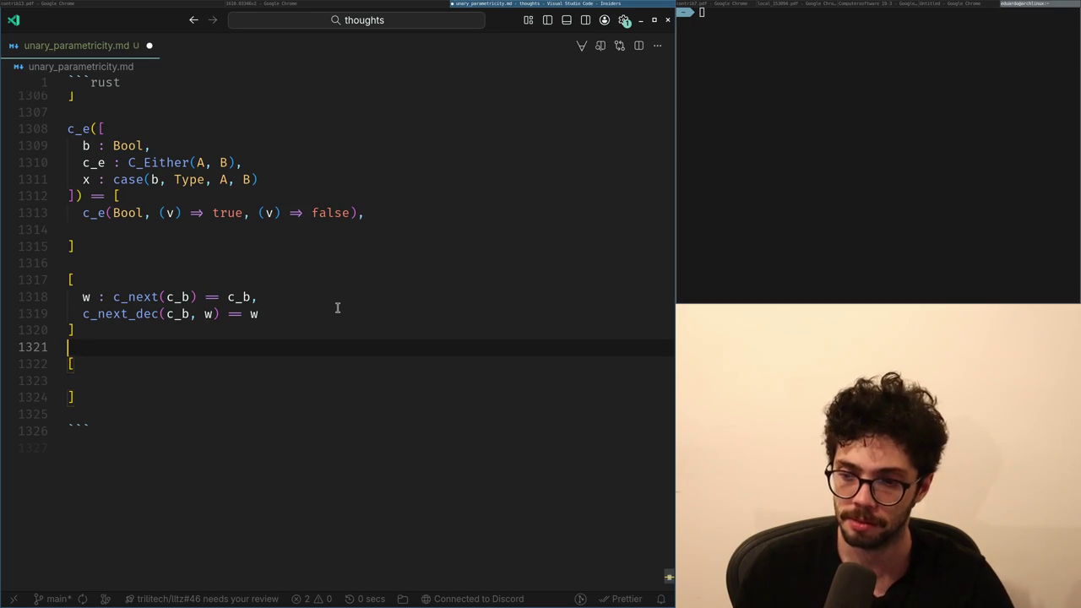
key(Return)
key(Down)
key(Up)
key(Down)
key(Down)
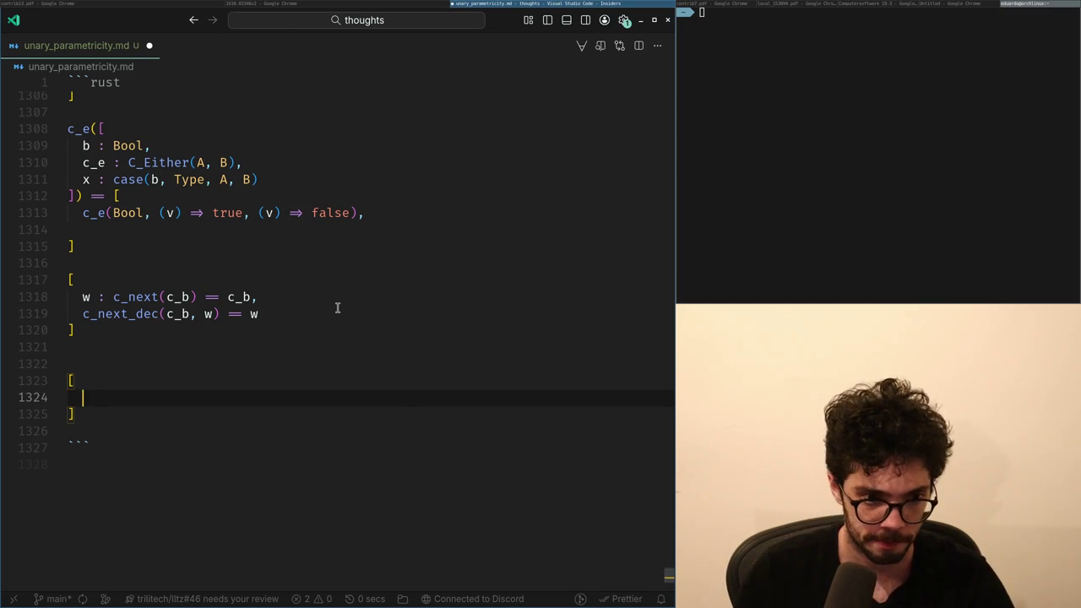
key(BackSpace)
key(Up)
key(Up)
Draft the continuation type, where argument b maps (v : X) to C and returns C.
key(Return)
text(()
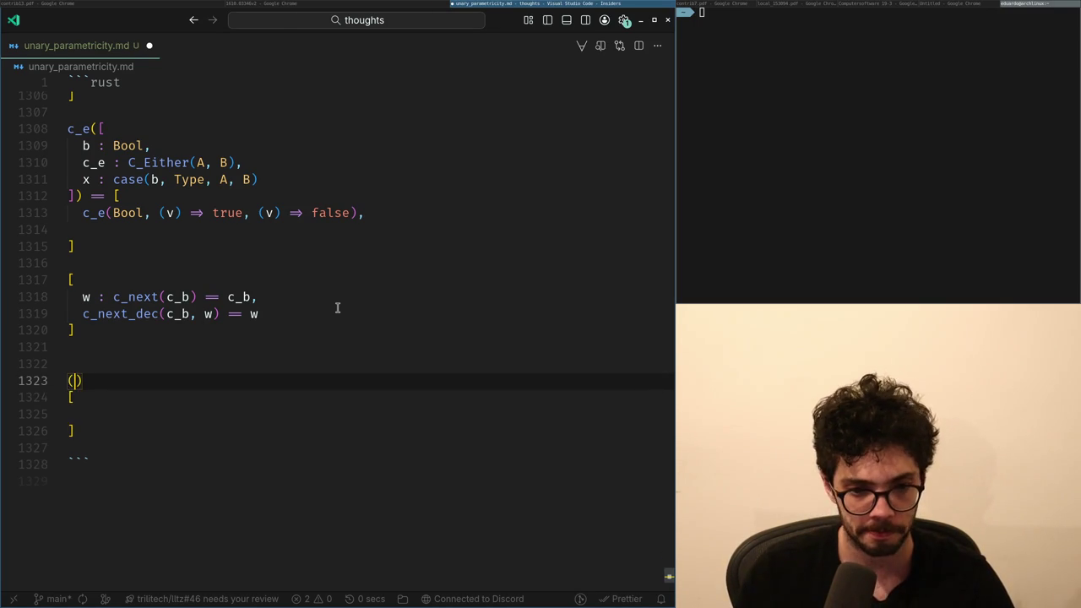
text(, )
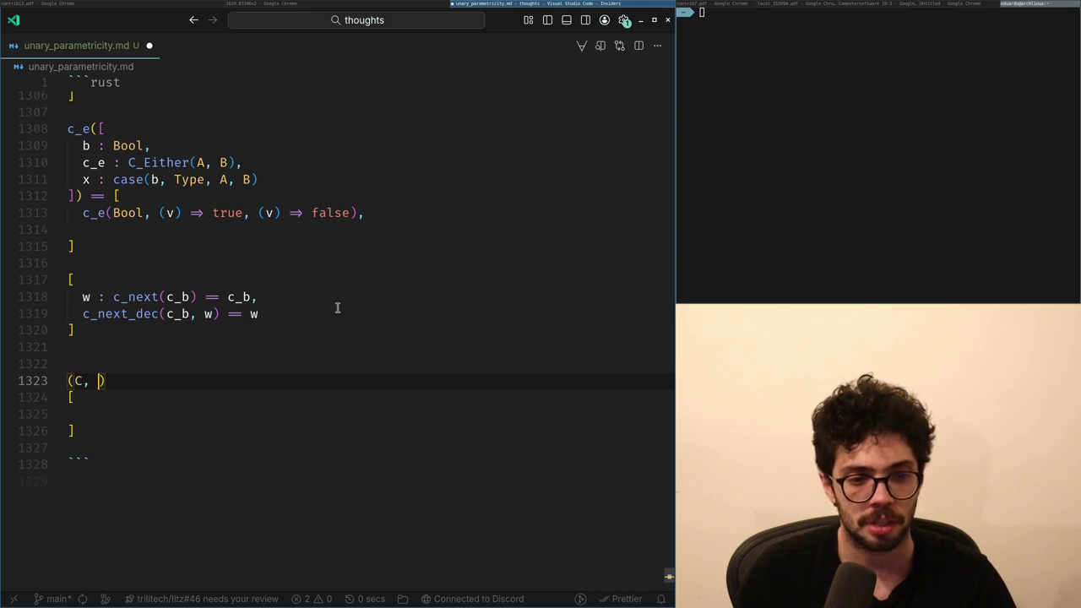
text(()
key(BackSpace)
text(l )
text( (v)
text() -> A)
key(BackSpace)
text(C) -> C)
key(ctrl+Left)
key(ctrl+Left)
key(ctrl+Left)
key(BackSpace)
text(b)
key(ctrl+Right)
key(ctrl+Right)
key(ctrl+Right)
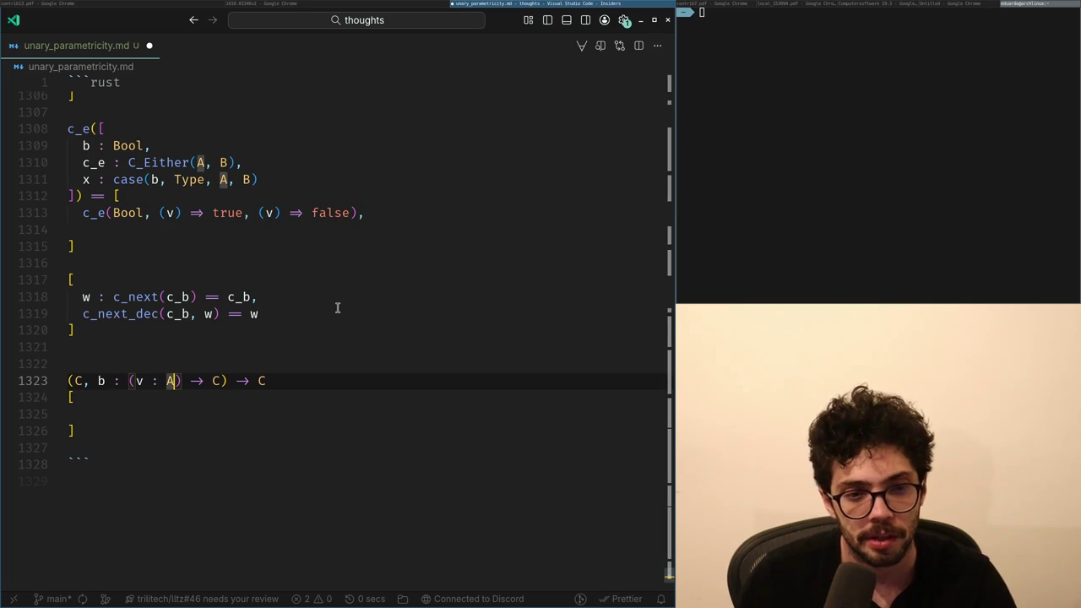
key(BackSpace)
text(X)
Name the definition Box(X) at the start of line 1323.
key(Home)
text(F(x) =)
key(Home)
key(Delete)
text(Box)
key(Right)
key(Delete)
text(X)
Change the binder to H : A == X so b takes H : A == X to C.
key(ctrl+Right)
key(ctrl+Right)
key(ctrl+Right)
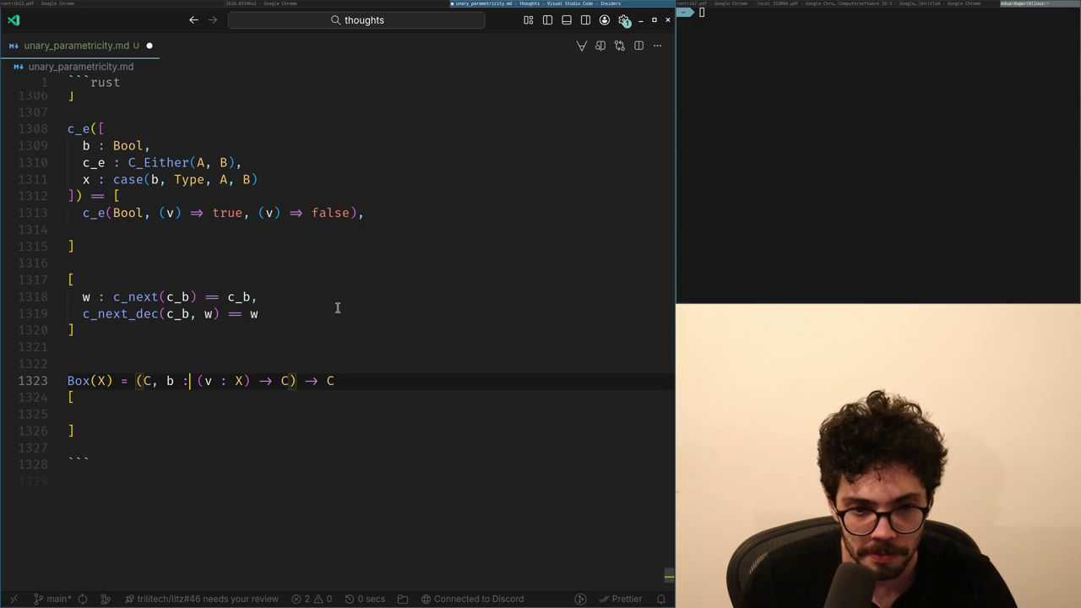
key(Left)
key(Left)
key(Left)
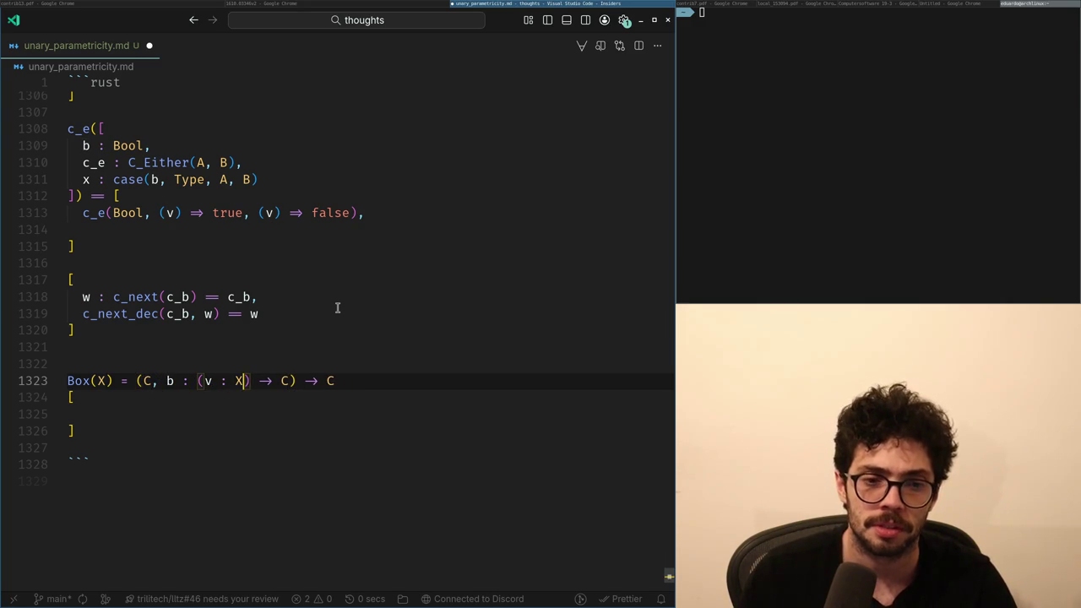
key(BackSpace)
key(BackSpace)
text(H)
key(Right)
key(Right)
text(A ==)
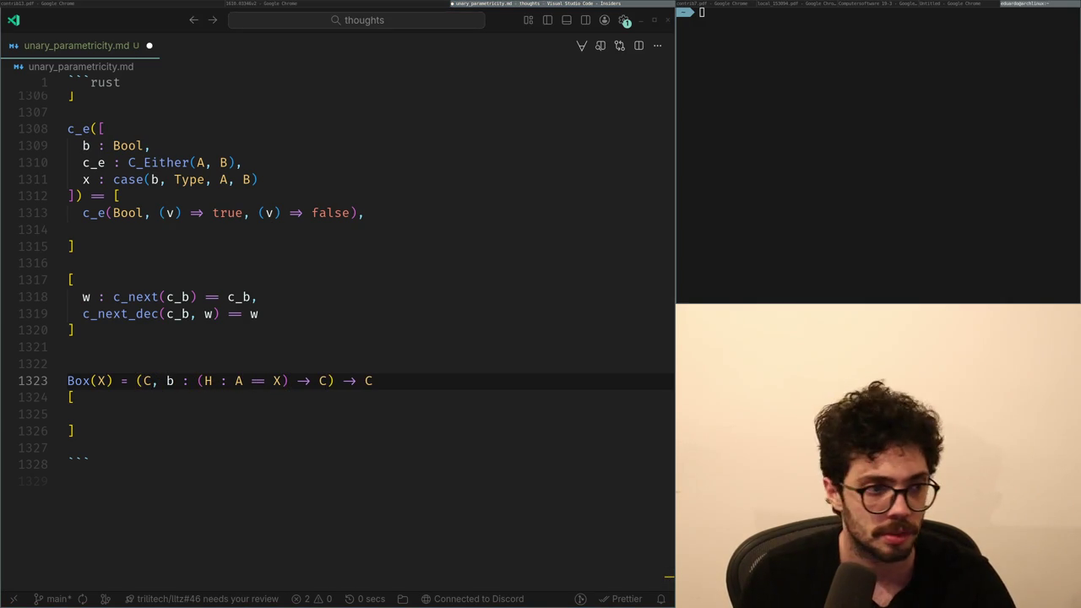
key(alt+Tab)
key(alt+Tab)
key(Down)
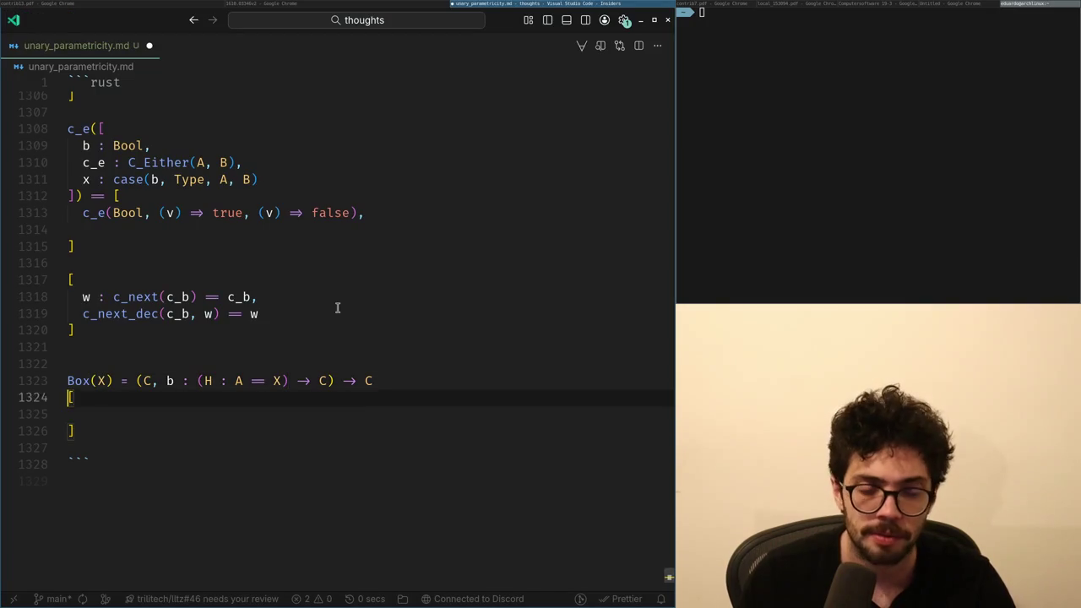
key(alt+Tab)
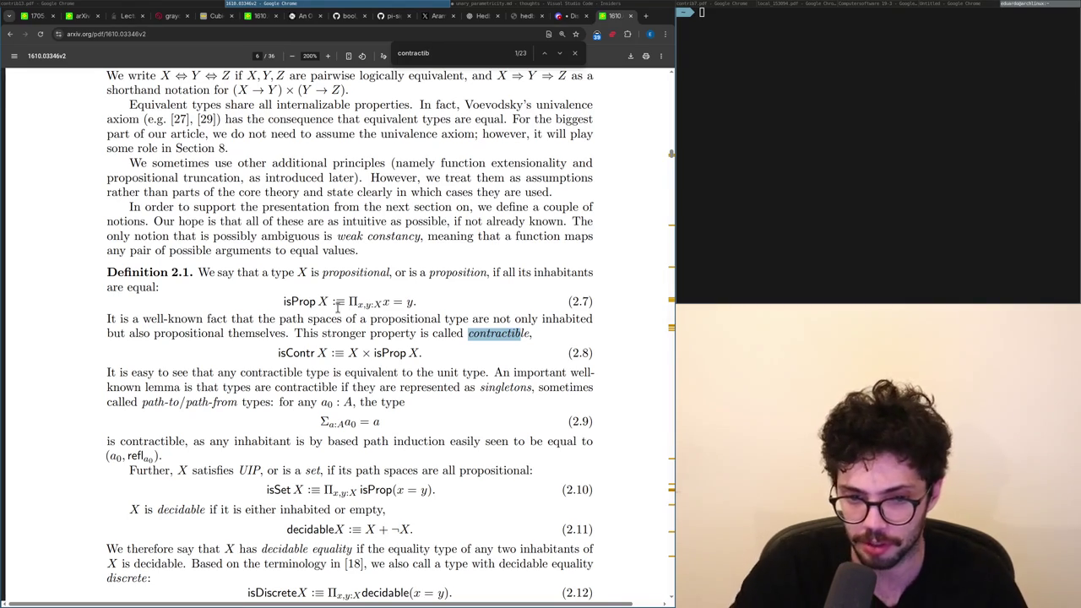
Add a 'left == right' line above the bracket block while consulting the arXiv paper.
key(alt+Tab)
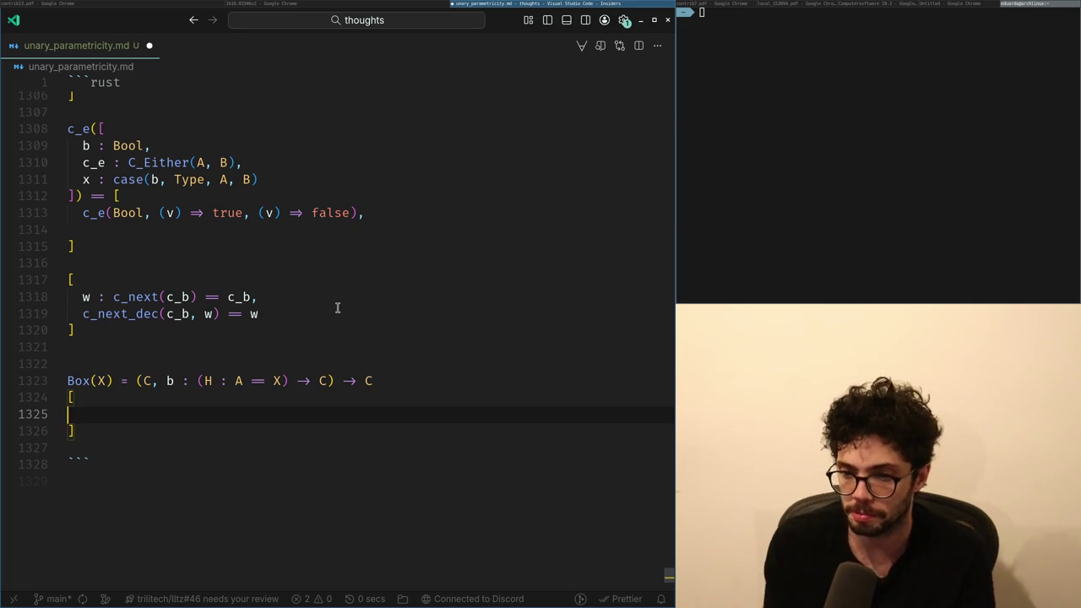
key(Up)
key(Return)
text(eft == right)
key(alt+Tab)
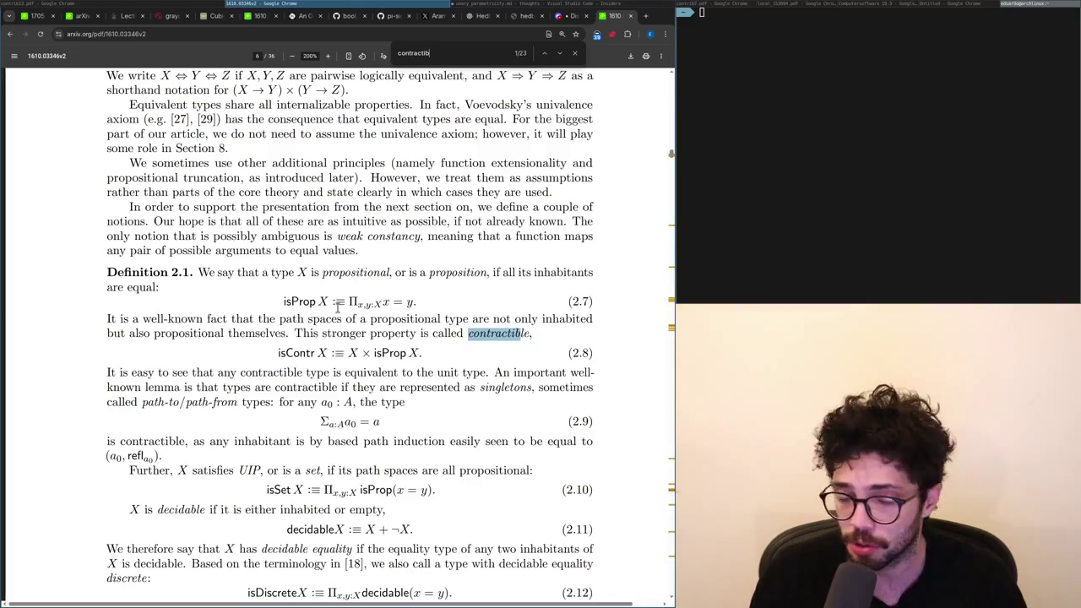
key(alt+Tab)
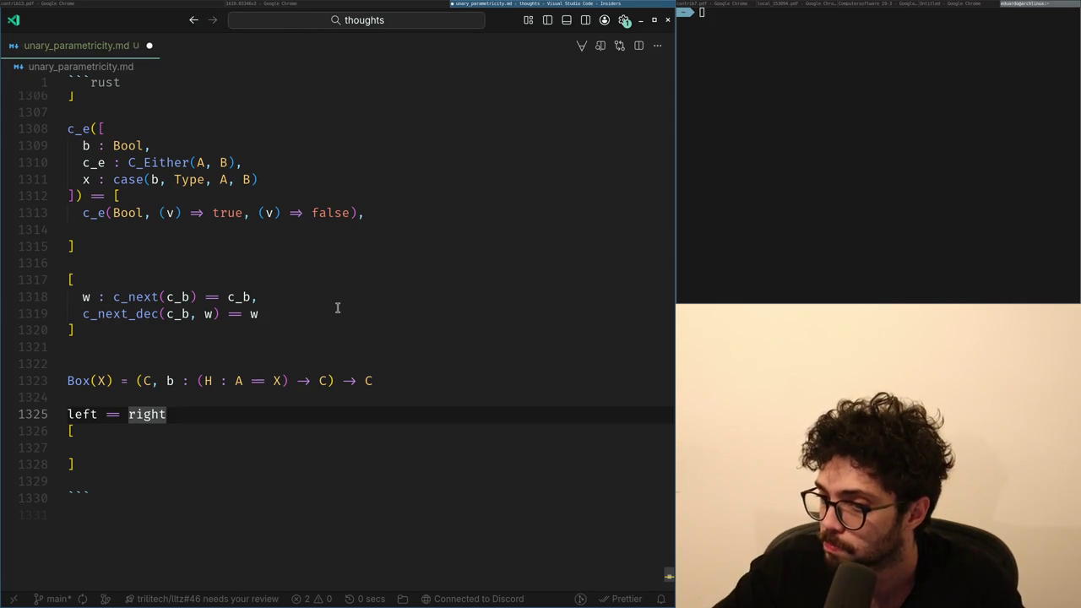
key(shift+Home)
Delete the left == right line, leaving the caret inside the brackets under Box(X).
key(ctrl+shift+k)
key(Down)
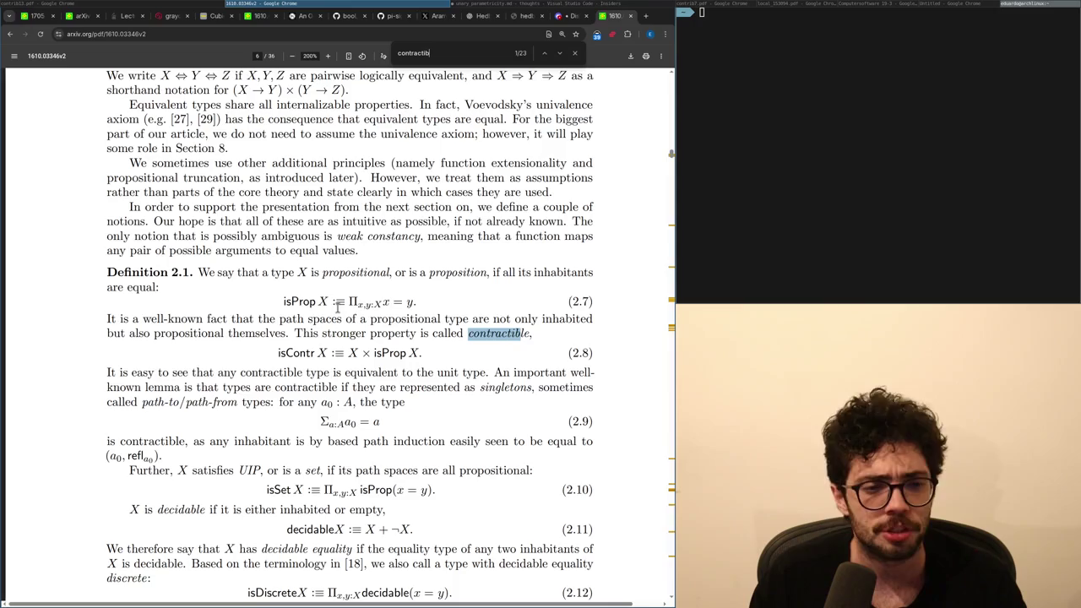
key(super+Left)
key(super+Right)
key(Up)
key(Down)
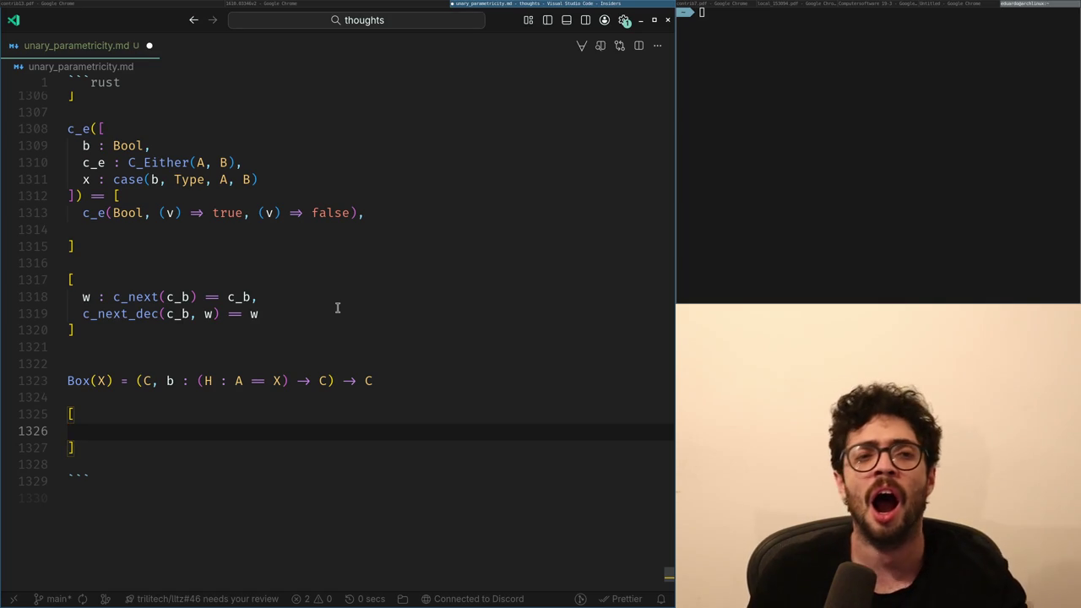
Switch to Chrome and open a new tab.
key(alt+Tab)
key(alt+Tab)
key(alt+Tab)
key(alt+Tab)
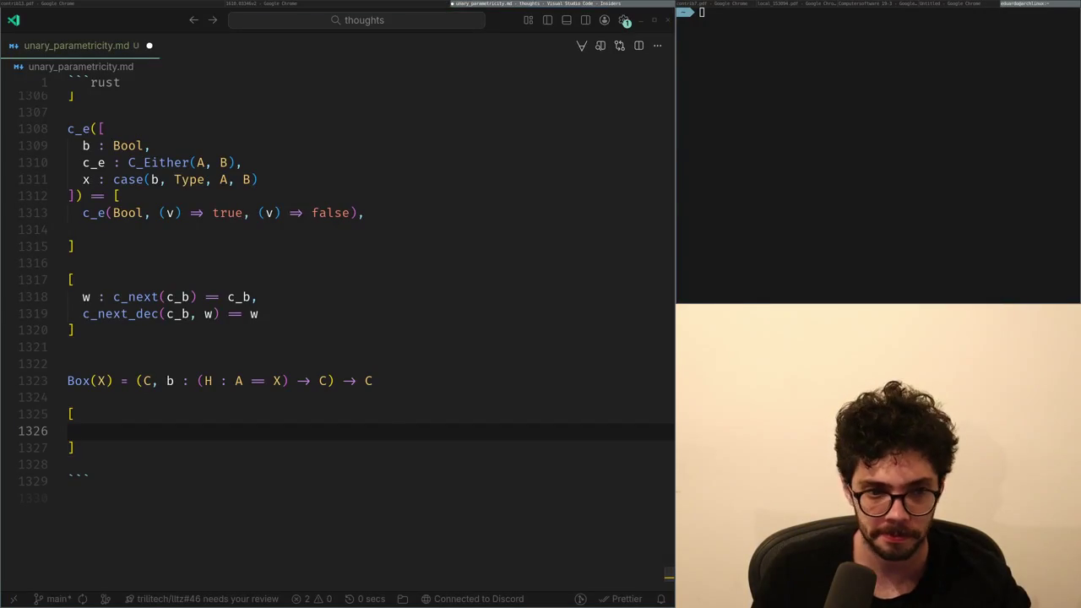
key(alt+Tab)
key(ctrl+t)
Load x.com, view the 'idk, go back to talking about nutrition and gym.' reply from Notifications, then return to the Following feed.
text(x)
key(Return)
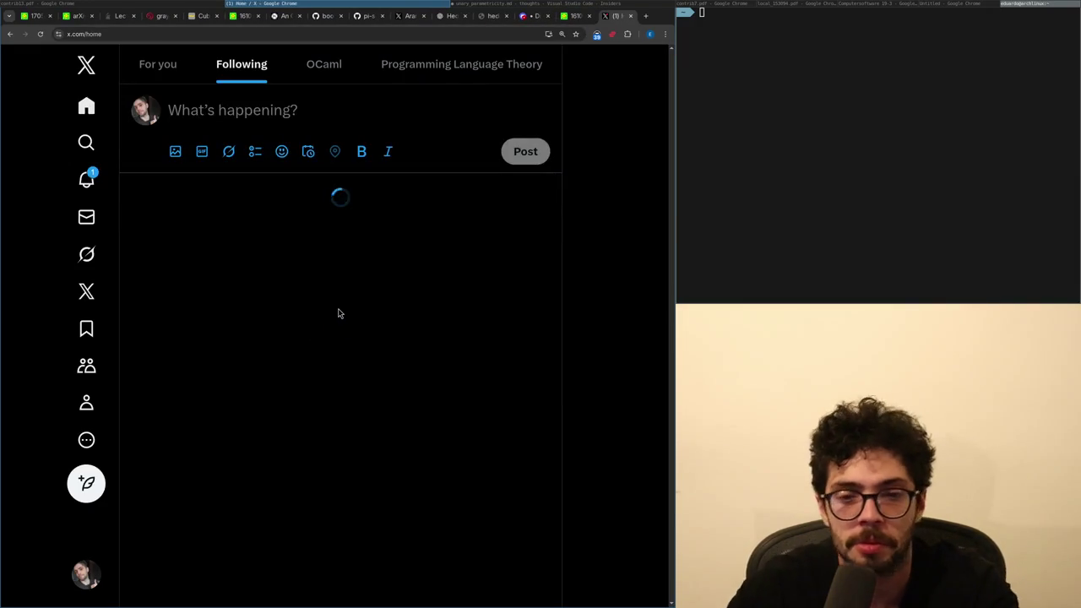
click(85, 184)
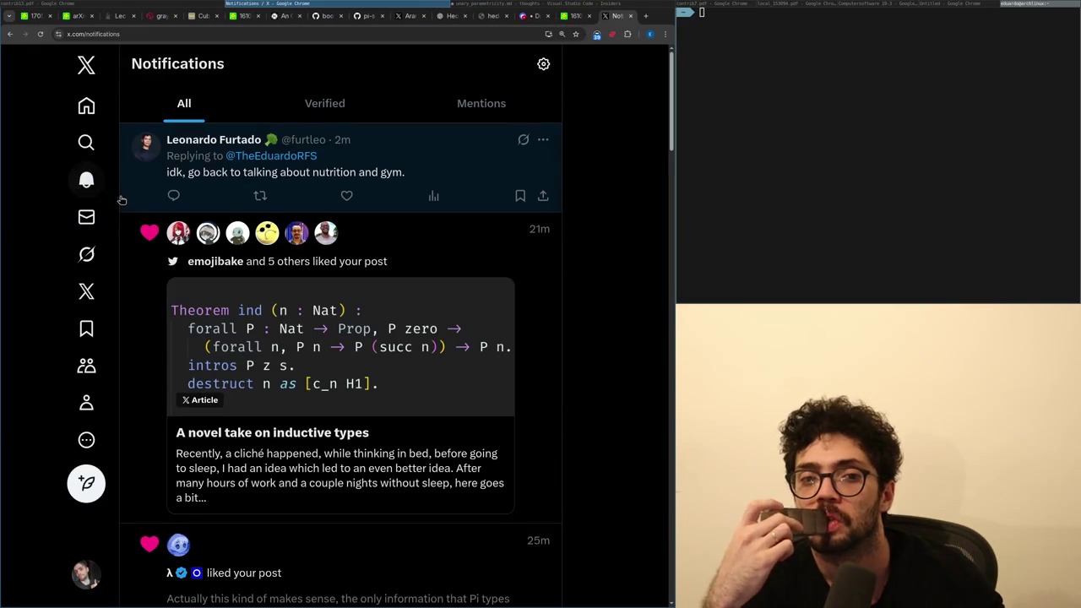
click(161, 169)
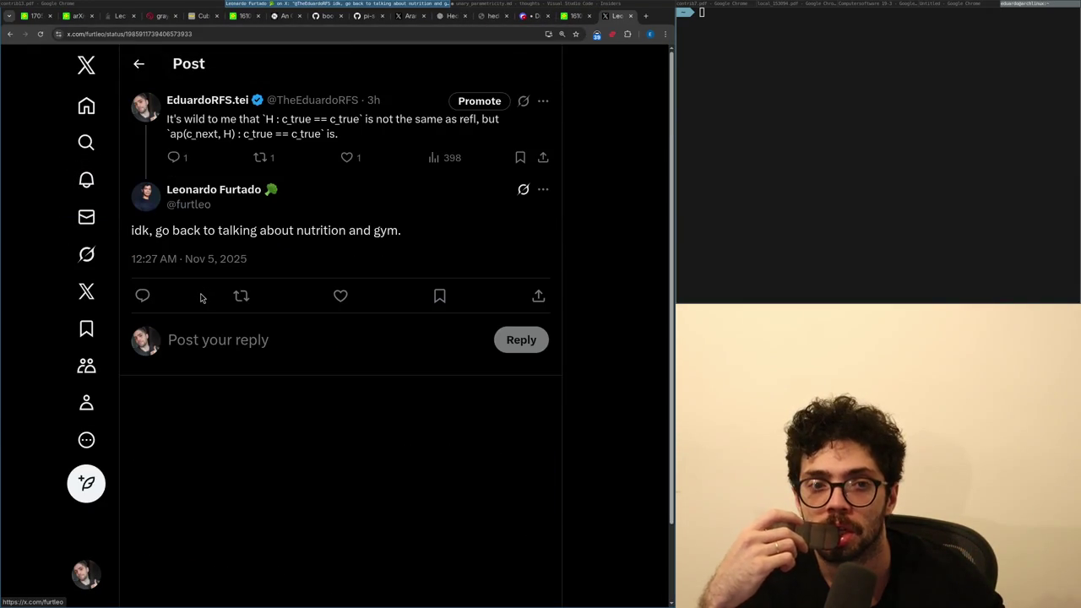
mouse_move(186, 193)
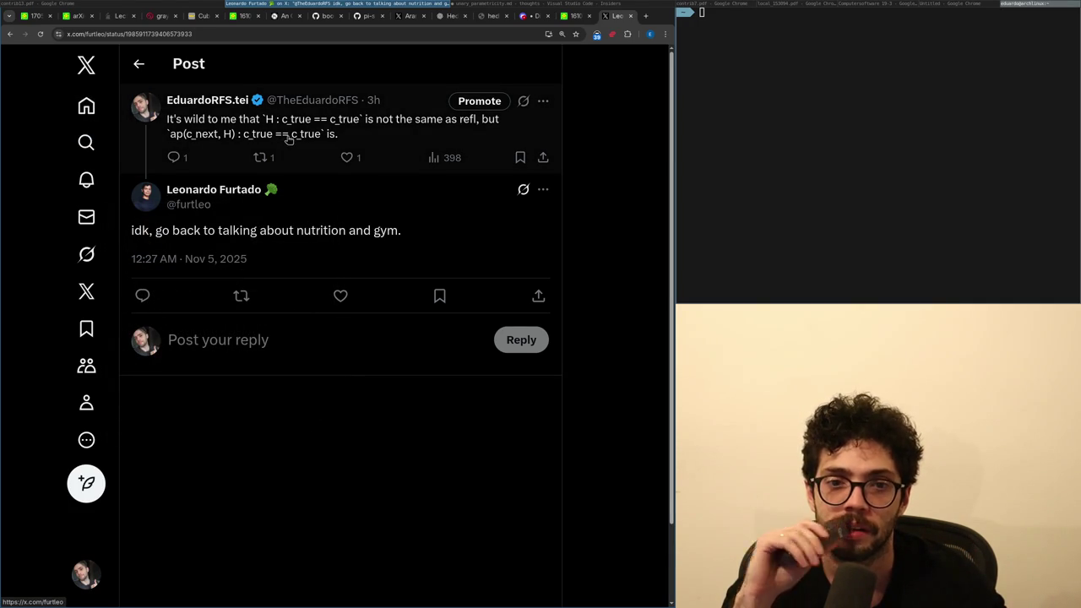
click(112, 114)
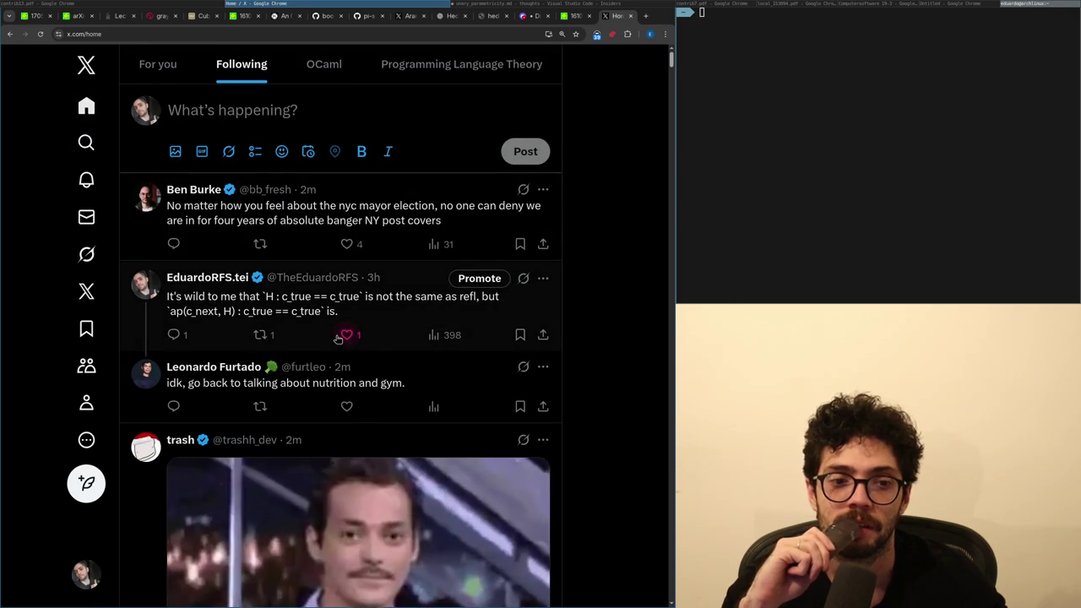
scroll(606, 364, down, 3)
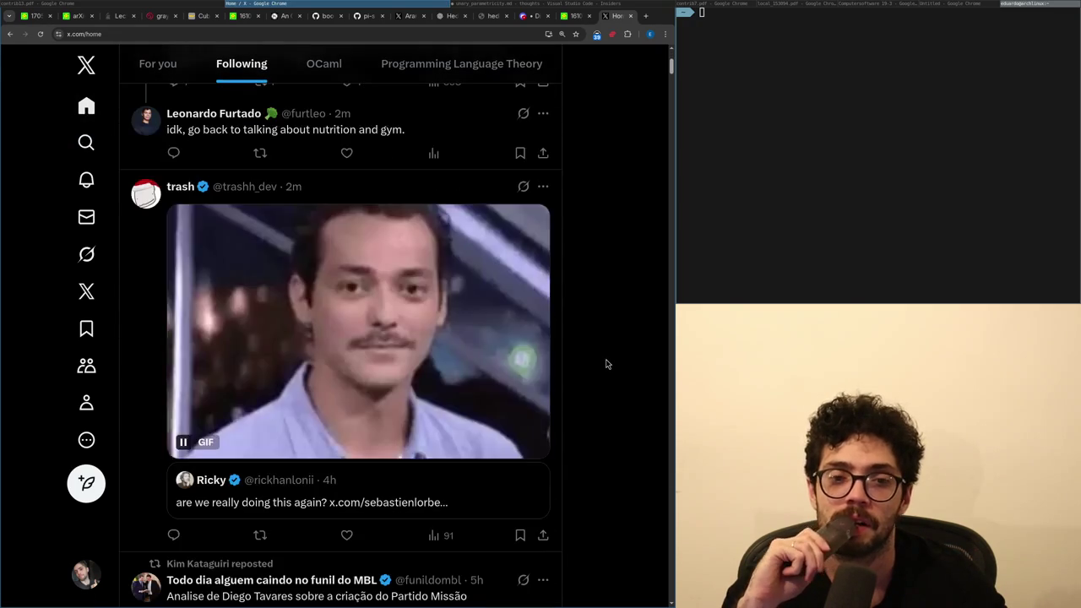
scroll(605, 364, down, 5)
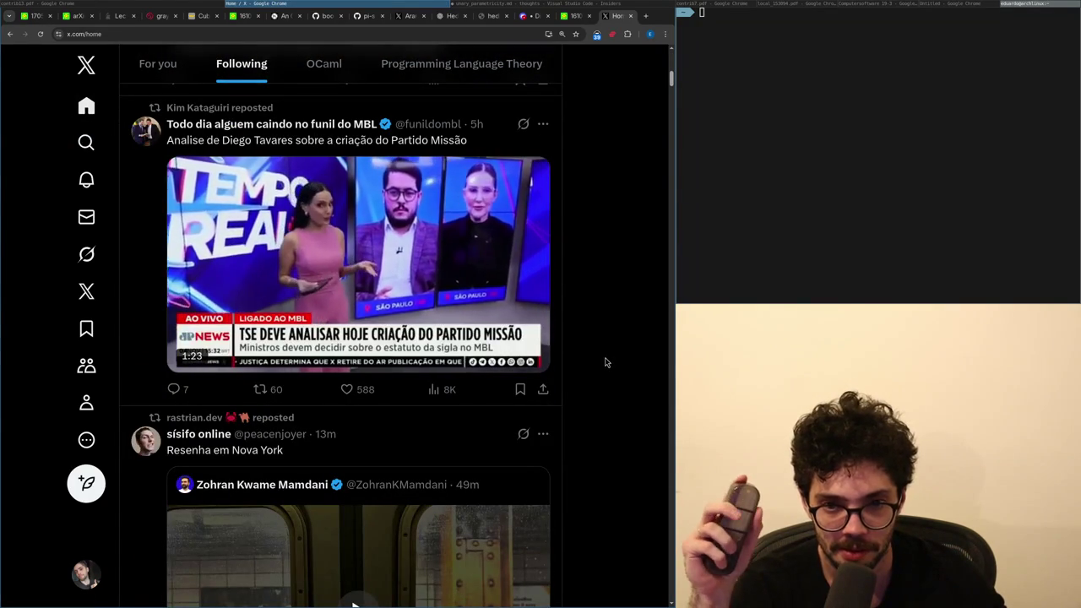
scroll(605, 362, down, 4)
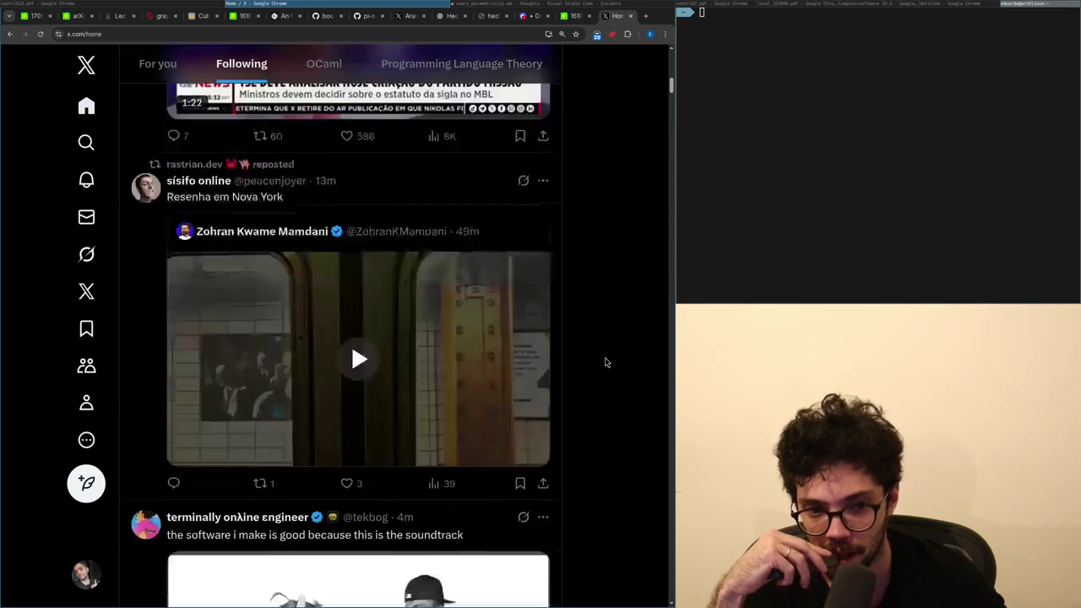
scroll(606, 363, down, 1)
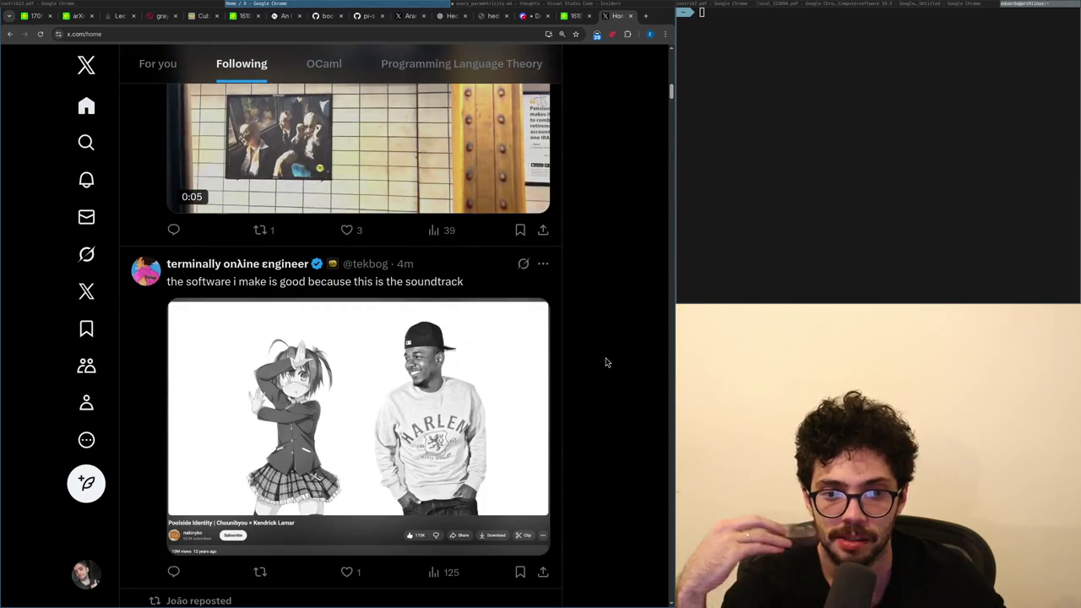
scroll(605, 362, down, 5)
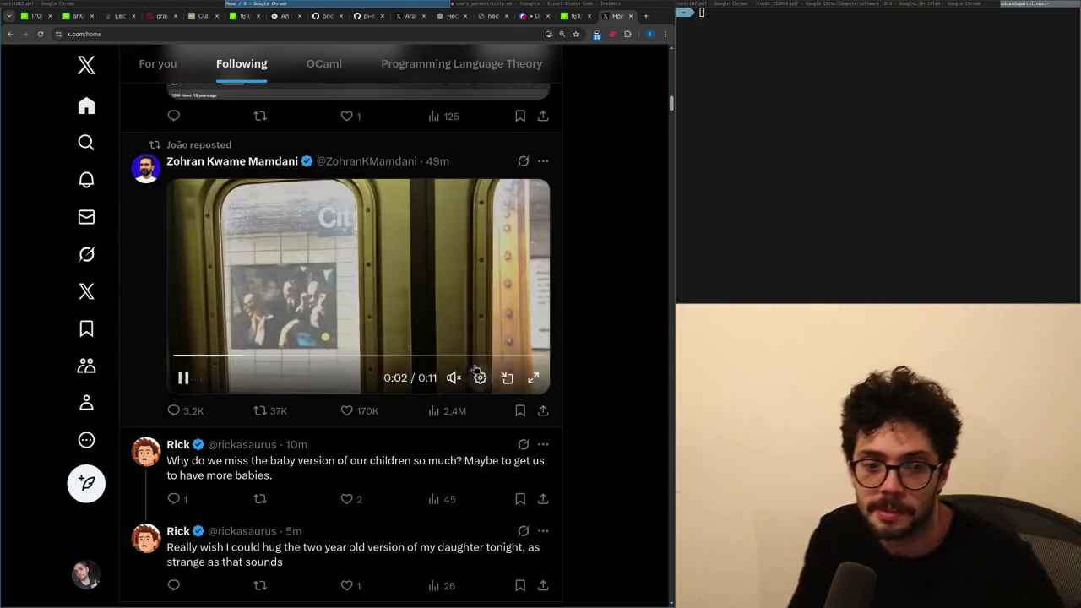
scroll(477, 372, down, 5)
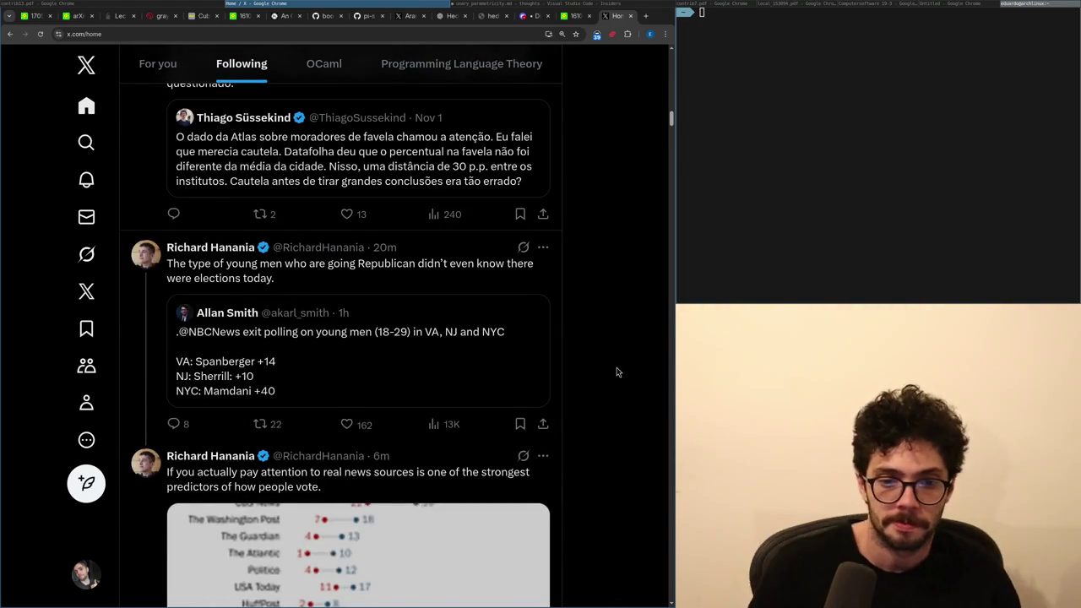
scroll(616, 371, down, 5)
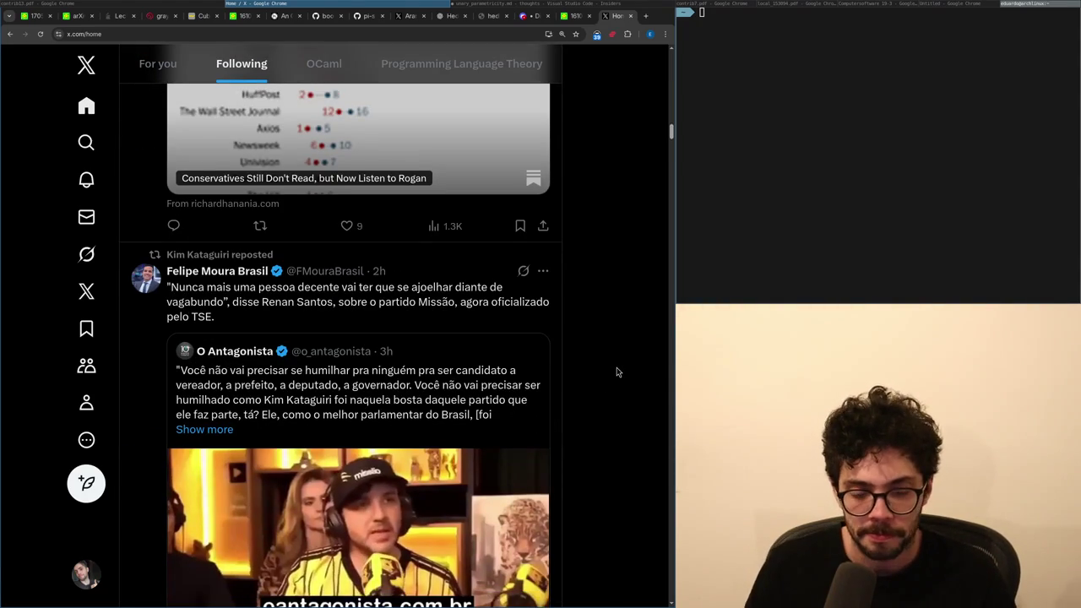
scroll(339, 313, down, 1)
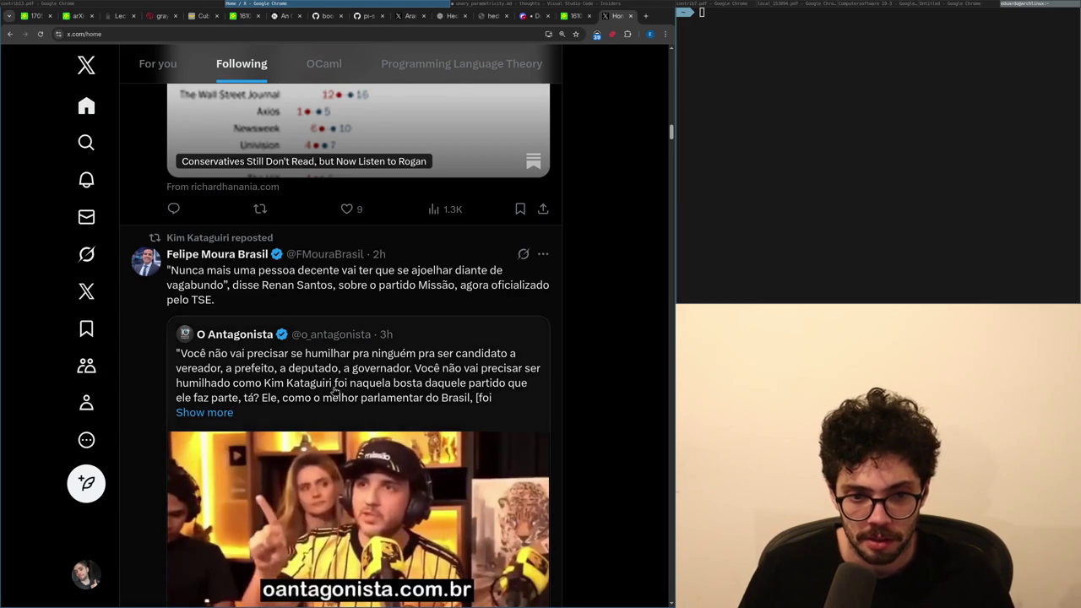
Open O Antagonista's quoted post on the Missão party, view its first reply, then go back.
click(340, 338)
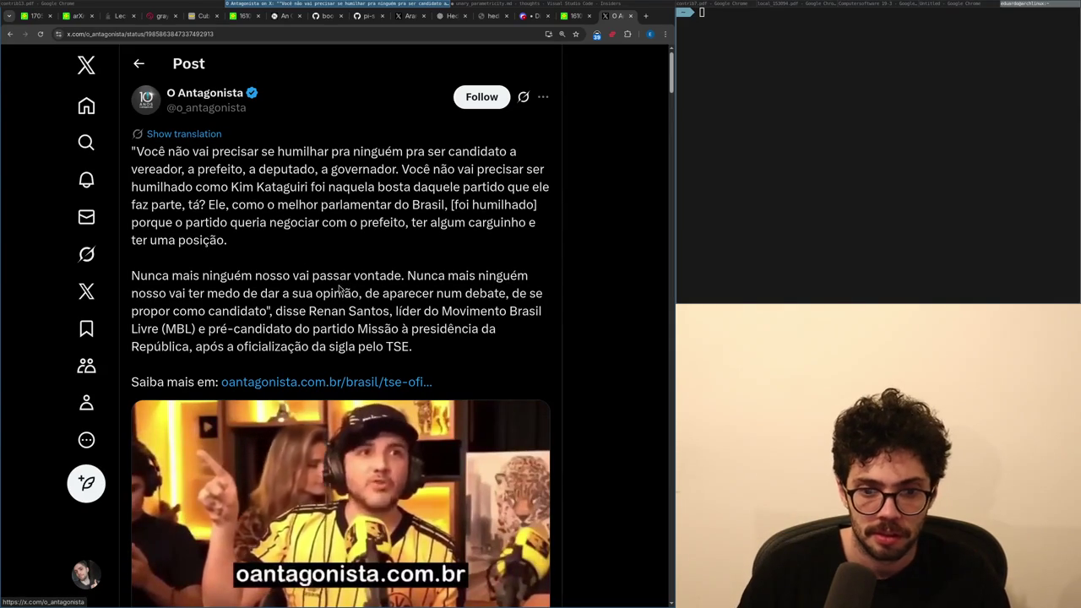
scroll(339, 290, down, 3)
scroll(335, 272, down, 5)
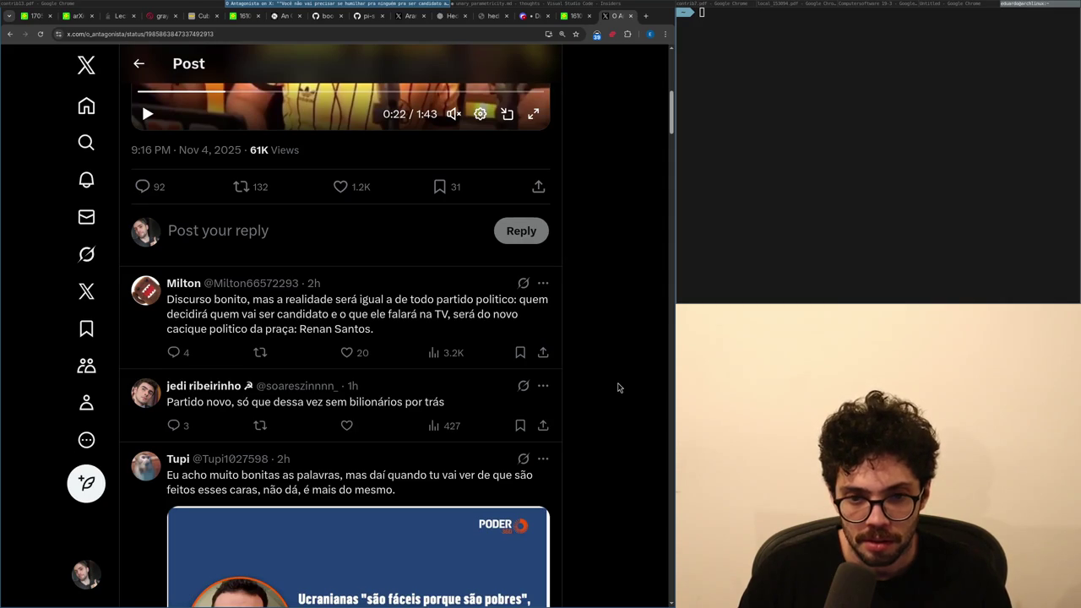
click(411, 345)
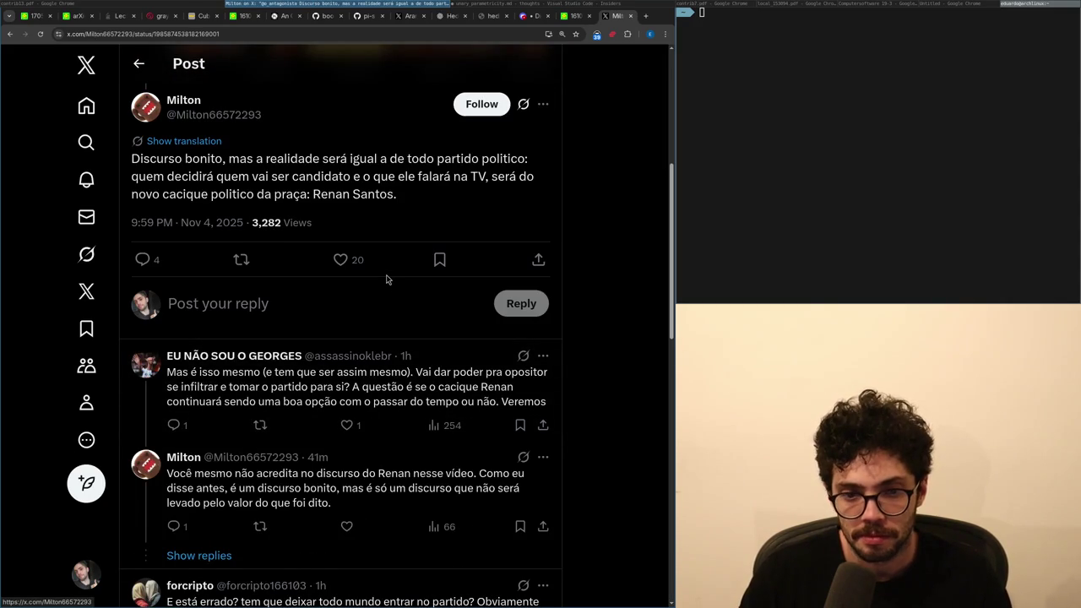
key(alt+Left)
key(alt+Left)
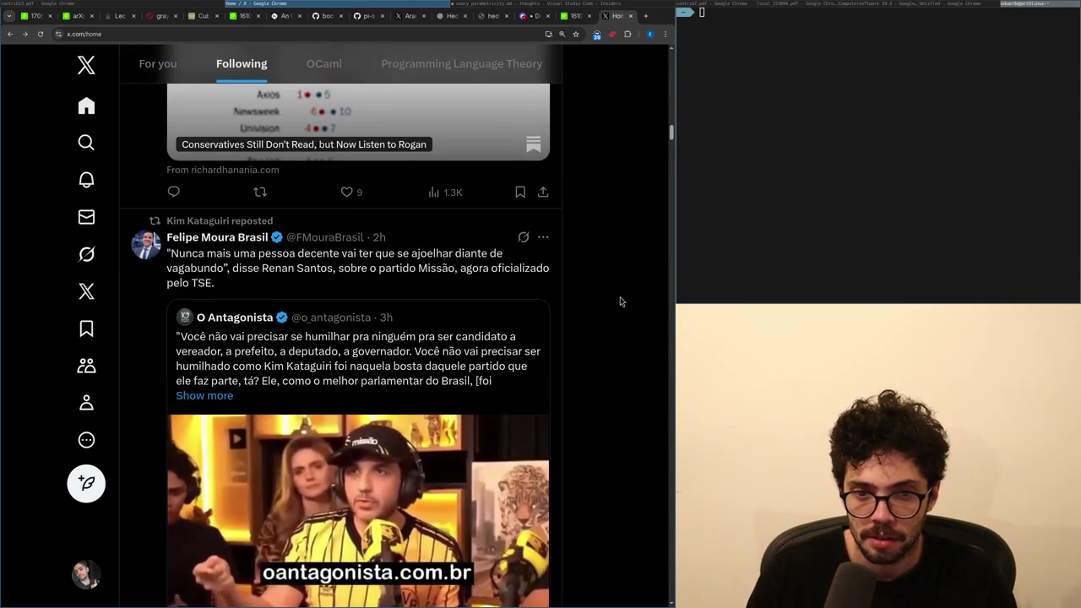
Reopen the quoted O Antagonista post, then switch back to the unary_parametricity.md notes in VS Code.
scroll(620, 302, down, 10)
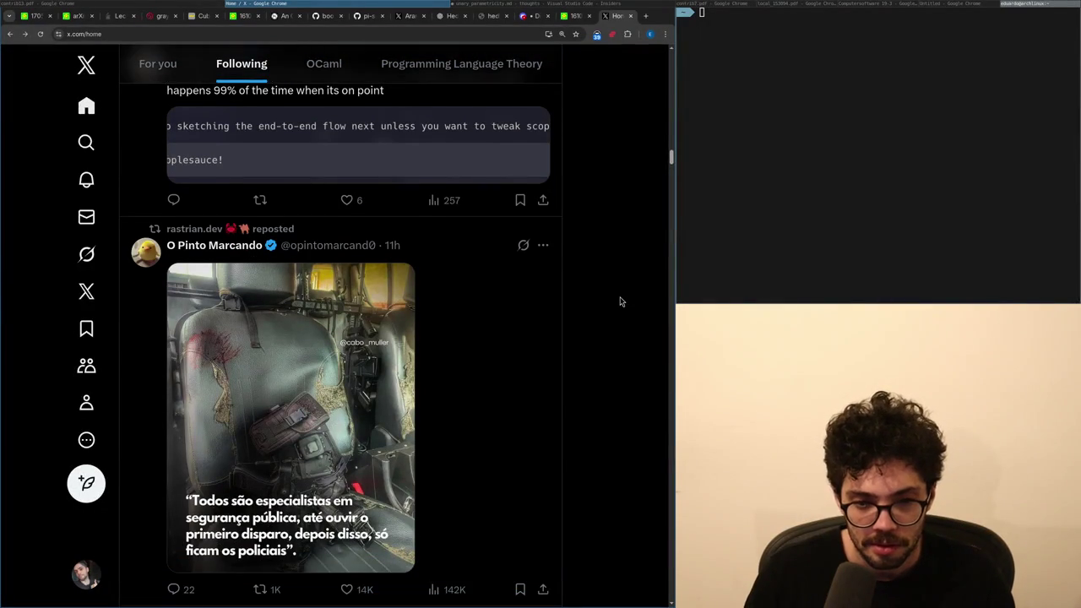
scroll(619, 302, up, 5)
scroll(620, 301, up, 5)
click(510, 293)
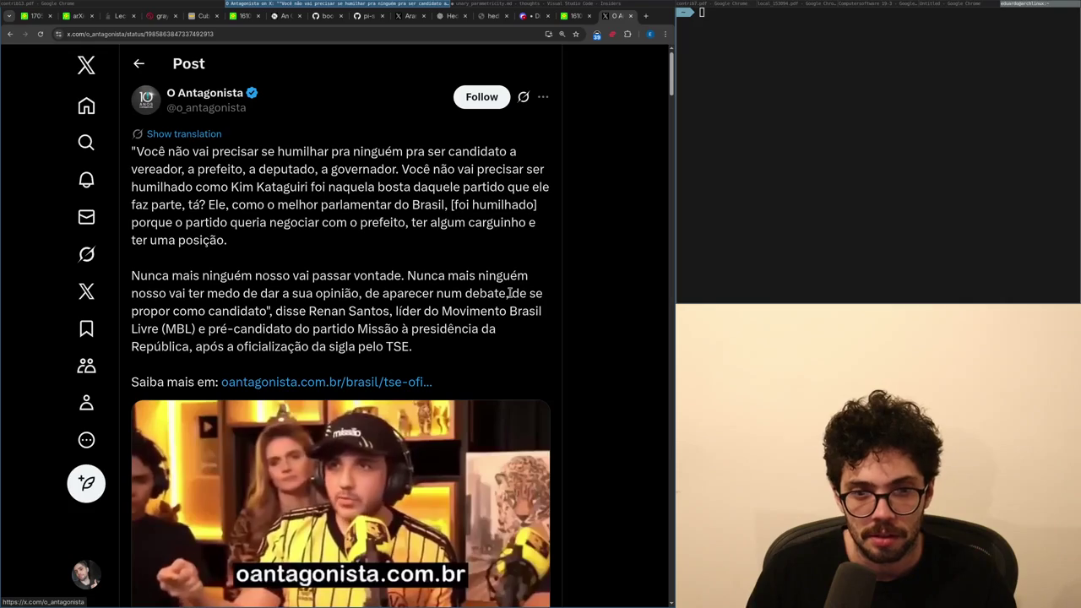
key(alt+Tab)
key(alt+Tab)
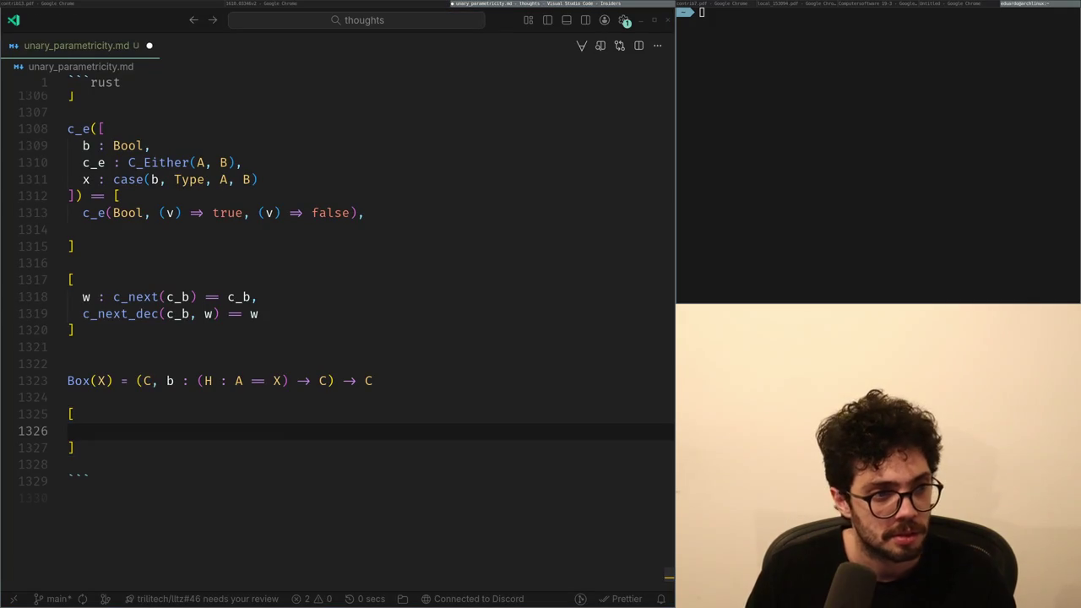
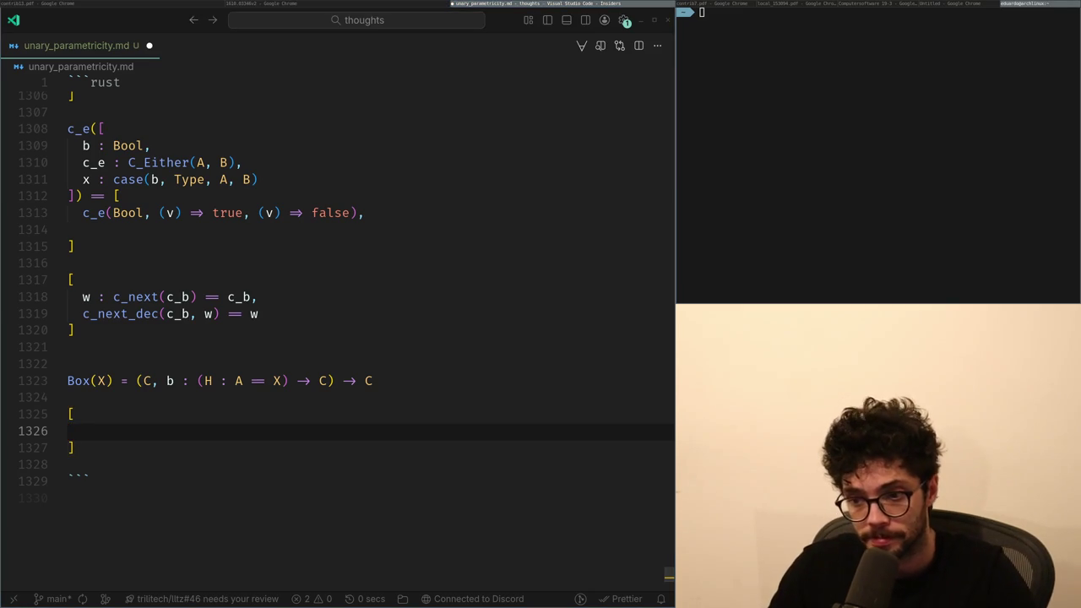
Review the definitions around the bracketed w / c_next_dec block and position the cursor above it.
key(Up)
key(Page_Up)
key(Page_Down)
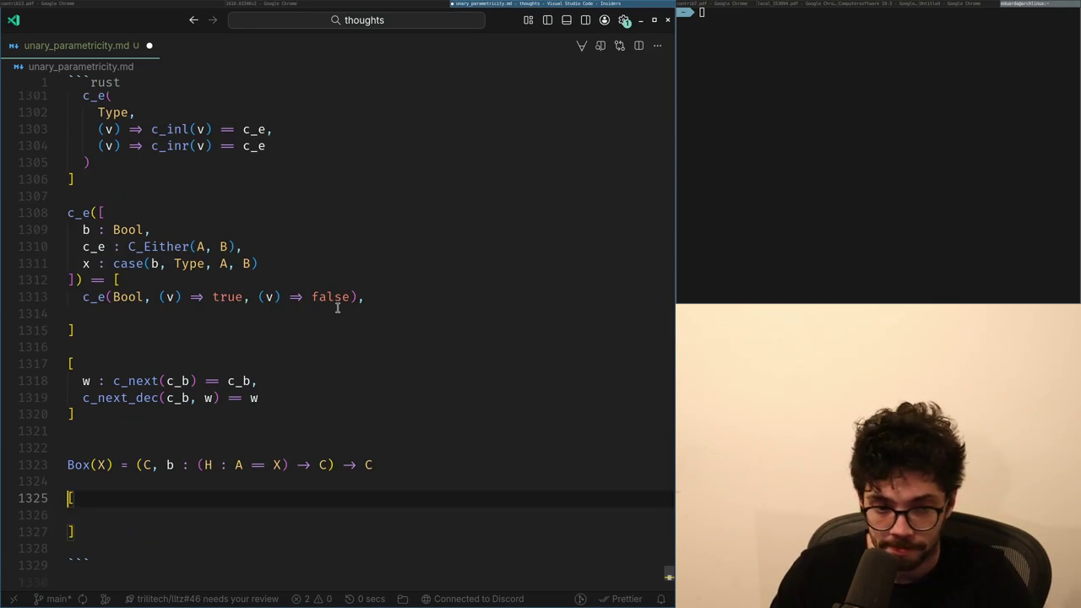
key(Down)
key(Up)
key(Up)
key(Up)
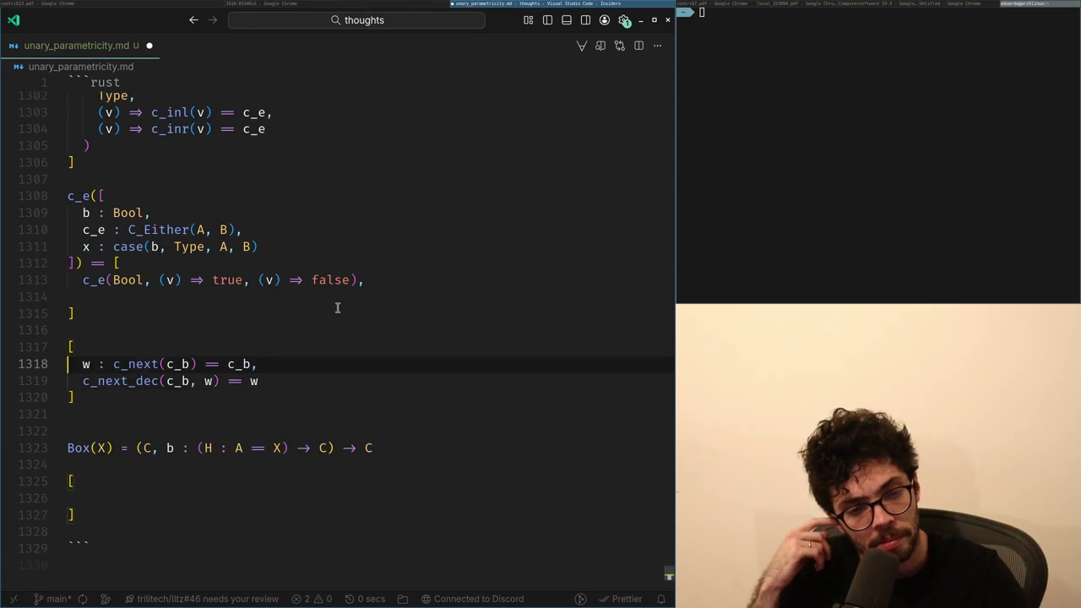
key(ctrl+Right)
key(ctrl+Right)
key(ctrl+Left)
key(ctrl+Left)
key(ctrl+Right)
key(ctrl+Right)
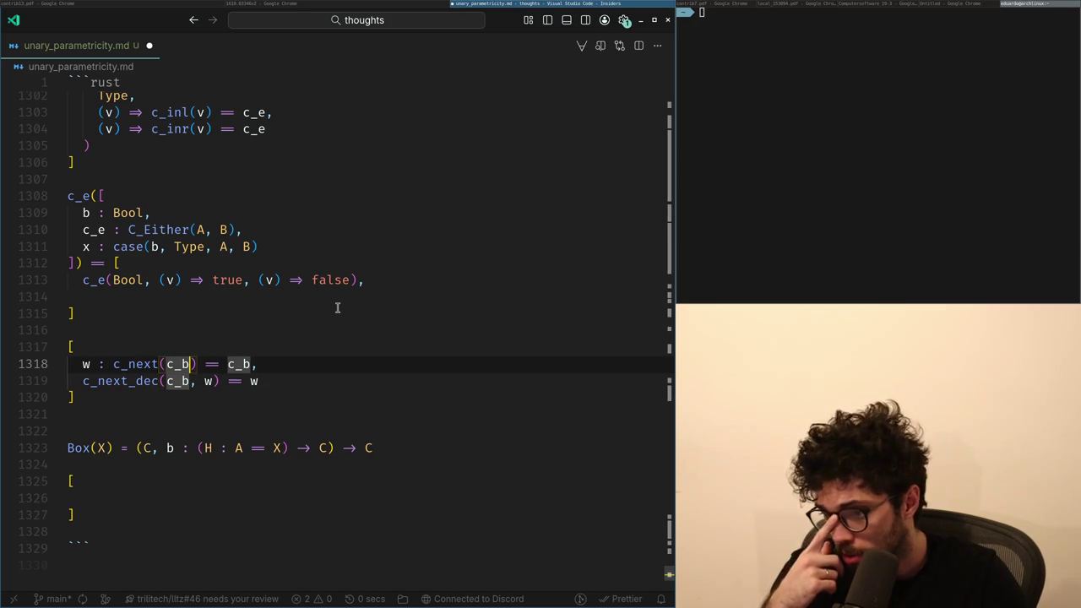
key(Down)
key(Down)
key(Down)
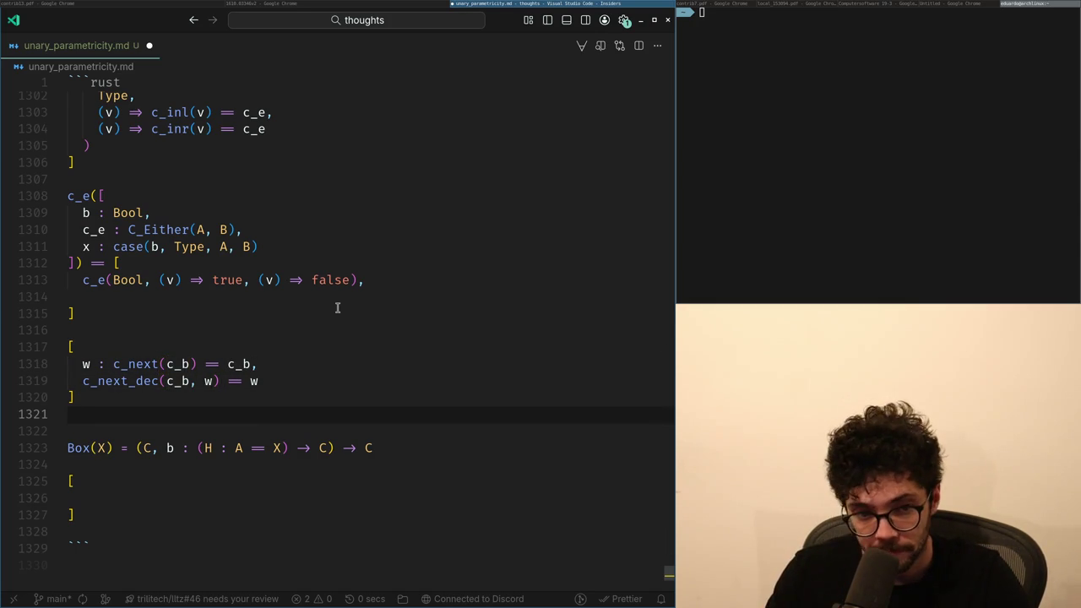
key(Up)
key(Up)
key(Up)
key(Up)
key(super+Left)
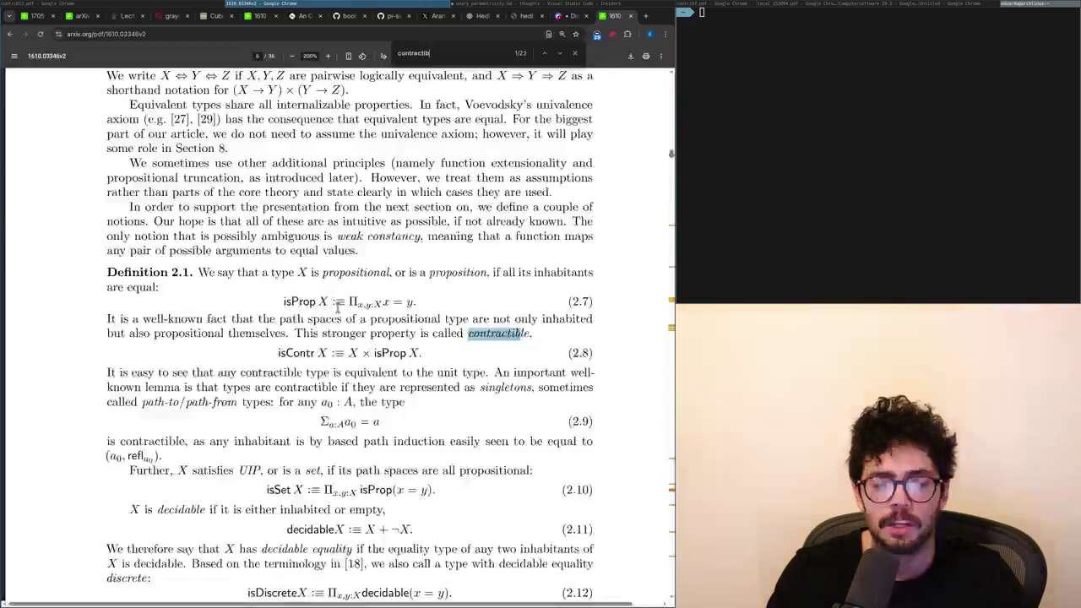
key(super+Right)
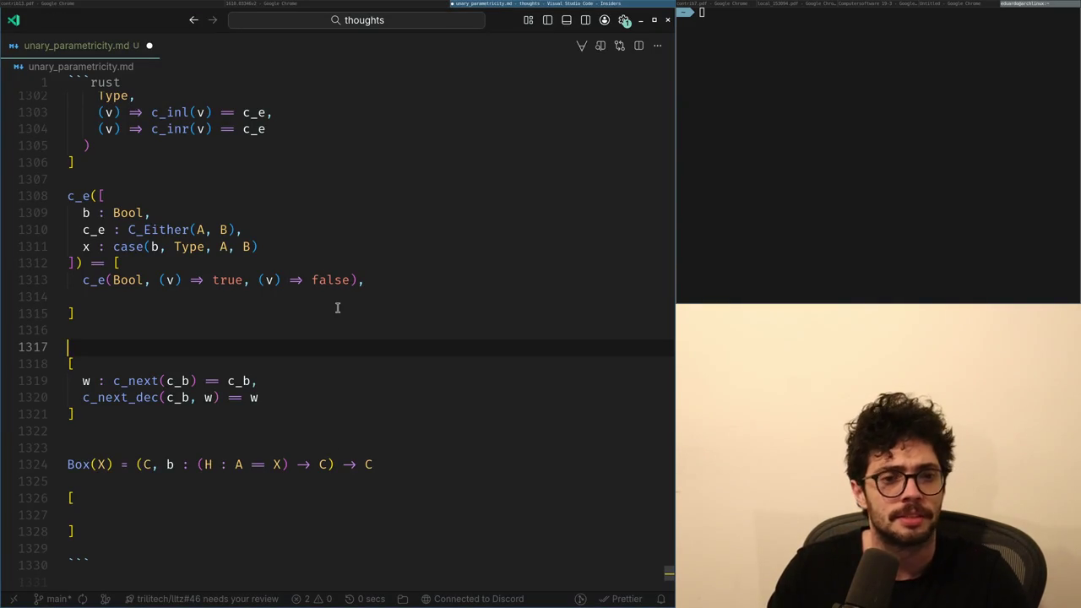
Add the line C_Either(A, B) above the w block and preview its definition inline.
text(c_b : C_Nat(A))
key(ctrl+z)
key(ctrl+shift+z)
text(_Either(A, B))
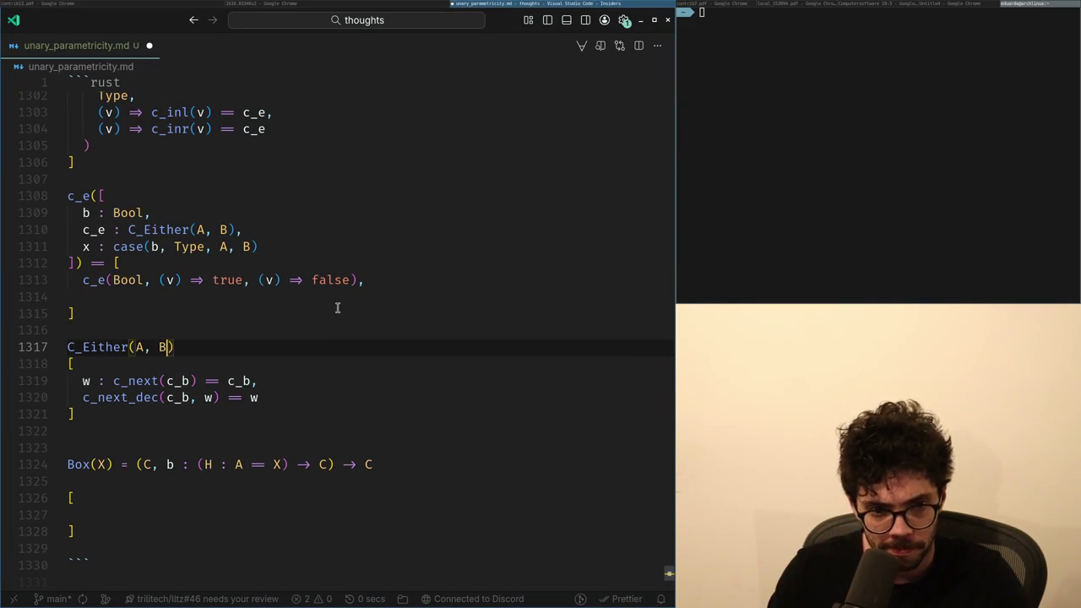
key(ctrl+v)
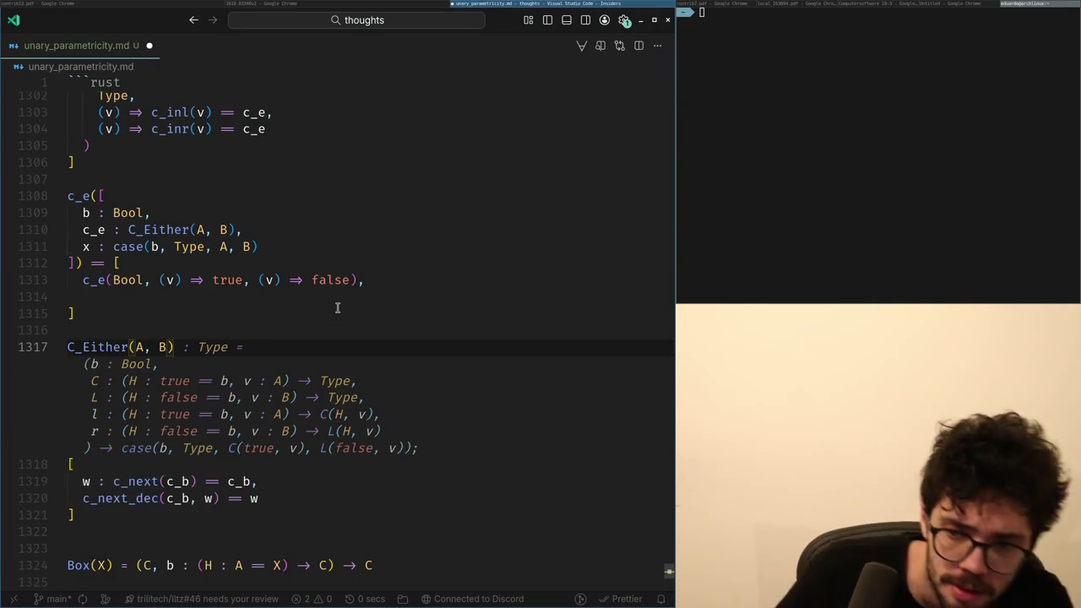
Glance at the paper PDF, then go to x.com in a new Chrome tab.
key(alt+Tab)
key(alt+Tab)
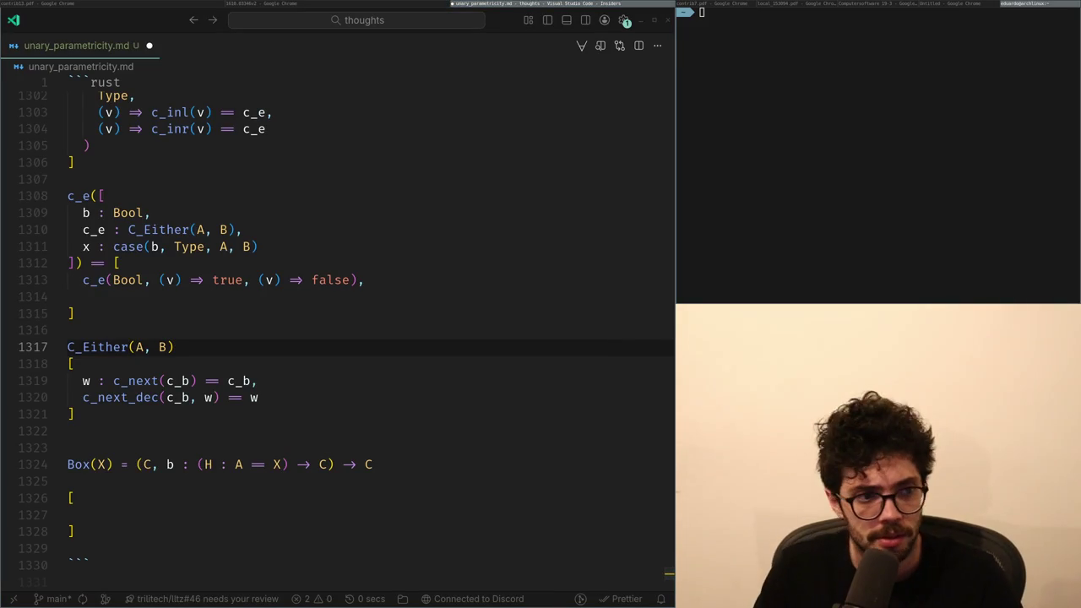
key(alt+Tab)
text(x.com)
key(Return)
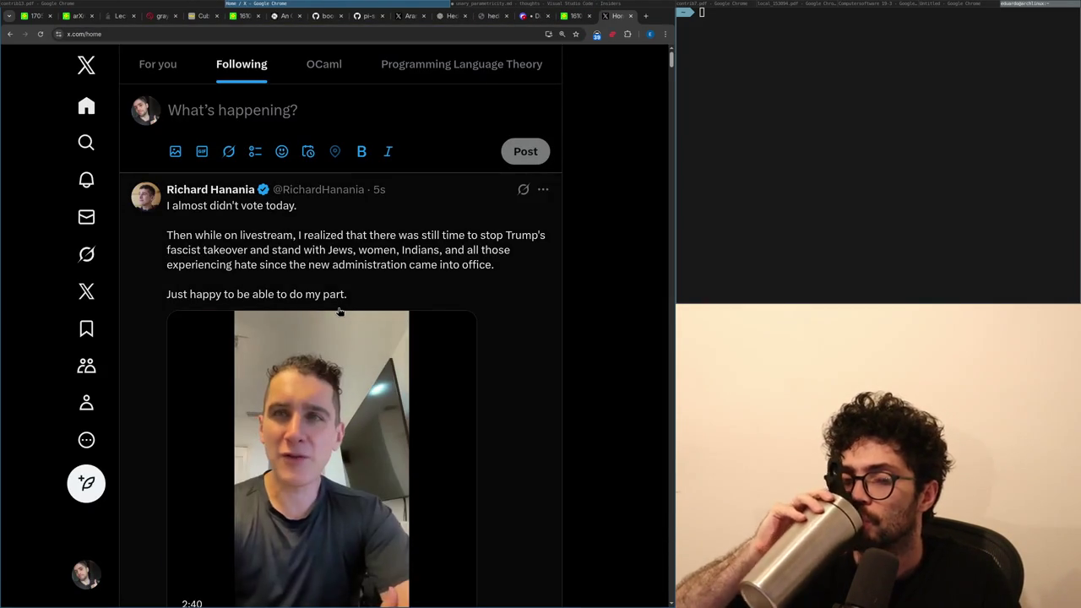
Scroll down through the X Following feed, then return to the unary_parametricity.md notes.
scroll(338, 312, down, 4)
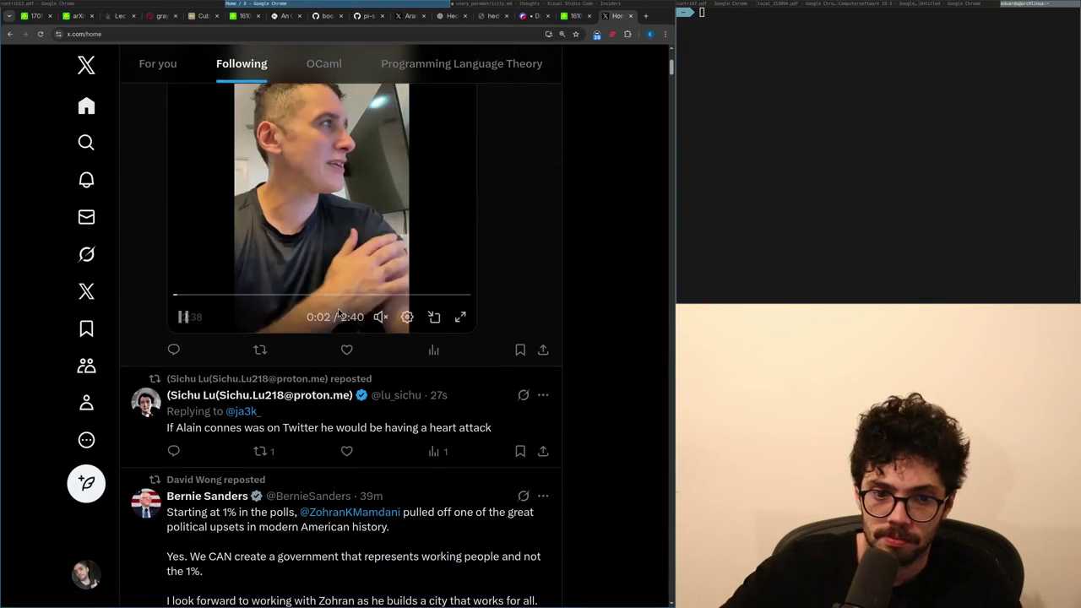
scroll(339, 311, down, 14)
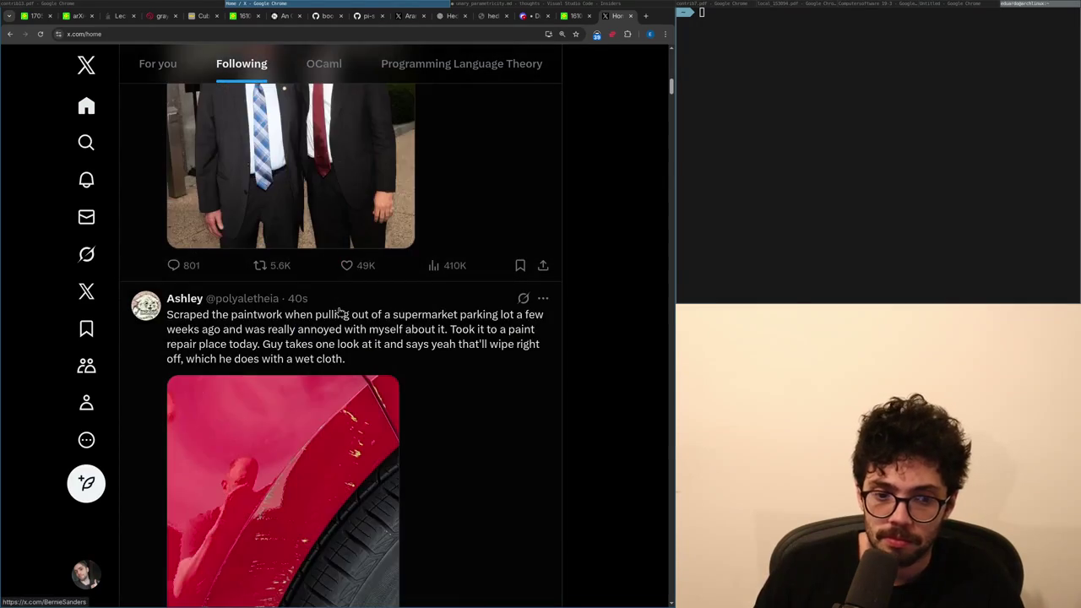
scroll(338, 312, down, 1)
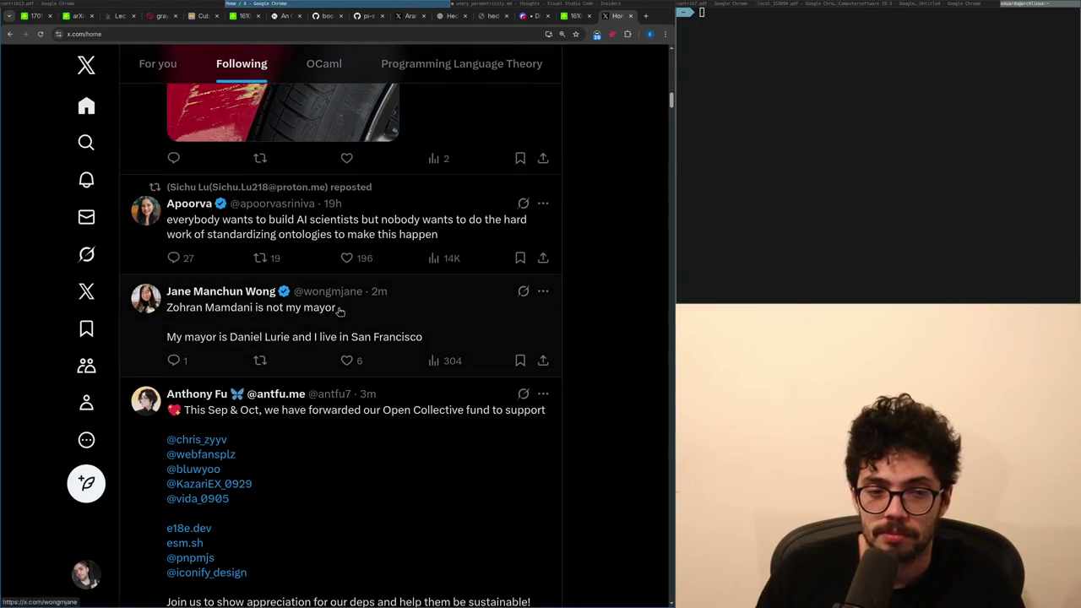
scroll(339, 312, down, 1)
scroll(339, 311, down, 5)
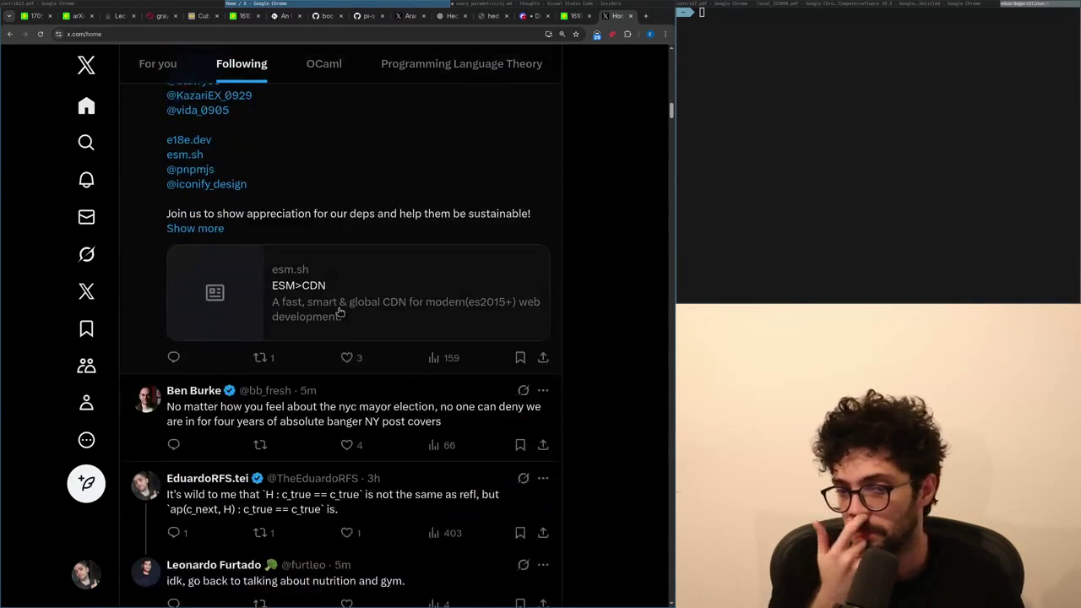
key(alt+Tab)
key(alt+Tab)
key(alt+Tab)
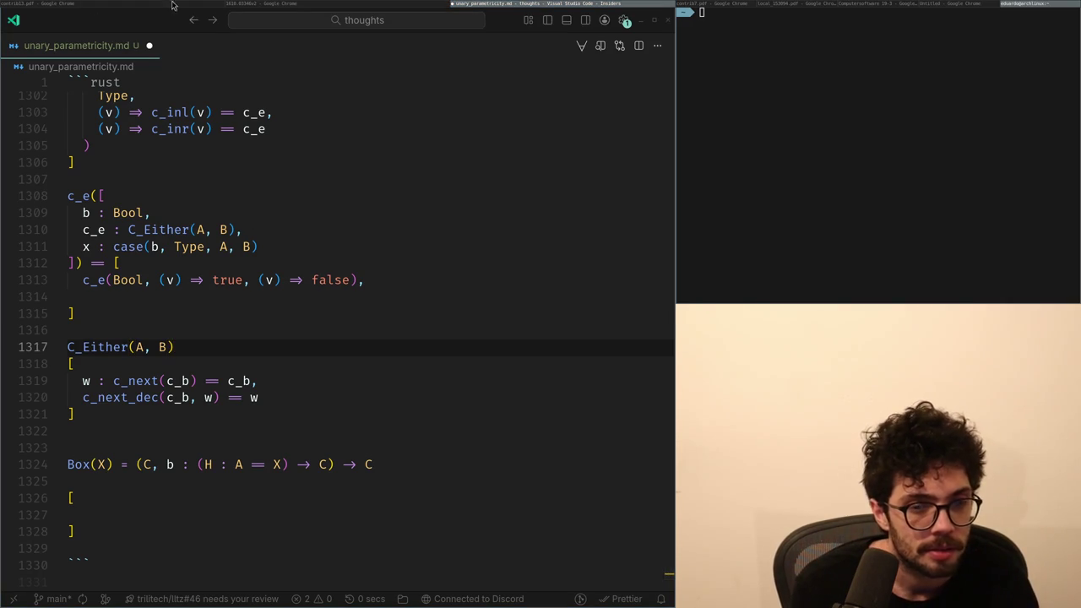
Refocus the notes editor, then bring up the arXiv paper 1610.03346v2 PDF.
click(91, 5)
click(465, 5)
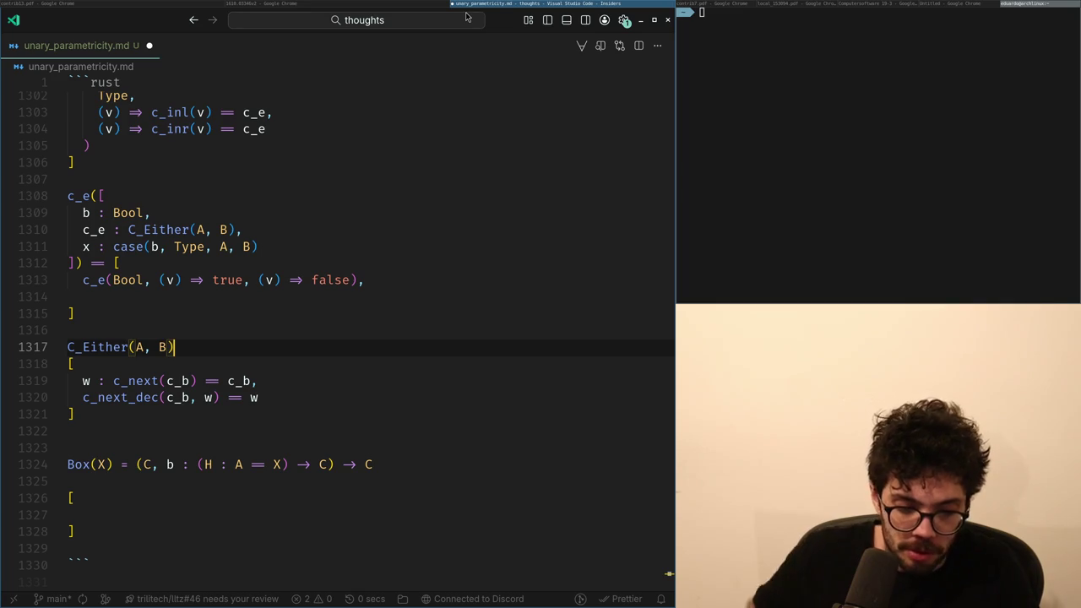
key(super+Left)
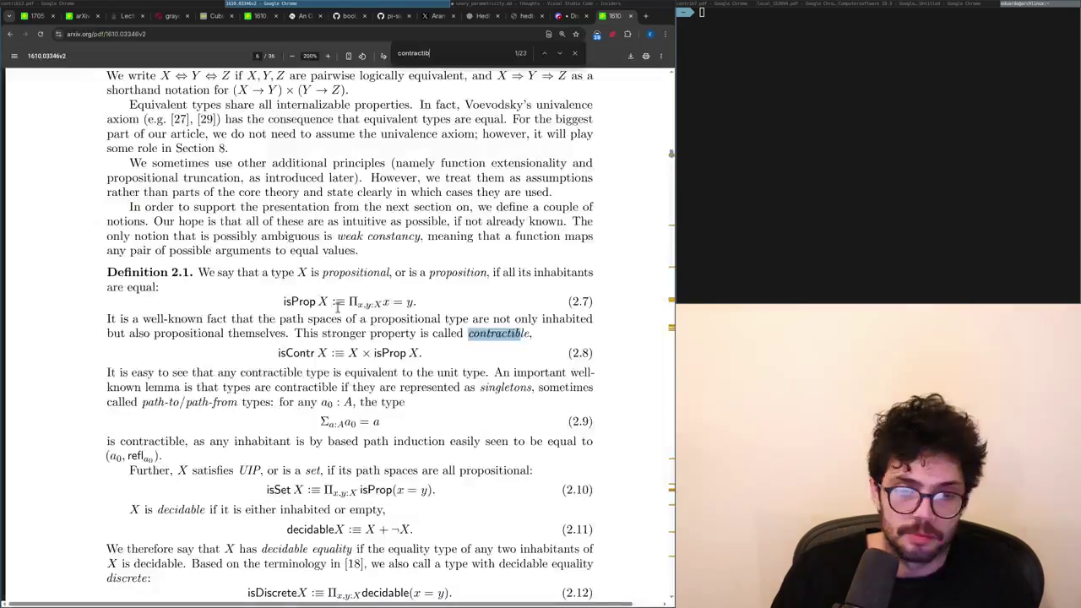
Return from the arXiv PDF to the unary_parametricity.md notes.
key(super+Right)
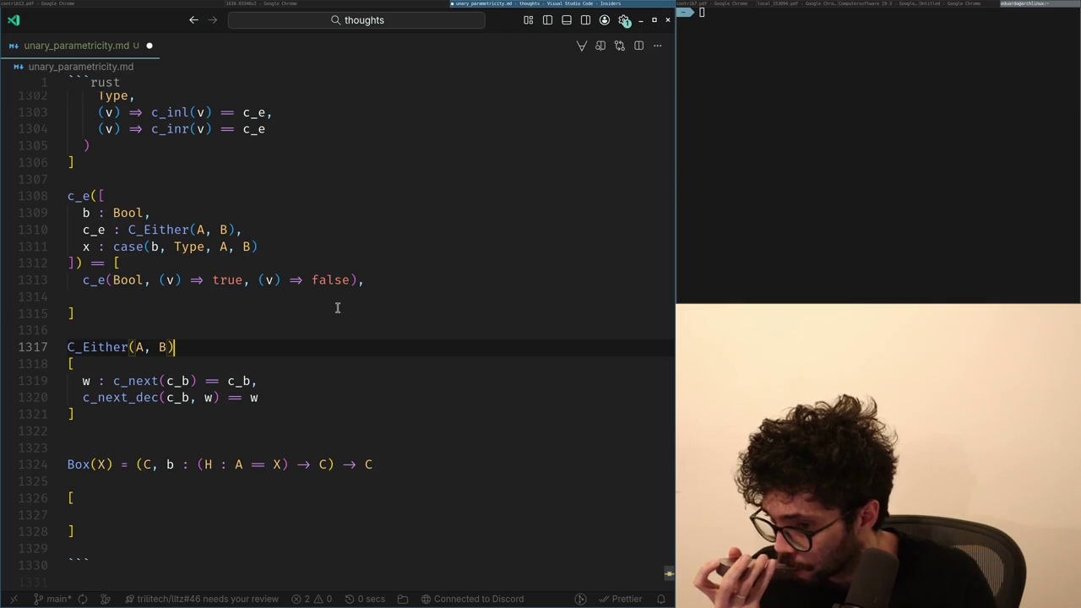
Start a new bracket block with a 'w :' line above C_Either(A, B).
key(ctrl+shift+Return)
text(Bo)
key(BackSpace)
key(BackSpace)
text([)
key(Return)
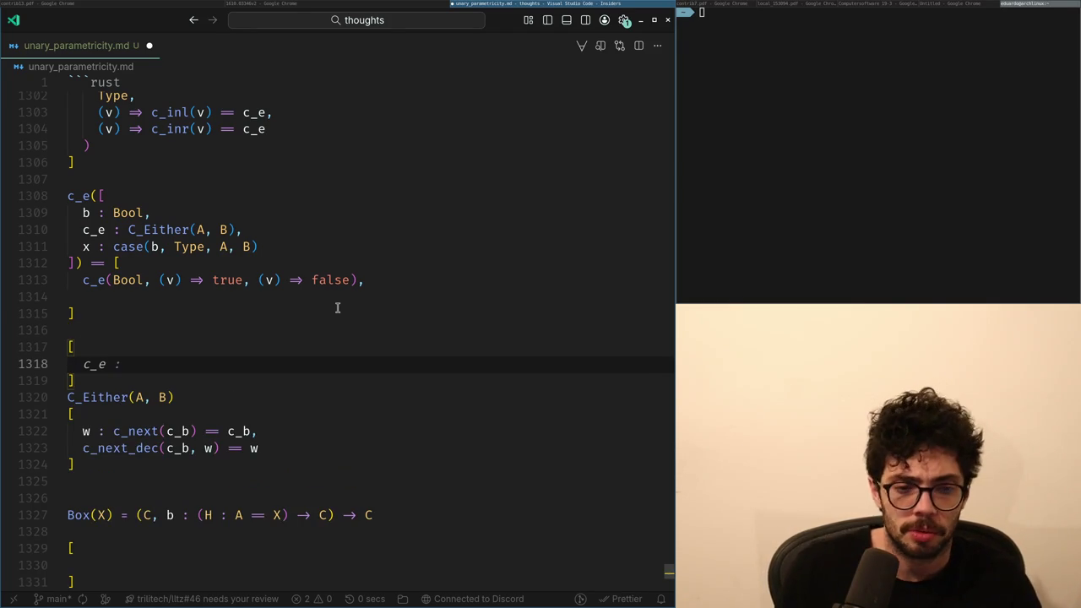
text(w :)
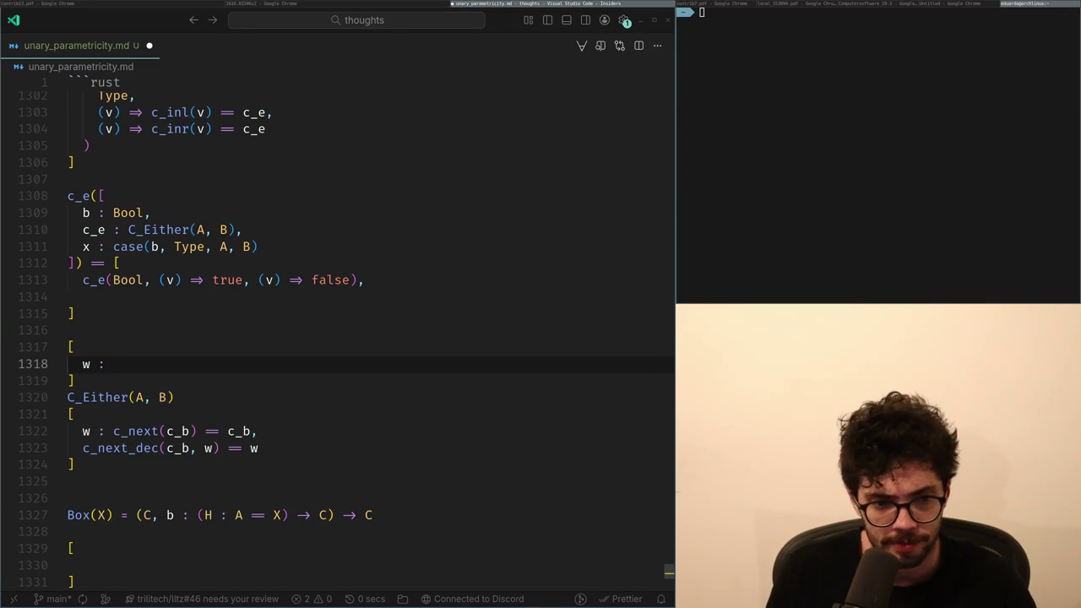
key(alt+Tab)
key(alt+Tab)
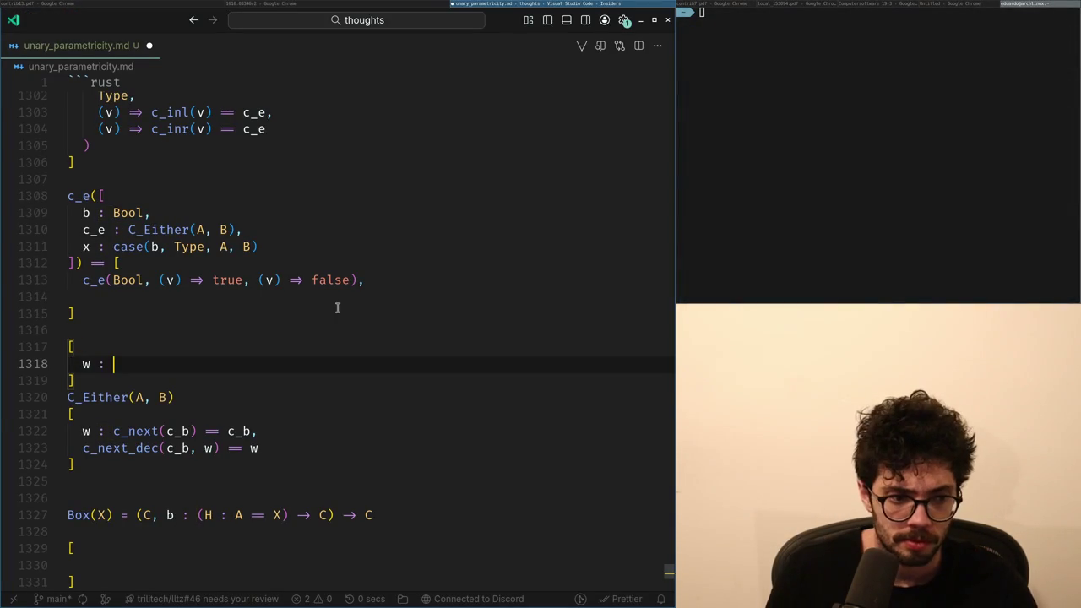
Give w the type box(out(c_b)) == c_b, then undo back to the saved version.
key(Down)
key(Return)
key(Up)
key(Up)
key(End)
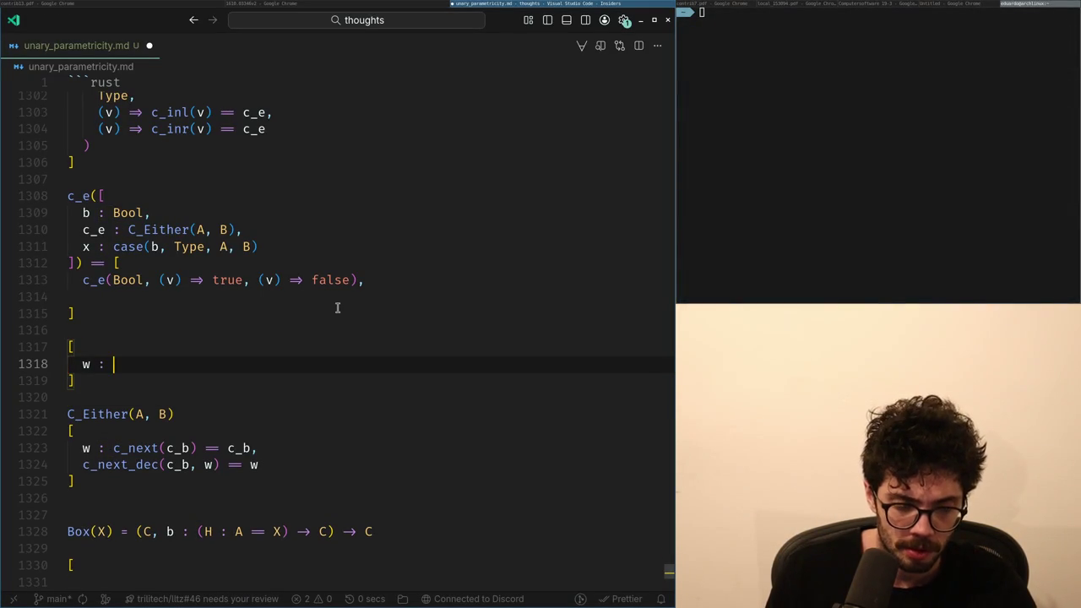
text(c_b)
key(ctrl+Left)
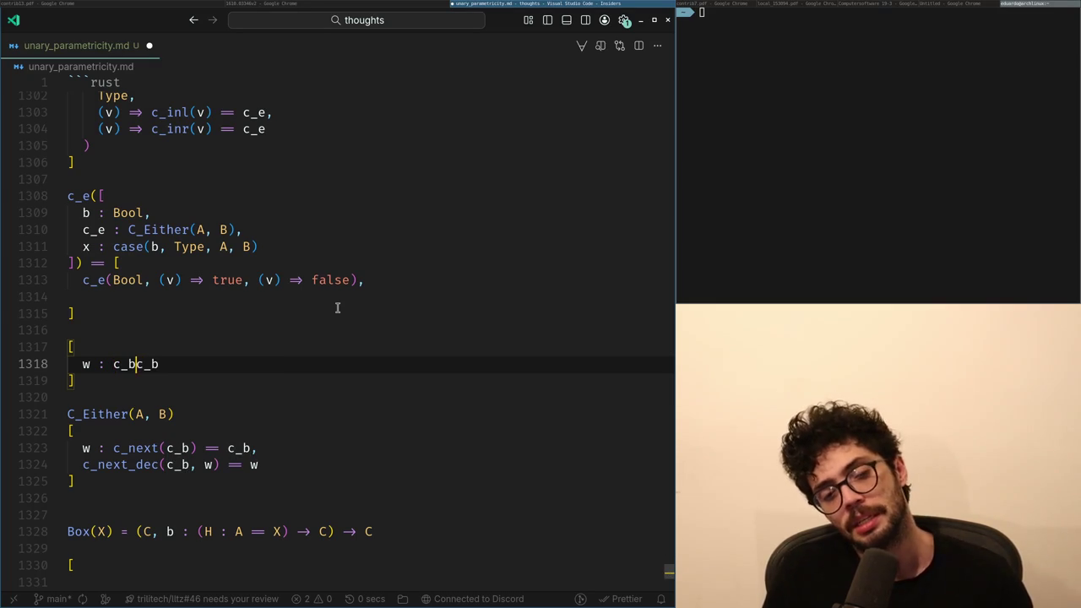
text(box(out(c_b)) =)
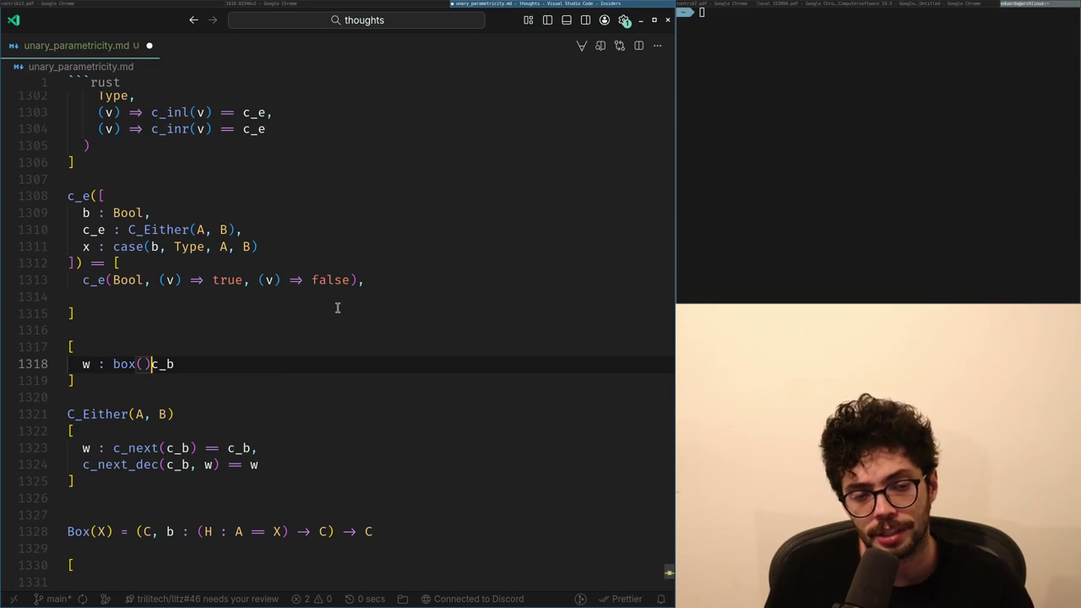
text(=)
key(ctrl+z)
key(ctrl+z)
key(ctrl+z)
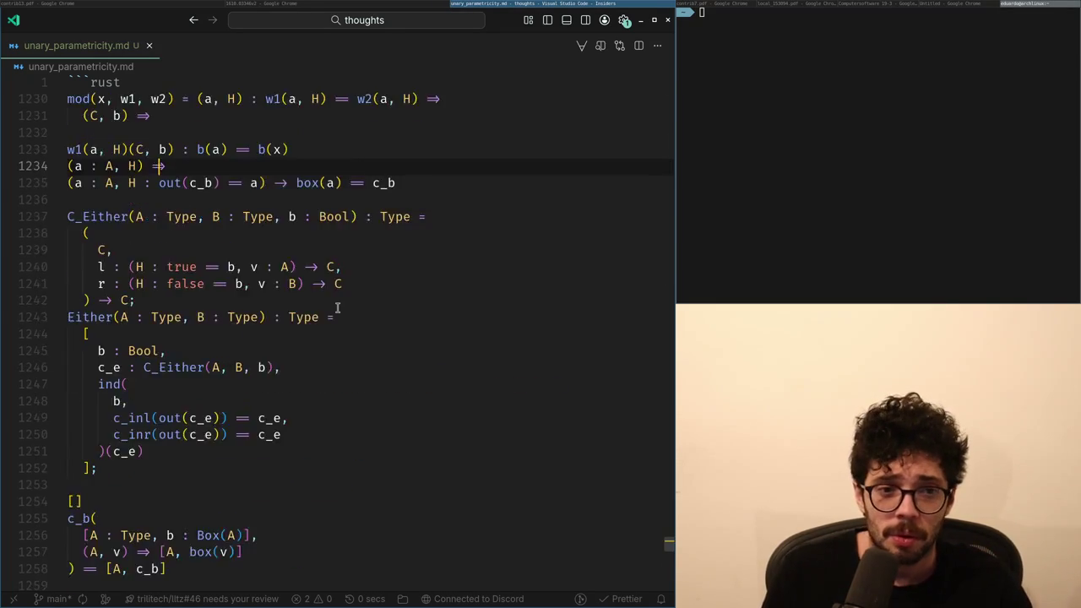
key(ctrl+z)
key(ctrl+f)
text(transpoi)
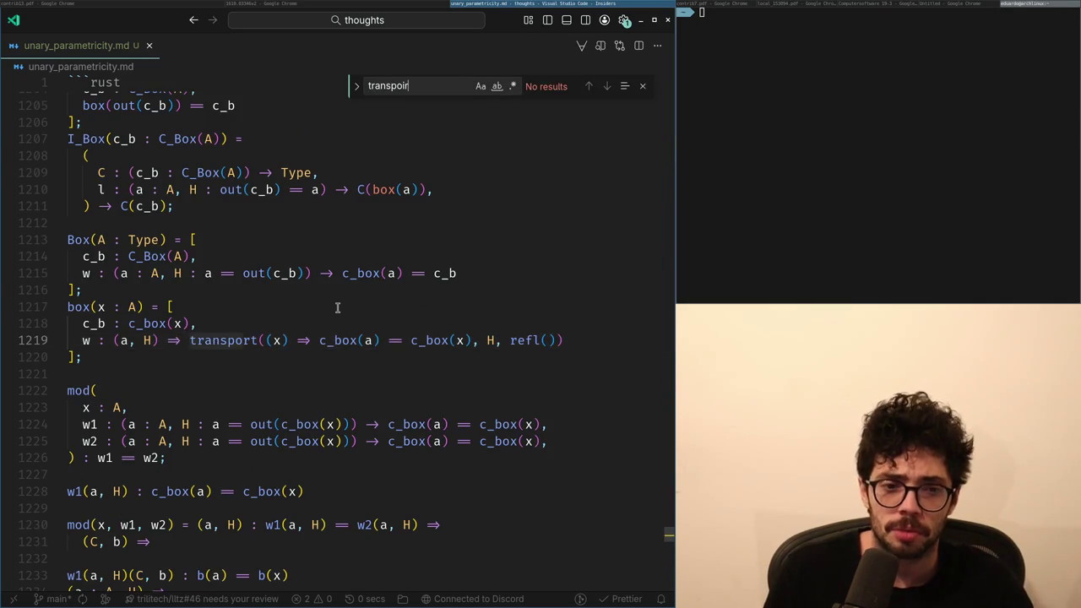
key(Escape)
key(Up)
key(Up)
key(Down)
key(Down)
key(Up)
key(Right)
key(Down)
key(Down)
key(Down)
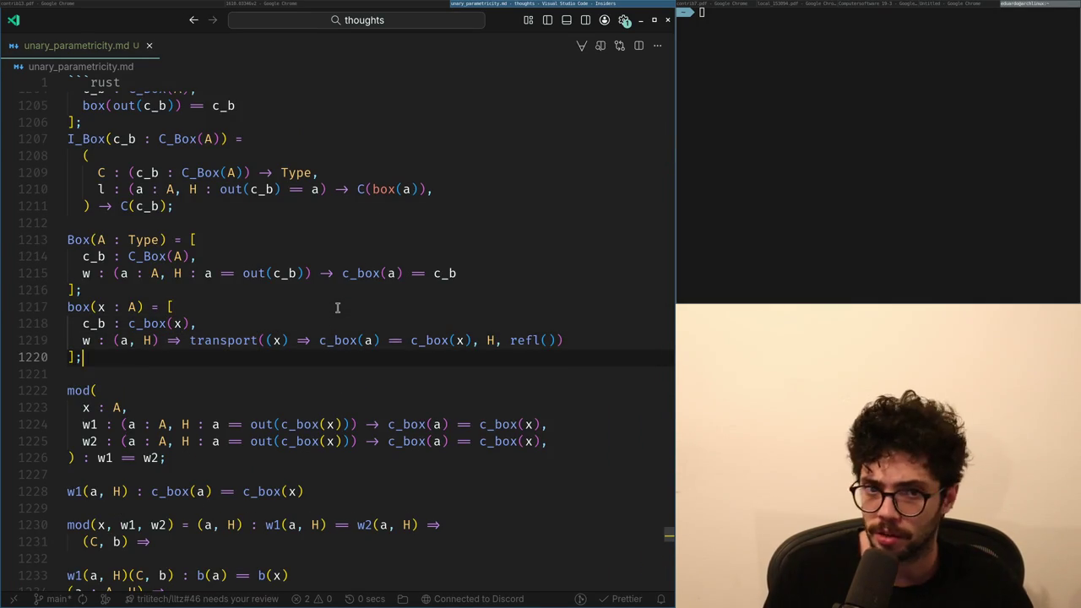
key(Down)
key(Down)
key(Up)
key(Up)
key(Up)
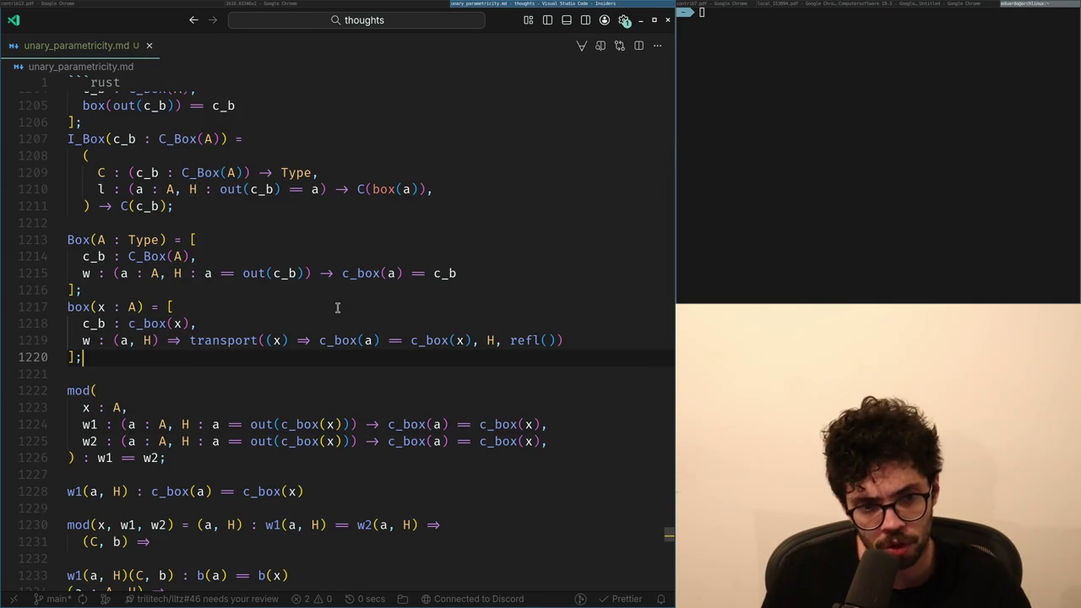
key(Down)
key(Down)
key(Down)
key(Up)
key(Up)
key(Up)
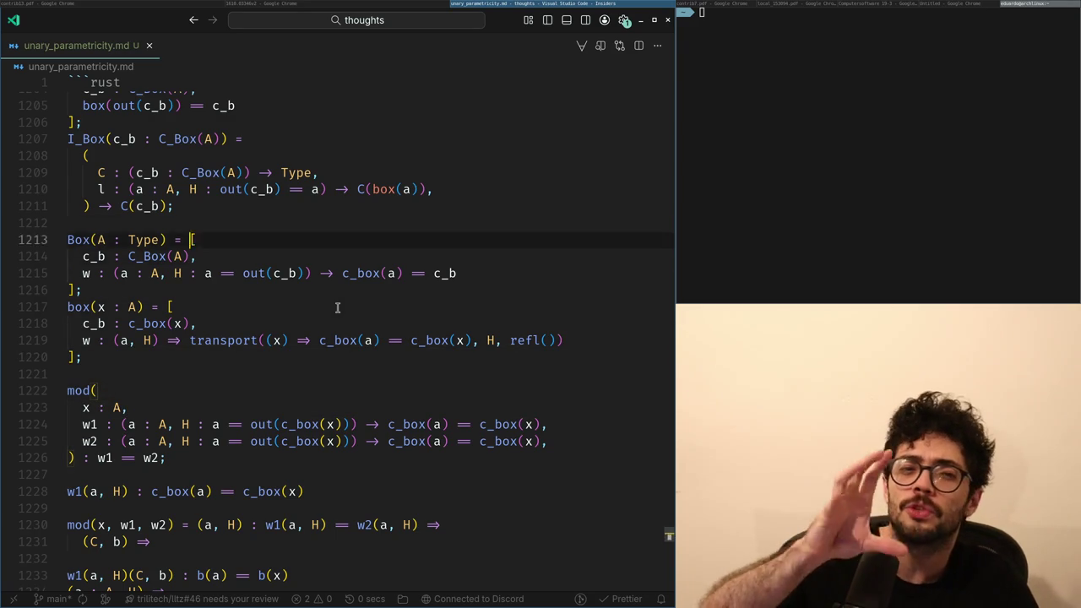
key(Down)
key(Down)
key(Down)
key(Up)
key(Up)
key(Up)
key(Down)
key(Down)
key(Down)
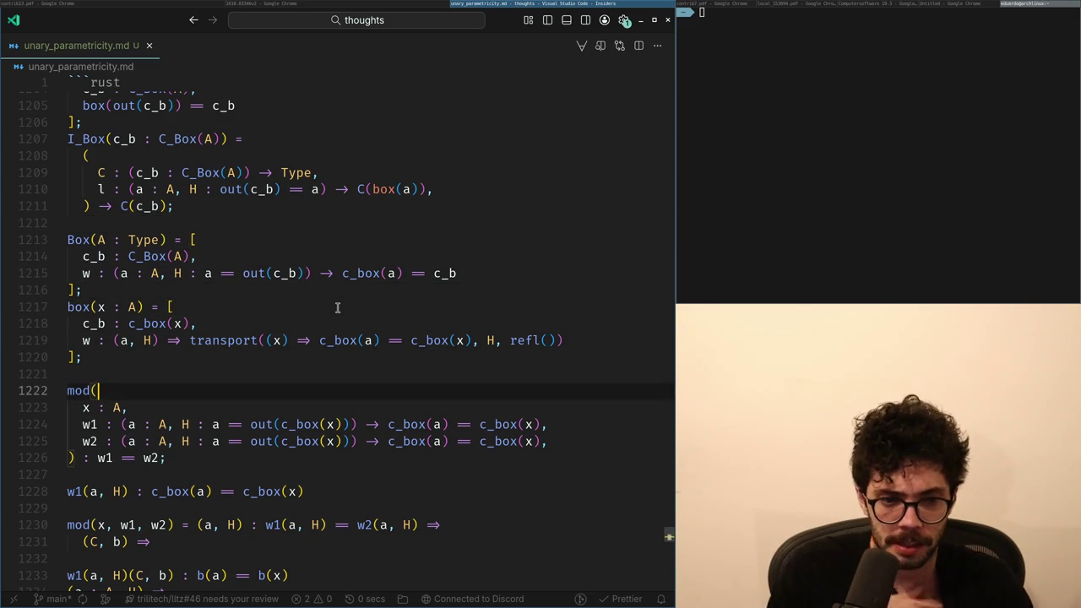
key(Down)
key(Down)
key(Down)
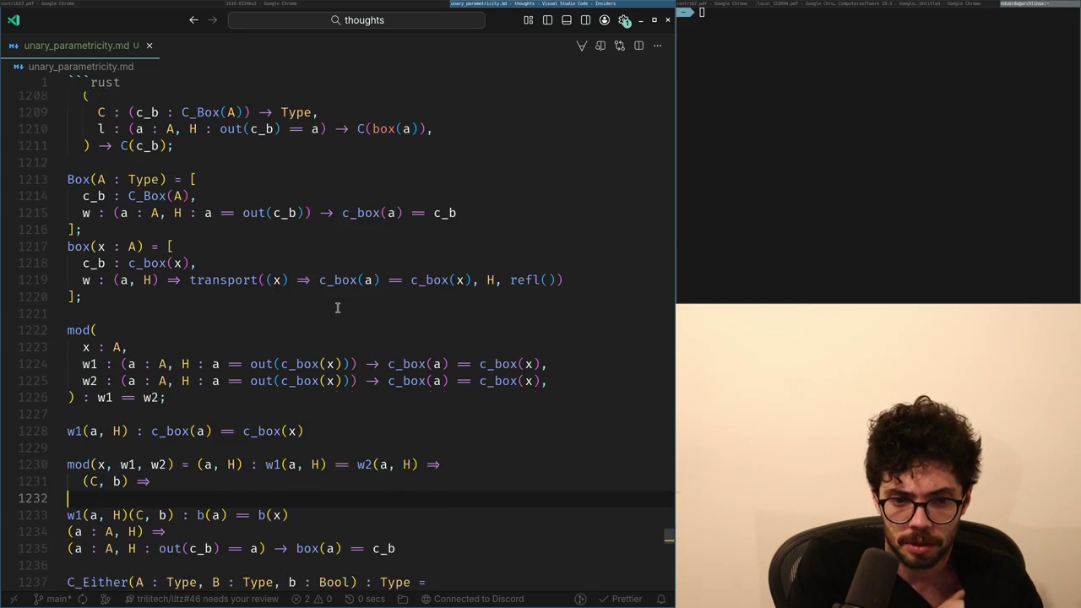
key(Down)
key(Up)
key(Up)
key(Up)
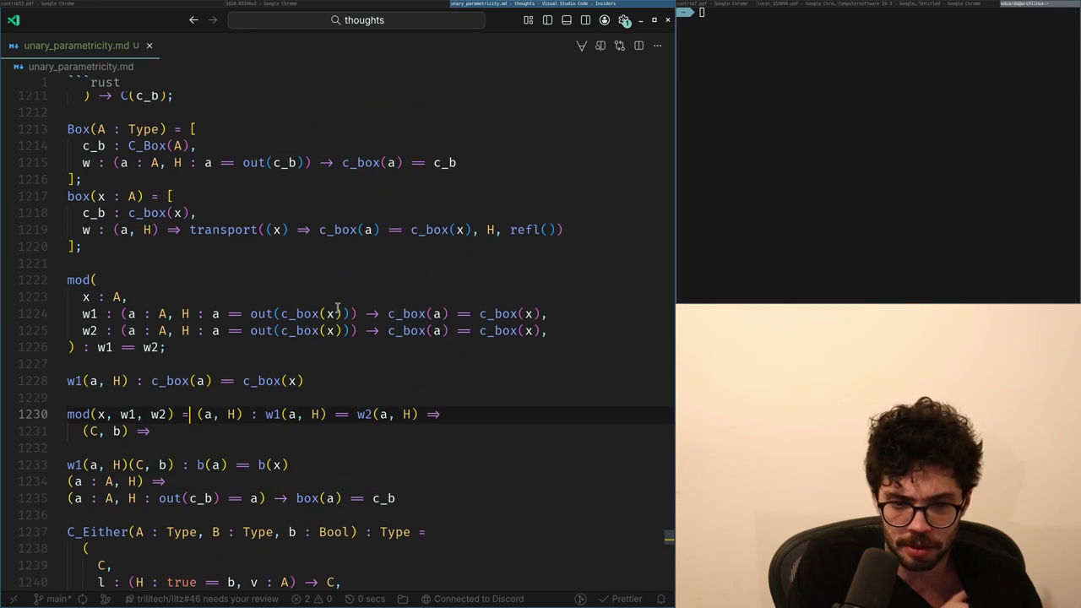
key(Up)
key(Up)
key(Up)
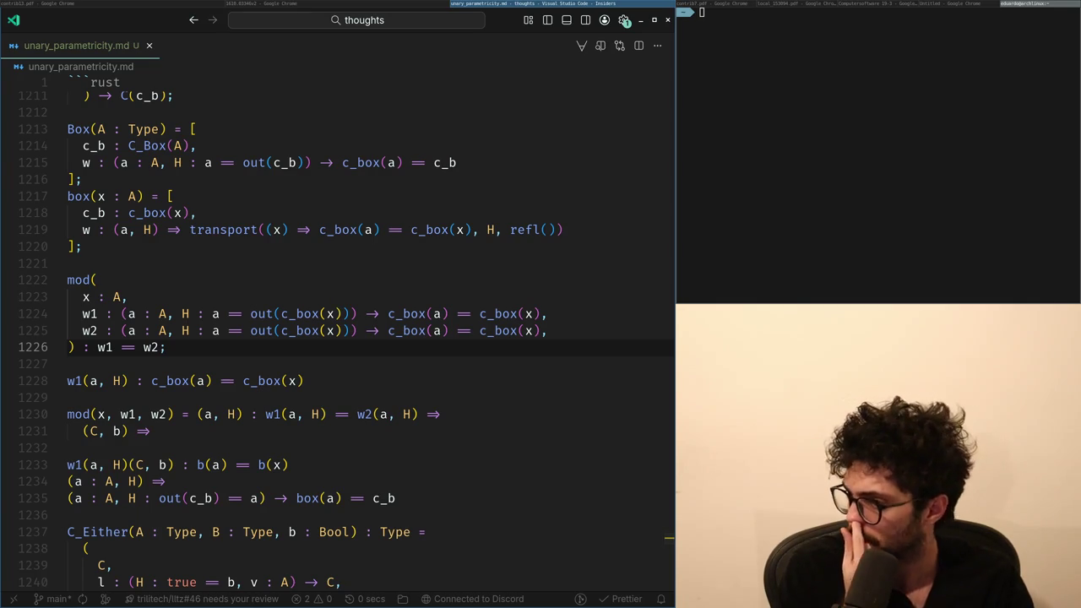
key(super+minus)
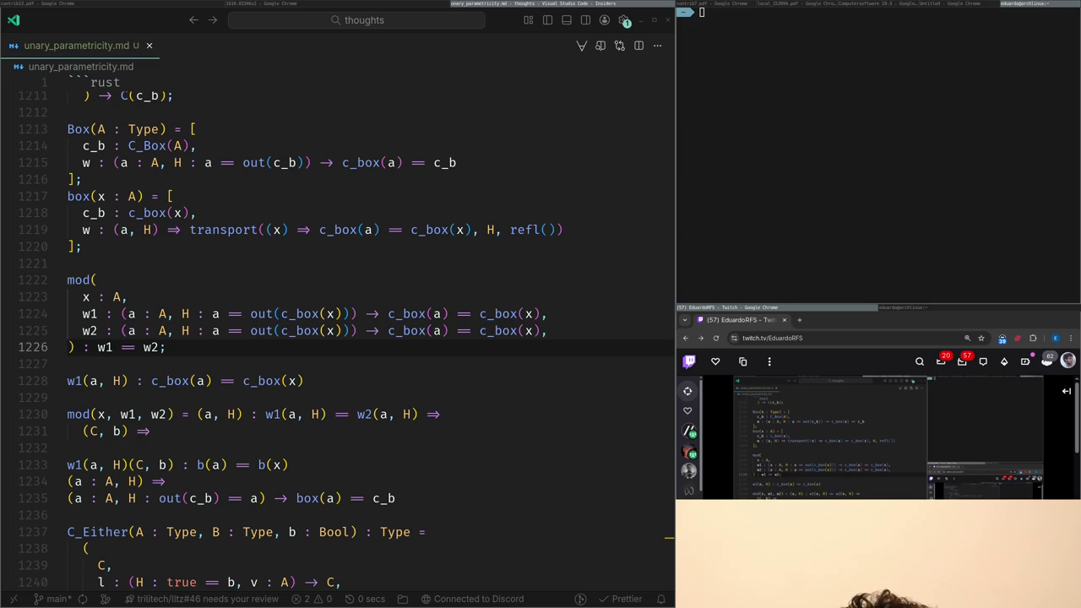
key(super+minus)
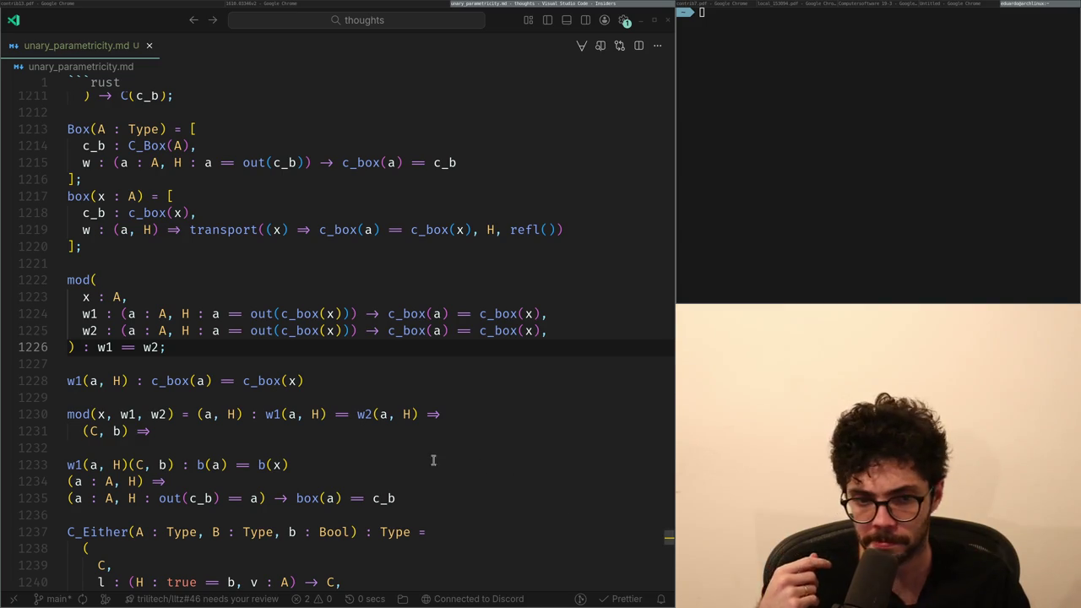
click(246, 380)
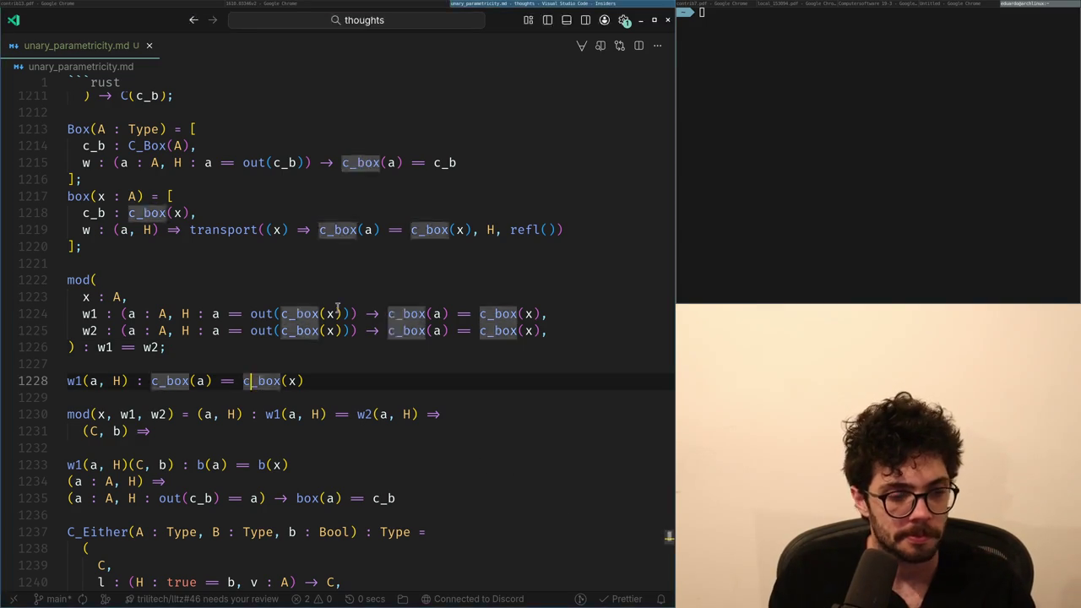
Check the arXiv paper and select the type of w in the Box definition.
key(alt+Tab)
key(alt+Tab)
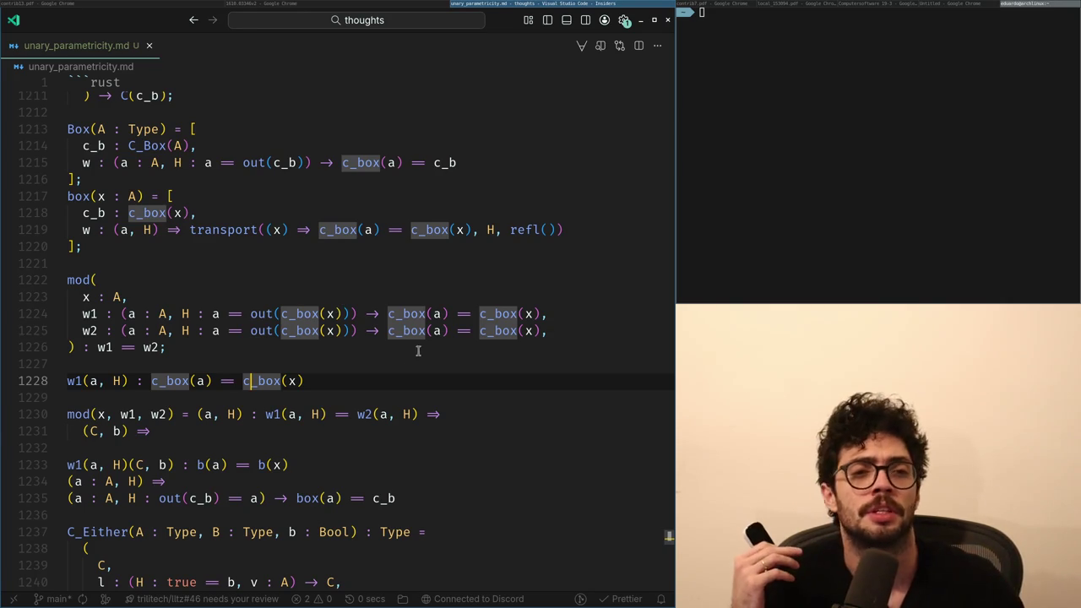
scroll(242, 359, up, 4)
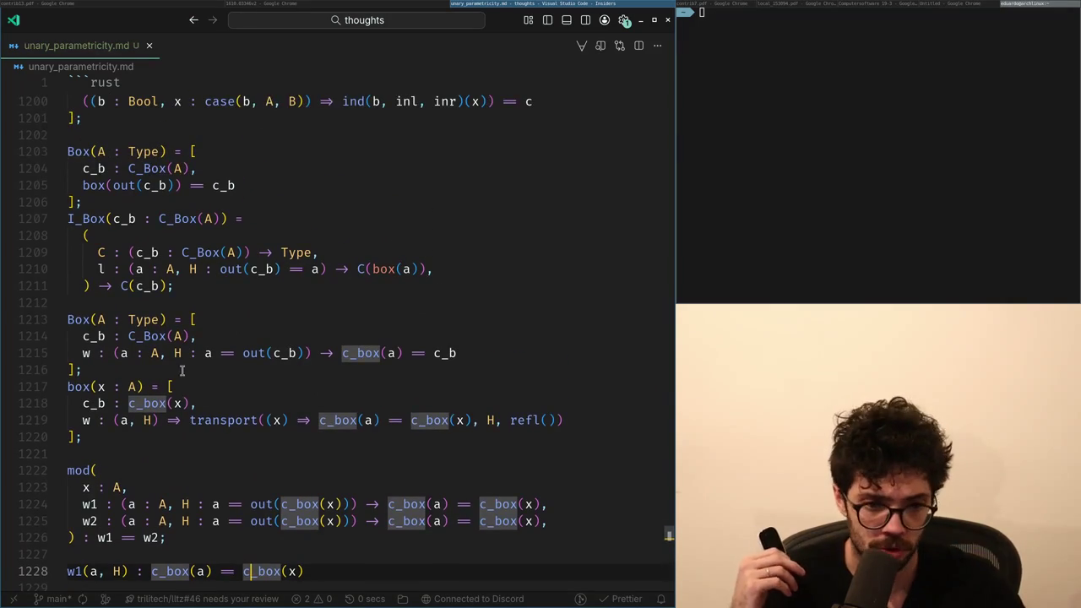
click(112, 353)
shift+click(454, 353)
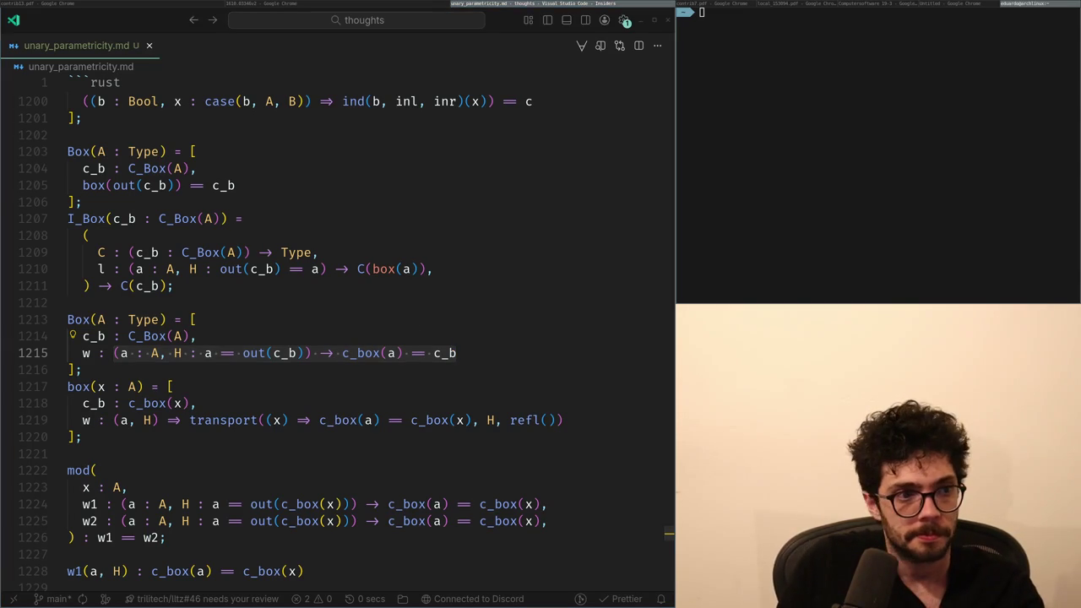
Duplicate the I_Box(c_b : C_Box(A)) definition directly below itself.
click(171, 309)
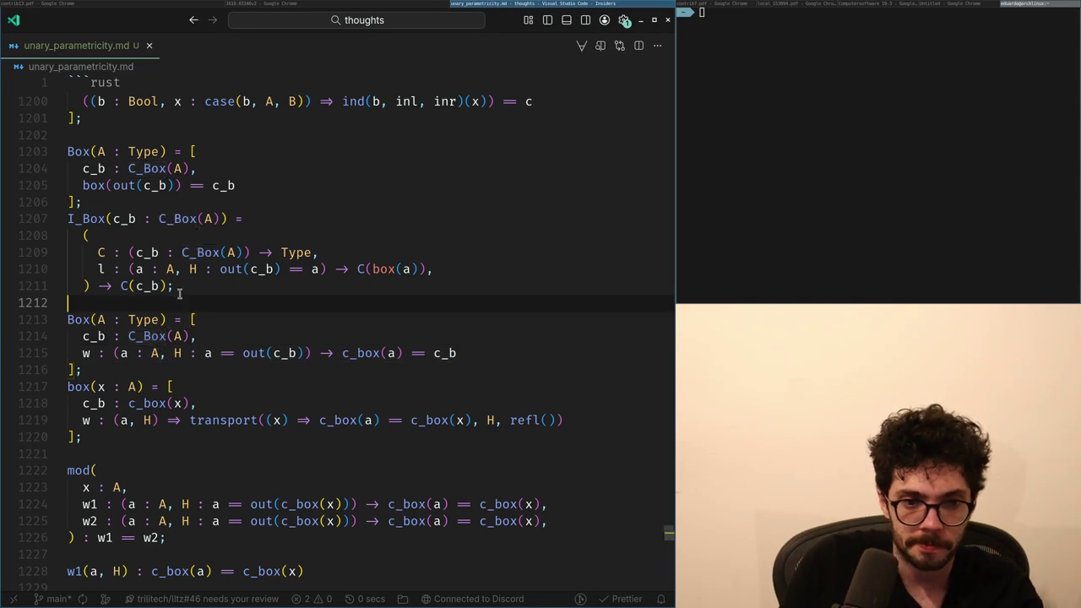
key(Up)
key(Up)
key(Up)
key(Up)
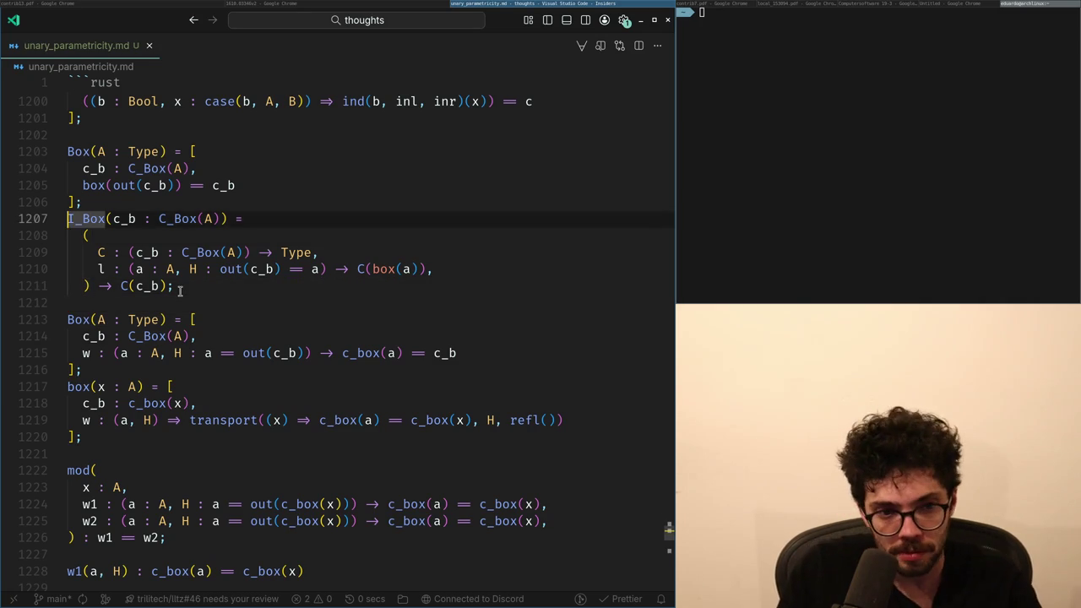
key(shift+Down)
key(shift+Down)
key(shift+Down)
key(shift+End)
key(ctrl+c)
key(Down)
key(Return)
key(ctrl+v)
key(Return)
key(Up)
key(Up)
key(Up)
Move to the copied I_Box's c_b parameter, typing and removing a stray b.
key(Down)
key(Down)
key(Up)
key(Up)
key(Up)
key(Up)
key(Home)
key(Right)
key(Right)
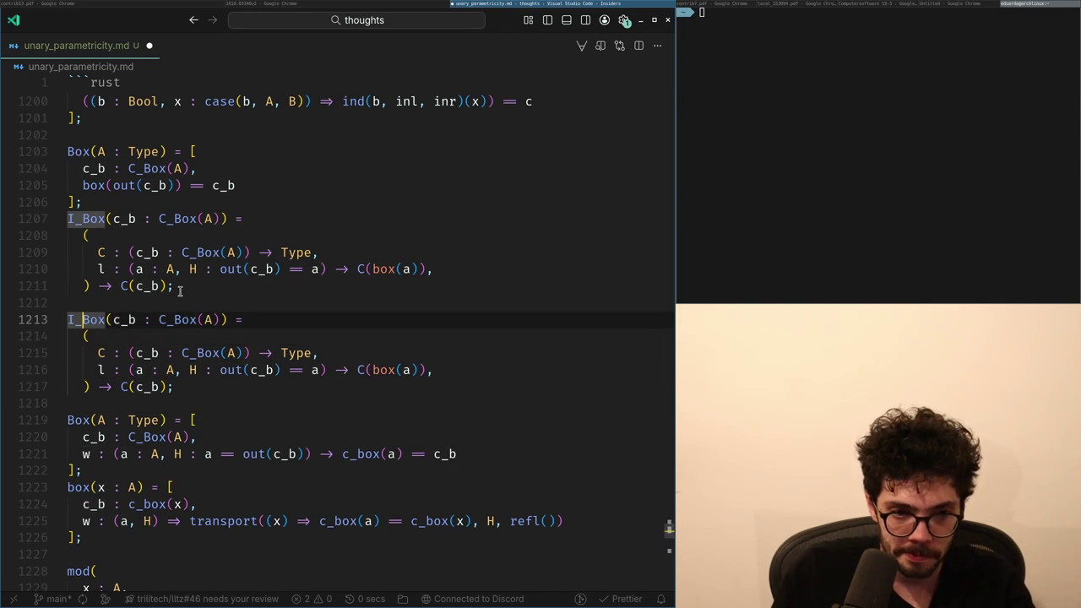
key(Right)
key(Right)
key(Right)
text(b)
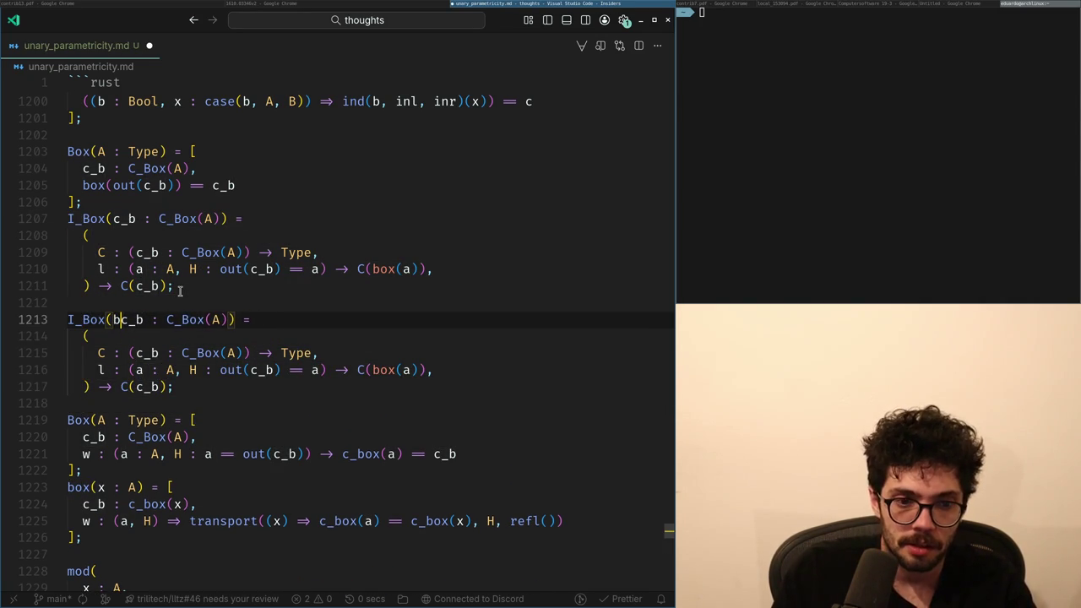
key(BackSpace)
Cut the copied I_Box block and paste it before the file's closing fence.
key(Home)
key(shift+Down)
key(shift+Down)
key(shift+Down)
key(shift+Down)
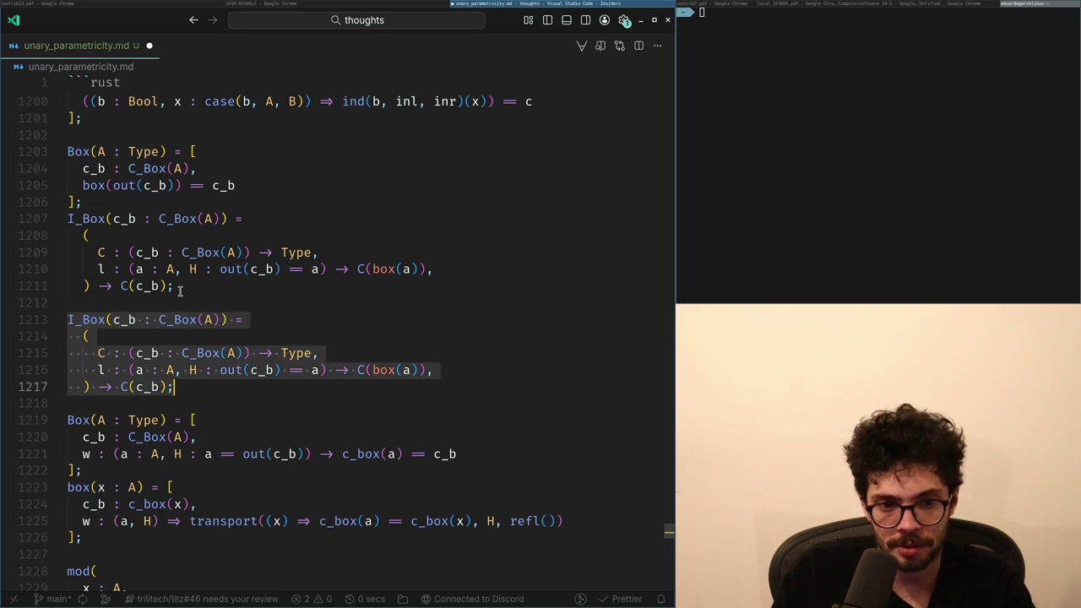
key(ctrl+x)
key(Page_Down)
key(Page_Down)
key(ctrl+End)
key(Up)
key(ctrl+v)
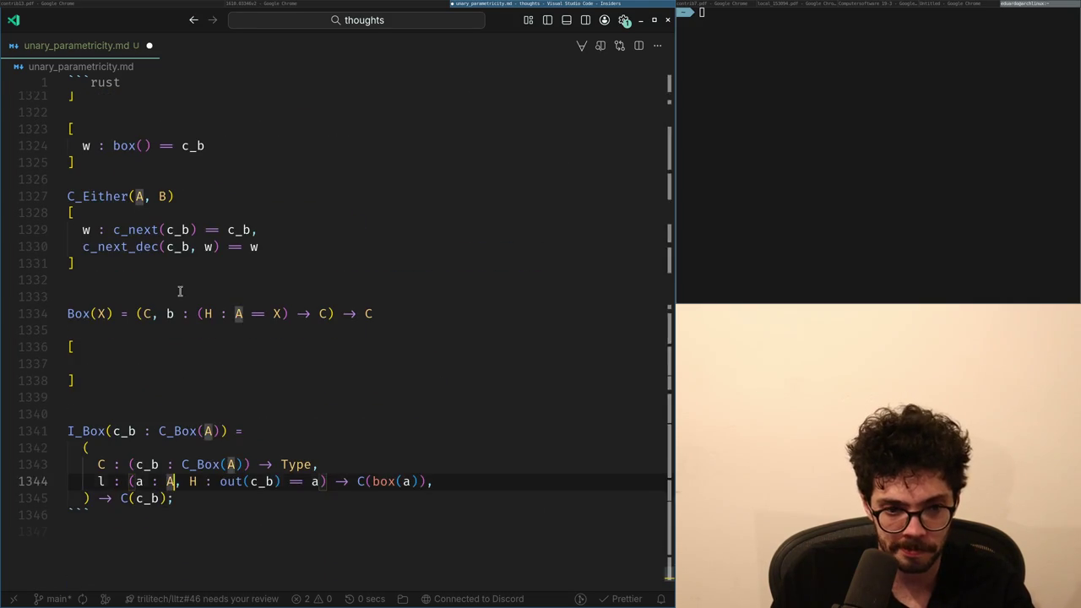
Rename the pasted I_Box block to I_Either.
key(Up)
key(Up)
key(Up)
key(End)
key(Up)
key(Left)
key(ctrl+Delete)
text(Either)
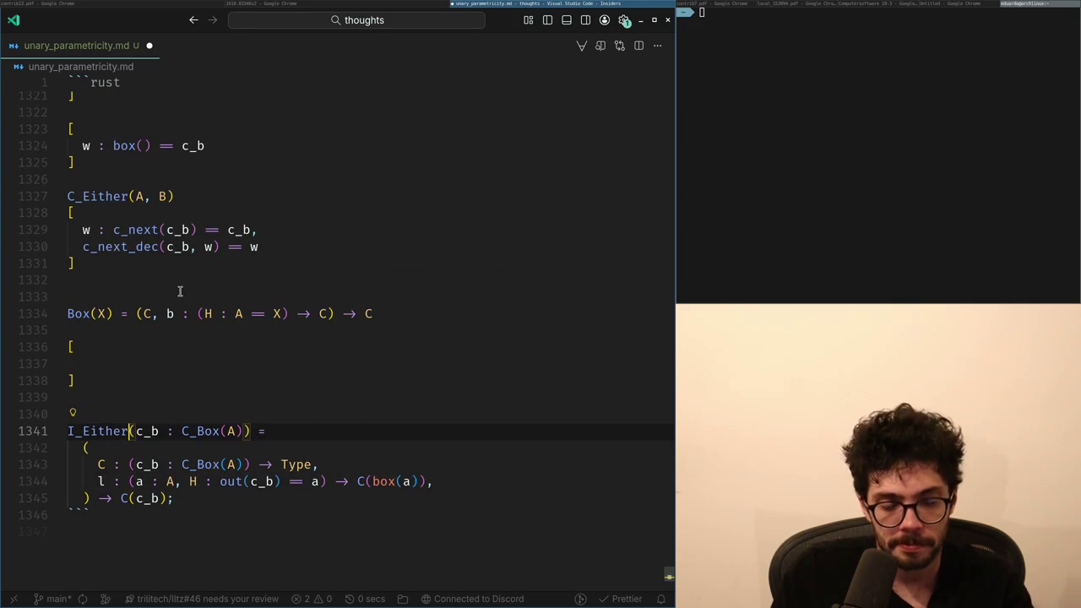
key(ctrl+Right)
key(ctrl+Right)
Undo the rename and paste, restoring the copied I_Box above the Box definition.
key(ctrl+z)
key(Down)
key(Down)
key(Down)
key(End)
key(ctrl+z)
key(ctrl+z)
key(ctrl+z)
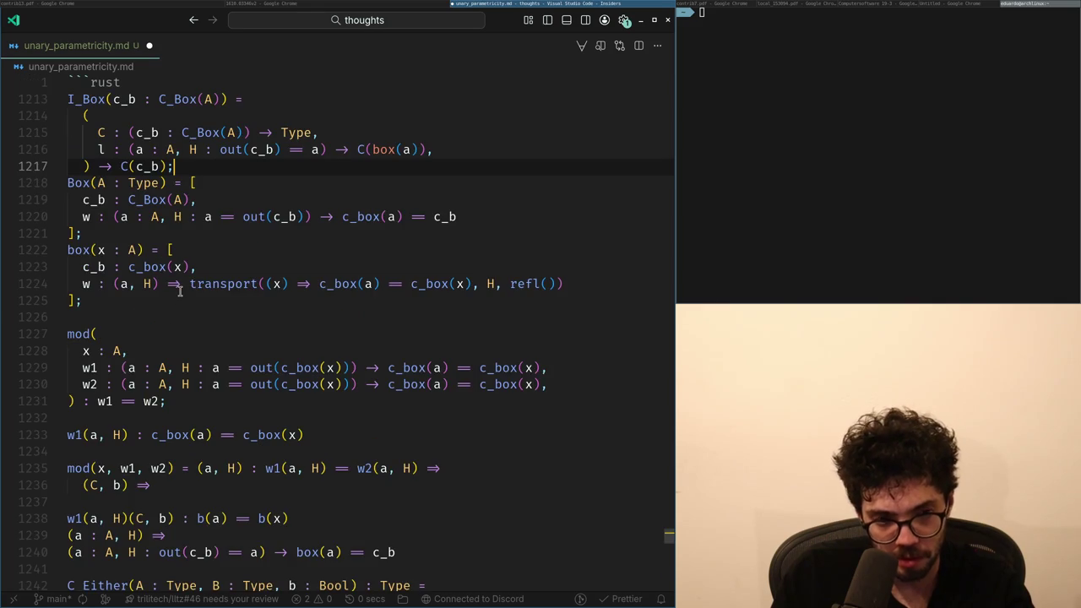
key(ctrl+z)
key(ctrl+shift+z)
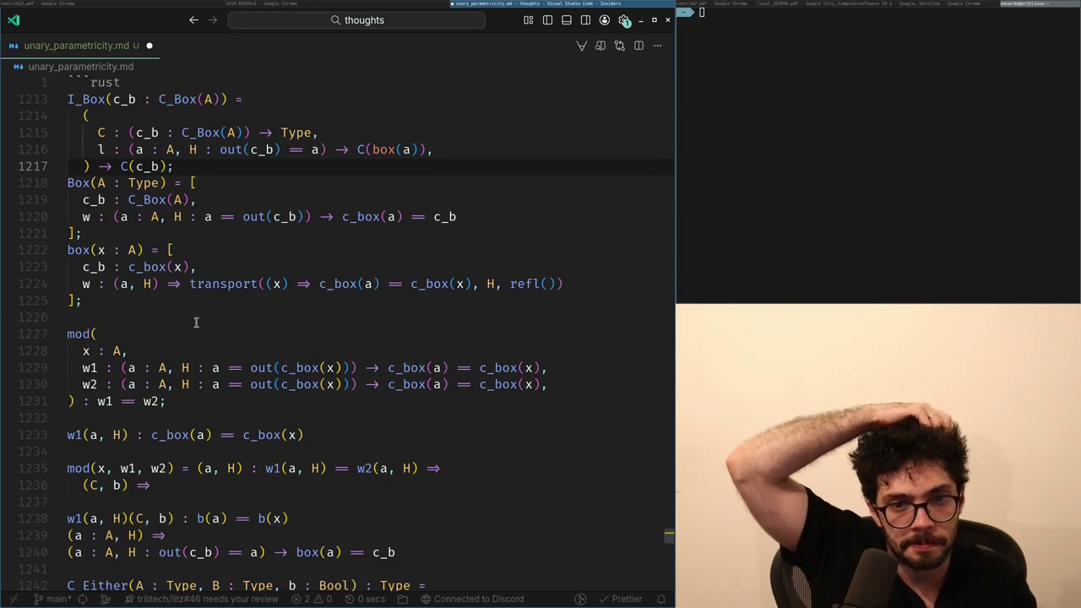
scroll(198, 331, up, 2)
click(131, 254)
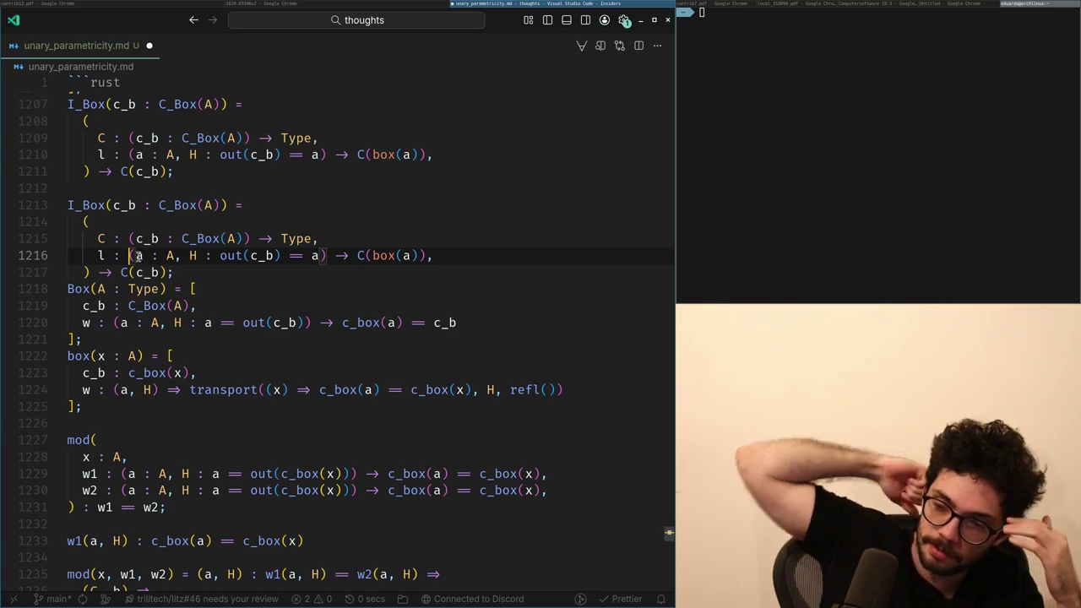
Inspect the copied I_Box's l argument, its H hypothesis, and Box's w line.
key(Down)
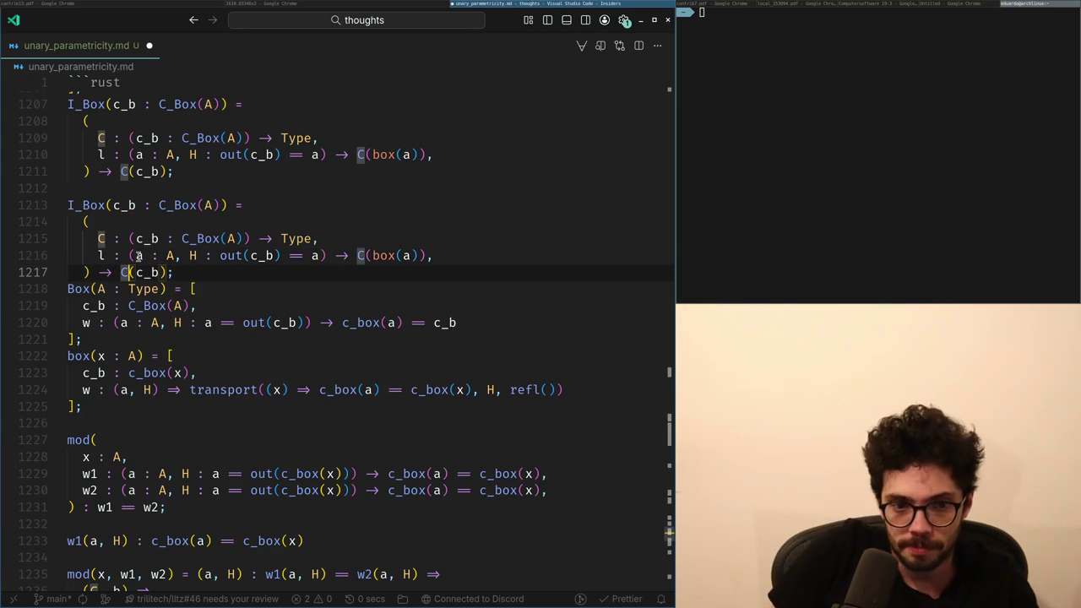
key(Up)
key(ctrl+Right)
key(ctrl+Right)
key(ctrl+Right)
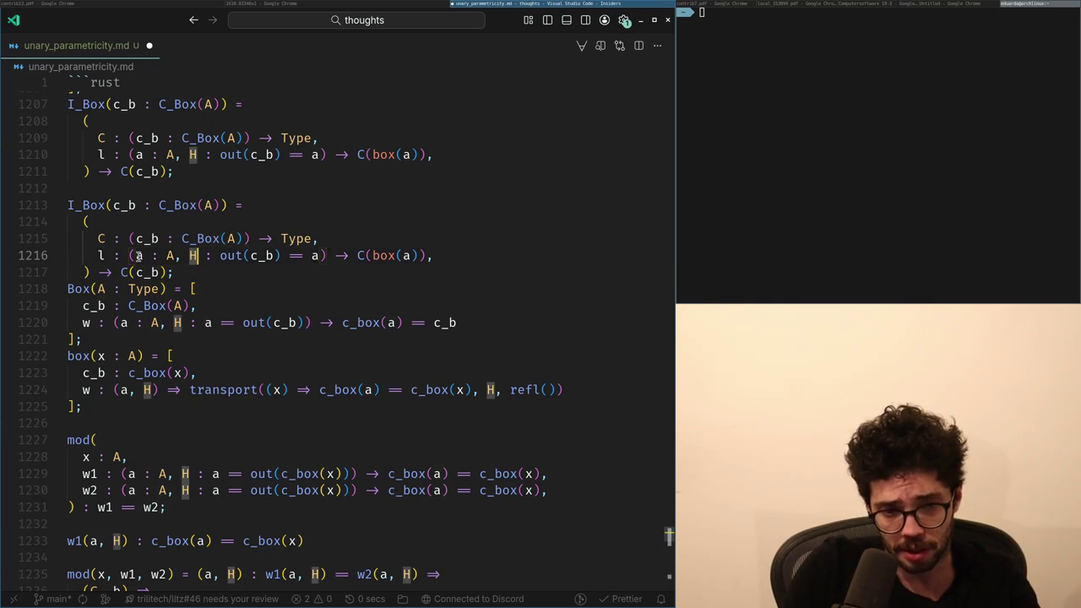
key(ctrl+shift+Right)
key(ctrl+shift+Right)
key(ctrl+shift+Right)
key(ctrl+shift+Right)
key(ctrl+shift+Right)
key(ctrl+shift+Right)
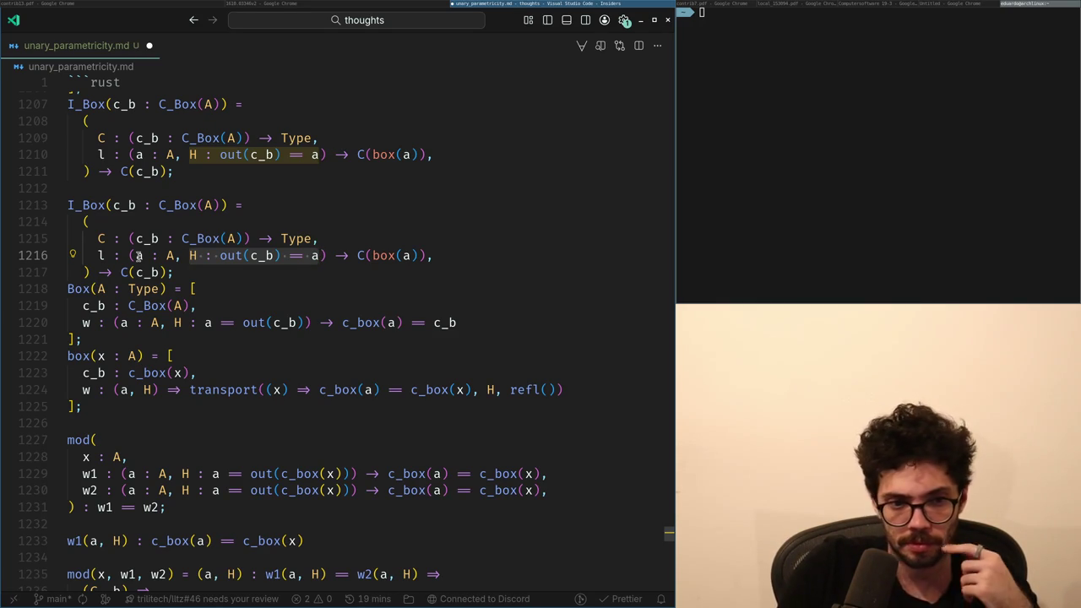
key(Down)
key(Down)
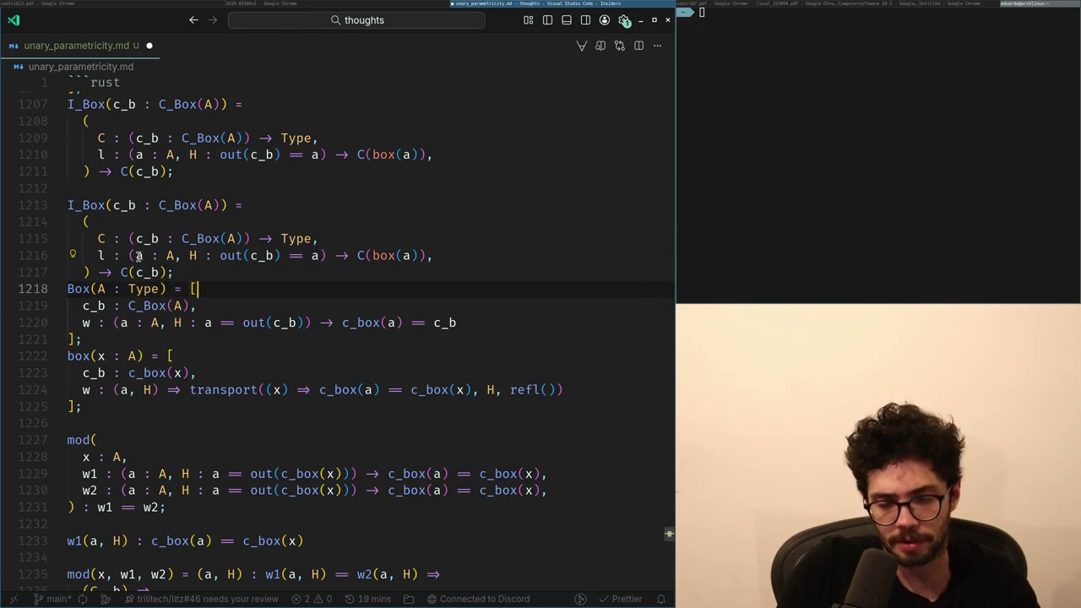
key(Down)
key(Down)
key(ctrl+Right)
key(ctrl+Left)
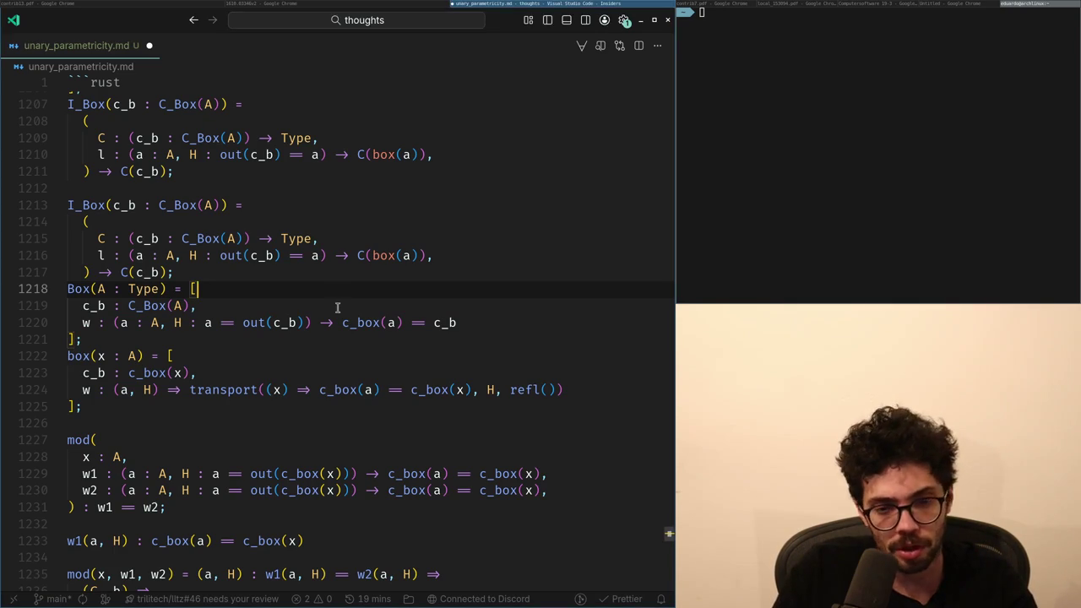
Return from the PDF and open a new indented line after Box's opening bracket.
key(alt+Tab)
key(alt+Tab)
key(Return)
key(BackSpace)
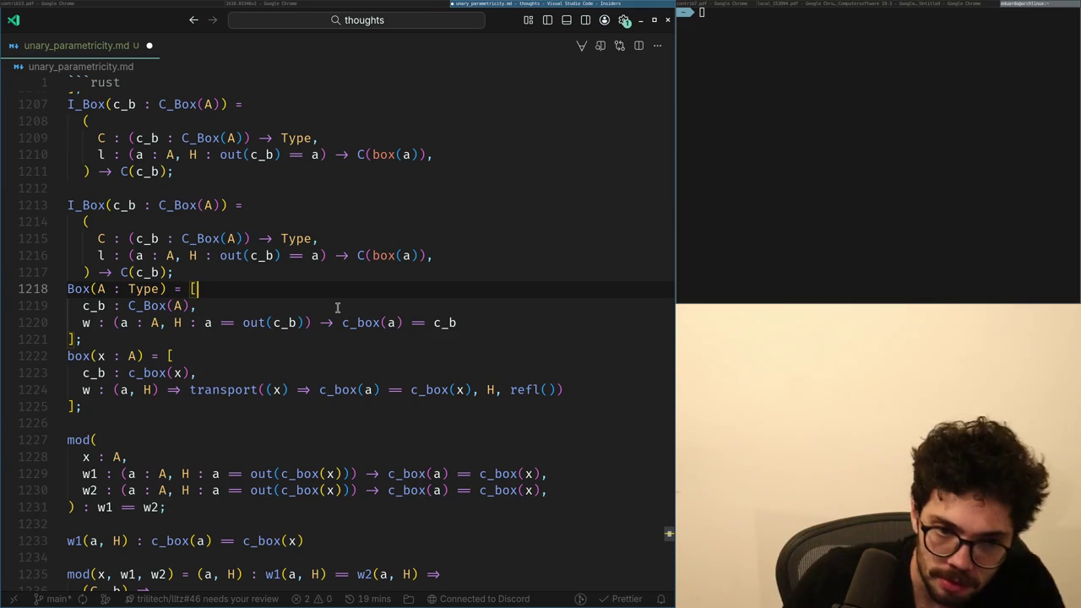
key(Return)
key(ctrl+z)
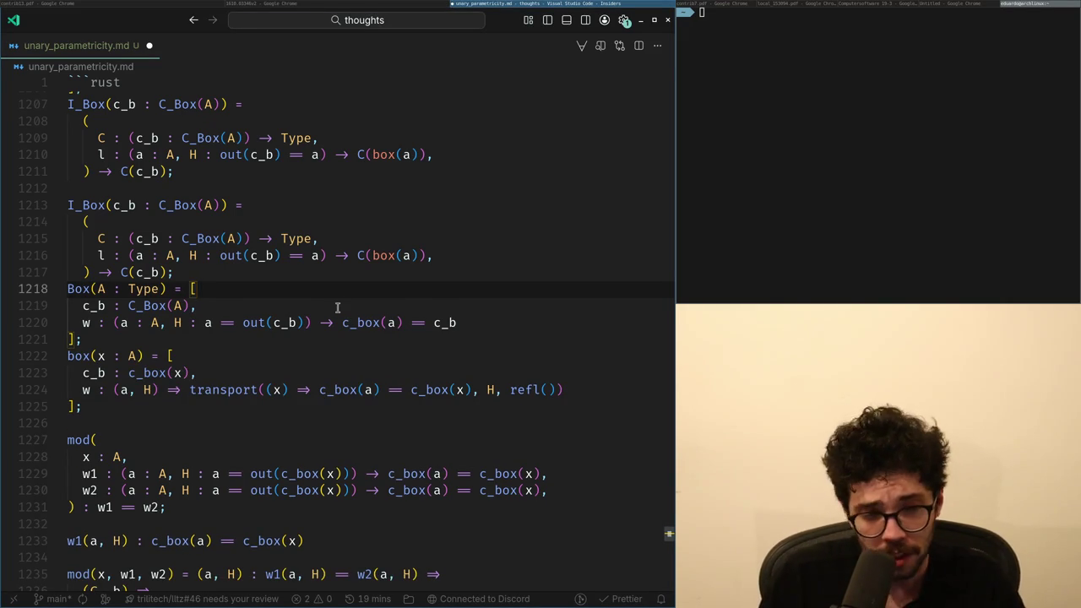
key(Return)
text(c_b :)
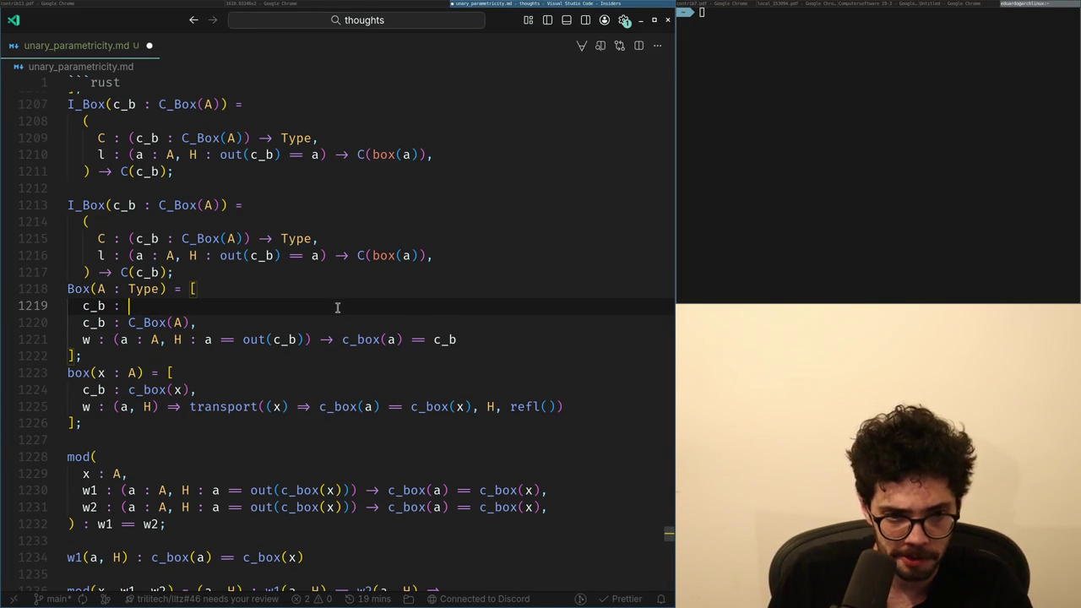
Add the field (x : A) -> C_Box(A), and select the whole Box block.
text((x : A) -> C_Box(A),)
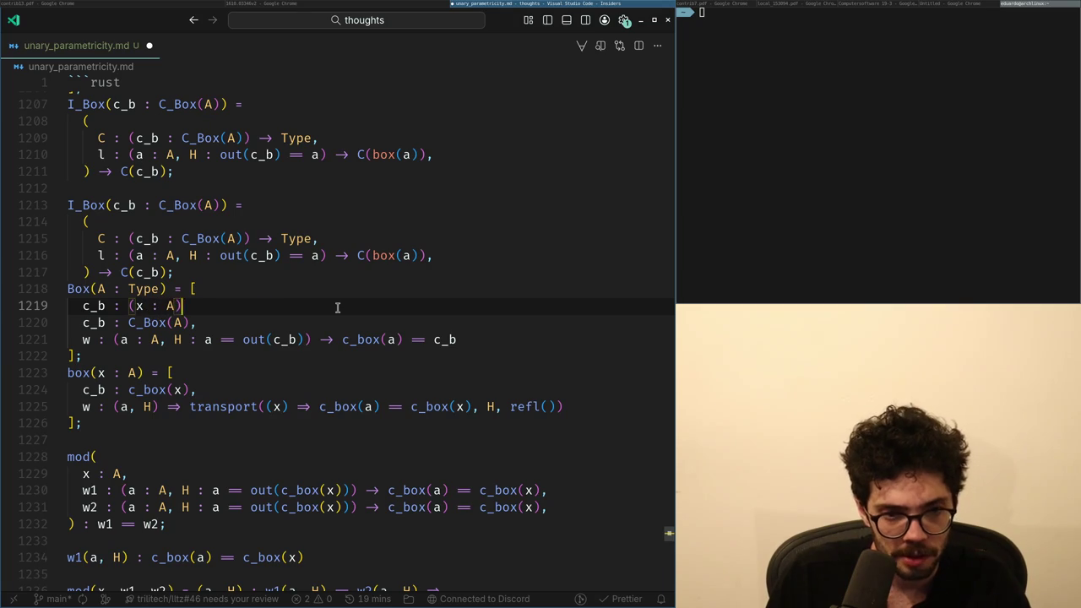
key(Down)
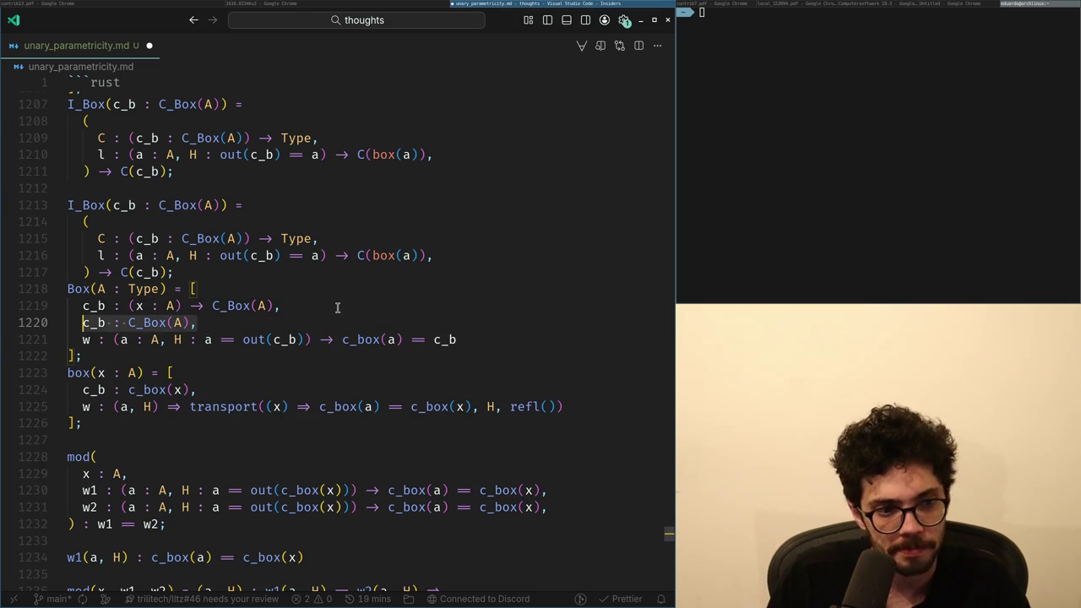
key(Down)
key(shift+End)
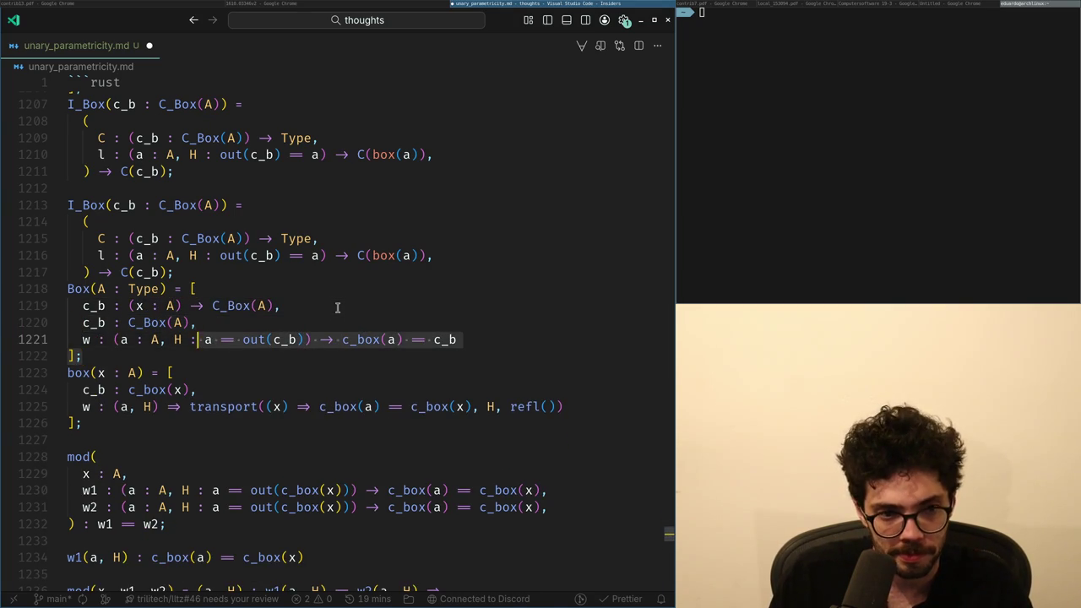
key(shift+alt+Right)
key(shift+alt+Right)
key(shift+alt+Right)
Move the Box block to the end of the file.
key(ctrl+x)
key(ctrl+End)
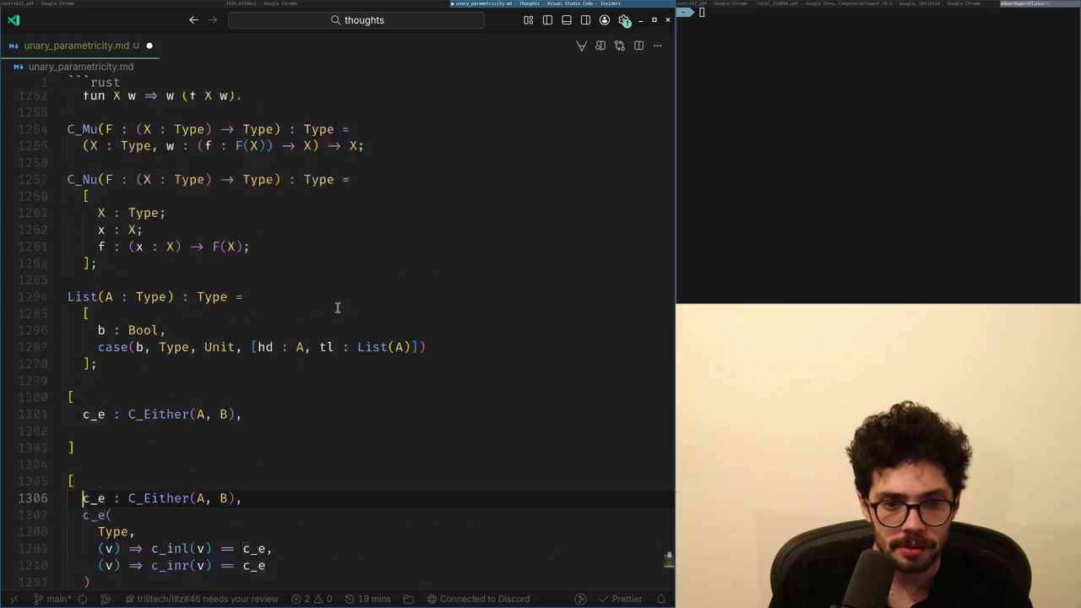
key(Return)
key(ctrl+v)
key(Up)
key(Up)
key(Up)
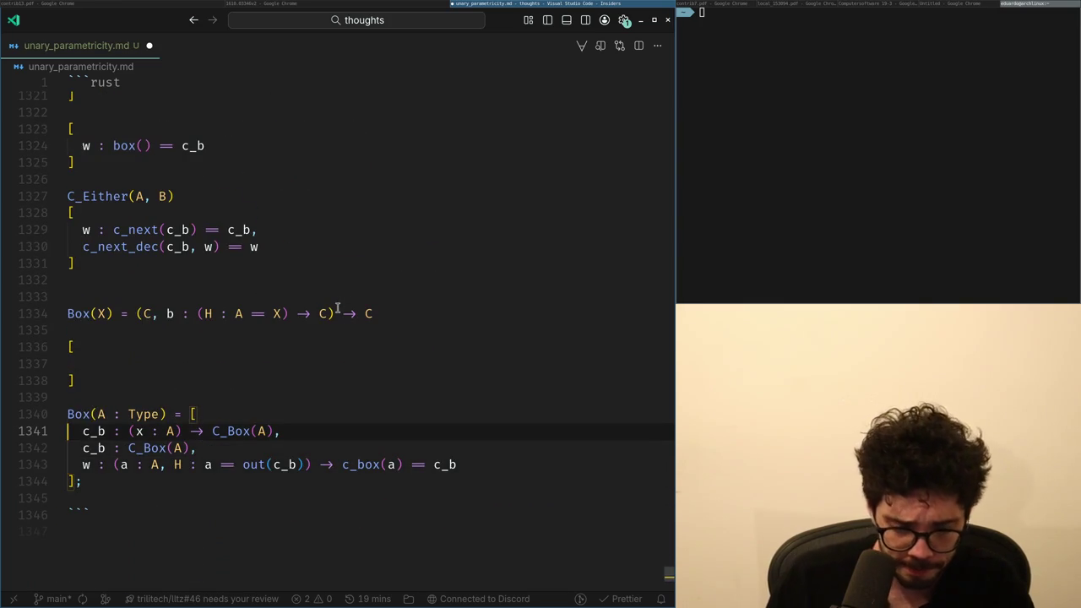
key(ctrl+Right)
key(ctrl+Right)
key(ctrl+Right)
Try removing the A parameter's type, then restore A : Type.
key(Up)
key(ctrl+Right)
key(ctrl+shift+Left)
key(BackSpace)
key(ctrl+BackSpace)
key(ctrl+z)
key(ctrl+z)
key(Home)
Rename Box to Either and add a second parameter B : Type.
key(ctrl+Delete)
text(Either)
key(ctrl+Right)
key(ctrl+Right)
key(ctrl+Right)
text(, B : Type)
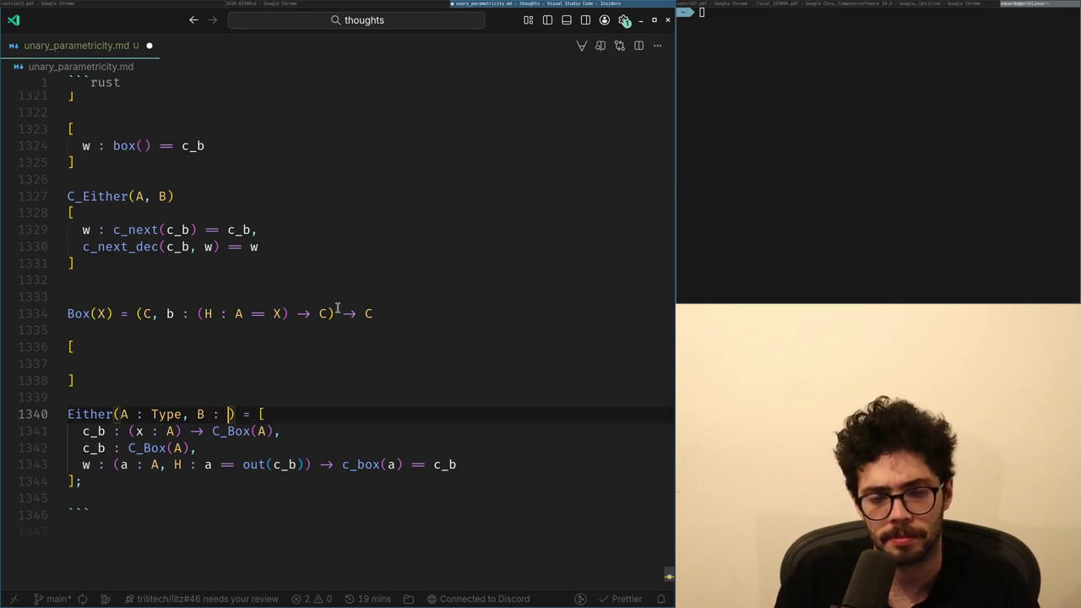
Make c_b take (b : Bool, x : case(b, A, B)).
key(Down)
key(Home)
key(ctrl+Right)
key(ctrl+Right)
key(ctrl+Right)
text(b : Bool,)
key(ctrl+Right)
key(ctrl+Right)
key(ctrl+shift+Right)
text(case(b, )
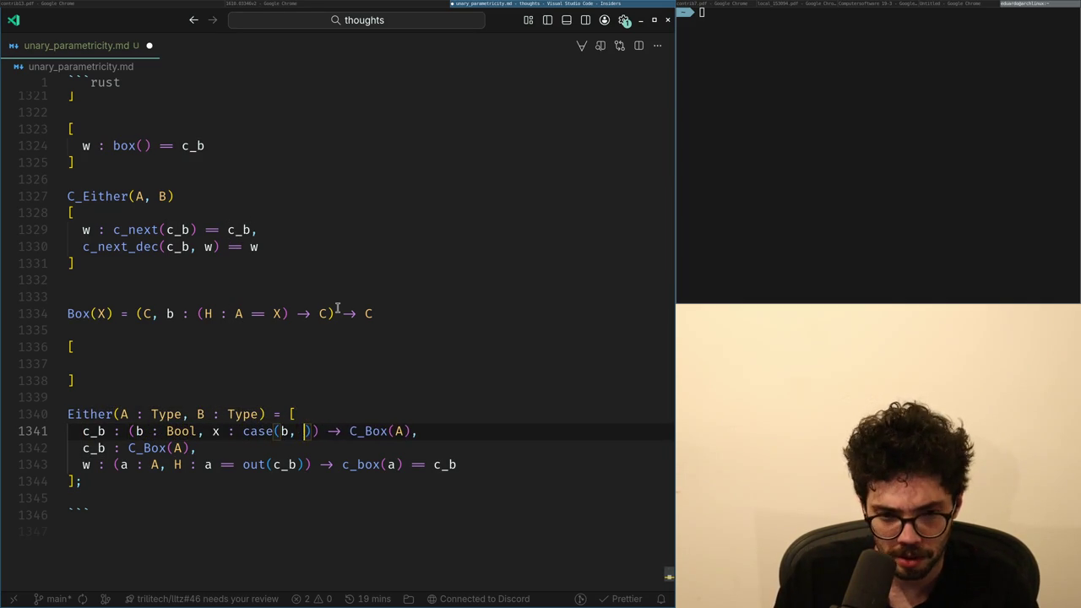
text(A, B)
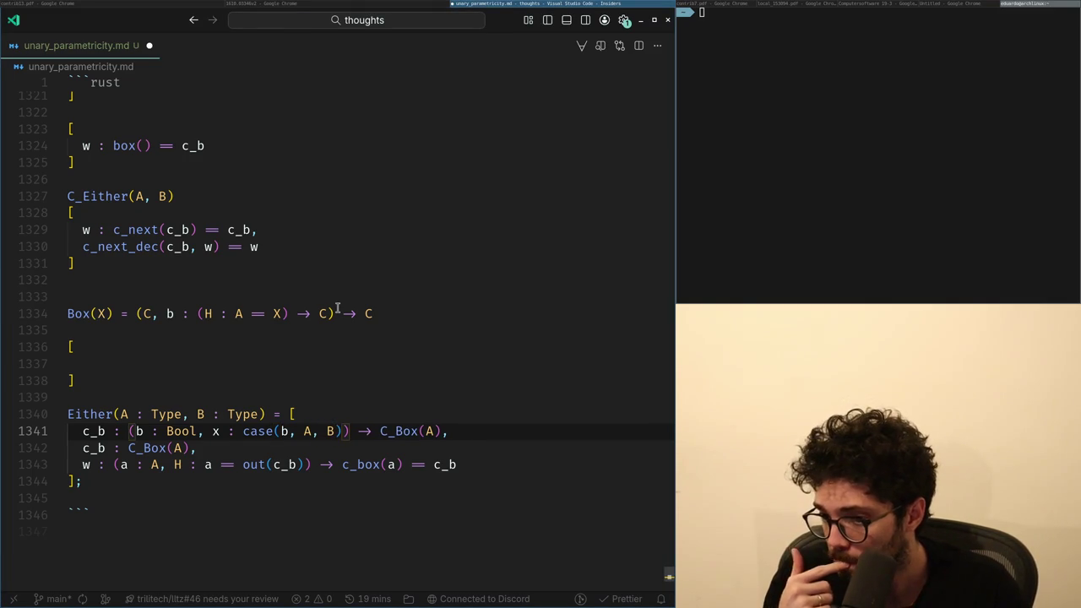
Go to x.com in a new Chrome tab.
key(alt+Tab)
key(ctrl+t)
text(x.com)
key(Return)
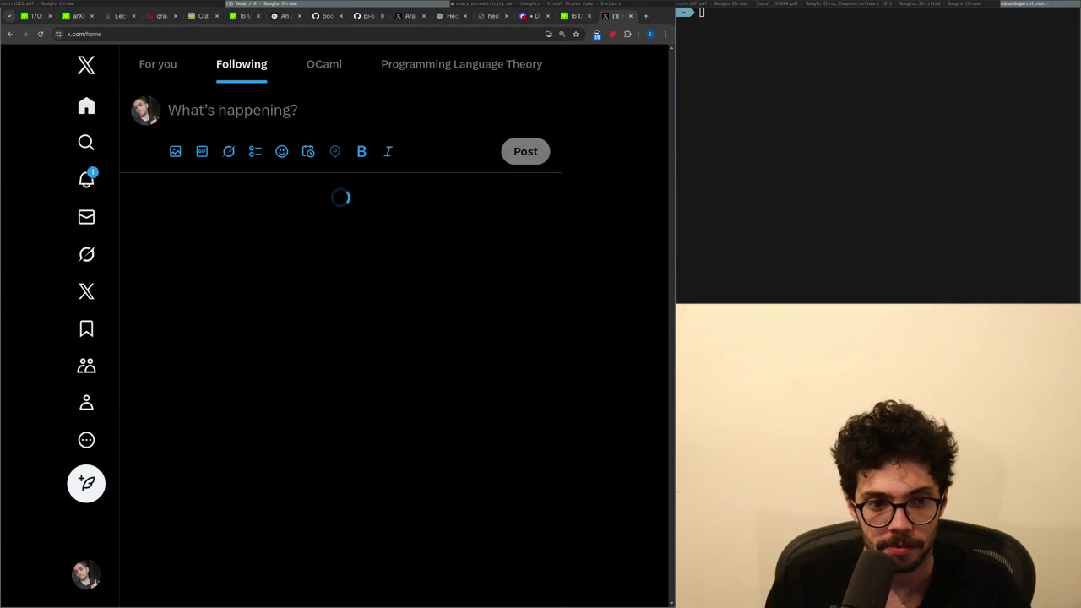
From notifications, open the reply linking the arXiv paper, draft 'Yes,' and switch to its abstract tab.
click(85, 180)
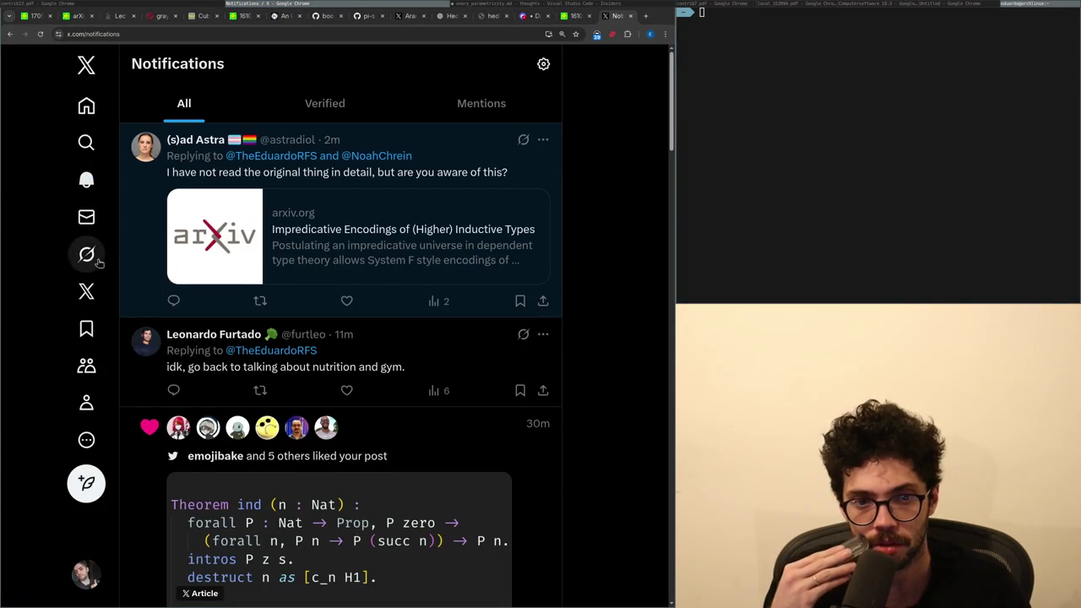
click(127, 268)
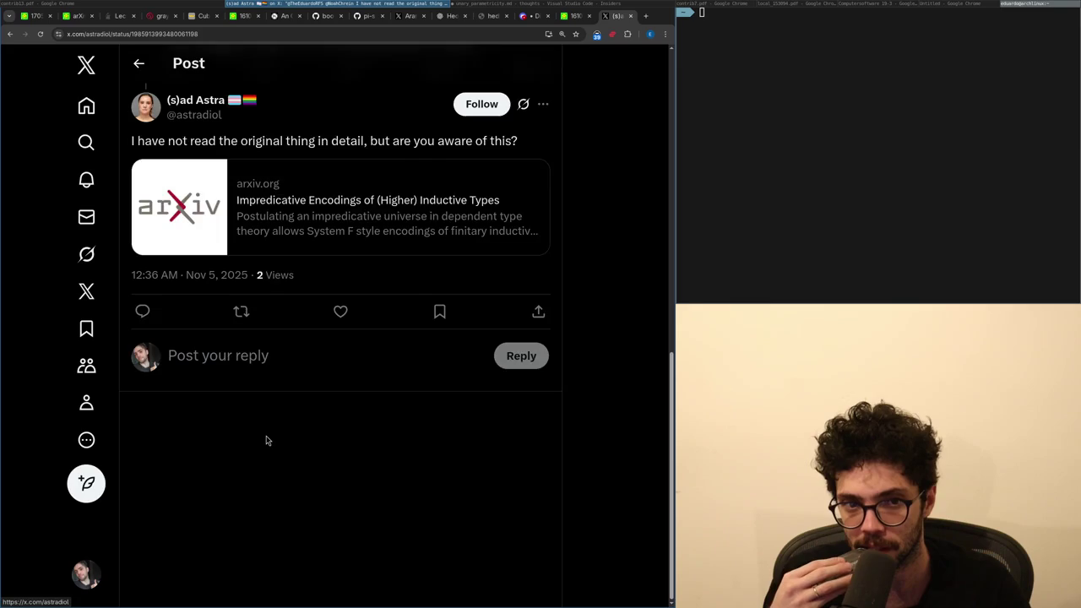
click(253, 457)
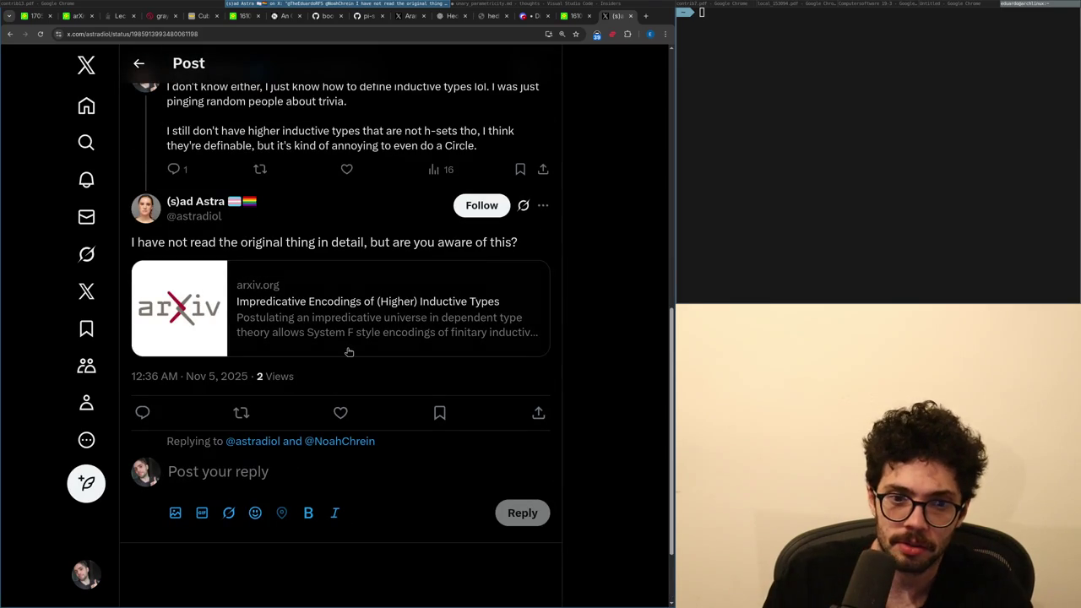
text(Yes,)
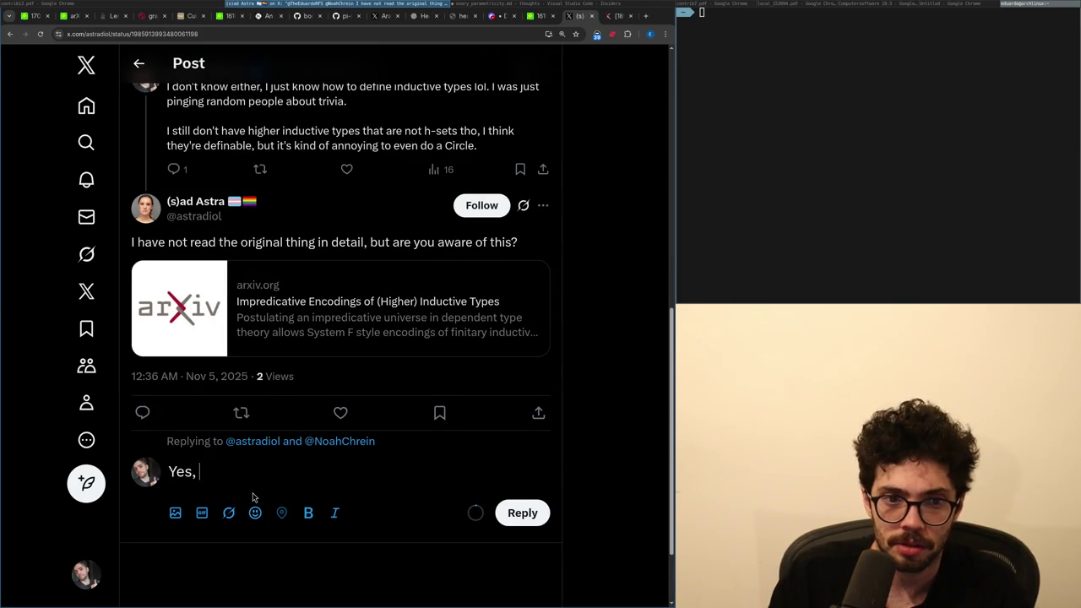
key(ctrl+Tab)
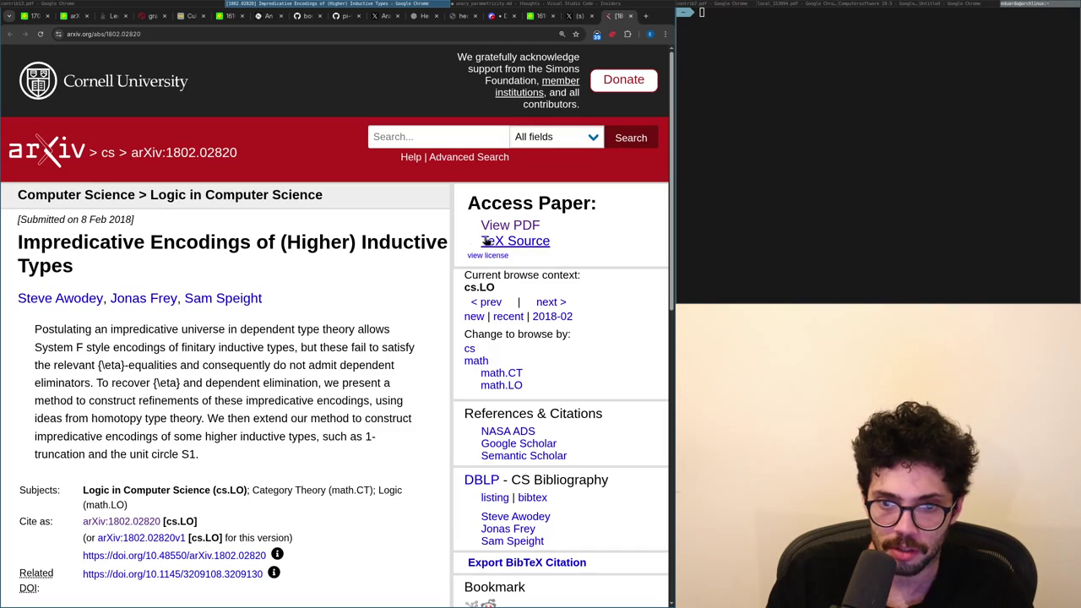
Open the Impredicative Encodings paper as a PDF and begin the X reply with 'it's trivialized by'.
click(490, 228)
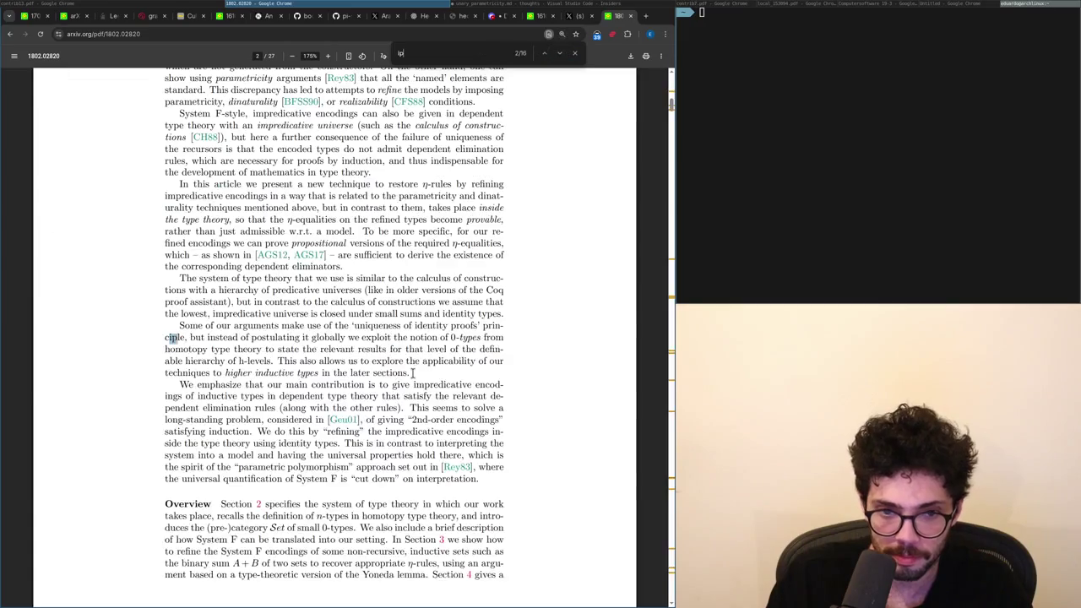
scroll(412, 372, down, 1)
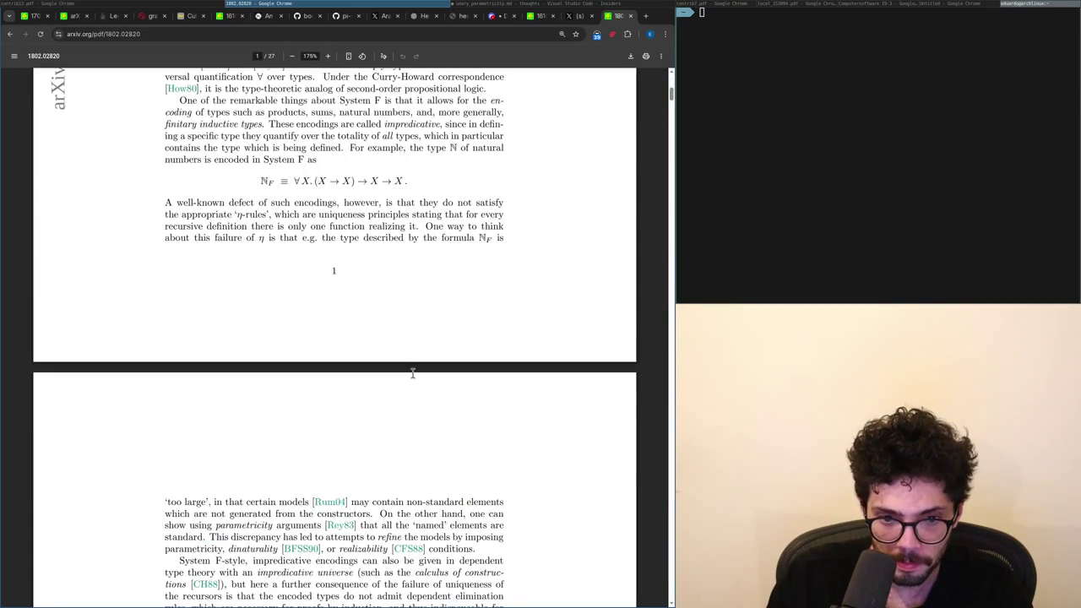
scroll(412, 372, down, 1)
key(ctrl+shift+Tab)
text(it's trivialized by)
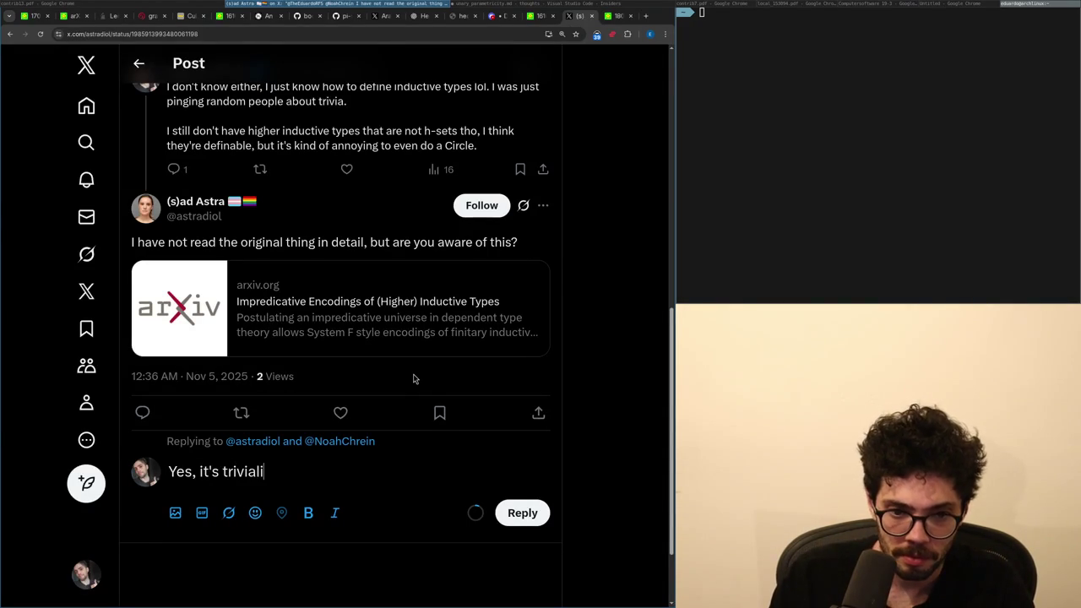
Skim further down through the Impredicative Encodings paper PDF.
key(ctrl+Tab)
scroll(413, 373, down, 1)
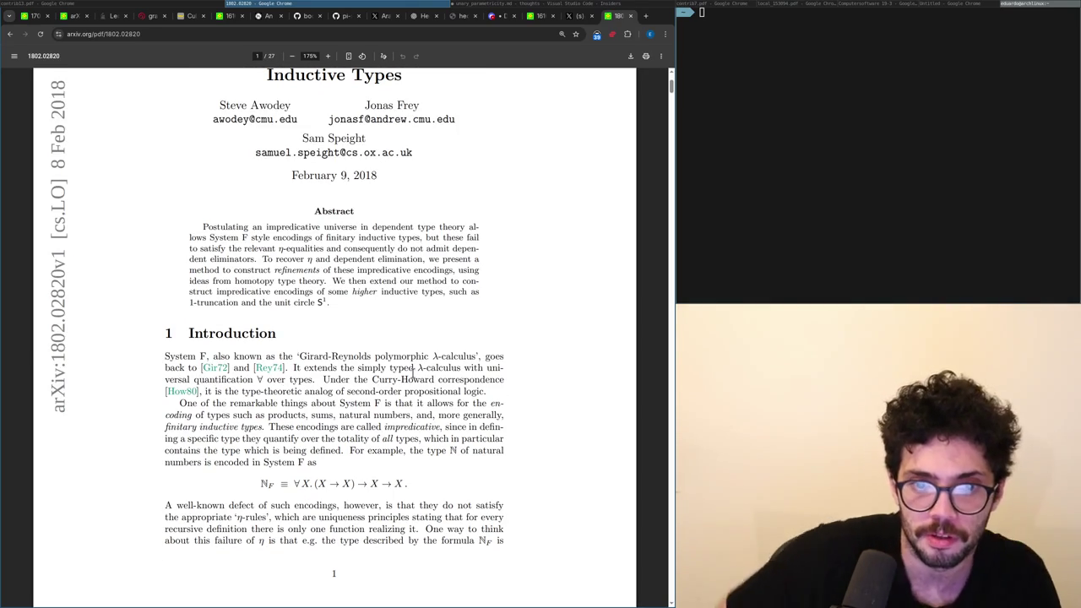
scroll(413, 372, down, 4)
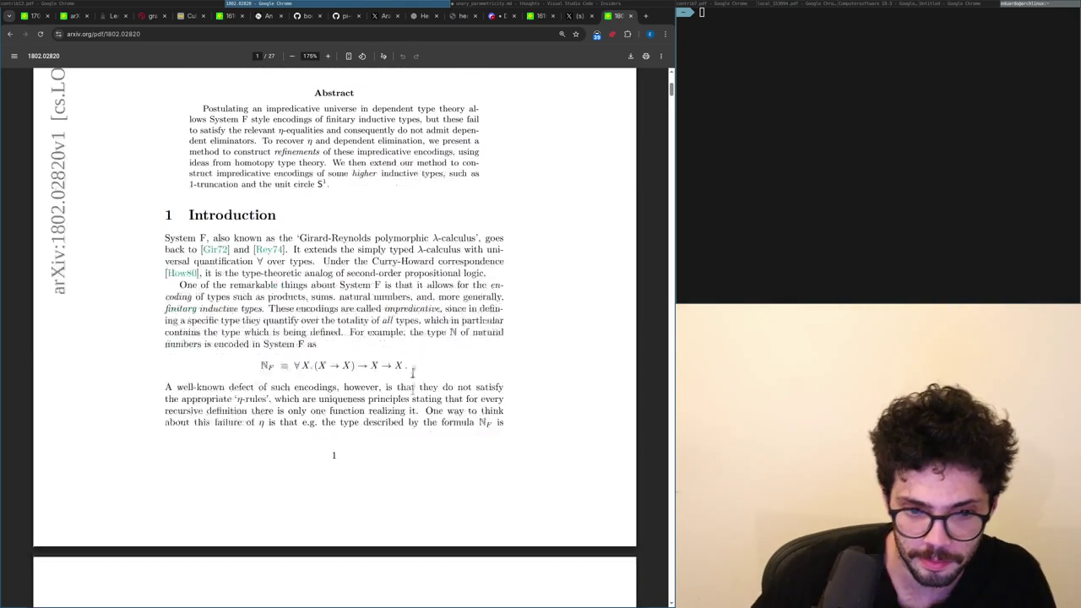
scroll(412, 372, down, 10)
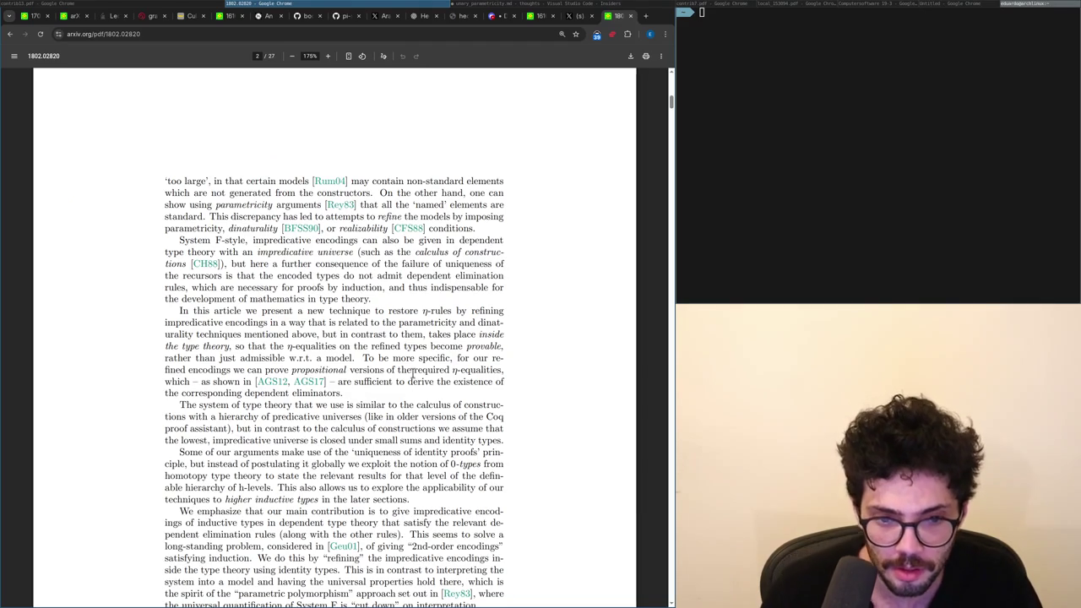
scroll(413, 372, down, 20)
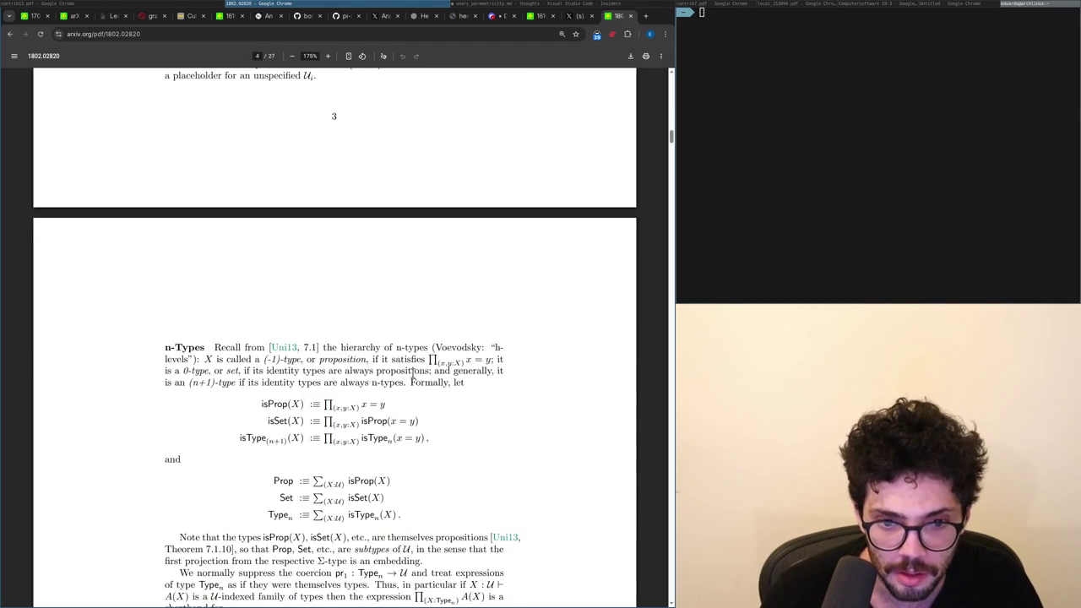
scroll(413, 377, down, 12)
scroll(413, 372, down, 20)
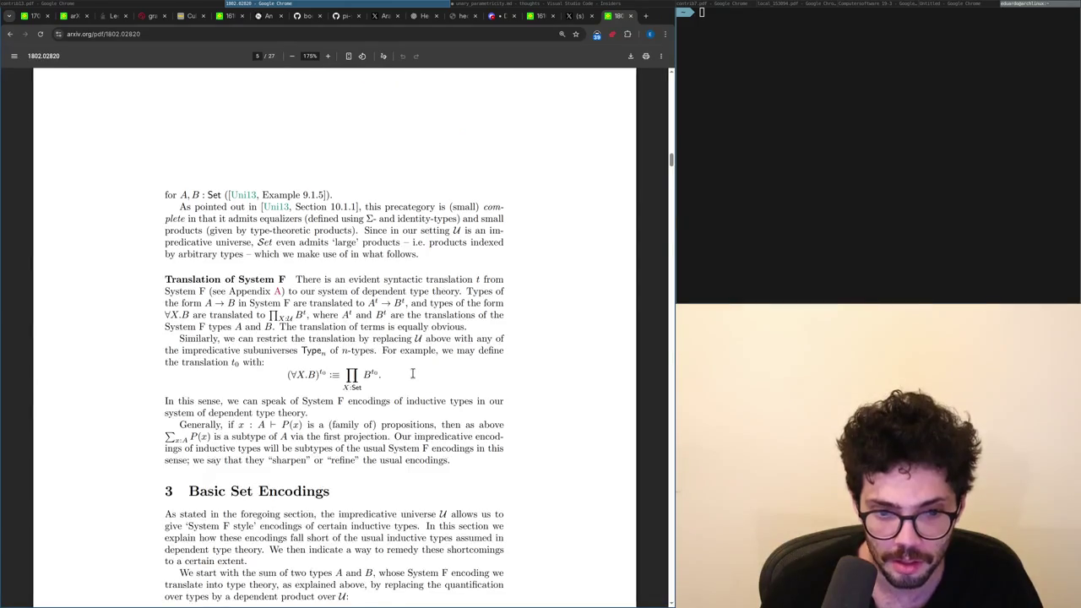
scroll(413, 372, down, 20)
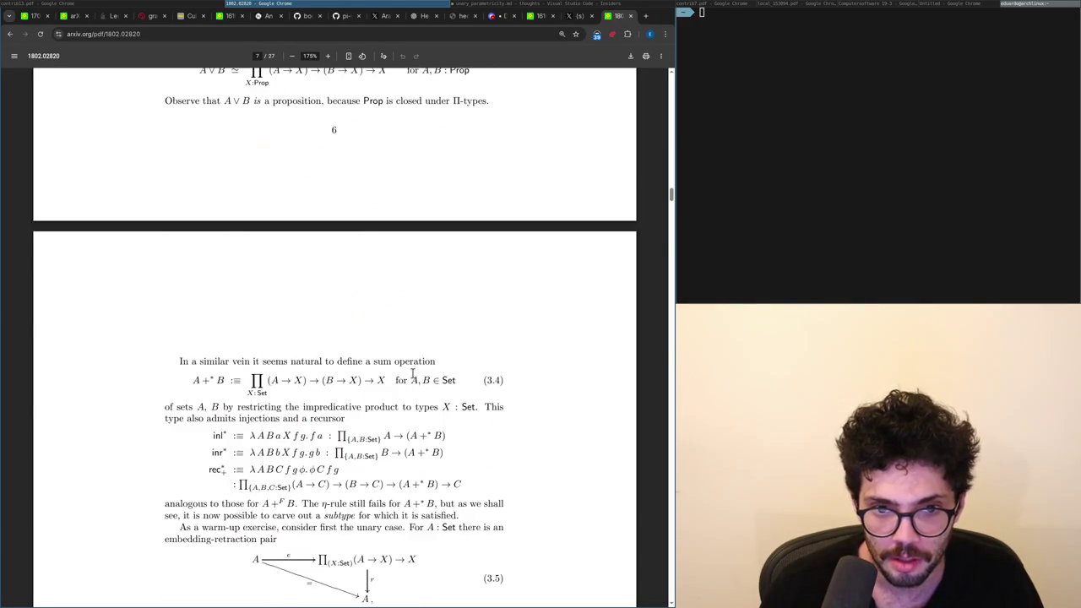
scroll(412, 372, up, 20)
scroll(412, 373, down, 13)
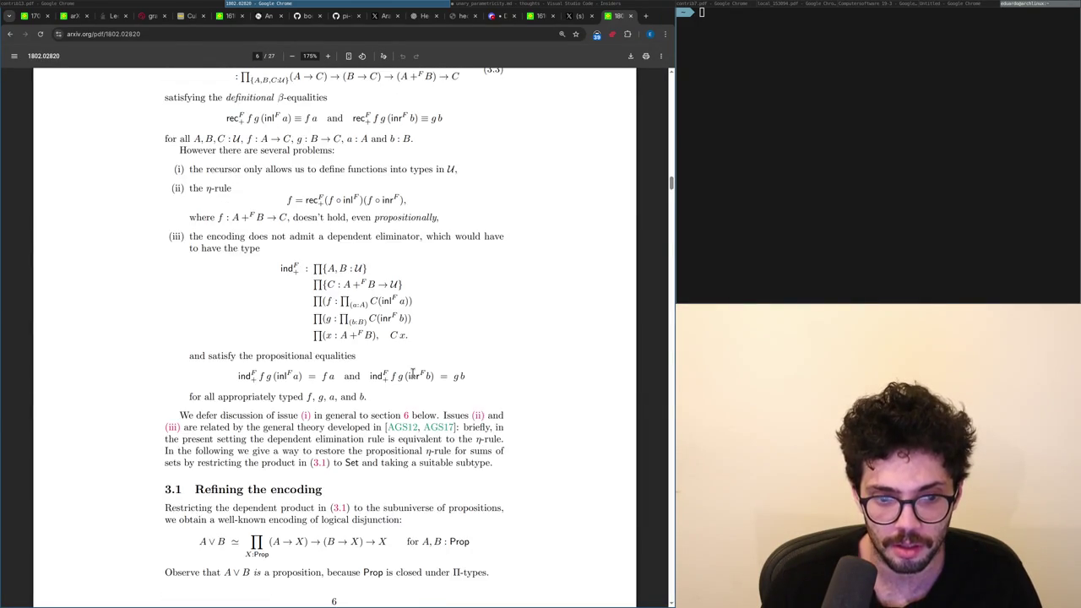
Rewrite the reply as 'those are trivialized by only operating in h-sets and require function'.
key(ctrl+shift+Tab)
key(shift+Home)
key(ctrl+shift+Right)
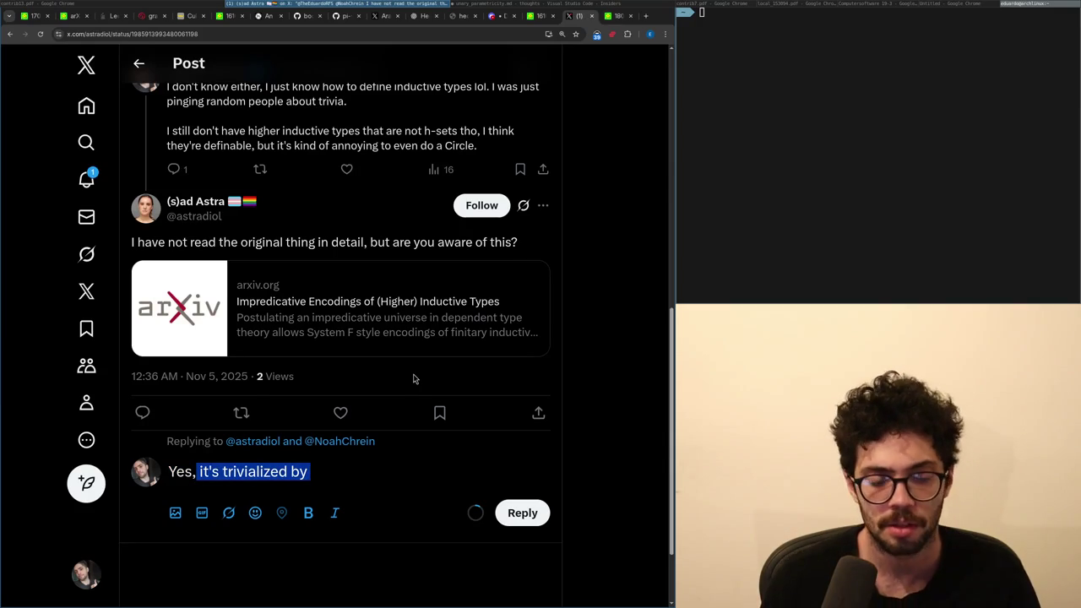
text(those are trivi)
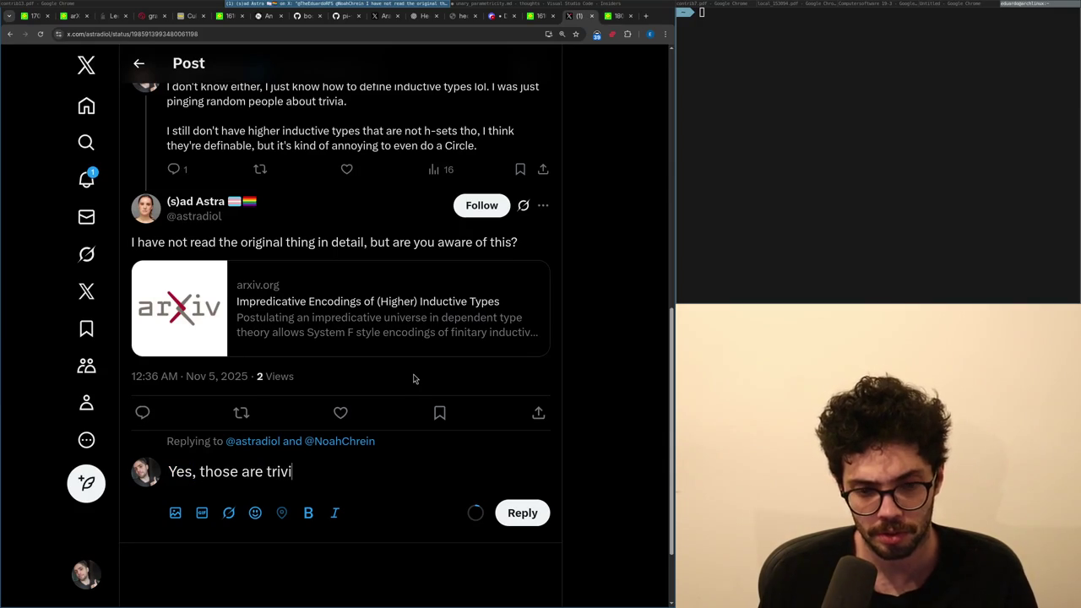
text(alized by only operating)
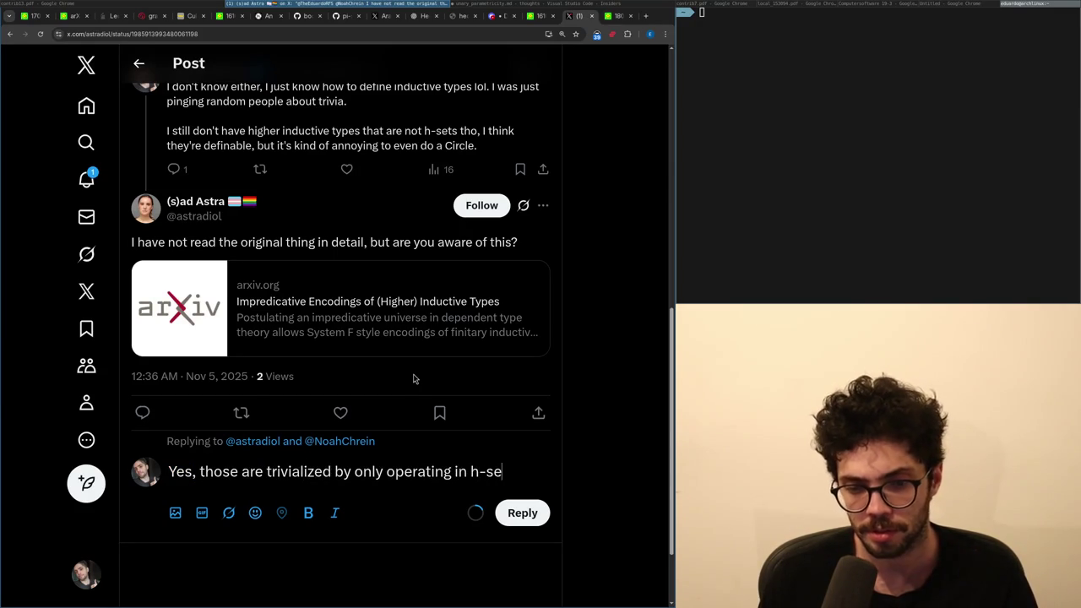
text( in)
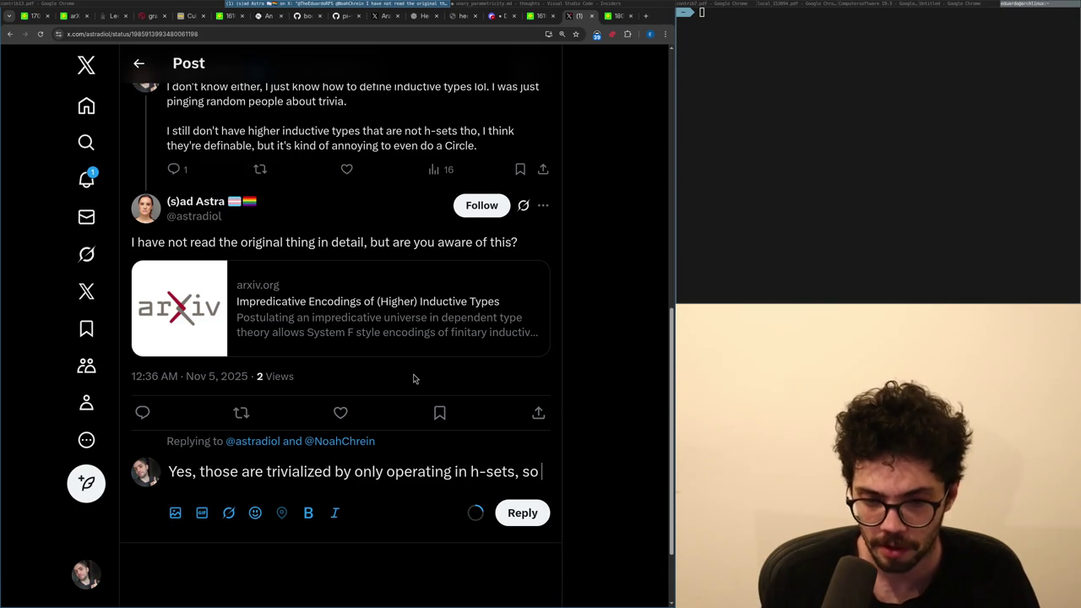
text( h-sets and require function)
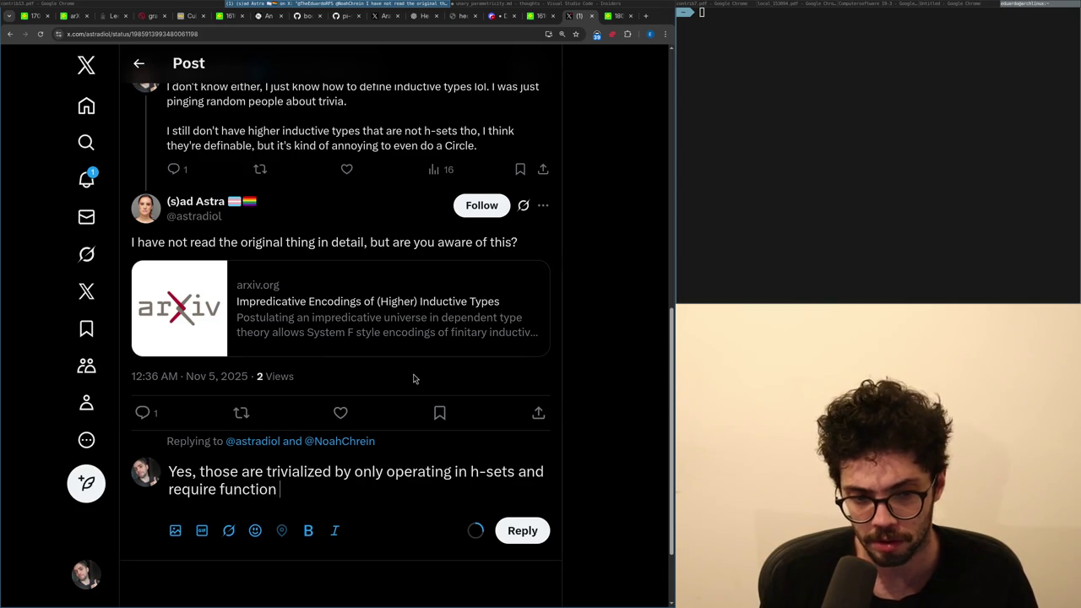
Clear the draft, reload the X post, and open the newer follow-up reply.
key(ctrl+a)
key(BackSpace)
key(ctrl+r)
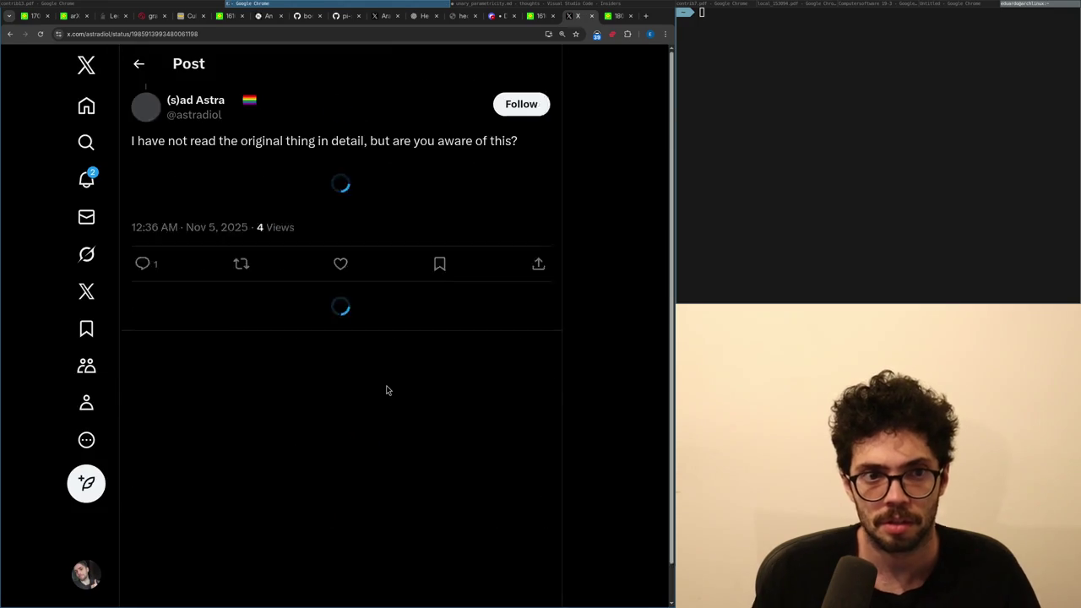
click(295, 432)
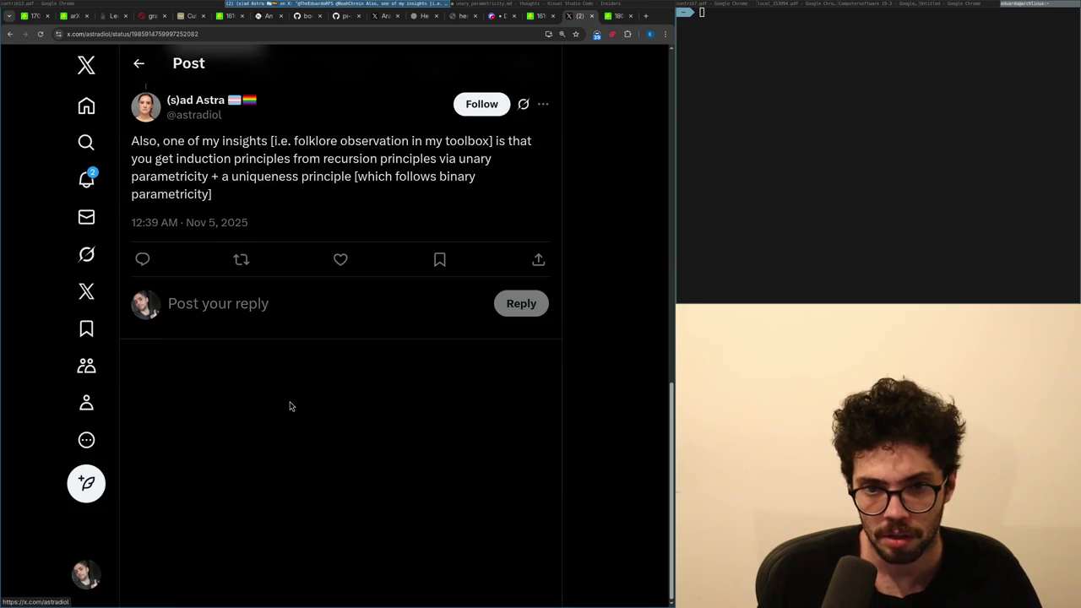
Start a reply to the follow-up post, opening with 'I'm' before the pasted earlier draft.
click(271, 404)
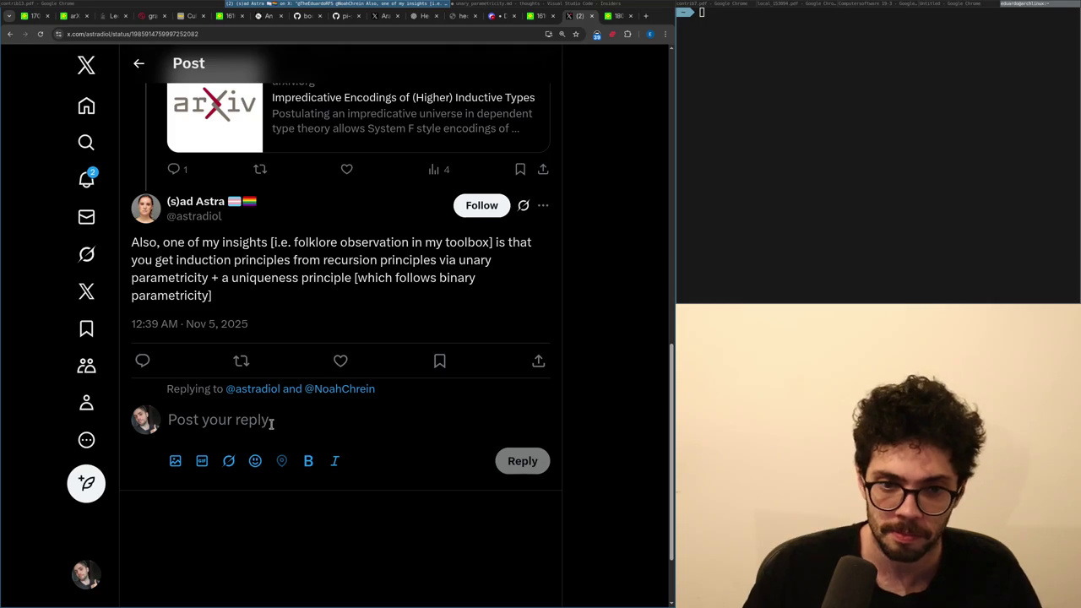
text(You do ge)
key(ctrl+a)
text(Yes, those are trivialized by only operating in h-sets and require function)
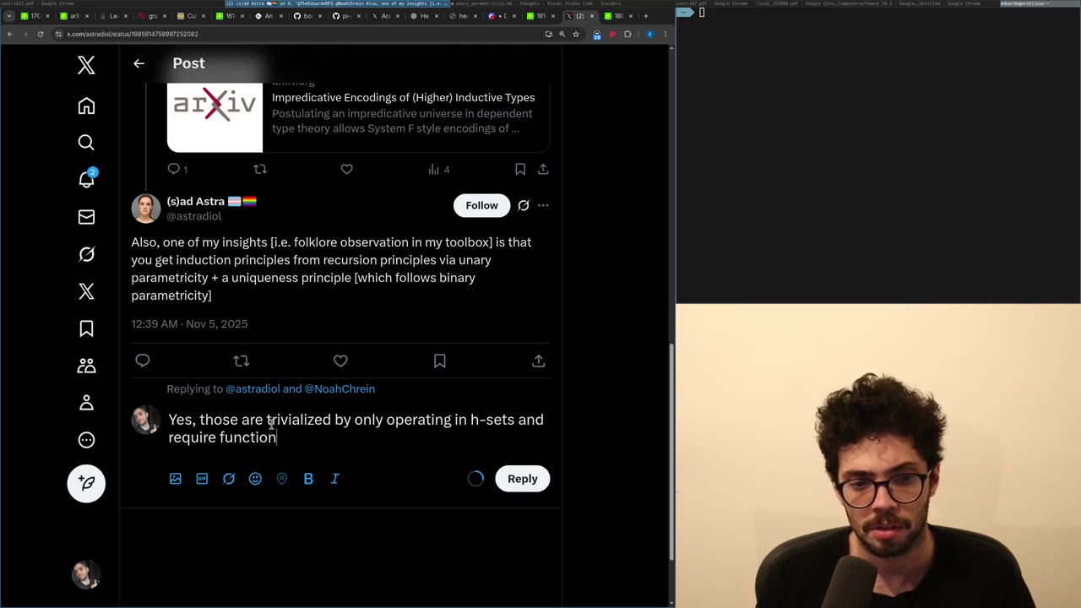
key(ctrl+a)
key(ctrl+c)
key(BackSpace)
text(I'm)
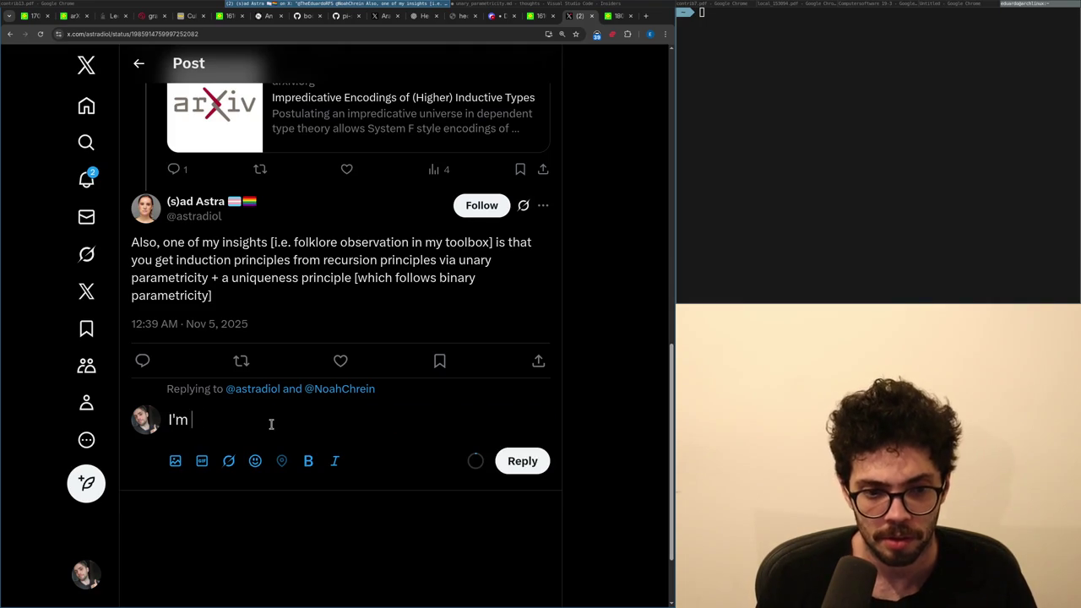
key(ctrl+v)
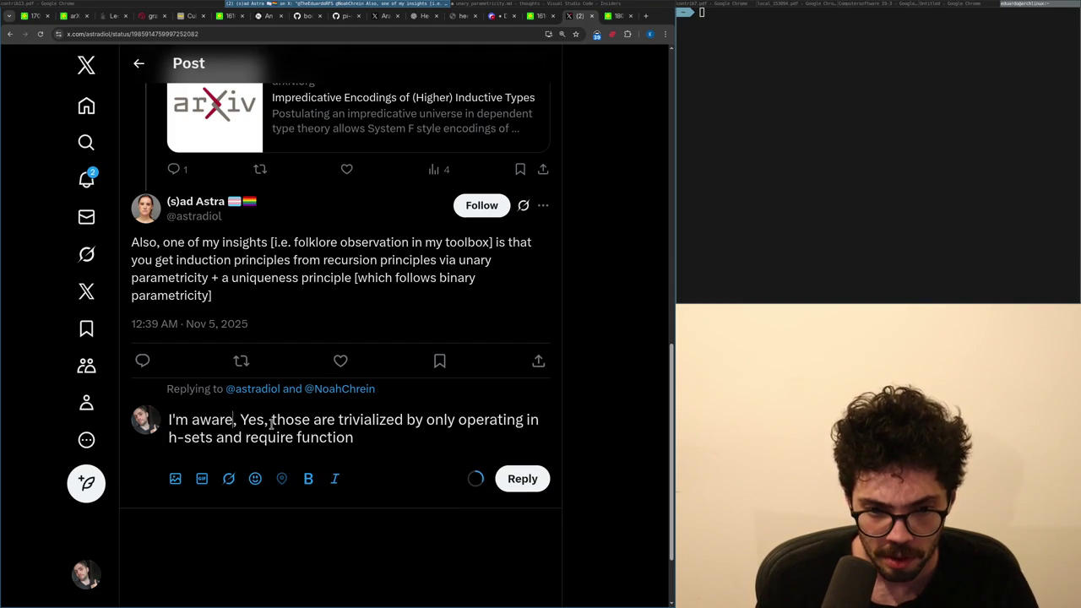
Reword the opening to 'I'm aware of the technique in the paper,' and drop the 'and require function' clause.
key(BackSpace)
key(BackSpace)
key(BackSpace)
text(aware,)
key(BackSpace)
text(of the)
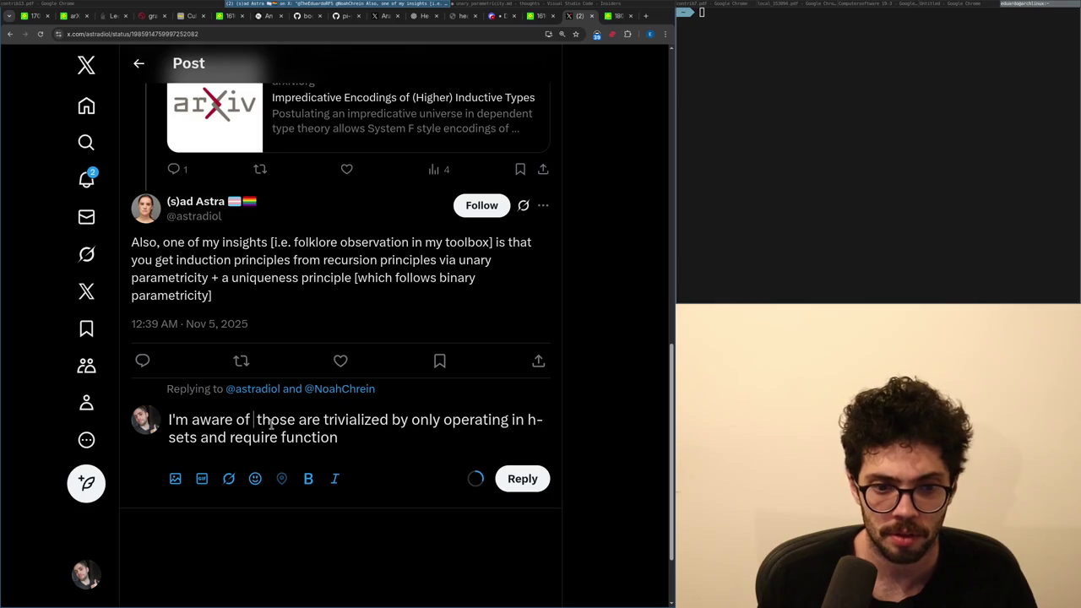
text( technique in the p)
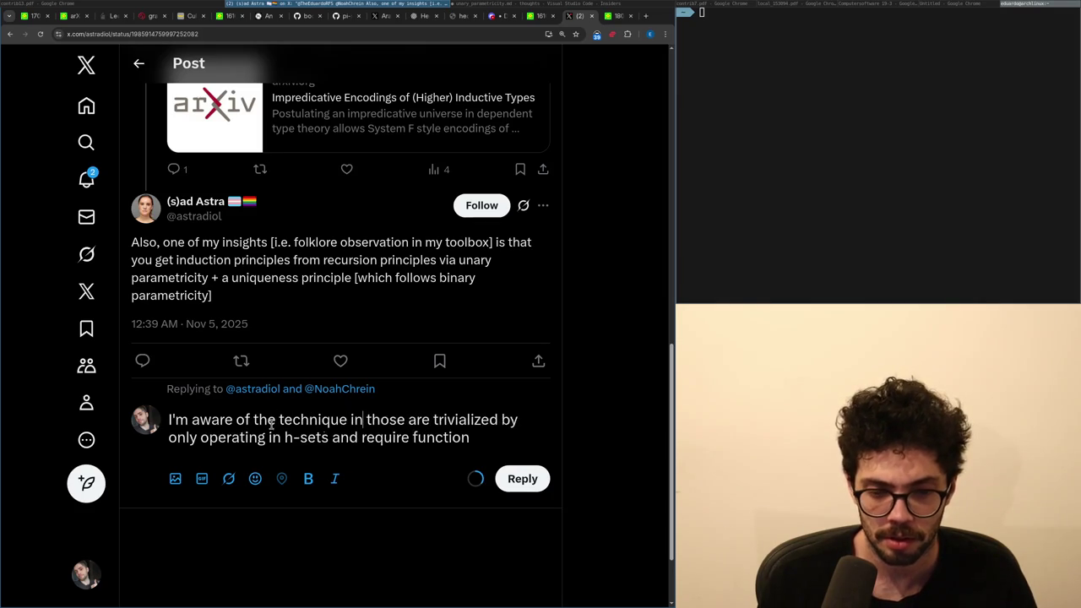
text(aper, th)
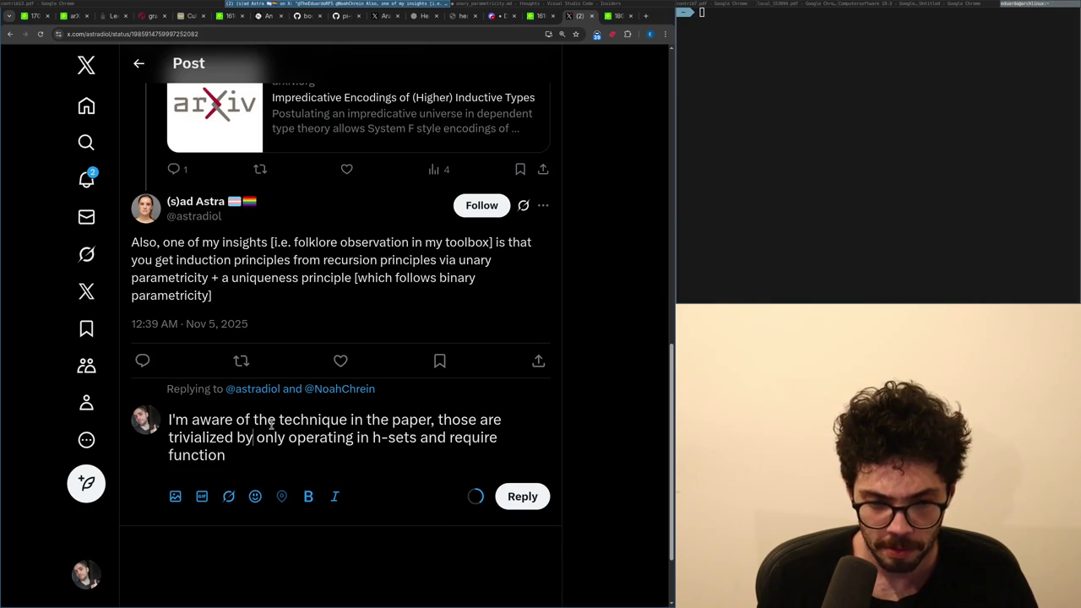
key(End)
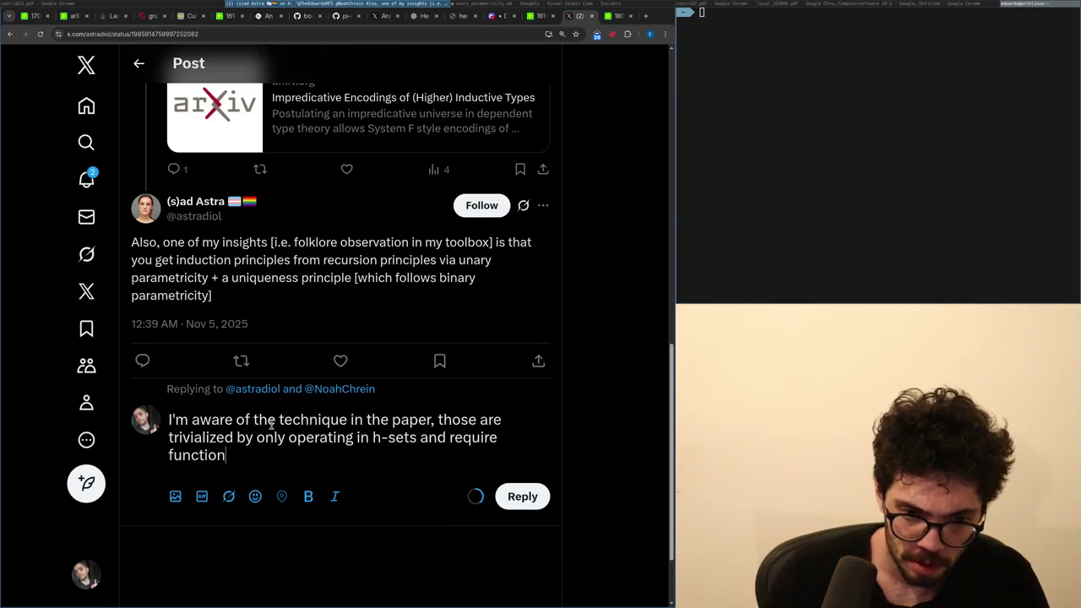
key(BackSpace)
key(BackSpace)
key(BackSpace)
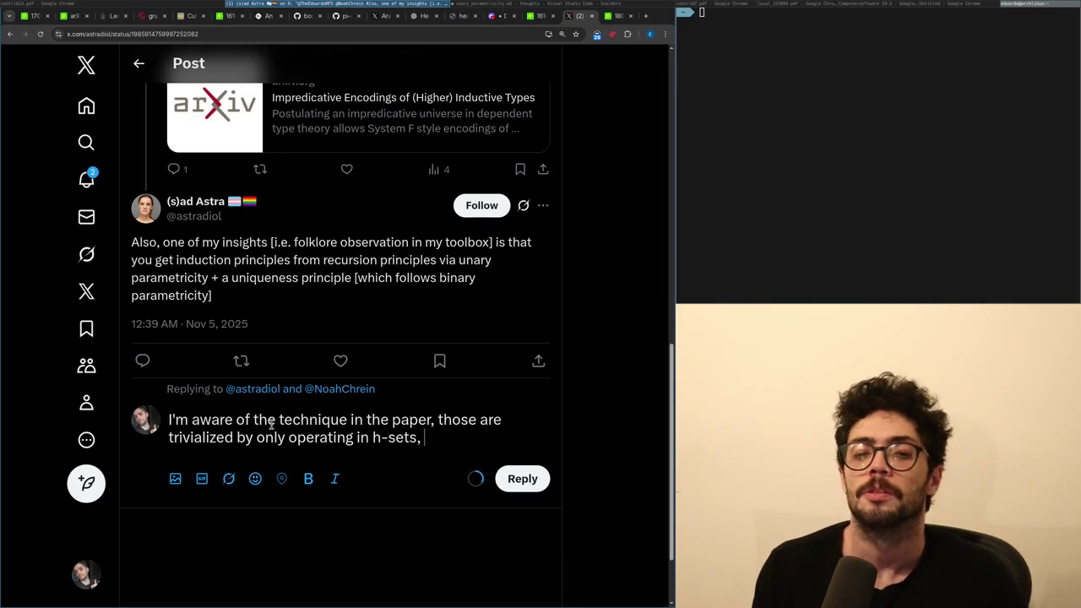
text(.)
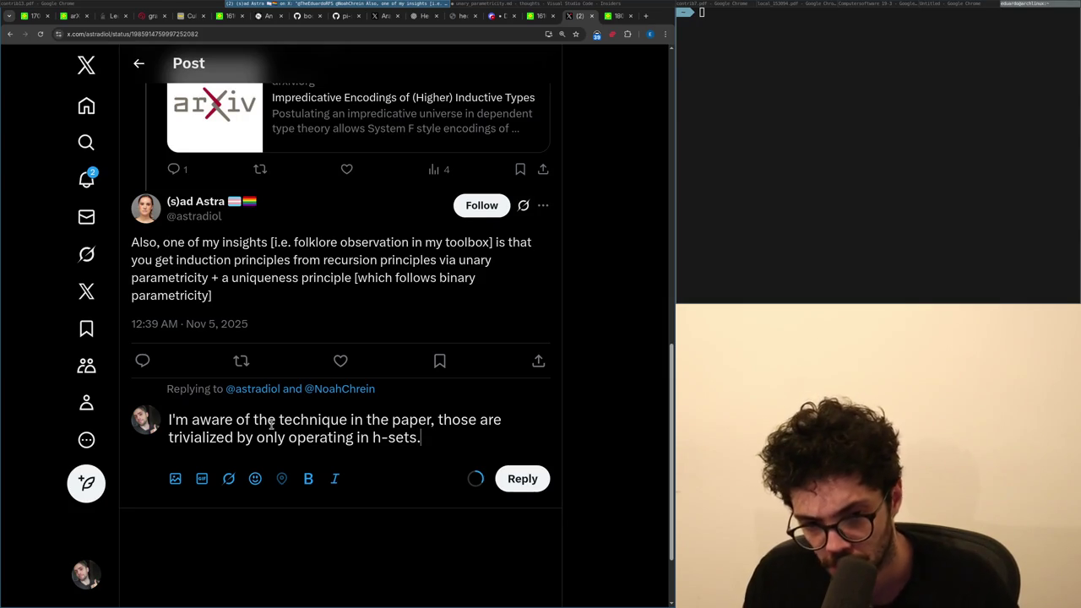
Replace 'only operating in' with 'truncating' the types to only h-sets.
key(ctrl+Tab)
key(ctrl+shift+Tab)
text(The)
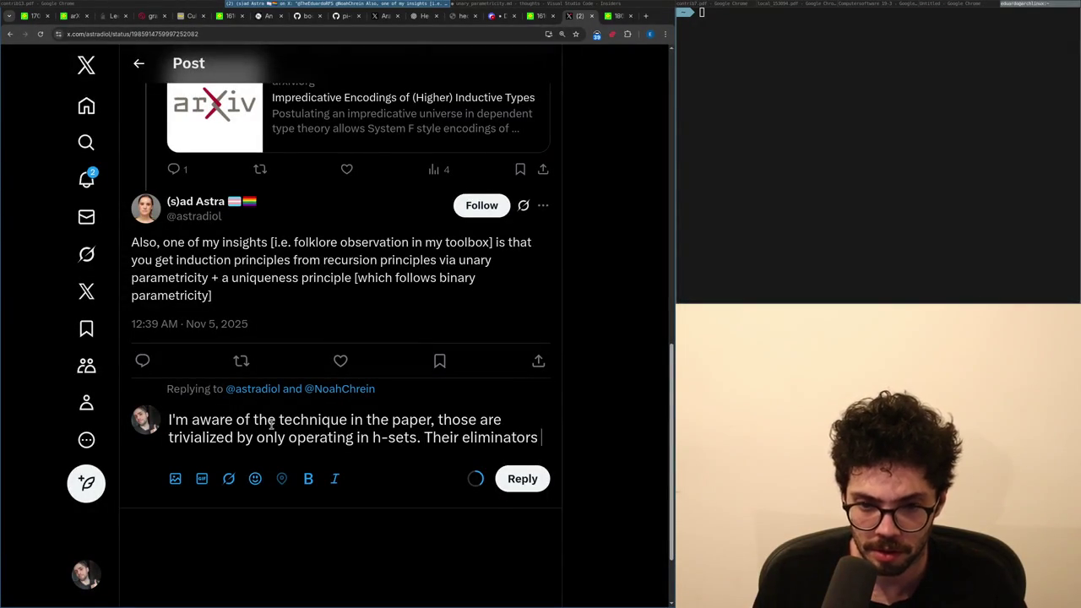
text(are)
key(BackSpace)
key(BackSpace)
key(BackSpace)
text(are)
key(ctrl+shift+Left)
key(ctrl+shift+Left)
key(ctrl+shift+Left)
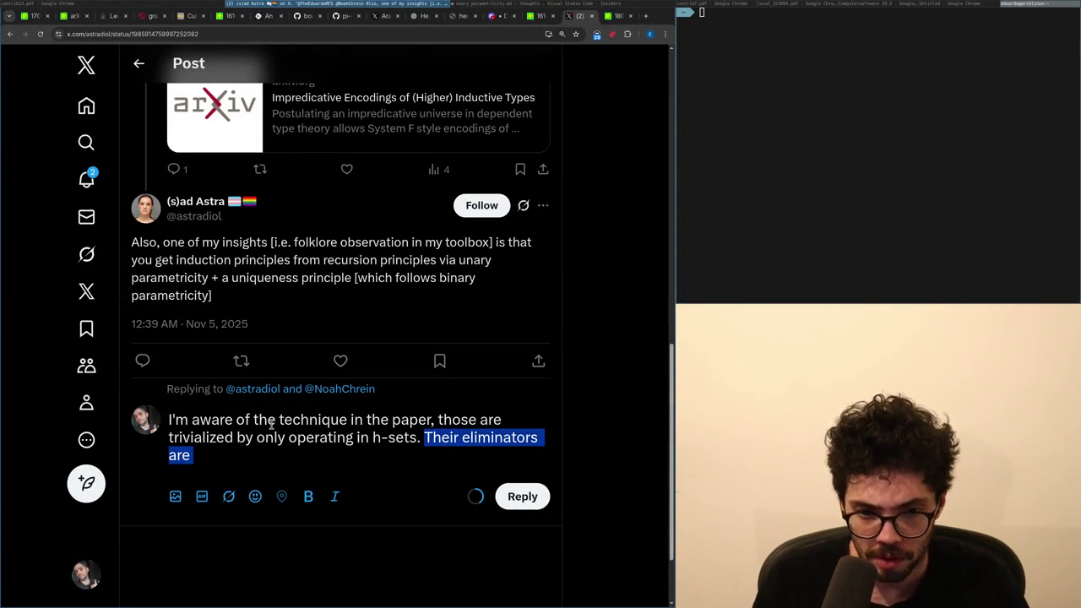
key(ctrl+shift+Left)
key(ctrl+shift+Left)
text(truncati)
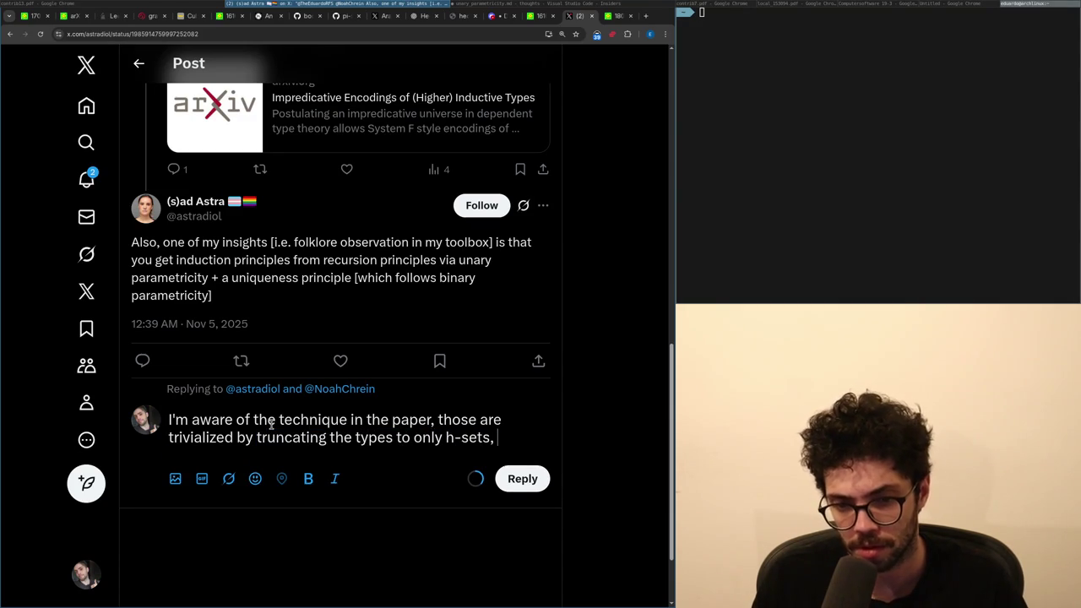
Add the example that you cannot eliminate the boolean to 'the circle or a type'.
text(you ca)
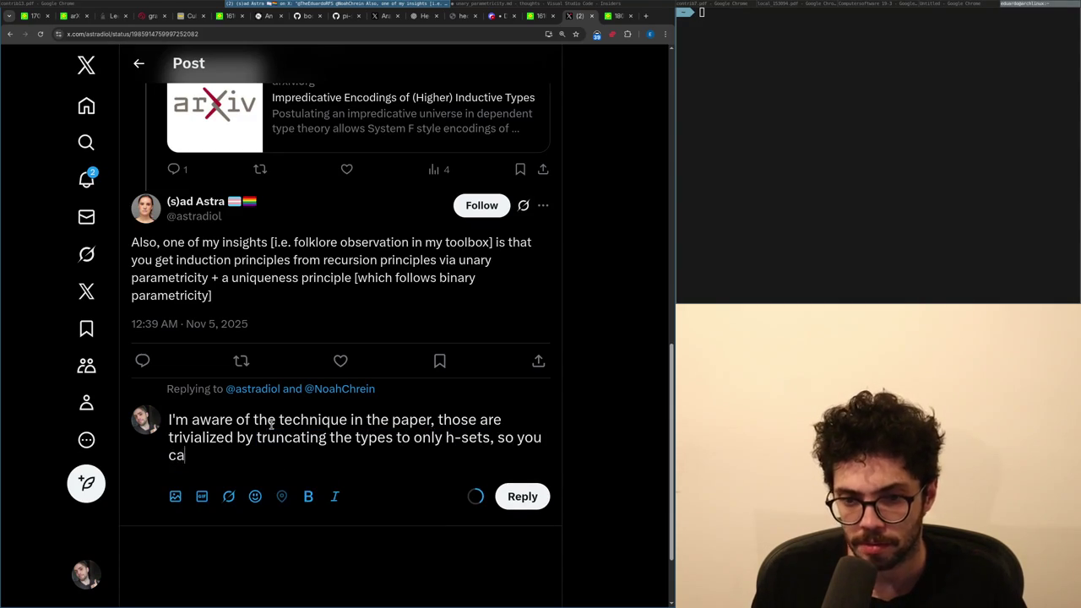
text(nnot for e)
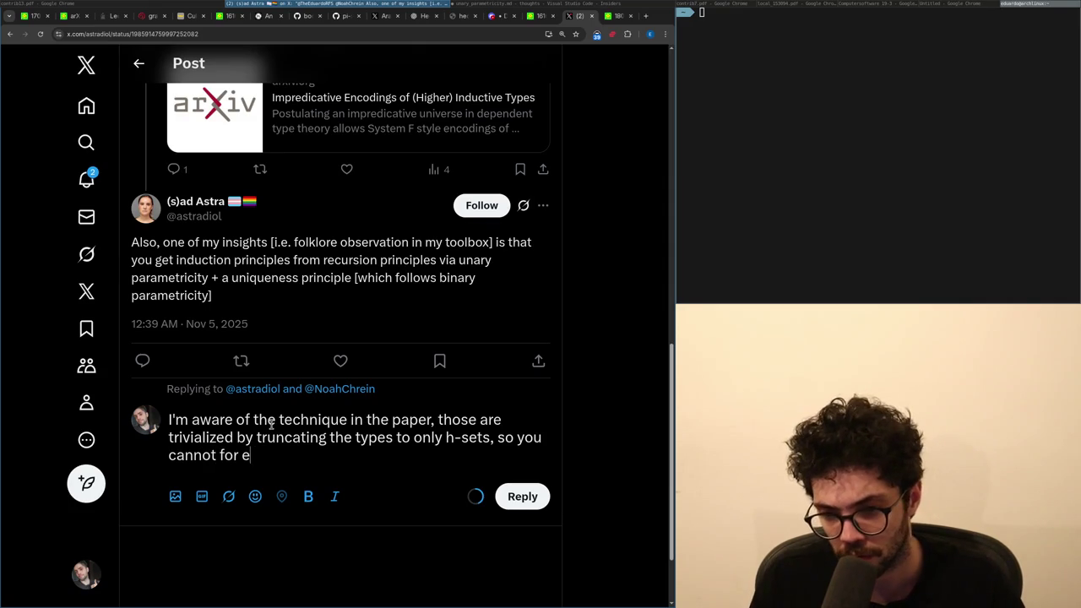
text(xample eliminate the boolean to a)
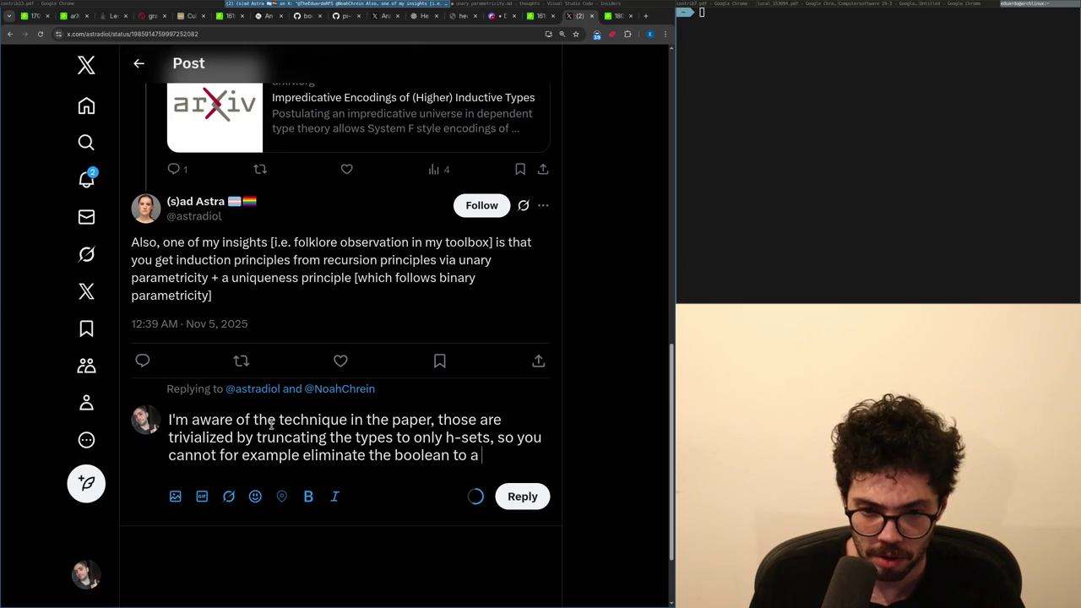
key(BackSpace)
text(the cir)
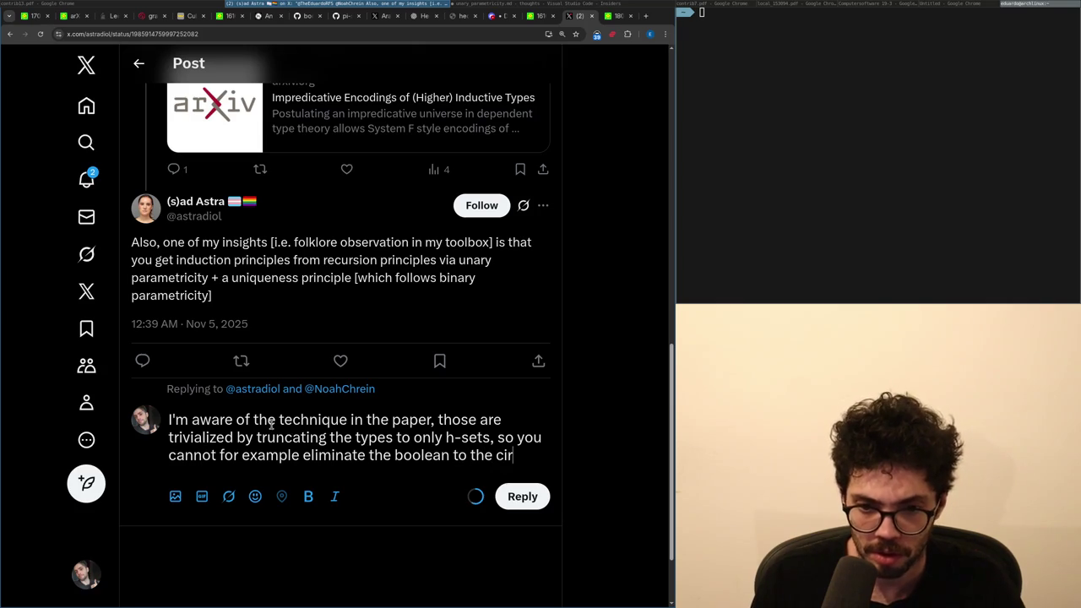
key(BackSpace)
key(BackSpace)
key(BackSpace)
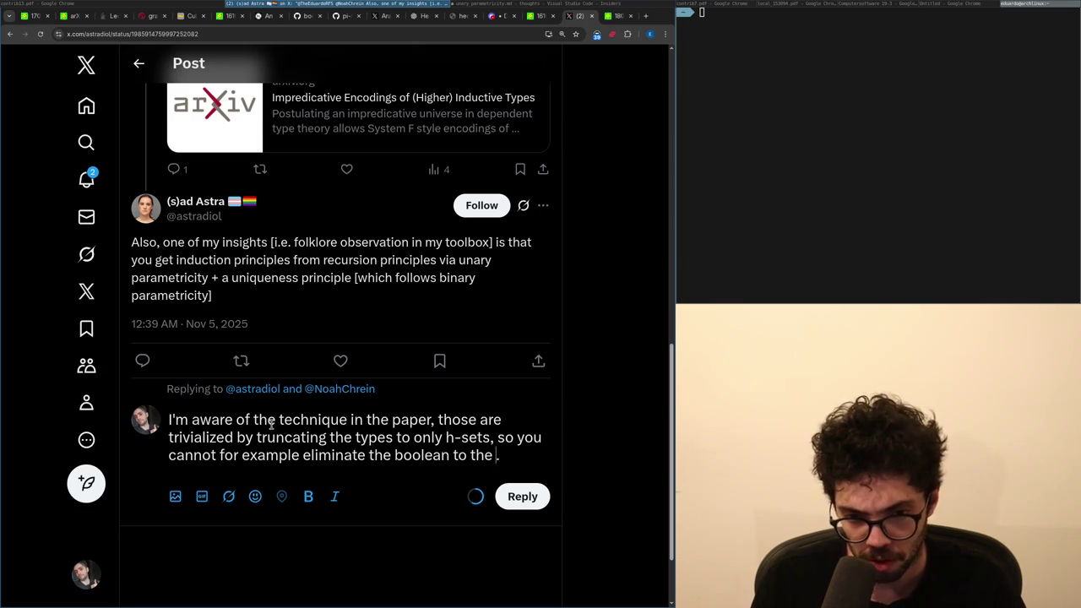
text(the circle or a type)
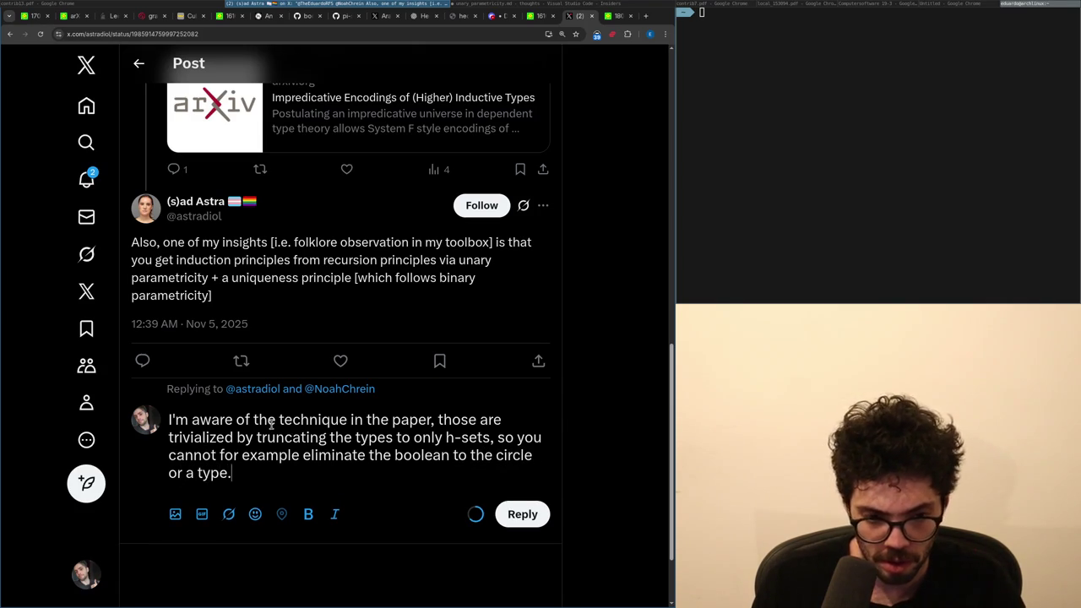
key(Return)
key(Return)
key(BackSpace)
Add a paragraph reading 'I'm aware of the unary parametricity + something like funext,'.
key(Return)
text(Yo)
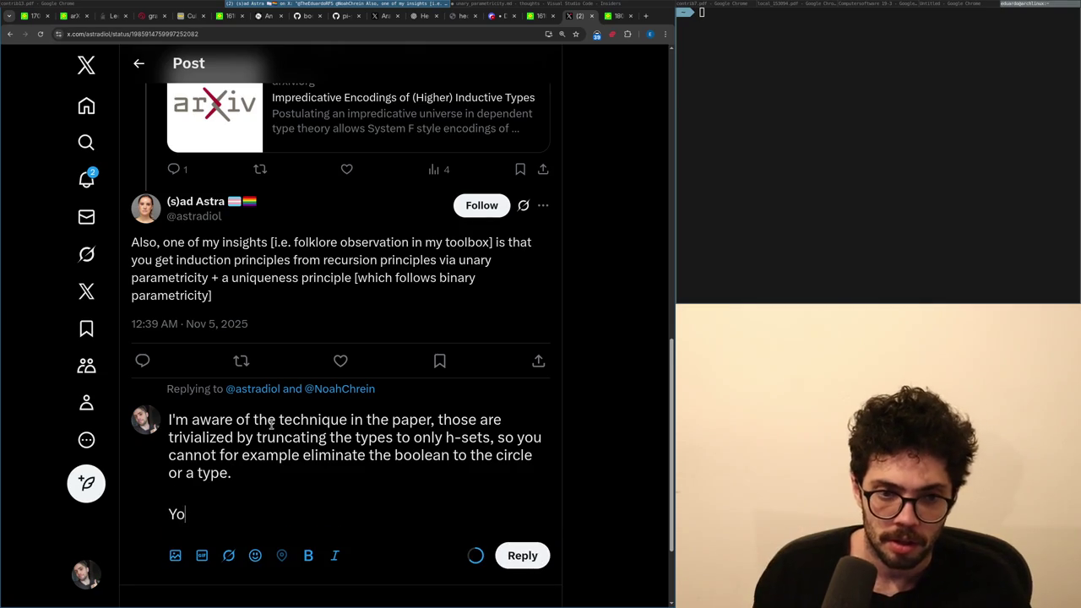
text(u're right)
key(BackSpace)
key(BackSpace)
key(BackSpace)
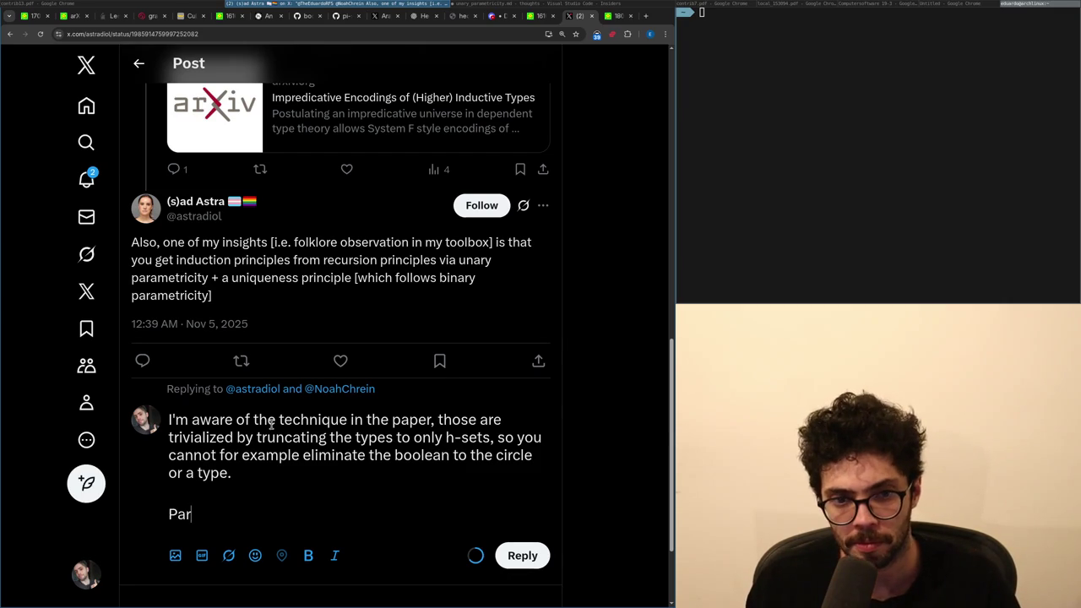
key(BackSpace)
key(BackSpace)
key(BackSpace)
text(The reaso)
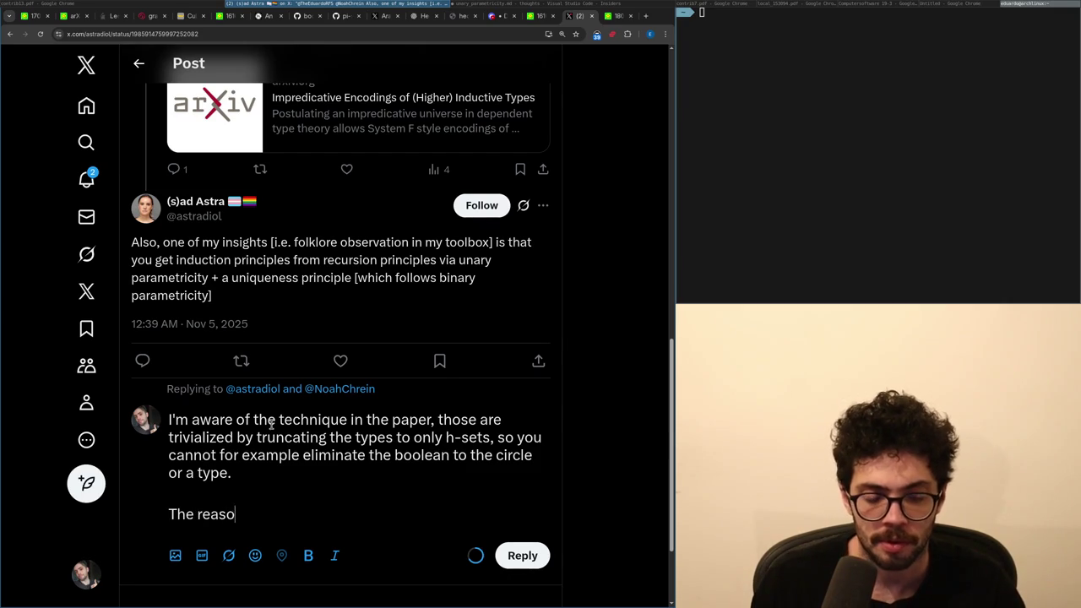
key(ctrl+BackSpace)
key(ctrl+BackSpace)
key(ctrl+BackSpace)
text(m awar)
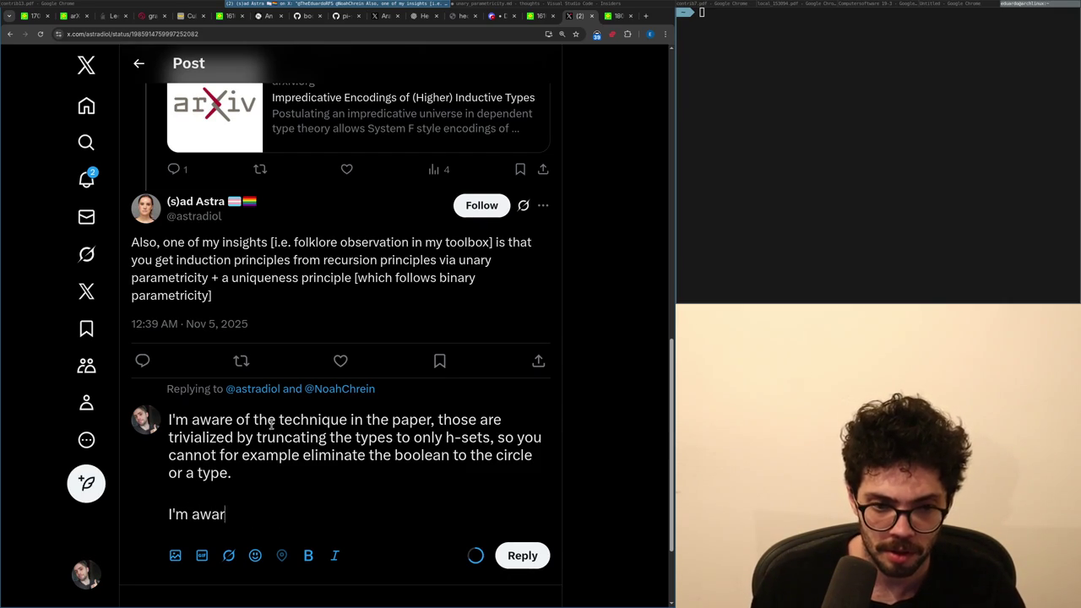
text(e of the unary parametric)
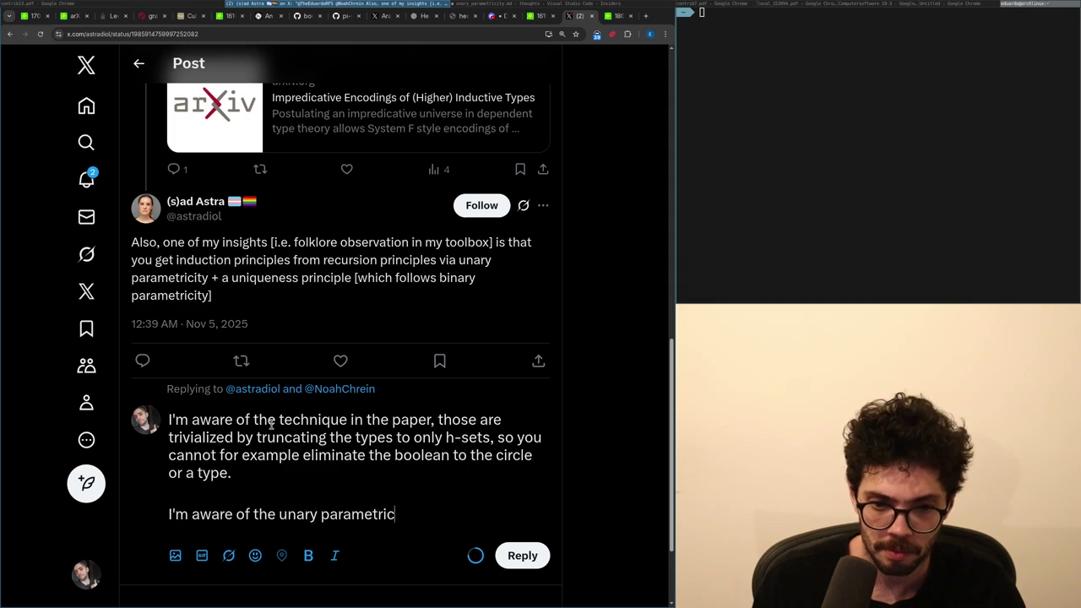
text(ity + uniqueness p)
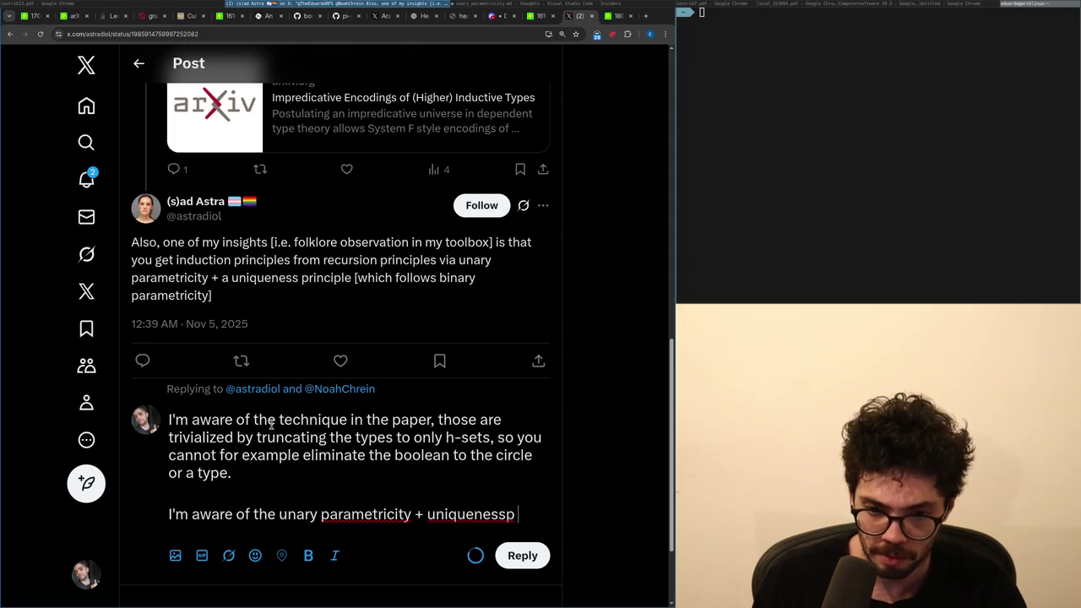
key(ctrl+BackSpace)
key(ctrl+BackSpace)
key(ctrl+BackSpace)
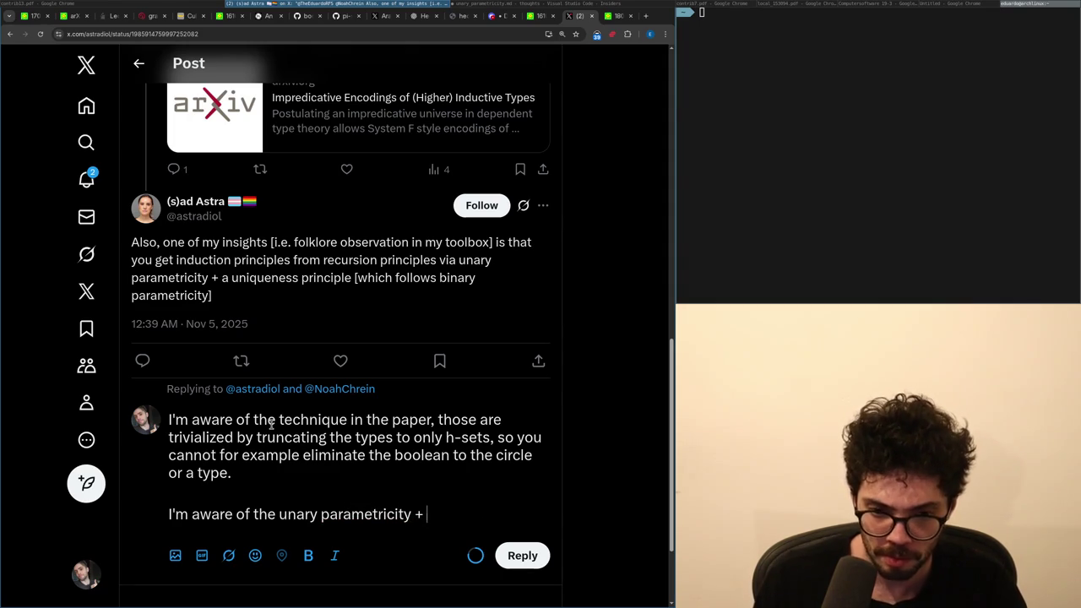
key(ctrl+z)
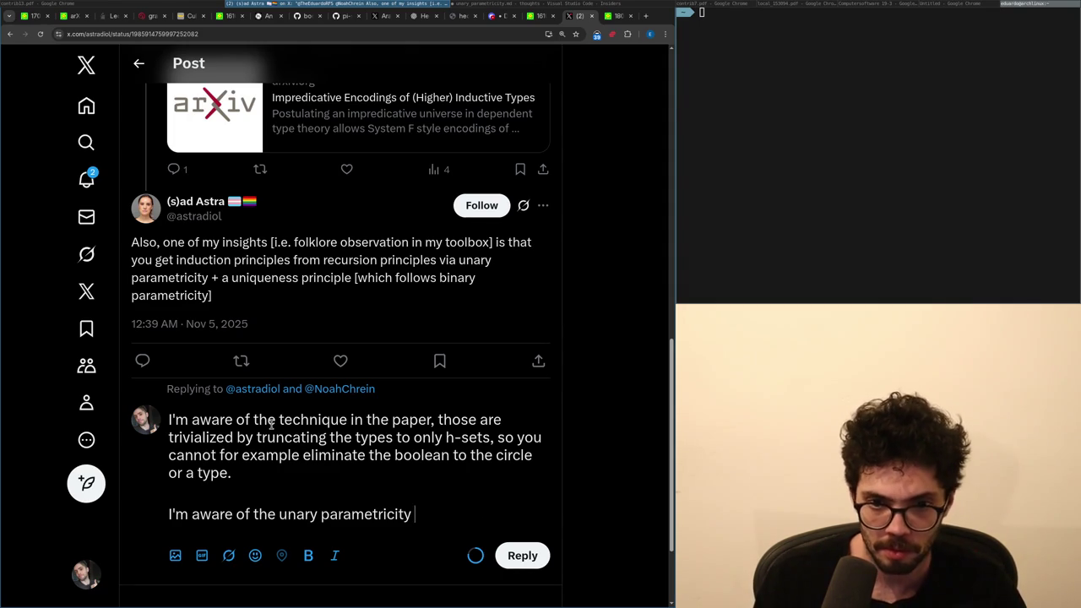
text(+ so)
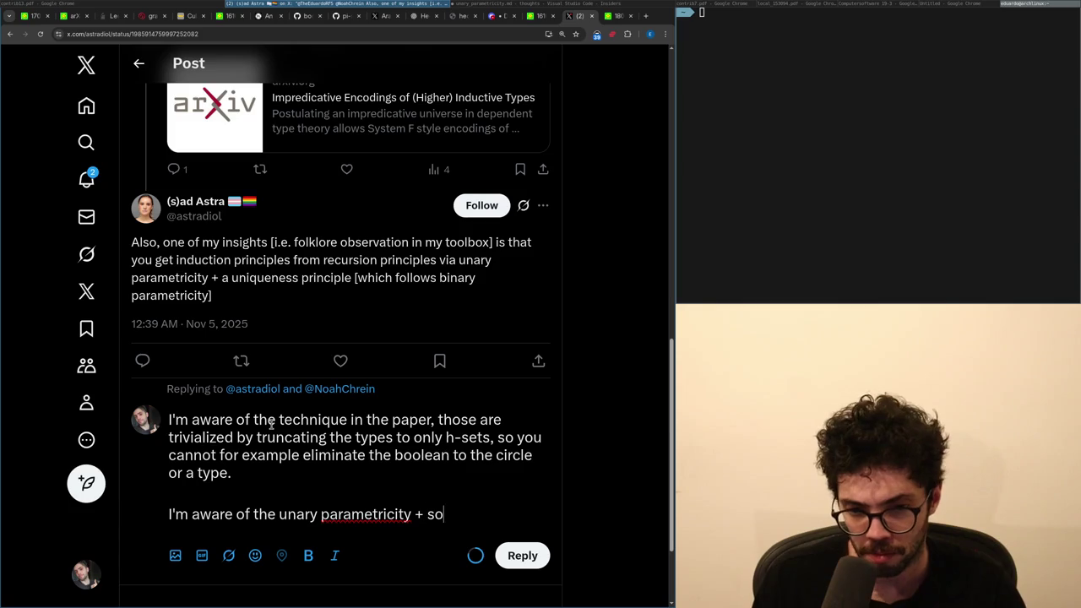
text(mething like funext,)
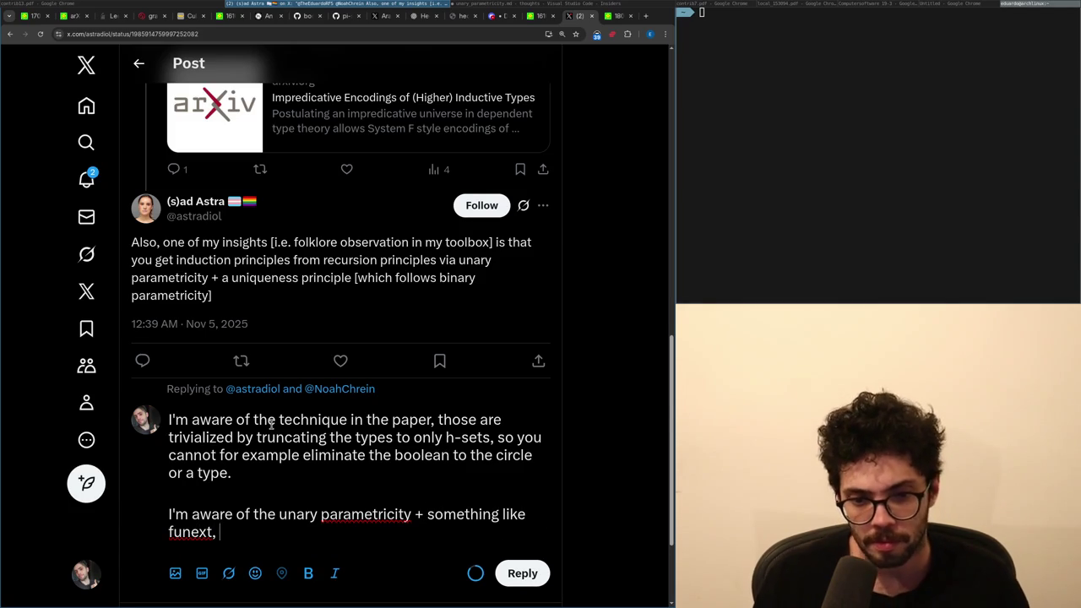
Insert 'Mine is not truncated and doesn't require function extensional…' and delete the leftover funext paragraph.
key(Up)
key(Up)
key(Return)
key(Return)
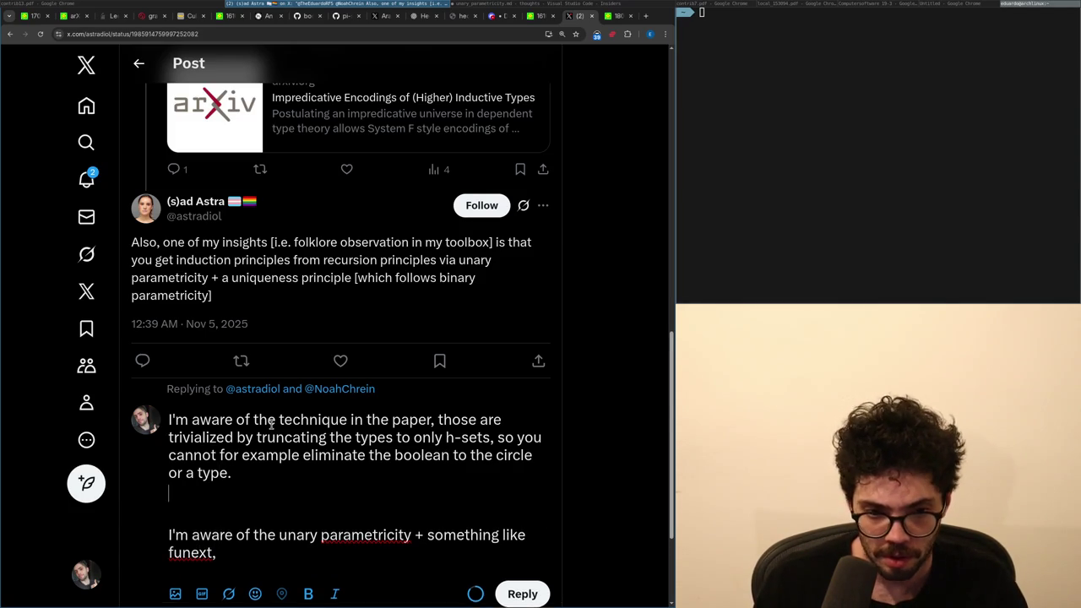
key(Up)
text(Mine is not truncated at all,)
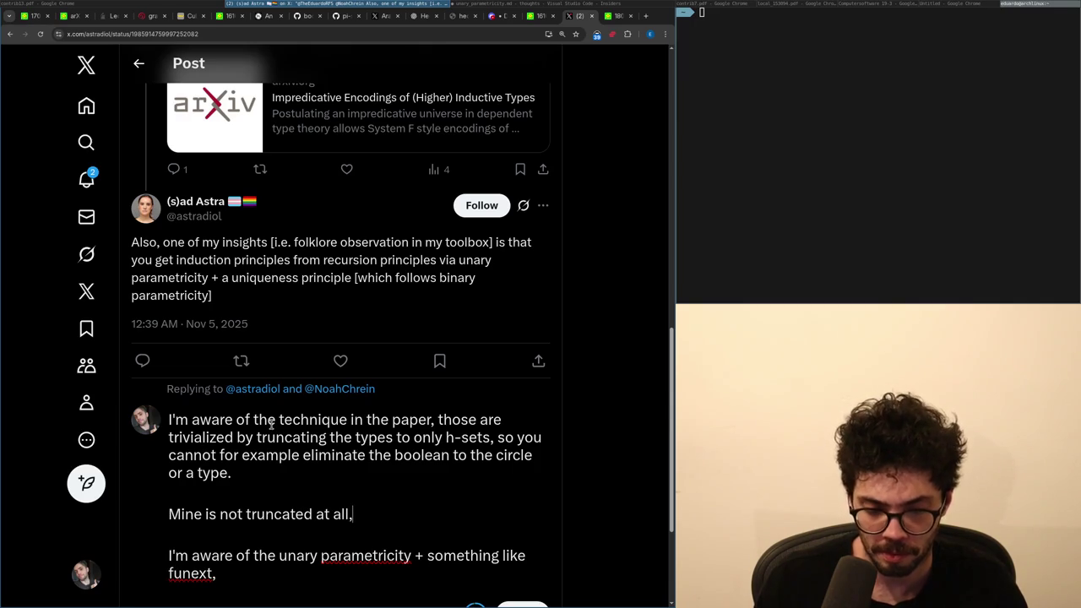
scroll(367, 394, down, 2)
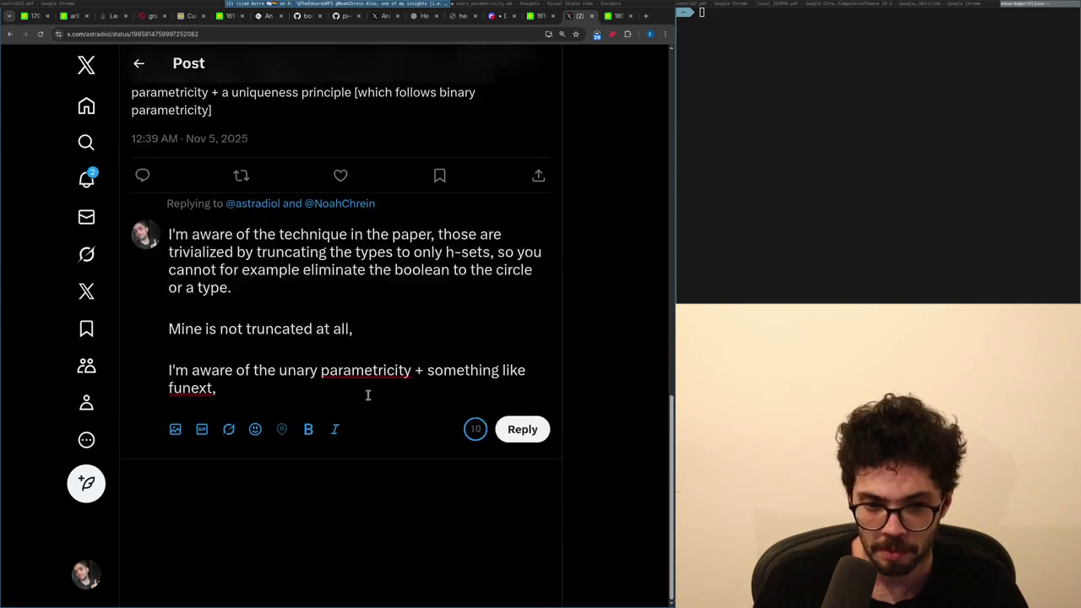
text(and doesn')
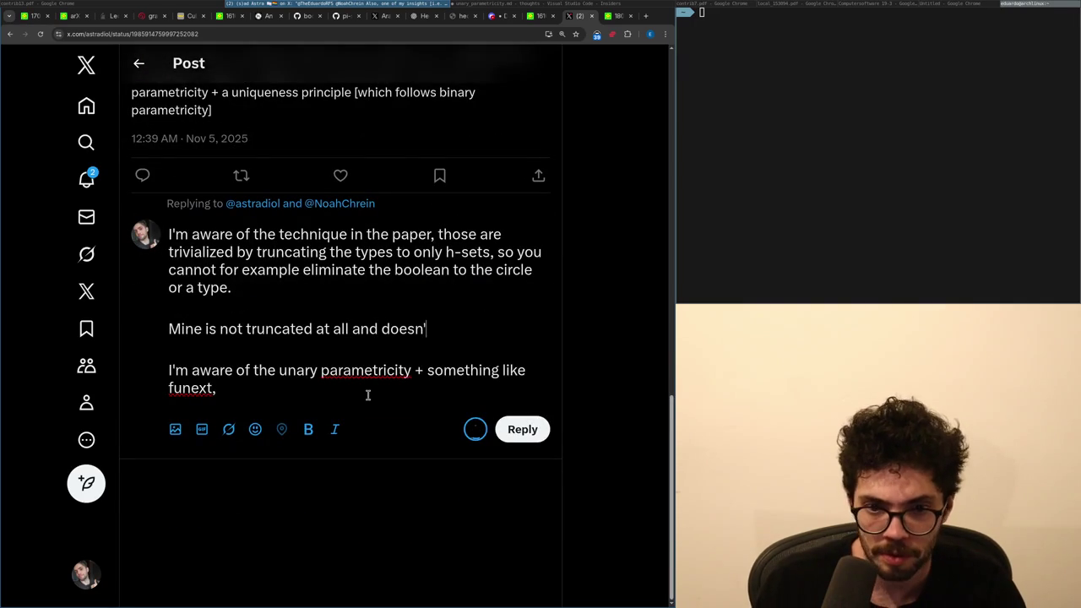
text(t require function extensional)
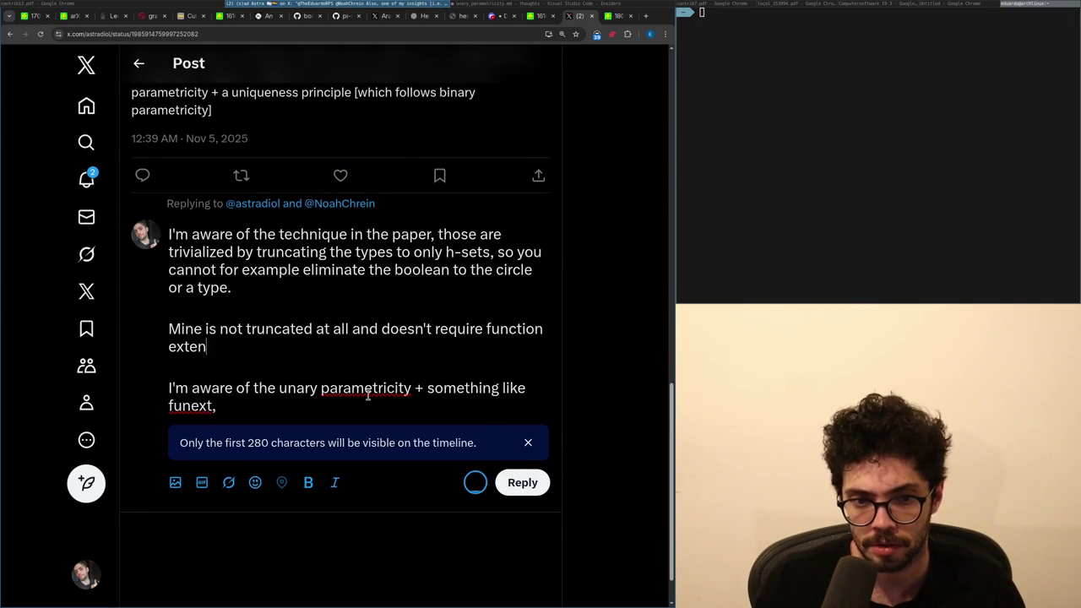
key(shift+Down)
key(shift+Down)
key(ctrl+c)
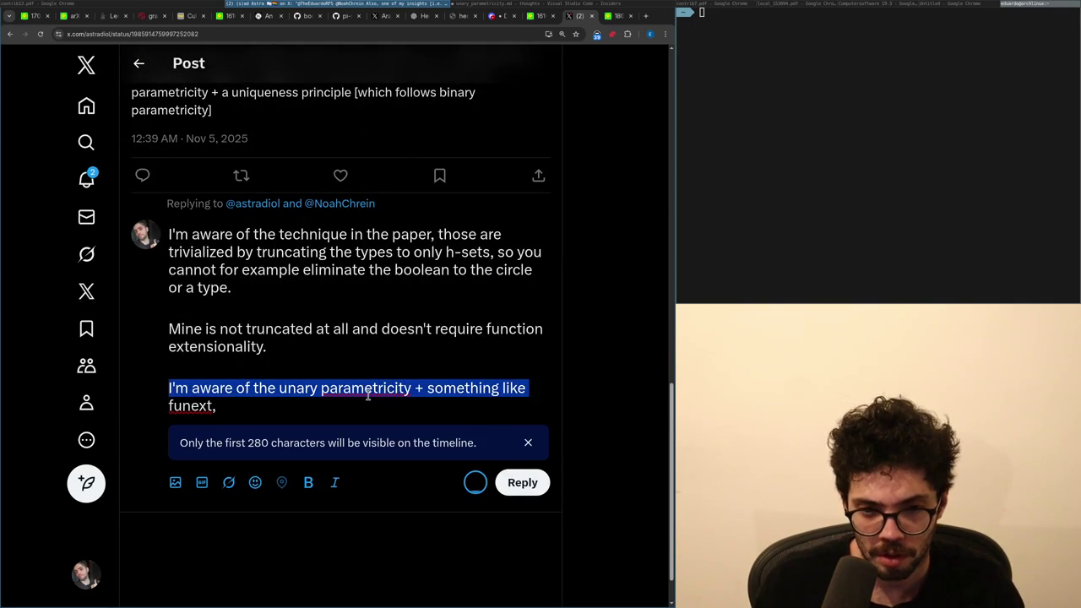
key(BackSpace)
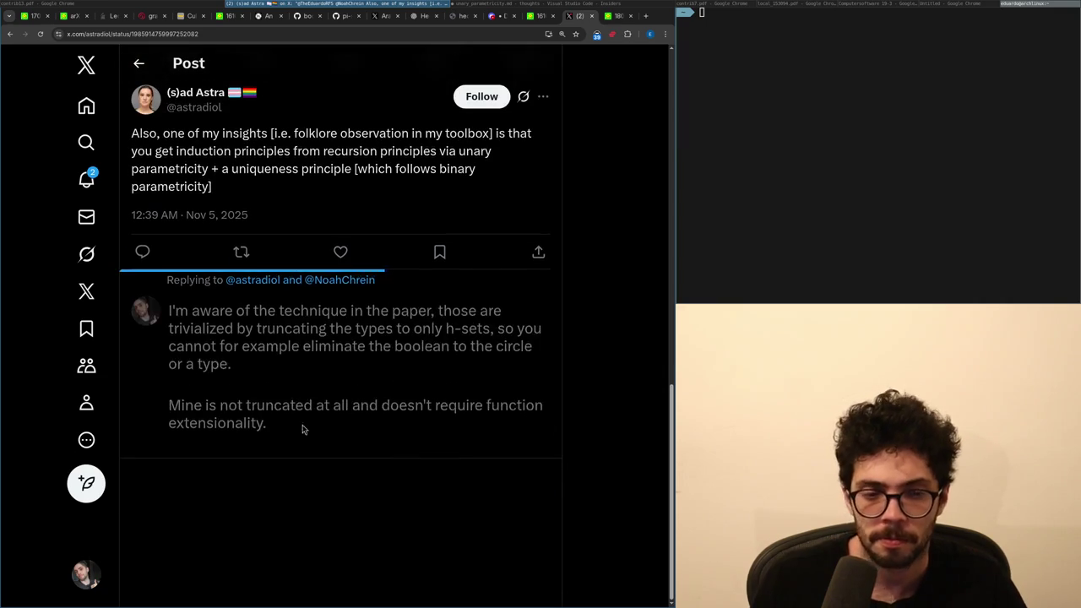
Post the h-set truncation reply and paste the prepared opening into a reply to the new post.
click(199, 417)
click(223, 360)
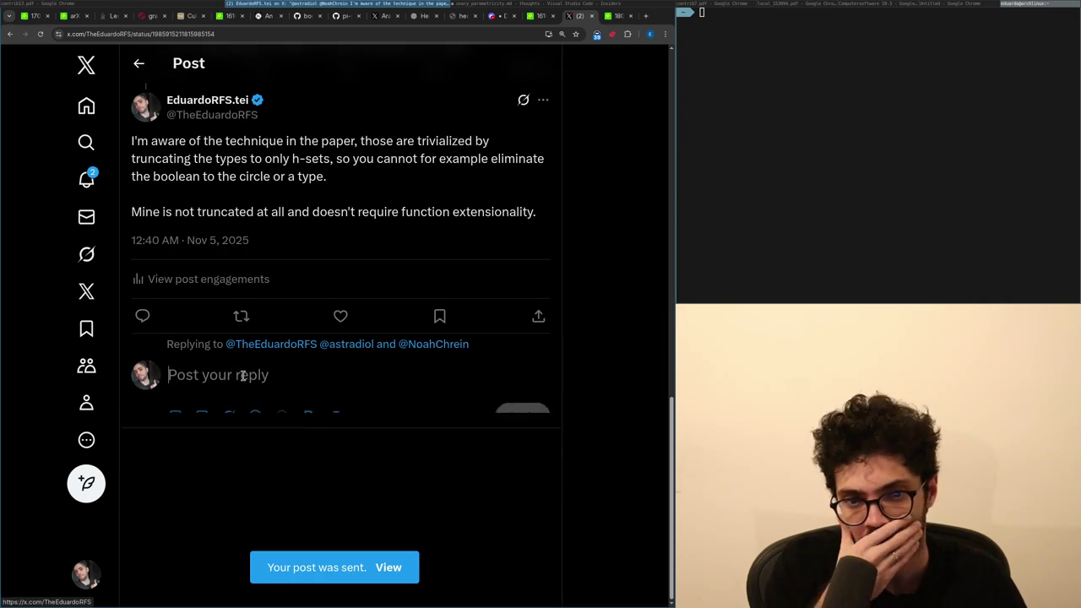
key(ctrl+v)
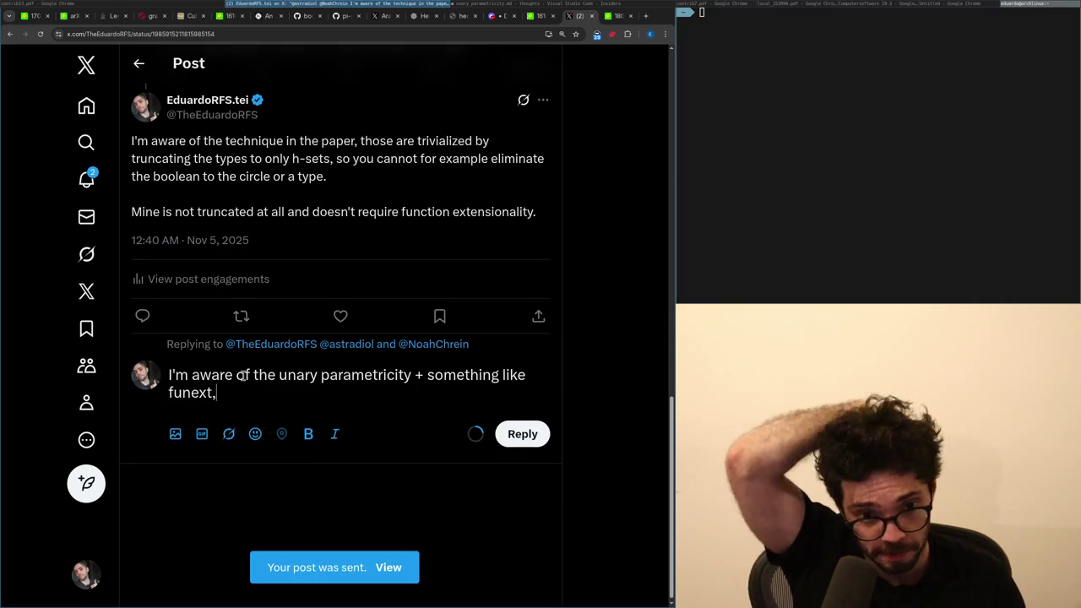
Add 'also' and write that the technique above can be used to create a small universe here.
text(also)
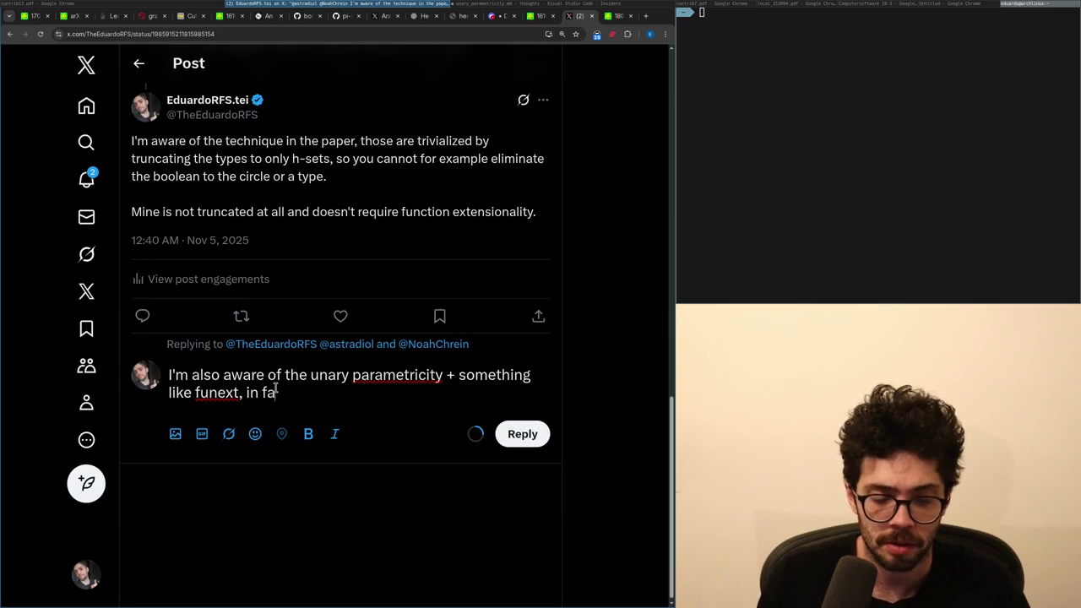
key(ctrl+BackSpace)
key(ctrl+BackSpace)
key(ctrl+BackSpace)
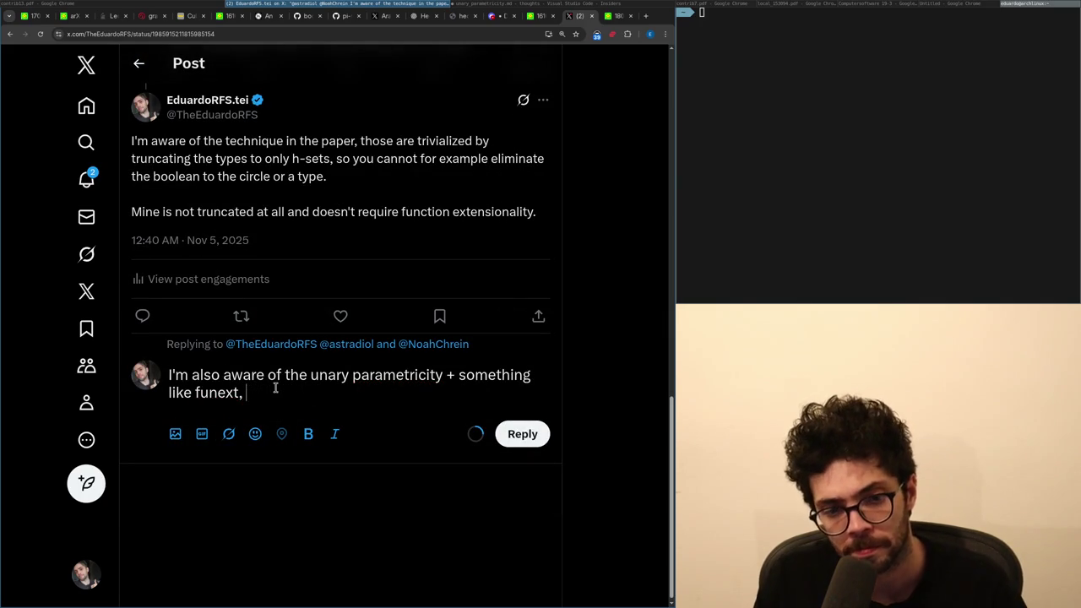
scroll(274, 388, up, 3)
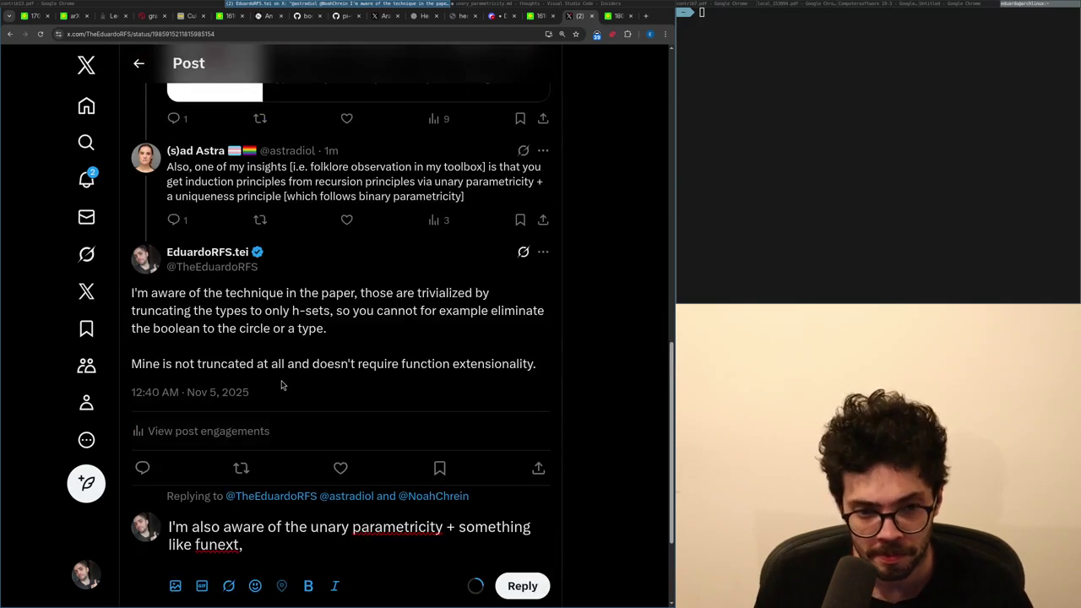
text(nique above can be used to g)
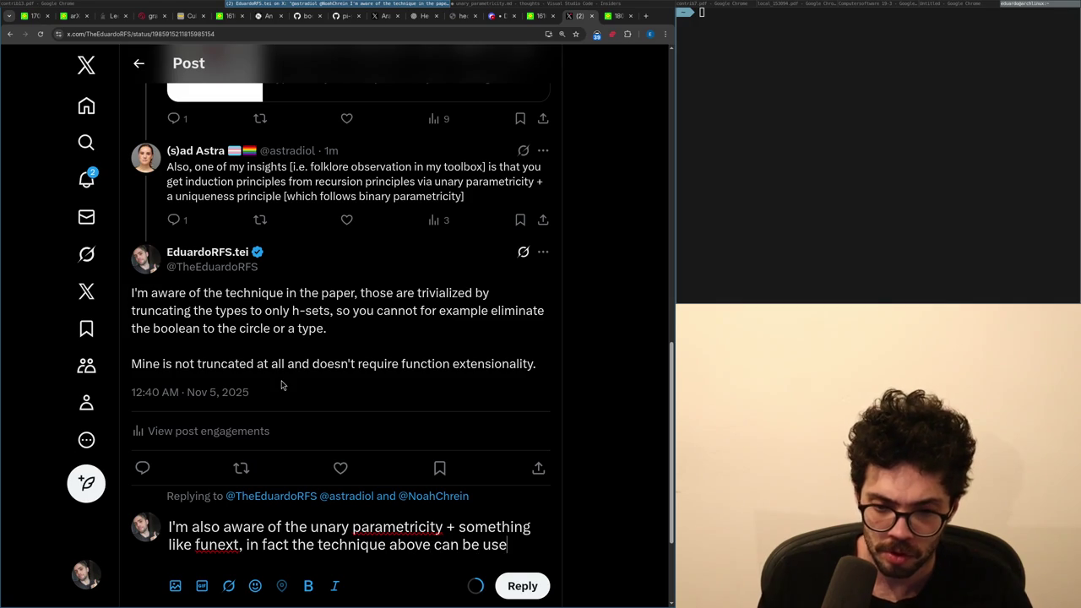
text(ive)
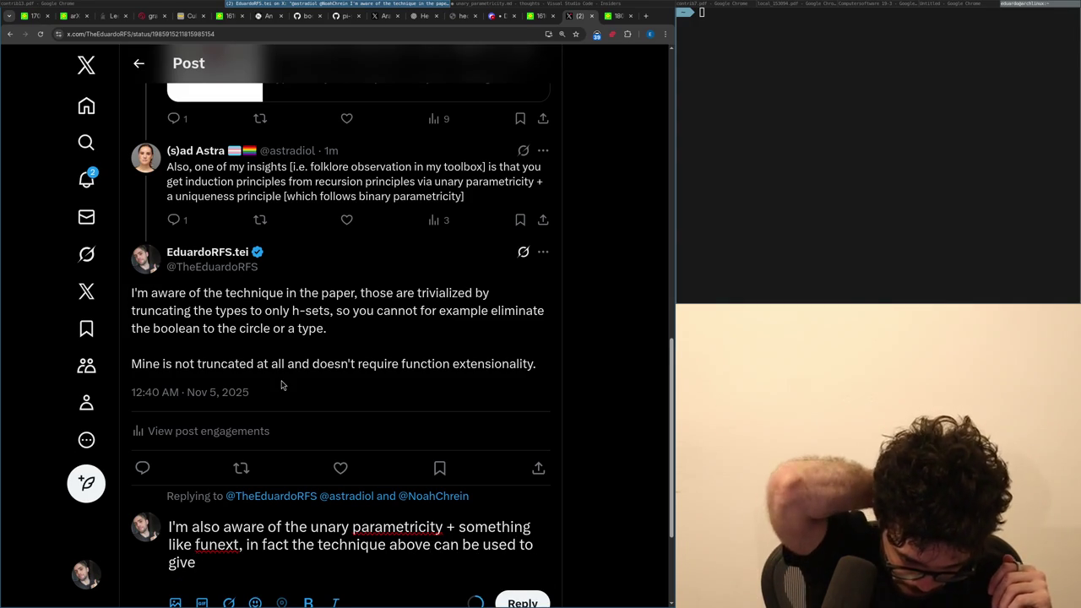
key(ctrl+shift+Left)
key(ctrl+shift+Left)
key(ctrl+shift+Left)
key(ctrl+shift+Right)
key(ctrl+shift+Right)
key(BackSpace)
text(reate )
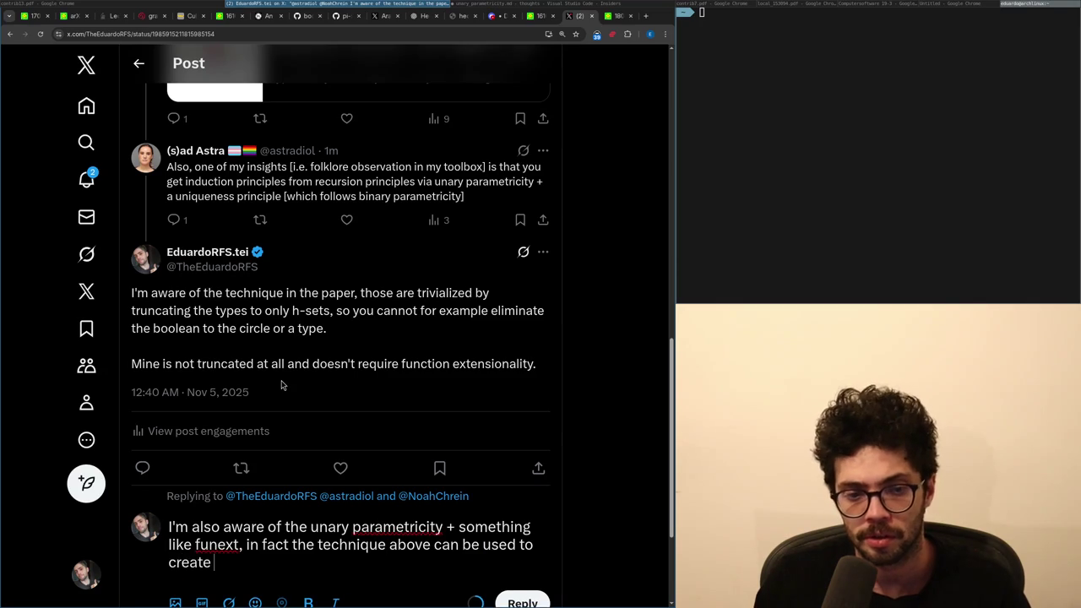
text(here)
Continue the sentence with 'STLC types are param…', replacing the 'have parametricity' wording.
key(BackSpace)
key(BackSpace)
text(types have)
text( parametricity)
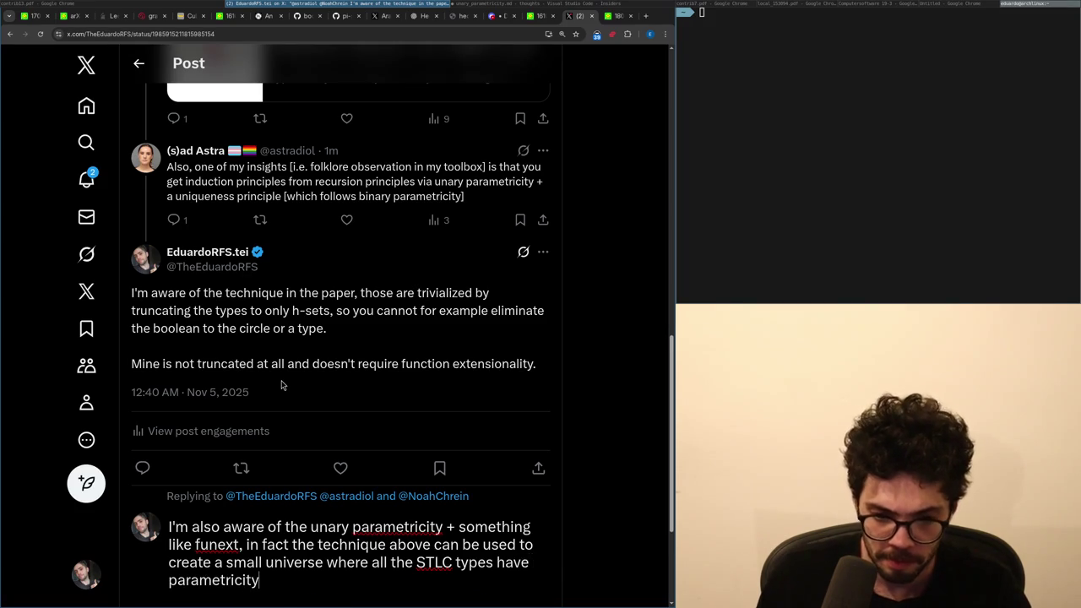
key(ctrl+BackSpace)
key(ctrl+BackSpace)
text(are param)
key(ctrl+Left)
key(ctrl+Left)
key(Left)
Insert the parenthetical '(so something like a single prenex forall followed by a mix of arrows and that forall)'.
text((so something like a single prenex forall)
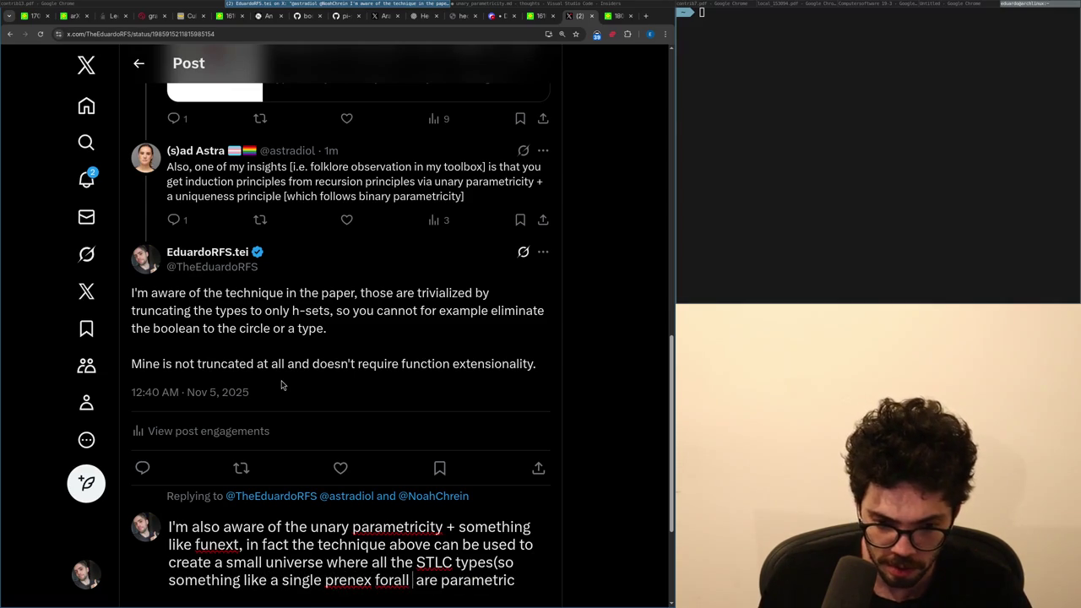
text( followed by a mix of arrows)
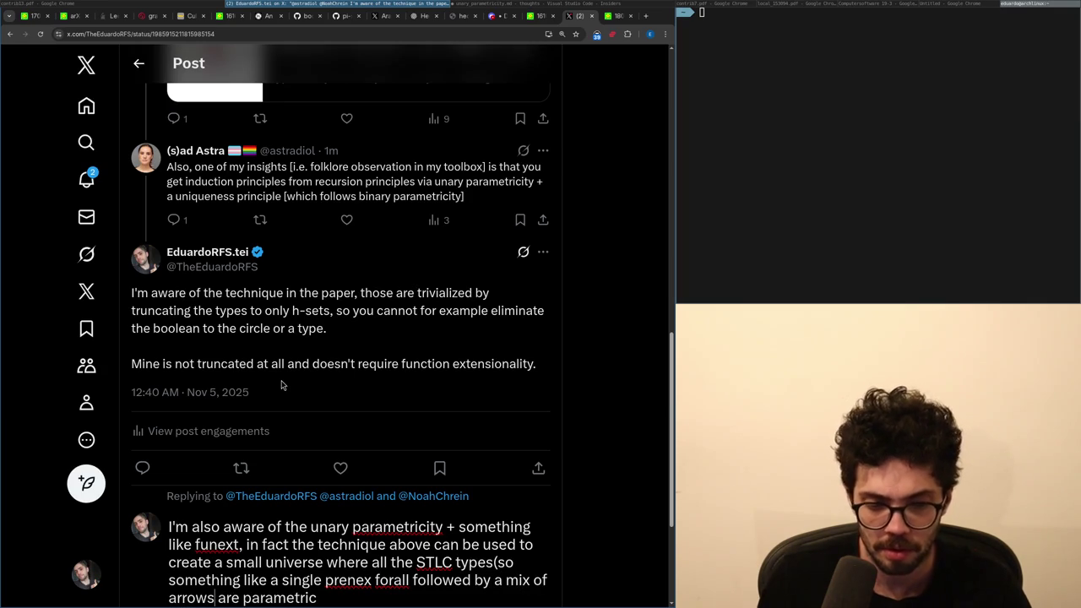
scroll(282, 385, down, 3)
text(and that )
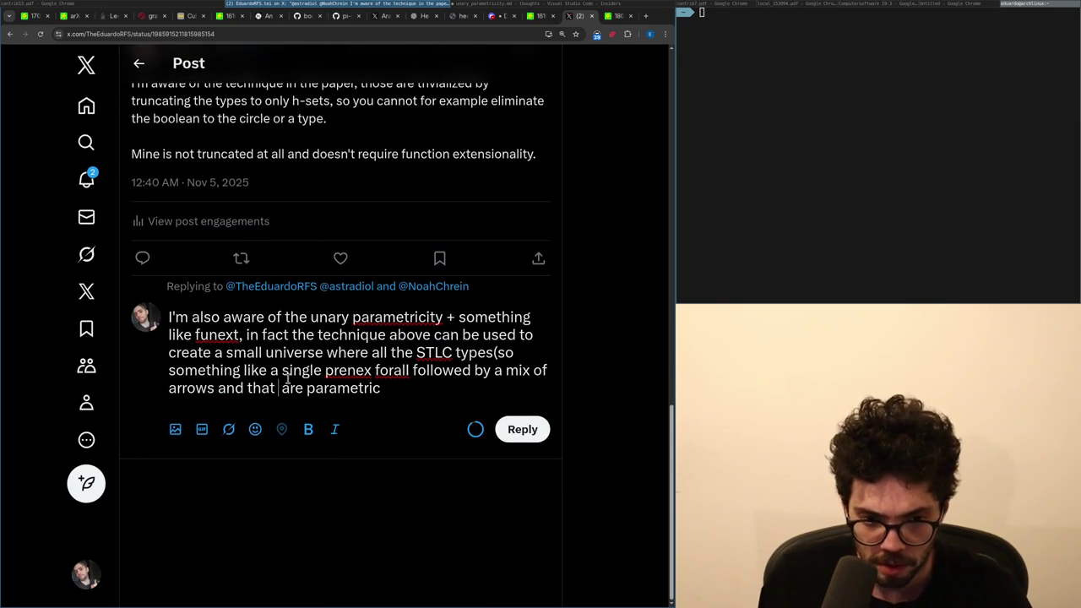
text(forall))
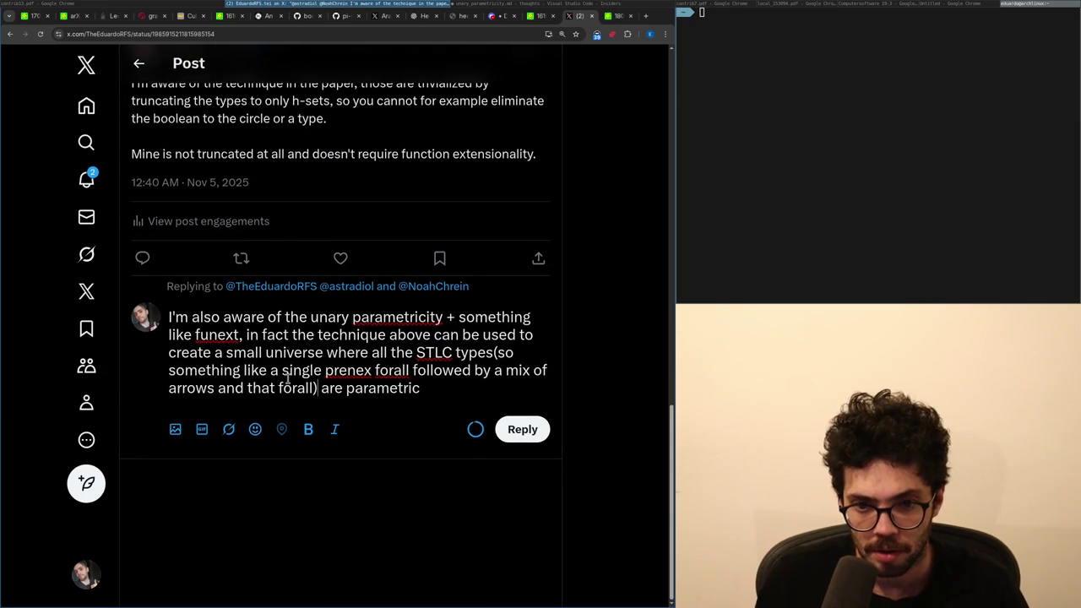
key(shift+Up)
Move the prenex-forall parenthetical into its own 'So…' sentence, then delete it entirely.
key(ctrl+shift+Left)
key(ctrl+shift+Left)
key(ctrl+shift+Left)
key(ctrl+c)
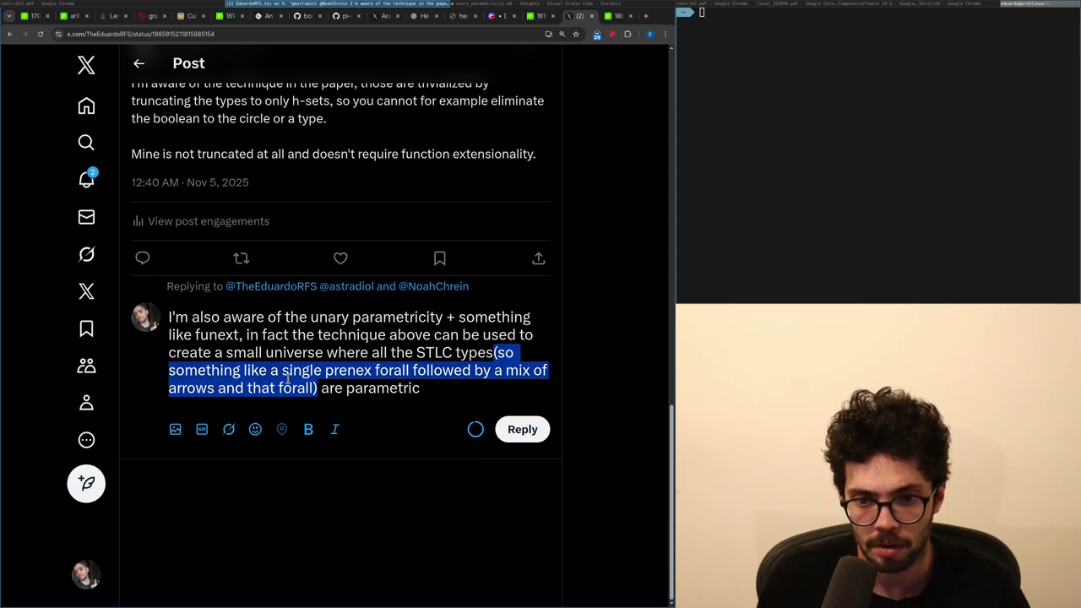
key(BackSpace)
key(Return)
key(Return)
key(ctrl+v)
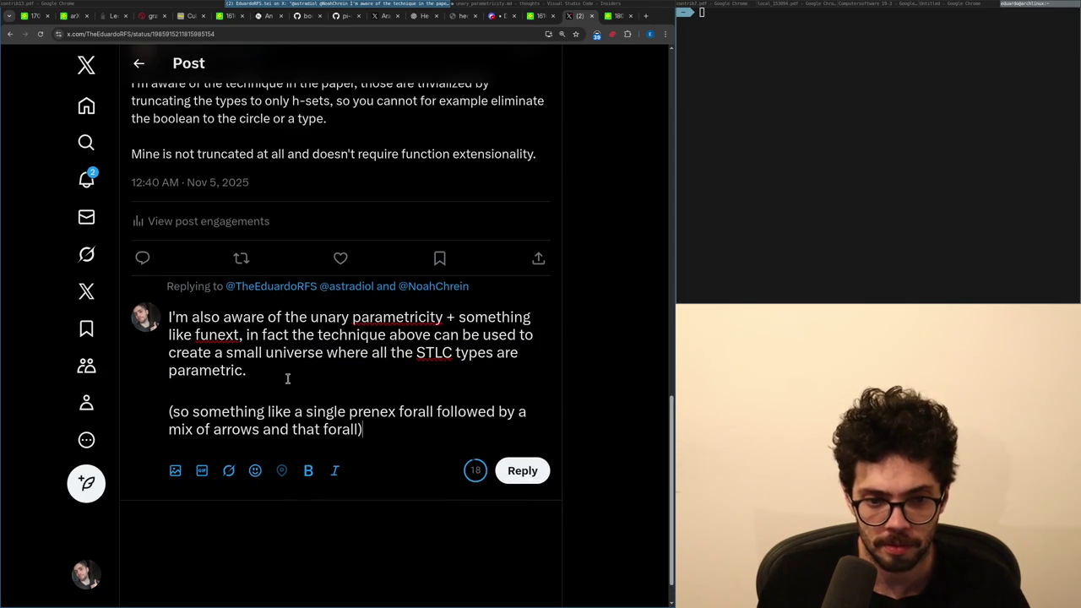
key(BackSpace)
key(BackSpace)
text(S)
key(ctrl+End)
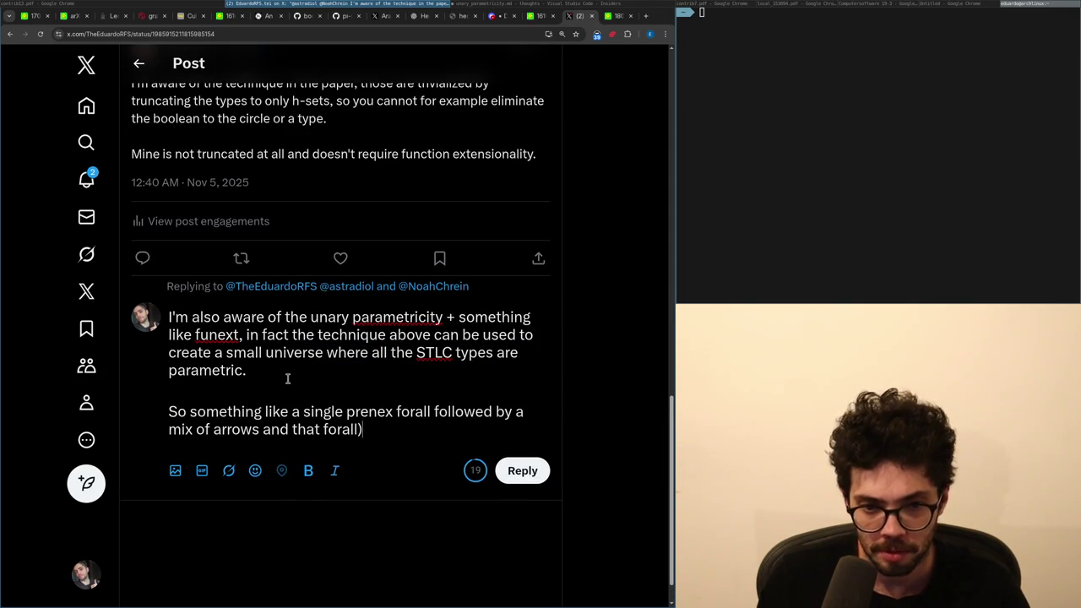
key(BackSpace)
key(BackSpace)
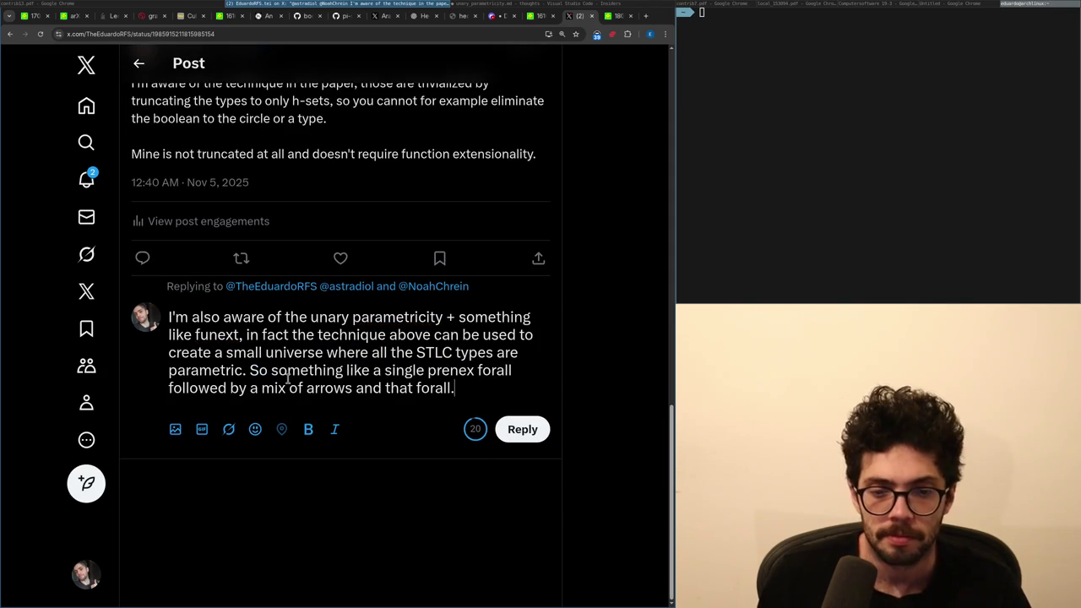
key(Up)
key(ctrl+Left)
key(ctrl+Left)
key(ctrl+Left)
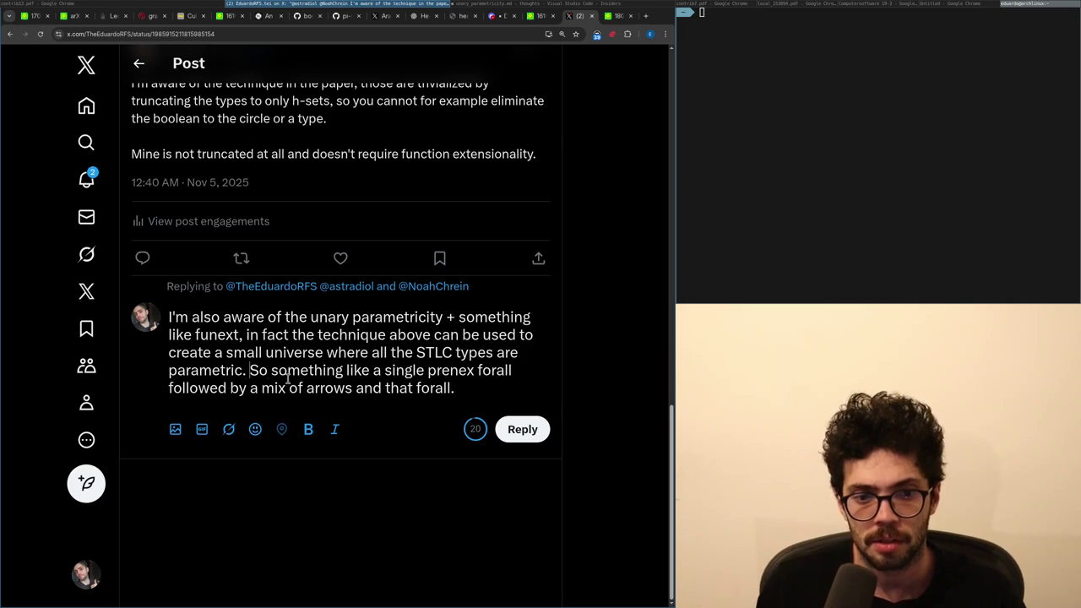
key(ctrl+shift+End)
key(BackSpace)
key(BackSpace)
Finish with 'strongly parametric, enough to extract induction / the whole characterization of them.' and post it.
text(strongly parametric)
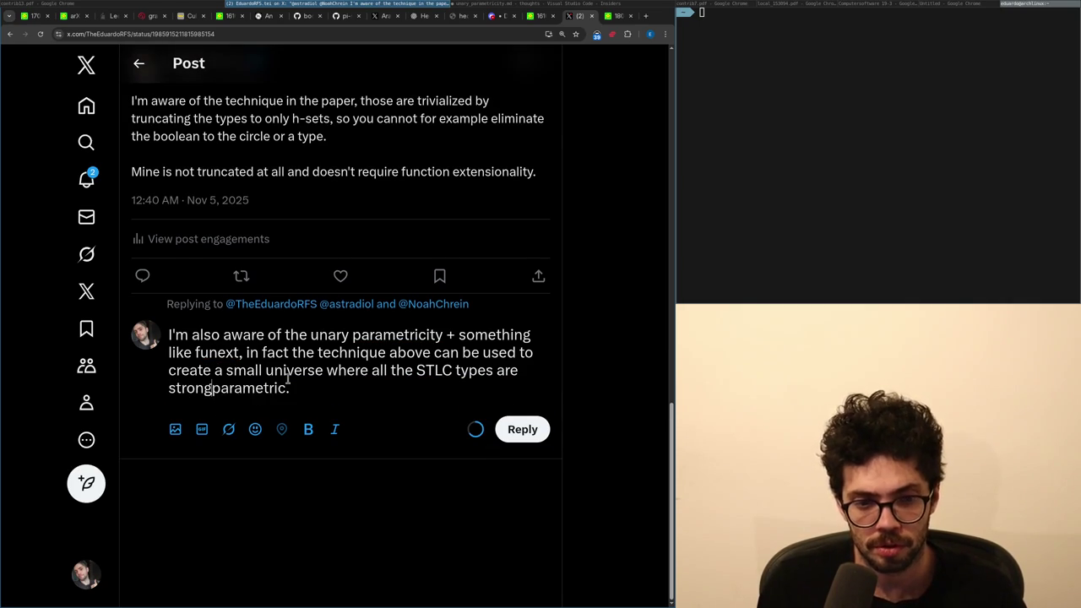
text(, enough to)
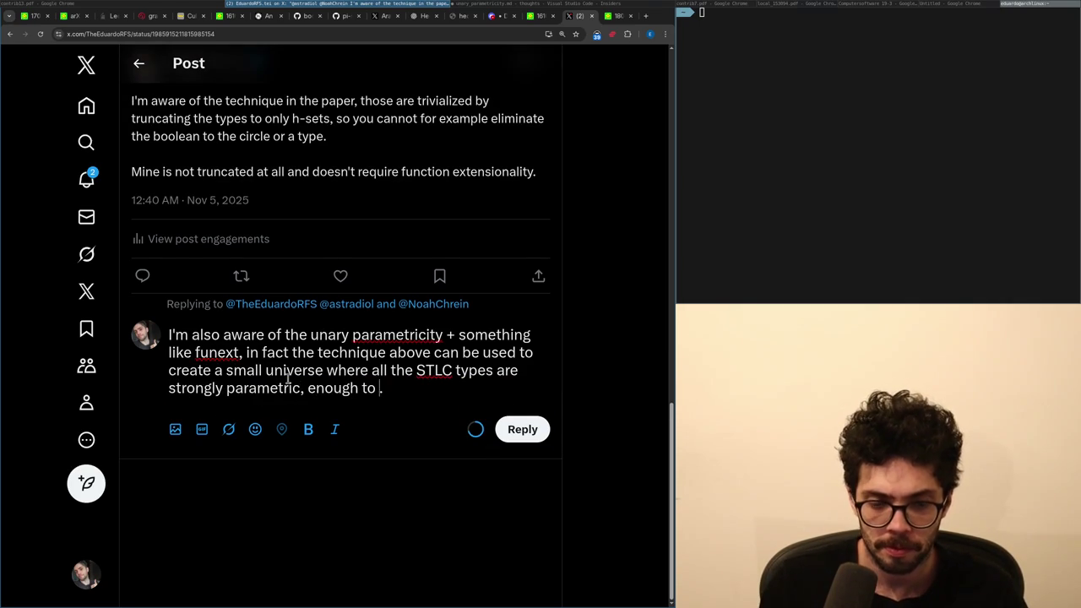
text( extract the )
text(whole characterization)
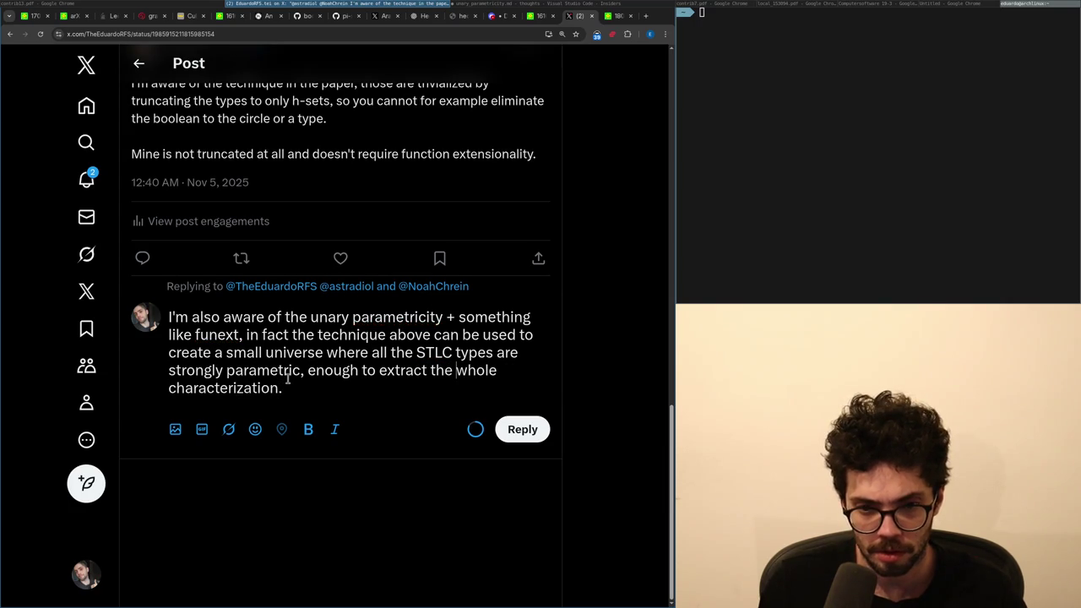
key(ctrl+Left)
text(induction / )
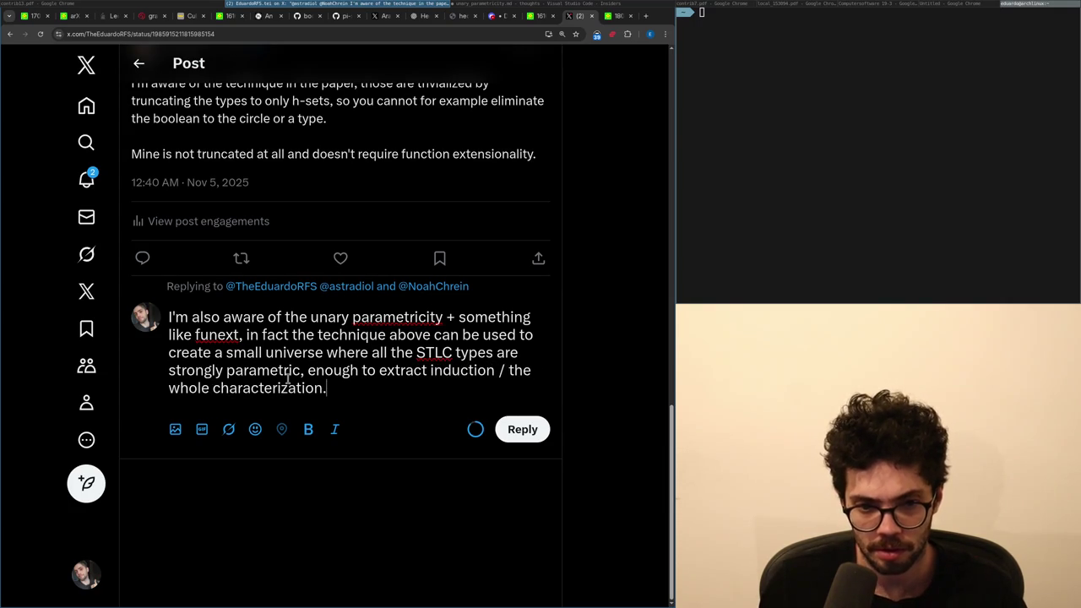
text(m)
click(522, 429)
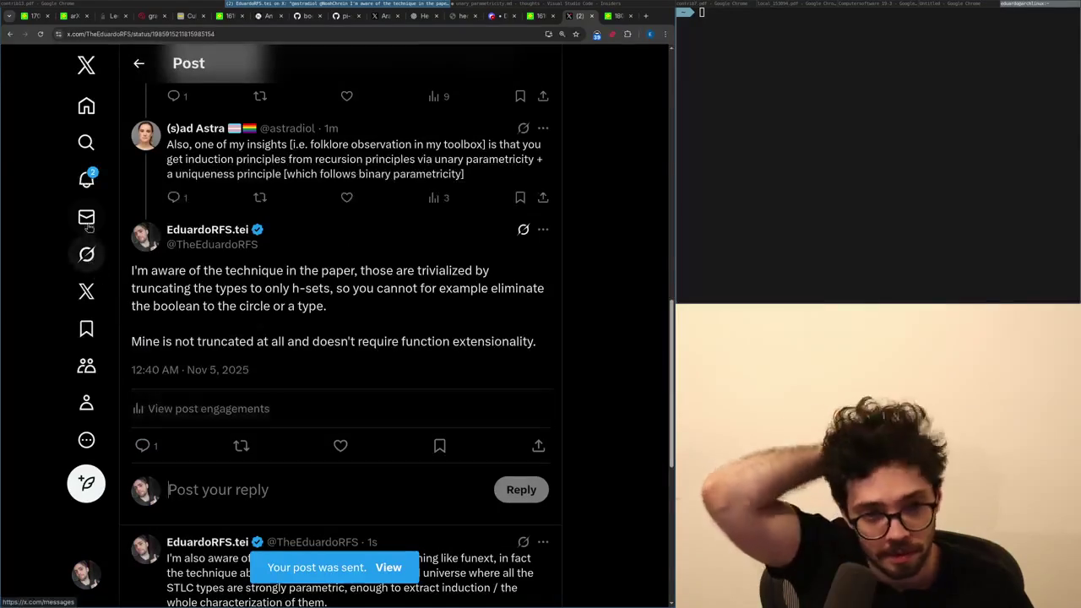
click(88, 194)
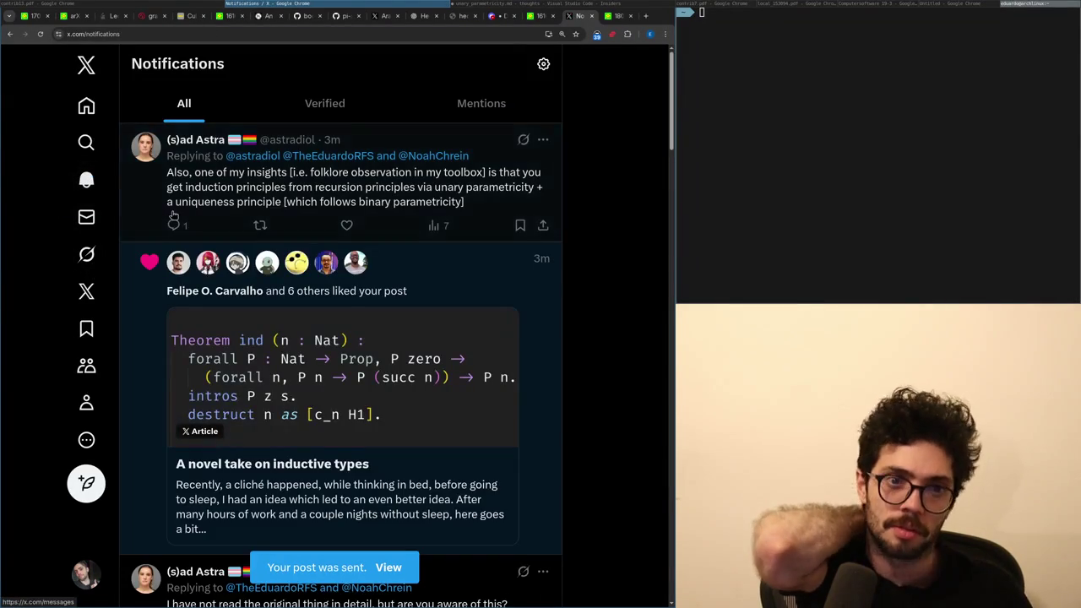
Open the posted STLC reply from Notifications on its own page and start a reply beneath it.
click(191, 215)
scroll(259, 432, down, 2)
click(240, 445)
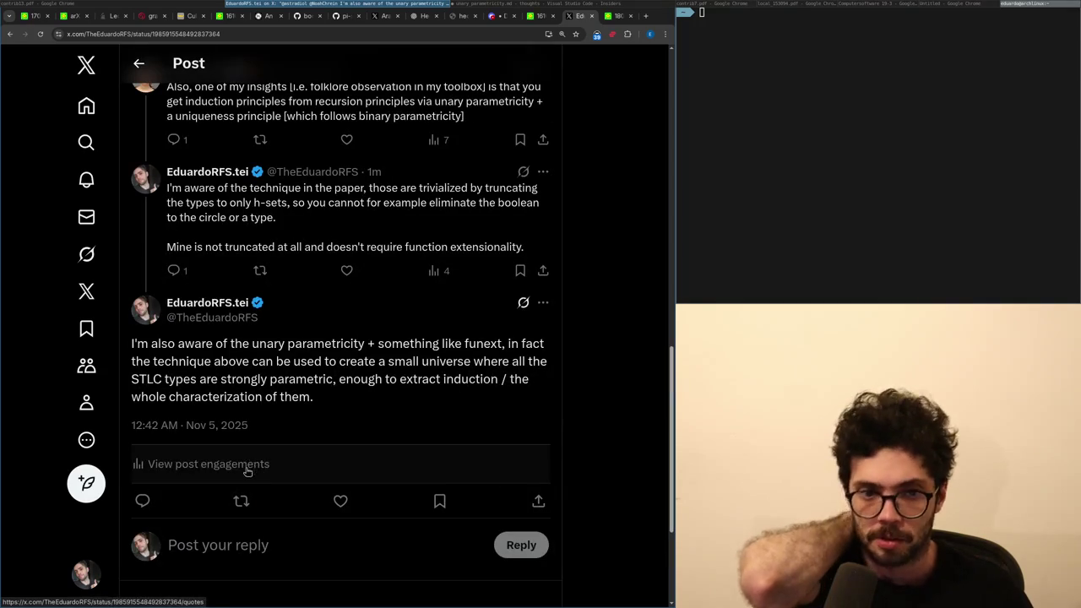
click(197, 542)
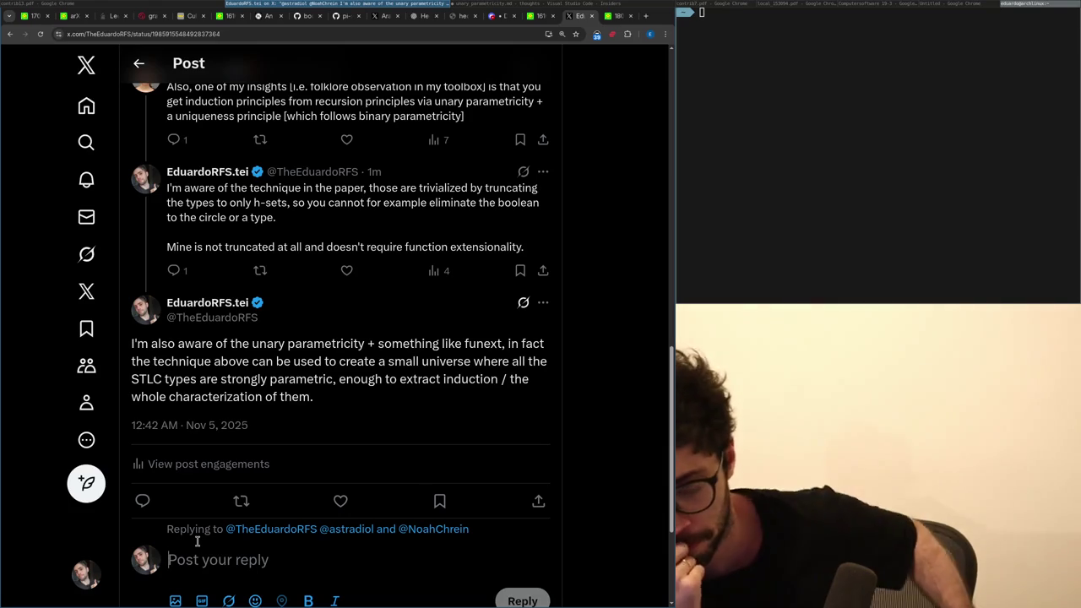
Skim the arXiv 1802.02820 PDF to page 13, close it, and begin the reply 'In general, here I'm giving'.
key(ctrl+Tab)
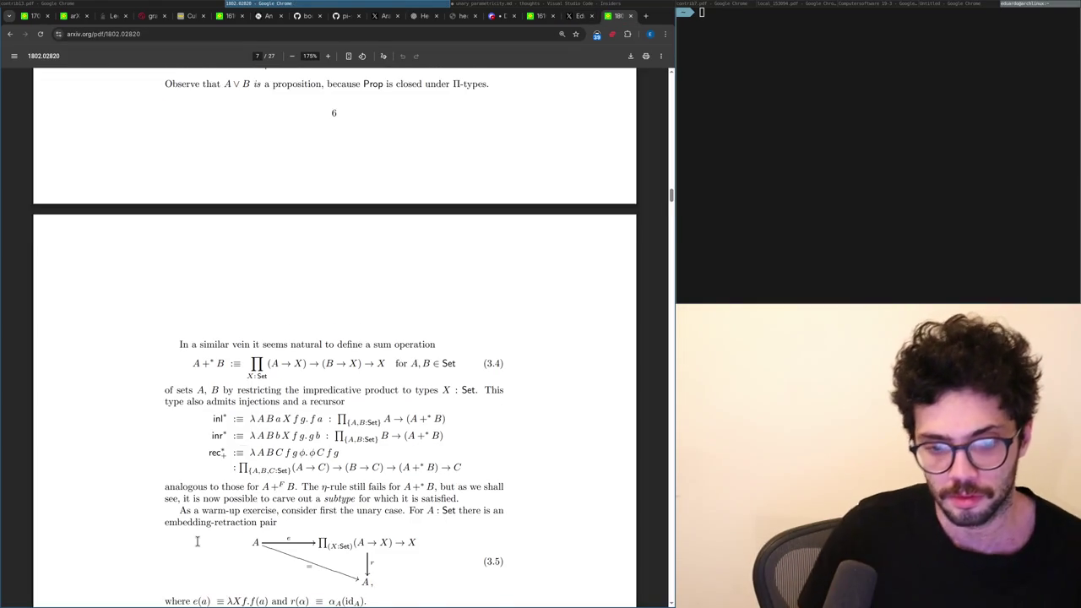
scroll(197, 541, down, 10)
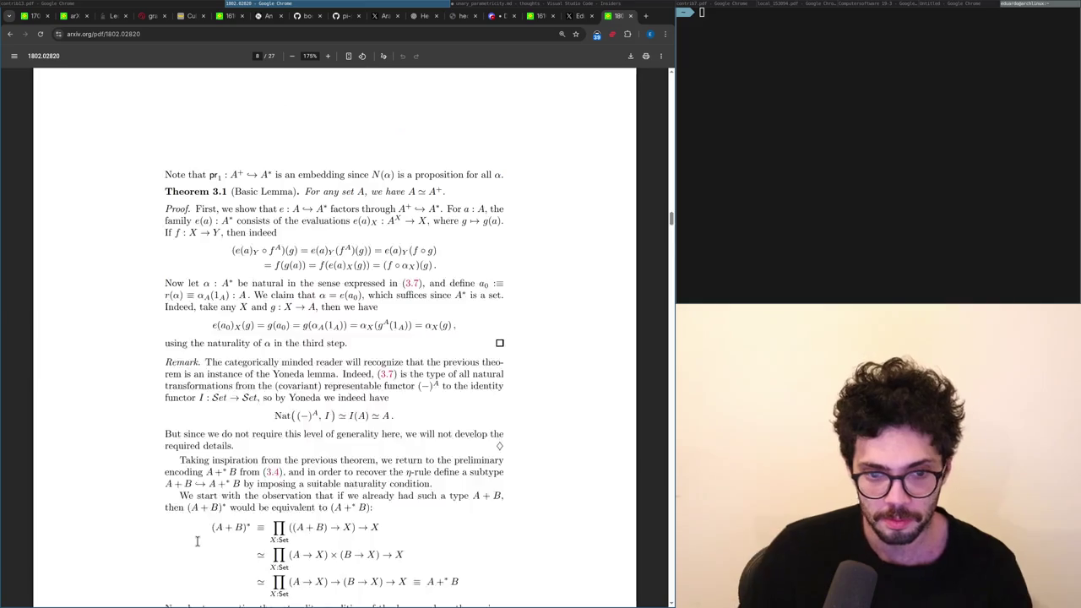
scroll(197, 541, down, 15)
scroll(197, 542, down, 20)
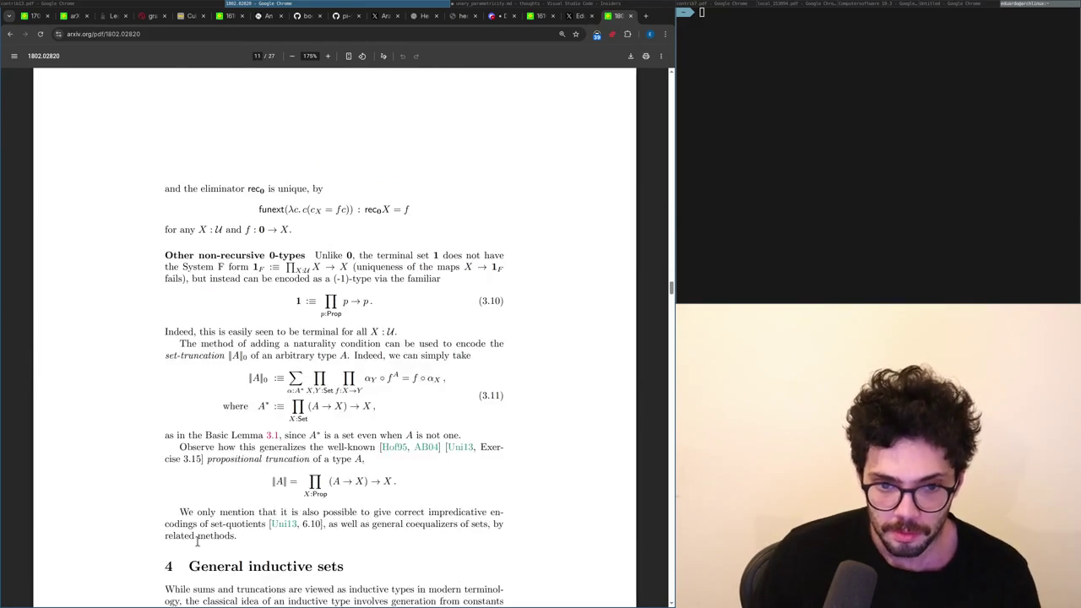
scroll(197, 541, up, 5)
scroll(197, 541, down, 15)
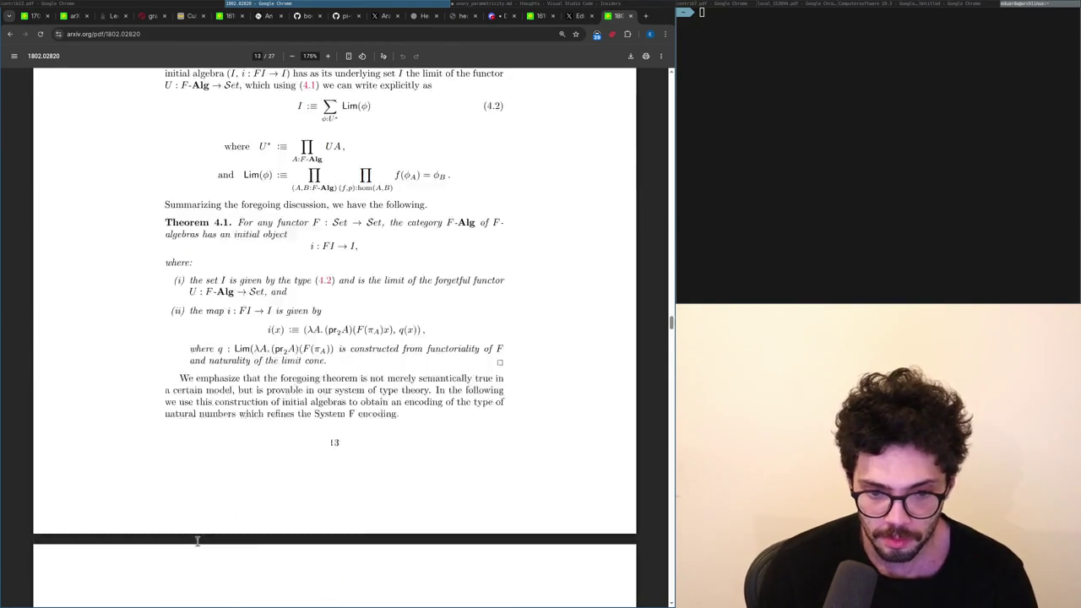
key(ctrl+w)
text(In general, here I'm giving)
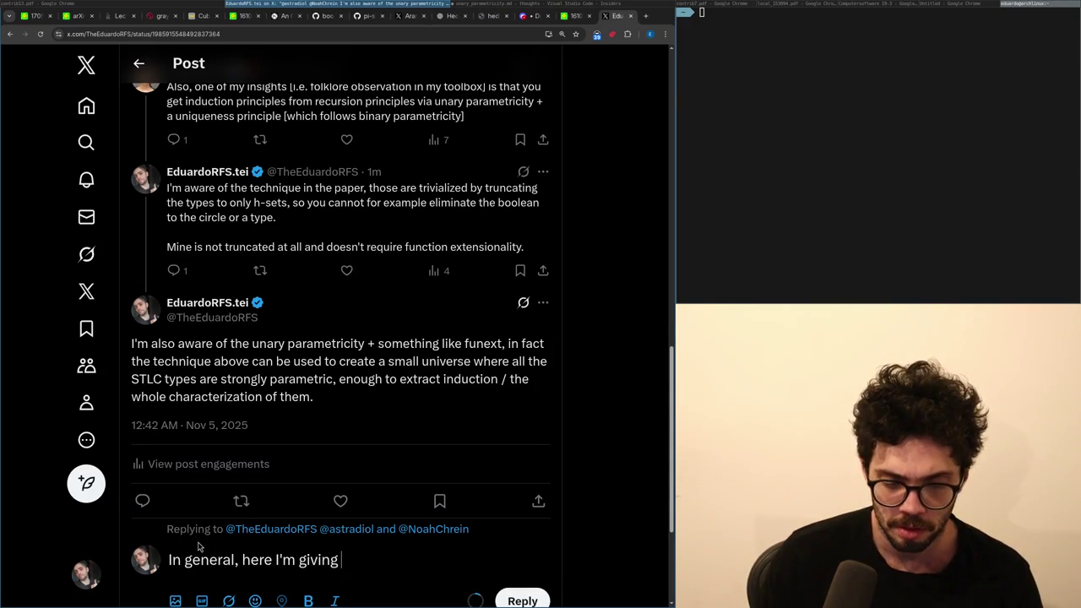
Discard the successive reply drafts, including the 'Given' and example attempts, leaving the box empty.
key(ctrl+a)
key(BackSpace)
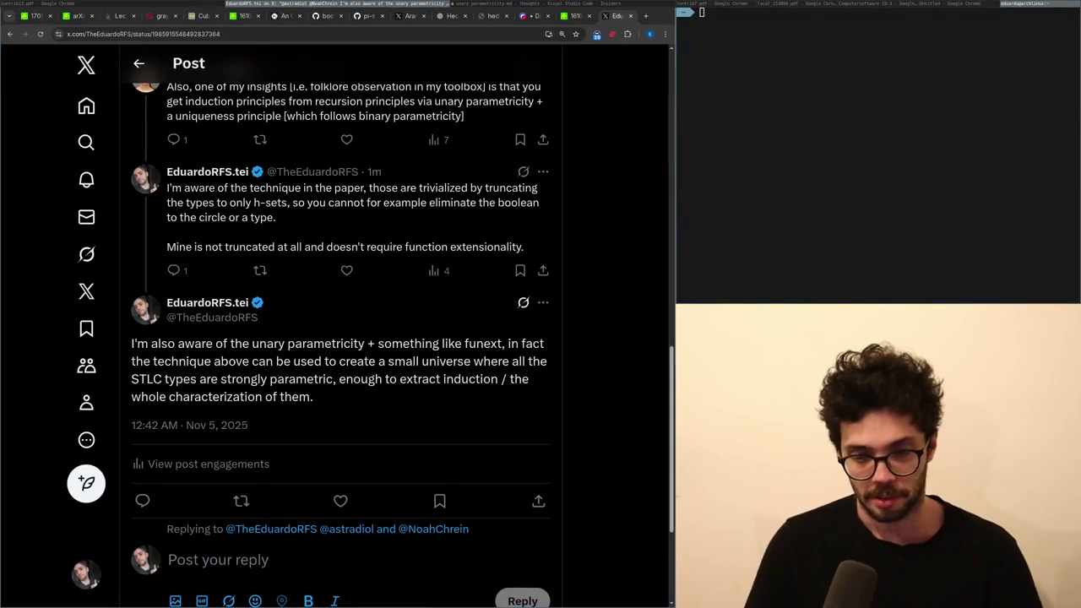
text(Given function)
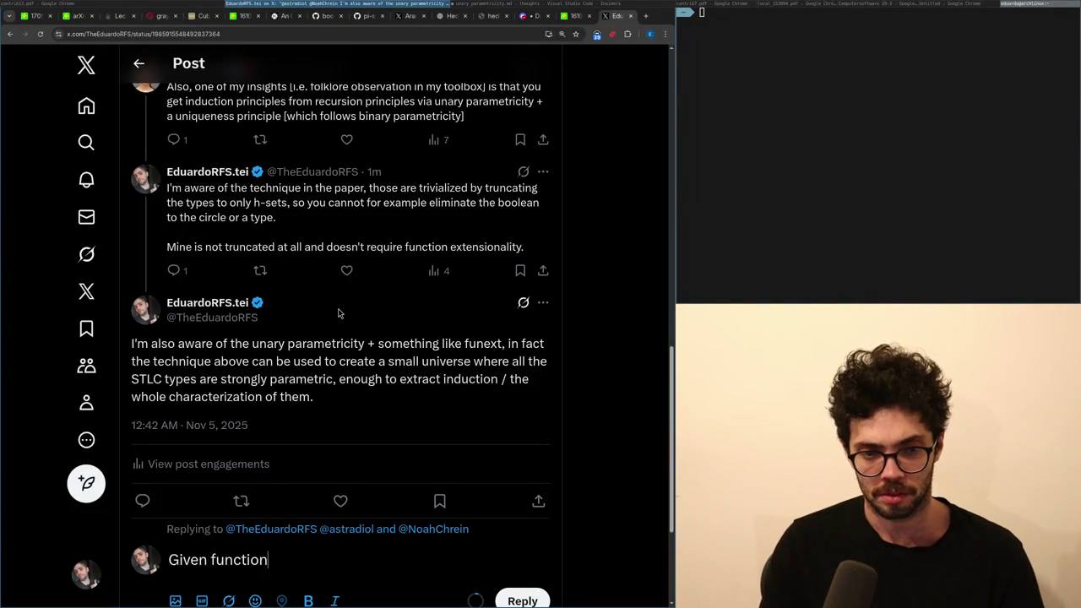
key(ctrl+a)
key(BackSpace)
text(A)
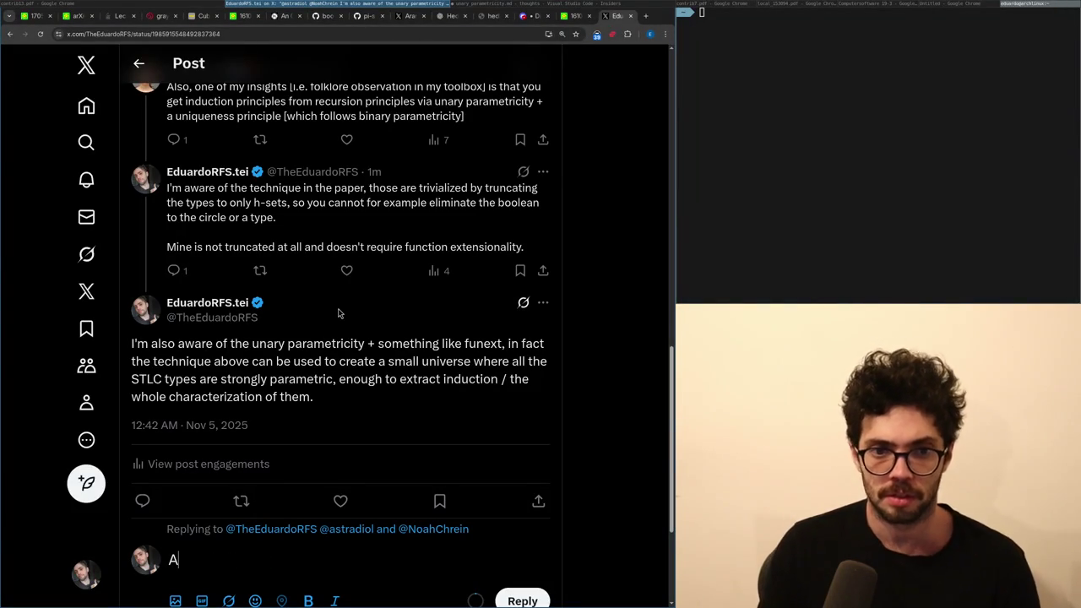
text(n example of t)
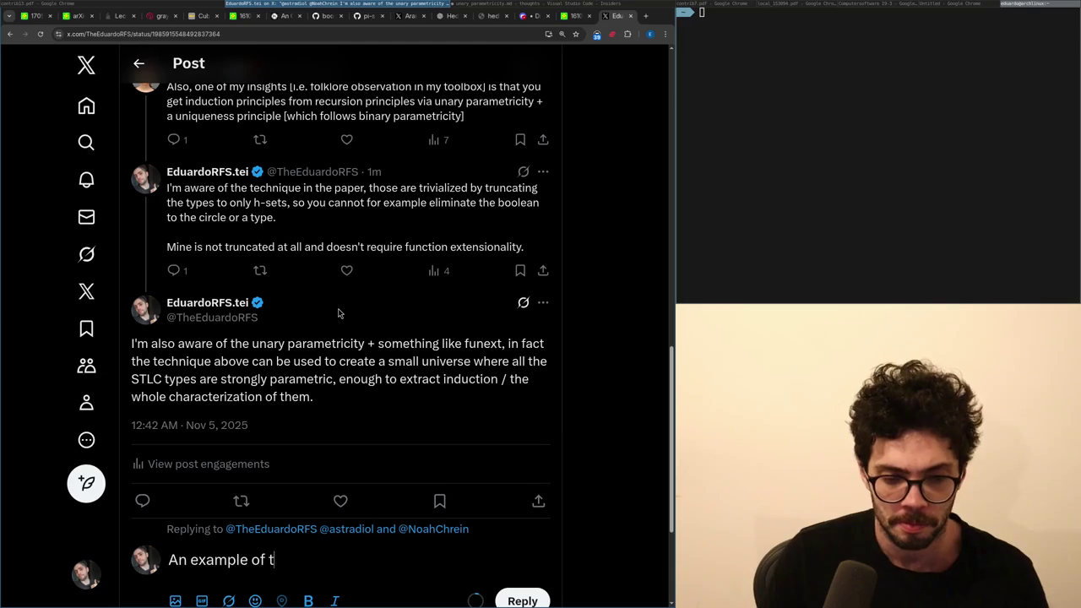
text(hing that you cannot)
key(ctrl+a)
key(BackSpace)
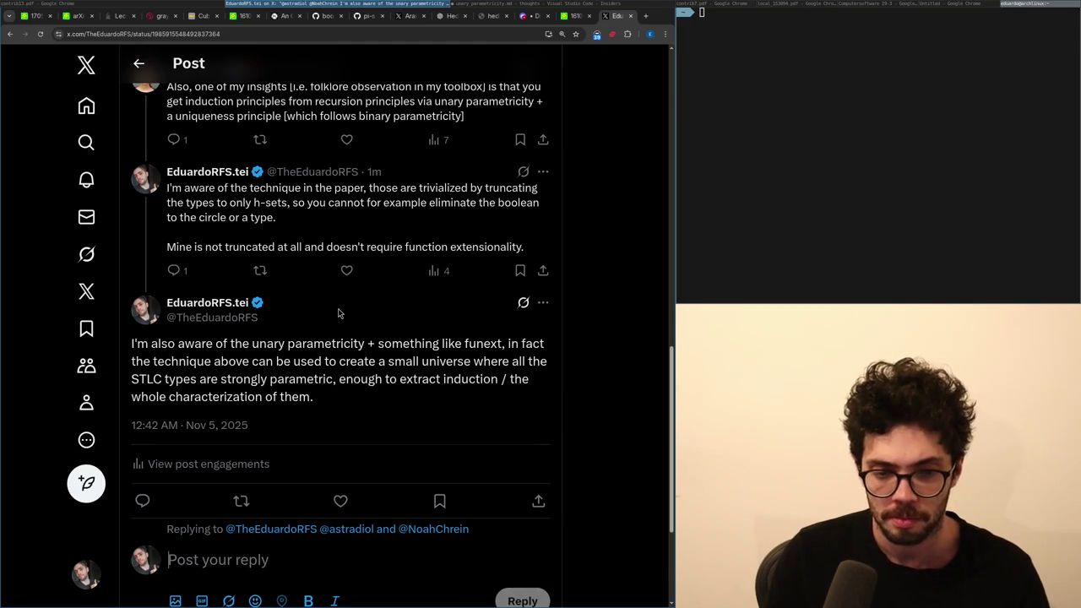
scroll(320, 336, up, 5)
Open the arXiv card's paper PDF in a new tab, search it for 'higher', and return to X.
right_click(317, 297)
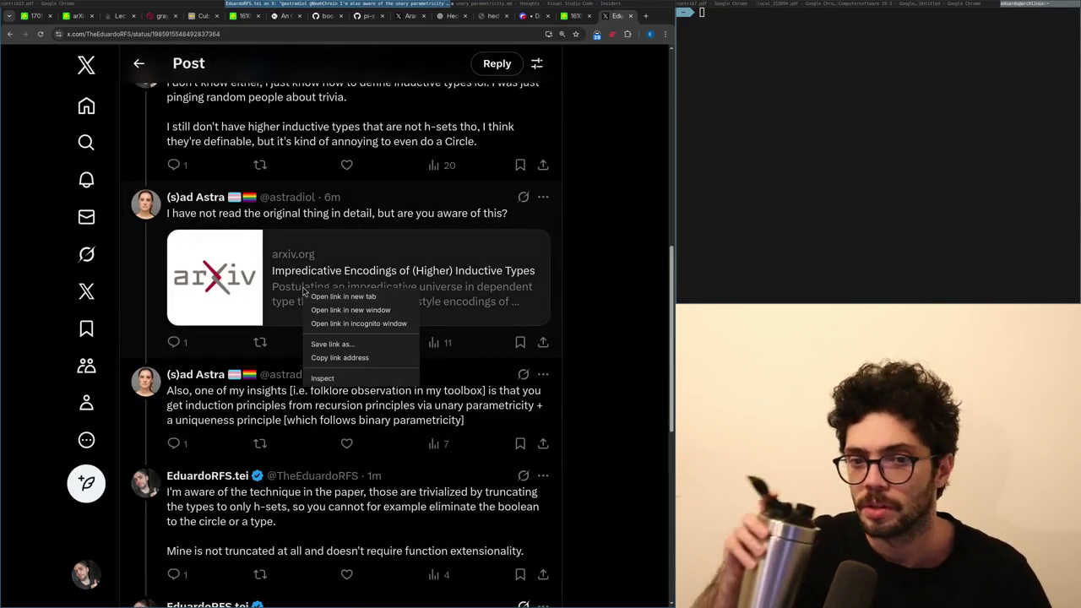
click(317, 298)
key(ctrl+Tab)
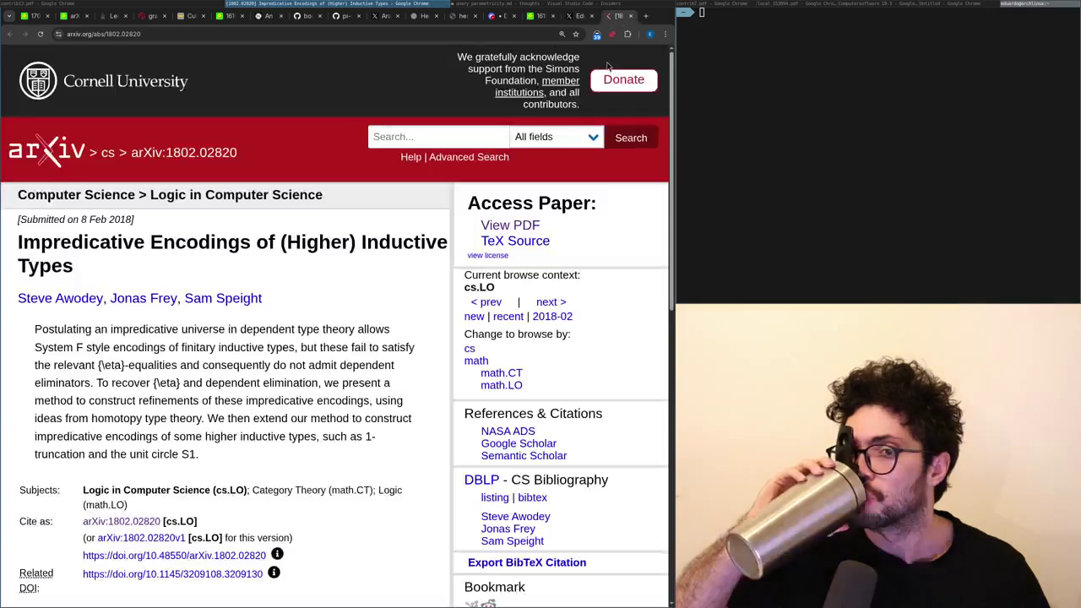
click(515, 223)
key(ctrl+f)
text(higher)
scroll(508, 221, down, 5)
key(ctrl+shift+Tab)
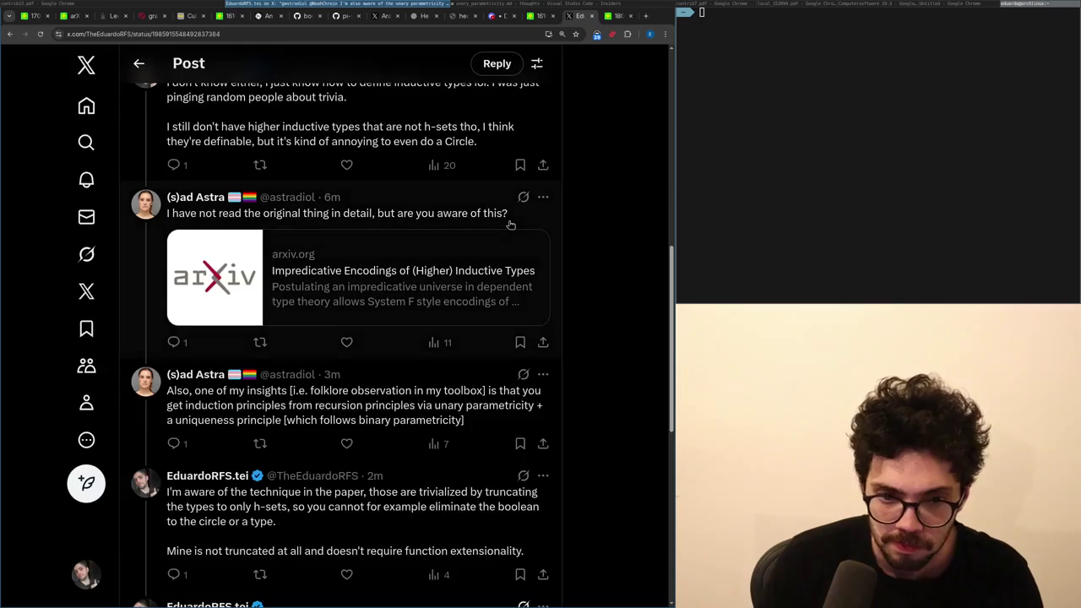
Discard the false start 'I can' and begin the reply with 'Adding function ey to'.
scroll(514, 255, down, 5)
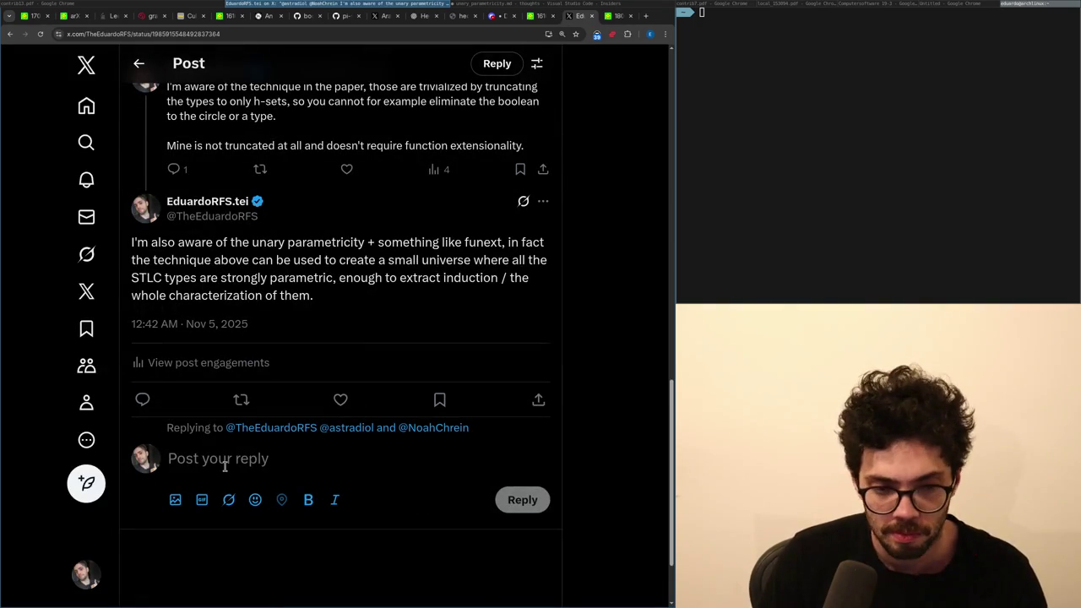
text(I can)
key(ctrl+a)
key(BackSpace)
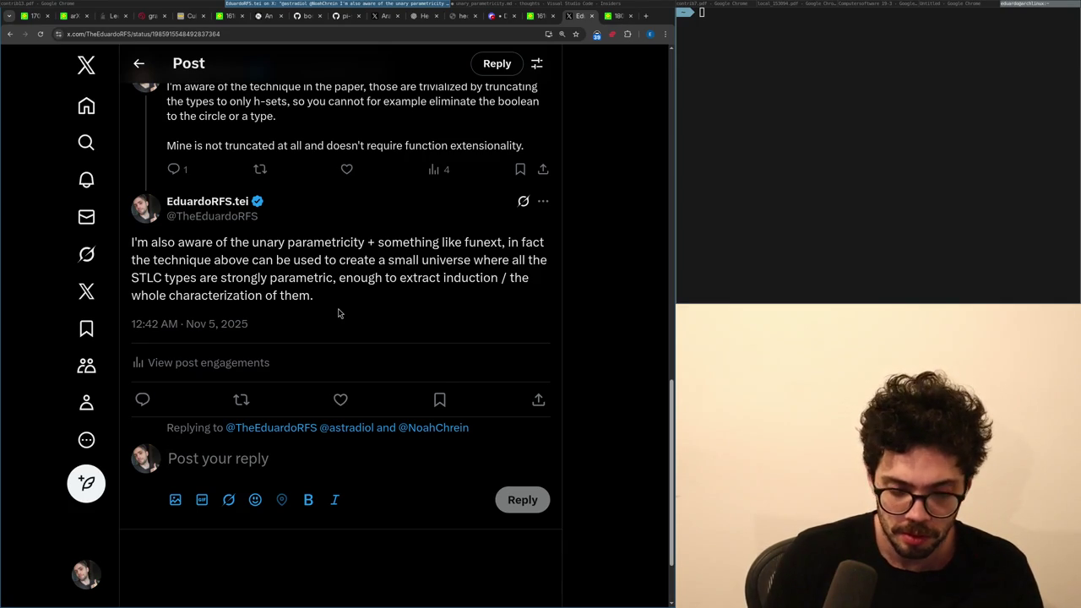
scroll(336, 309, up, 2)
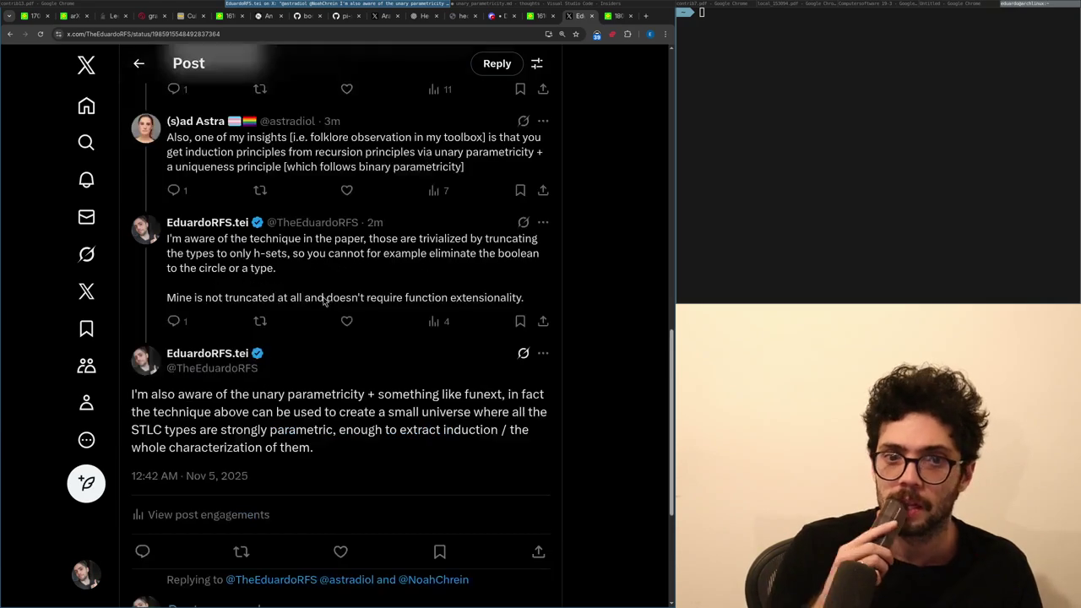
scroll(318, 309, down, 2)
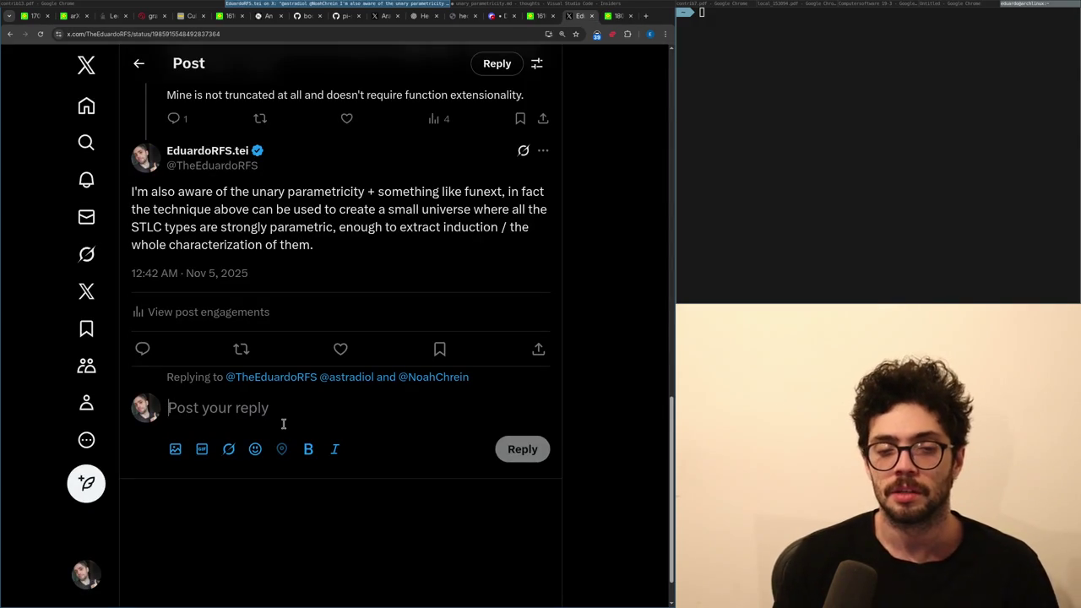
text(Adding function e)
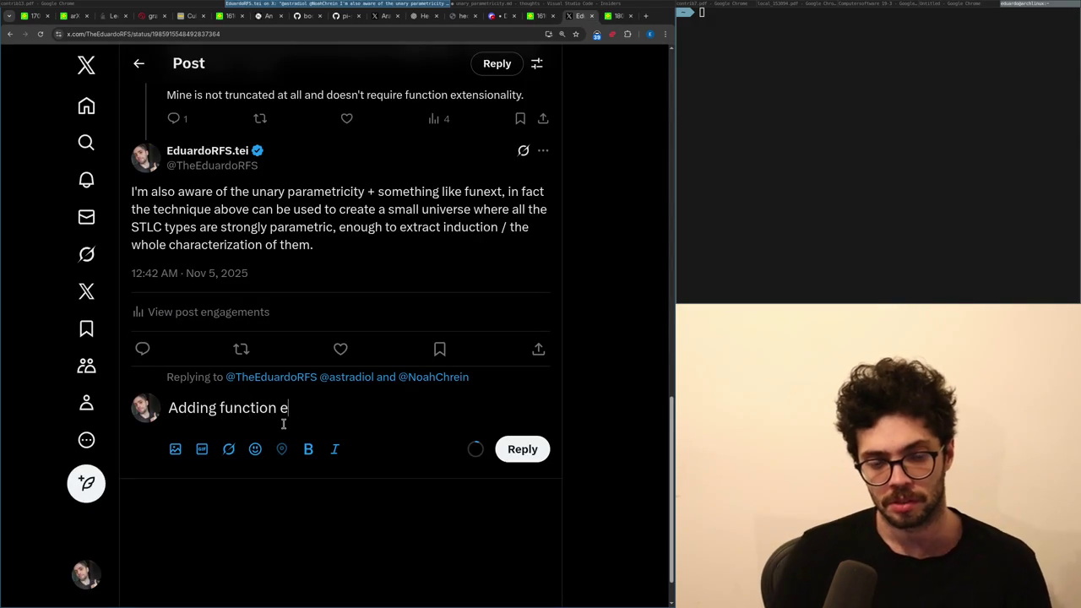
text(y to)
Check the paper's PDF, then extend the reply with 'the technique above could yield in higher-inductive types,'.
key(ctrl+Tab)
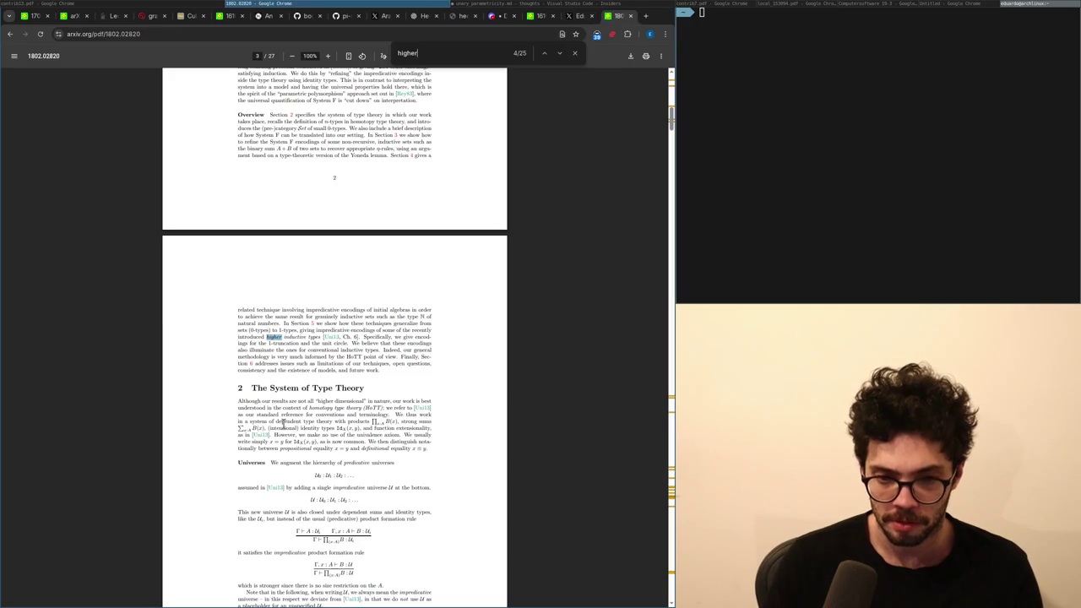
scroll(284, 425, down, 11)
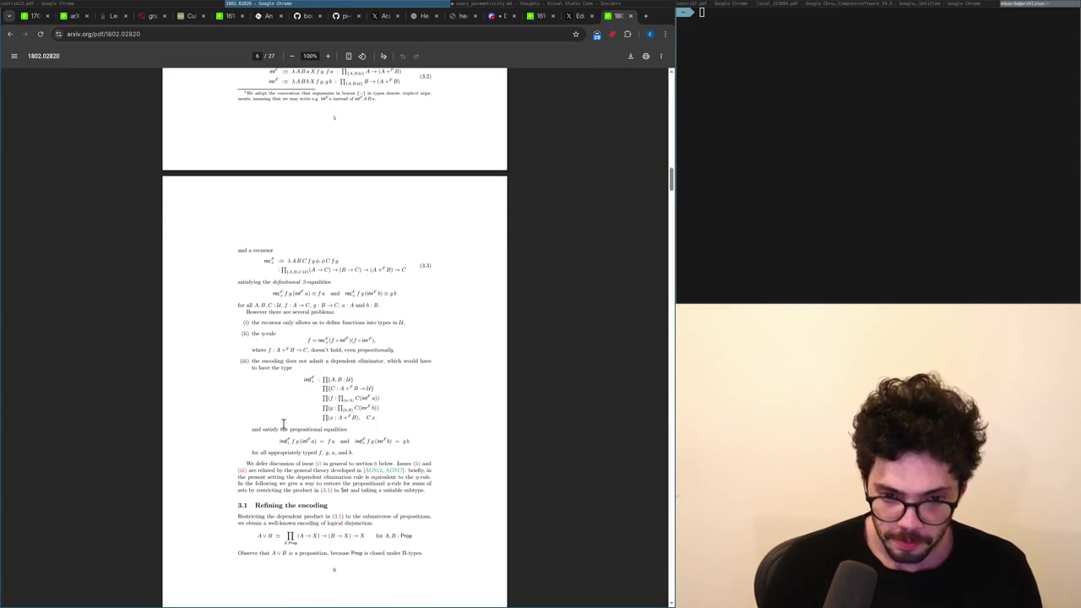
key(ctrl+shift+Tab)
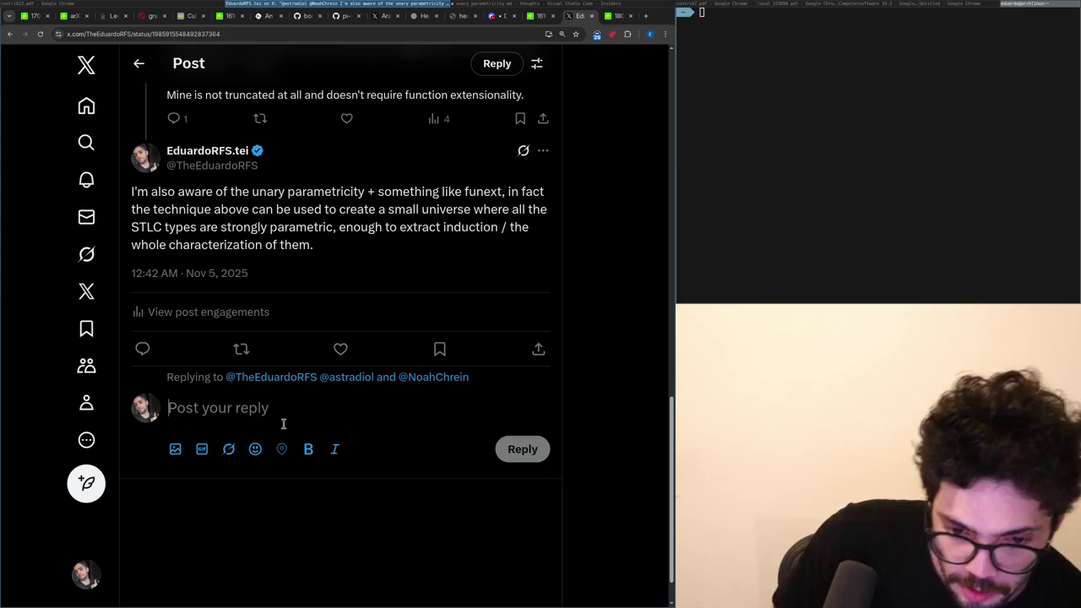
text(the )
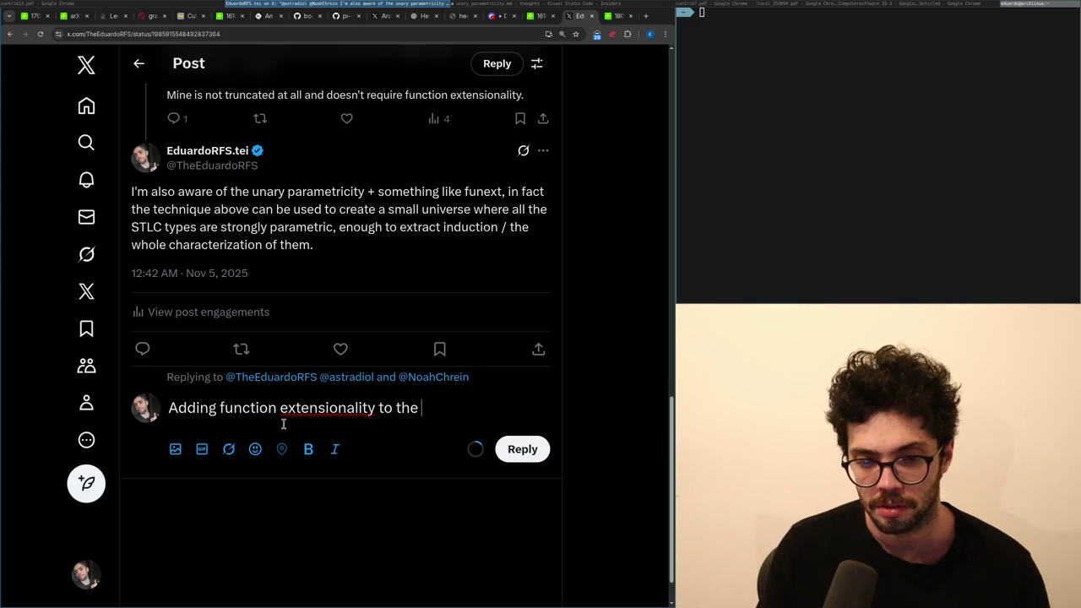
text(technique above could y)
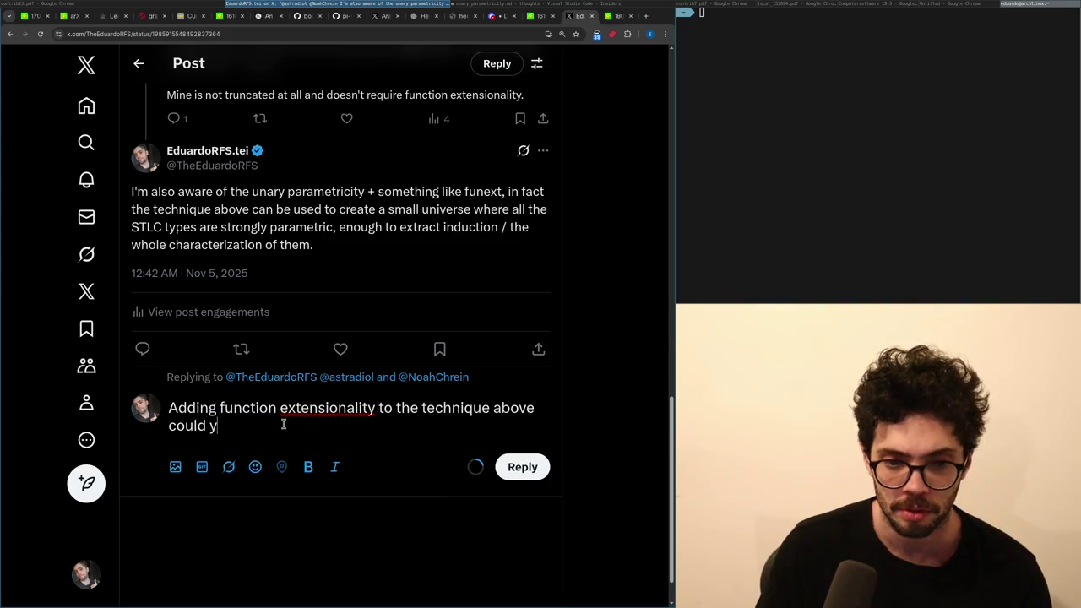
text(ield in higher-inductive types,)
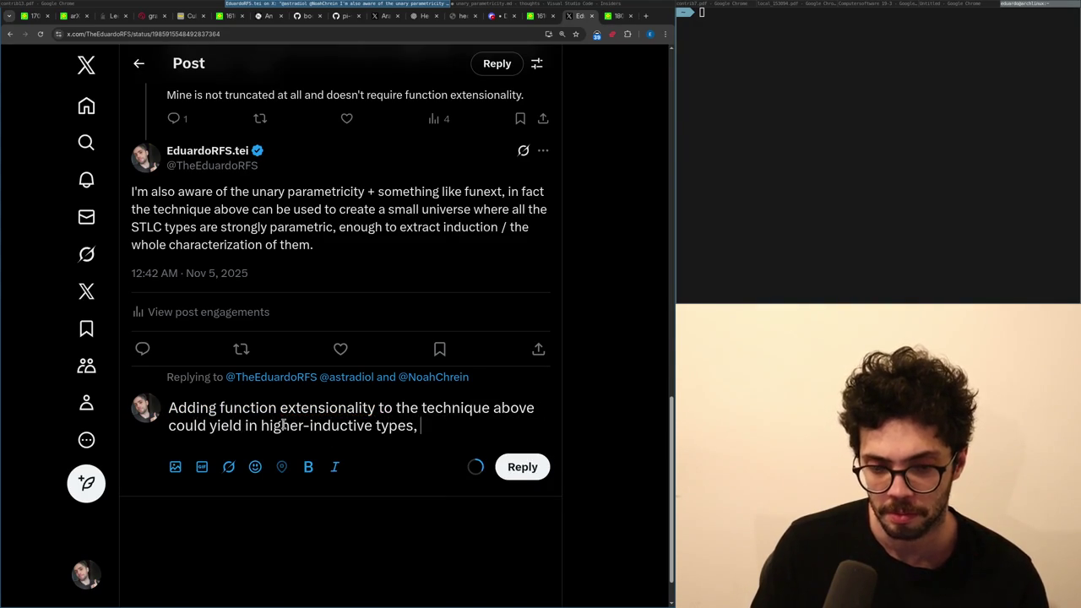
Open the 'A novel take on inductive types' article, search it briefly, and close it.
scroll(283, 425, up, 10)
middle_click(353, 281)
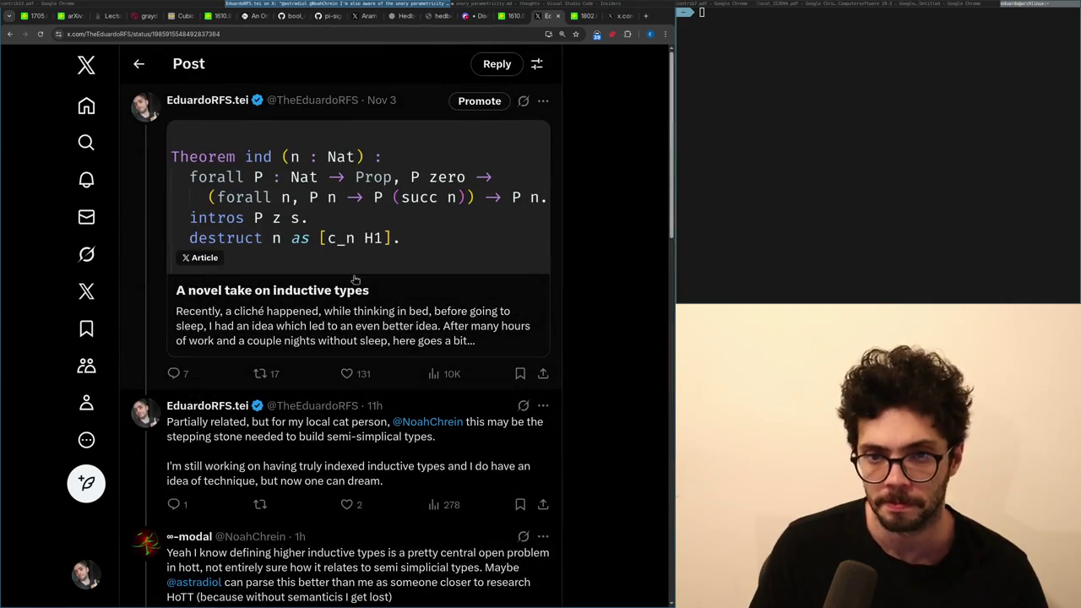
key(ctrl+Tab)
key(ctrl+Tab)
key(ctrl+f)
text(higher)
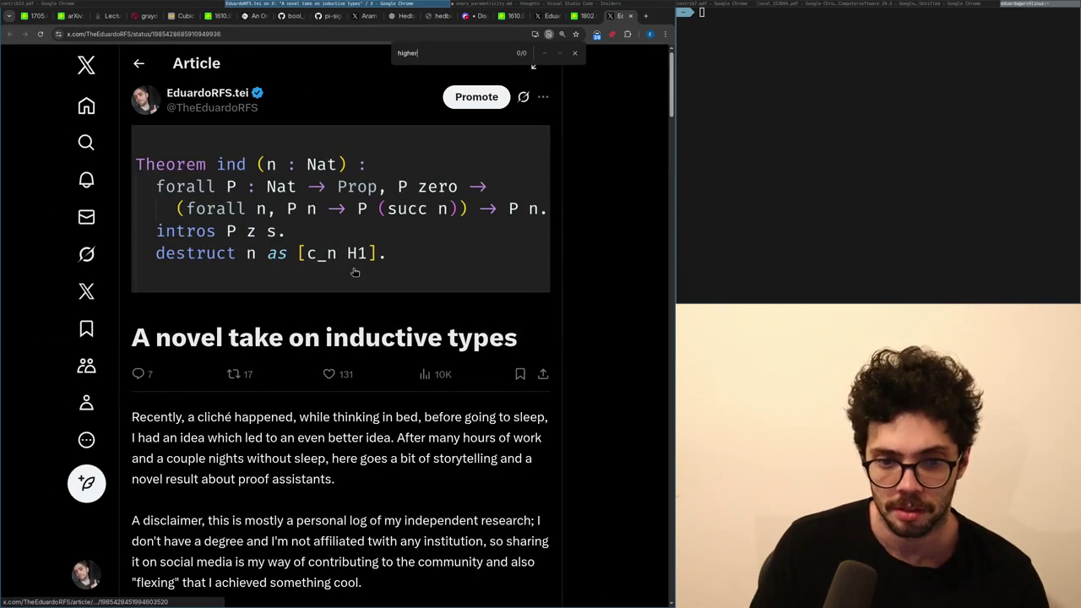
key(ctrl+w)
Clear the whole reply draft to start fresh.
scroll(281, 365, down, 10)
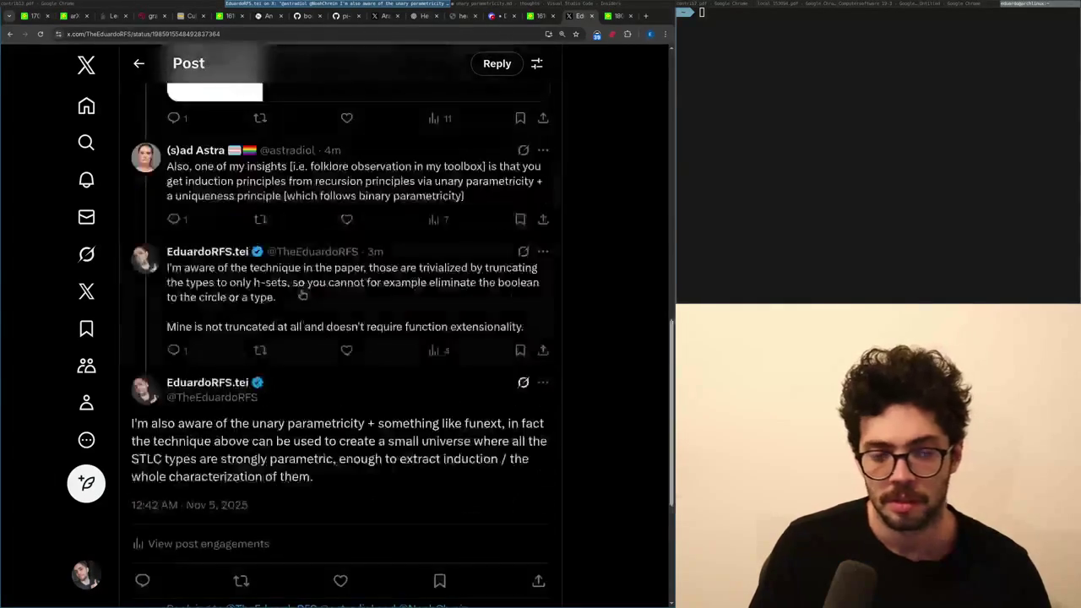
key(ctrl+a)
key(BackSpace)
Write that large elimination is lacking, inevitable given current universe structures, citing a crude but effective stratification.
text(The only lacking thing here is )
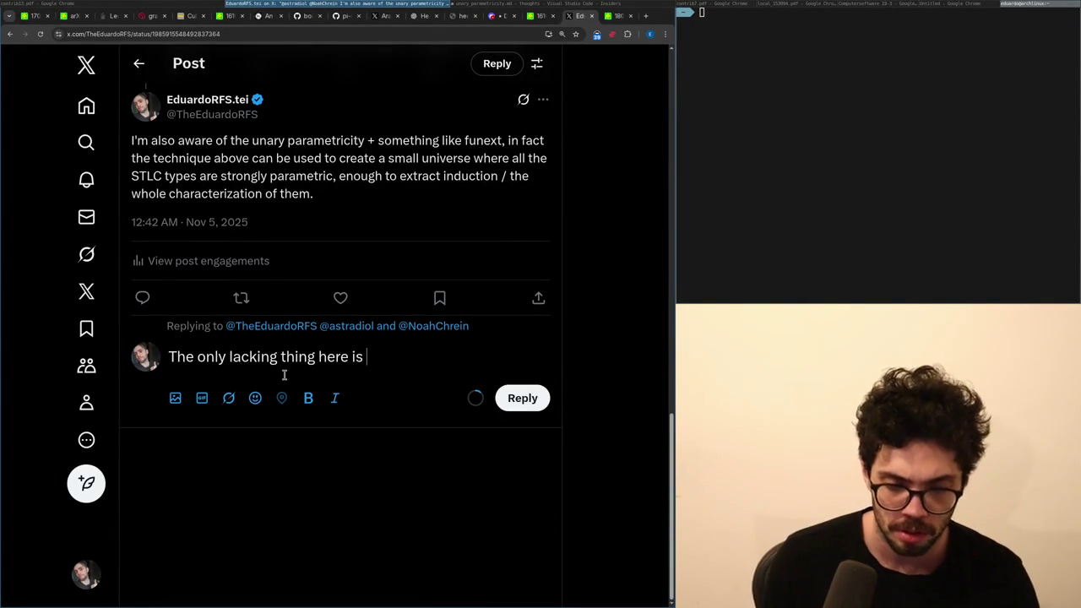
text(largte e)
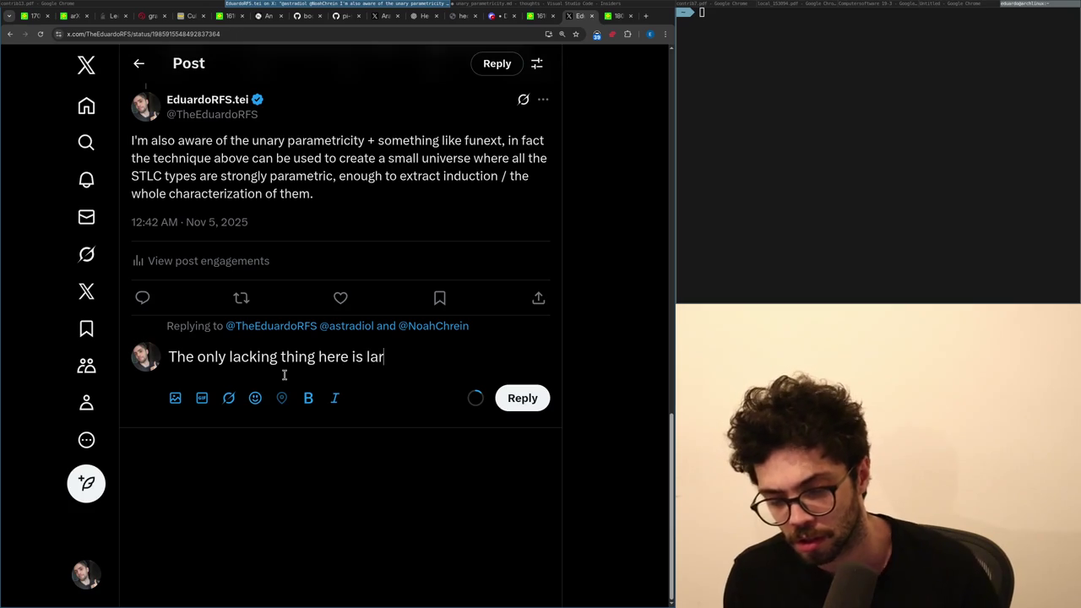
key(BackSpace)
key(BackSpace)
key(BackSpace)
text(e eliminatio)
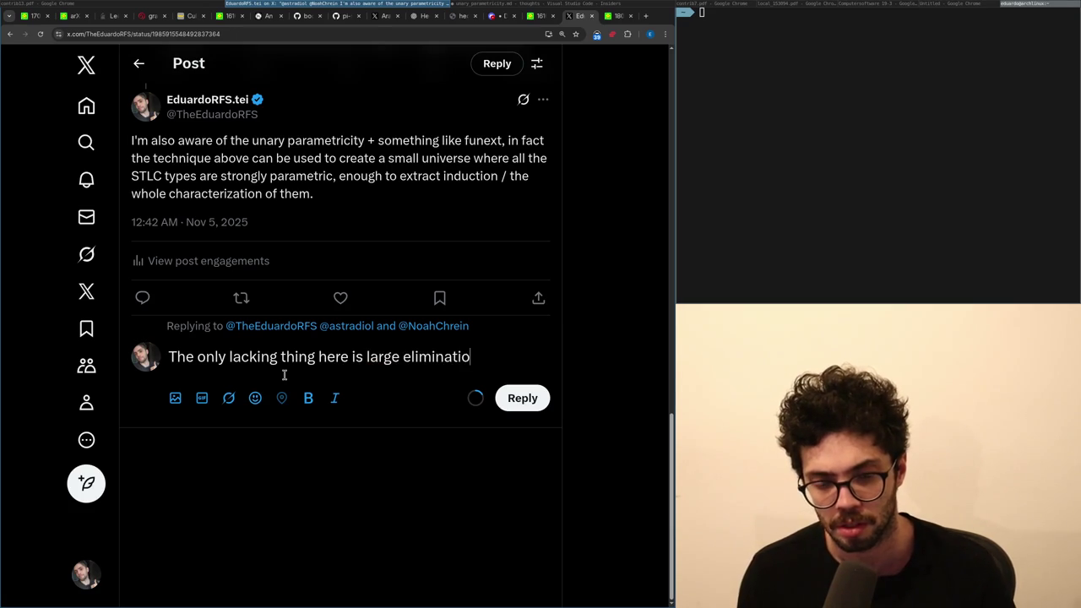
text(n, so the)
key(BackSpace)
key(BackSpace)
key(BackSpace)
text(but that's inevitabl)
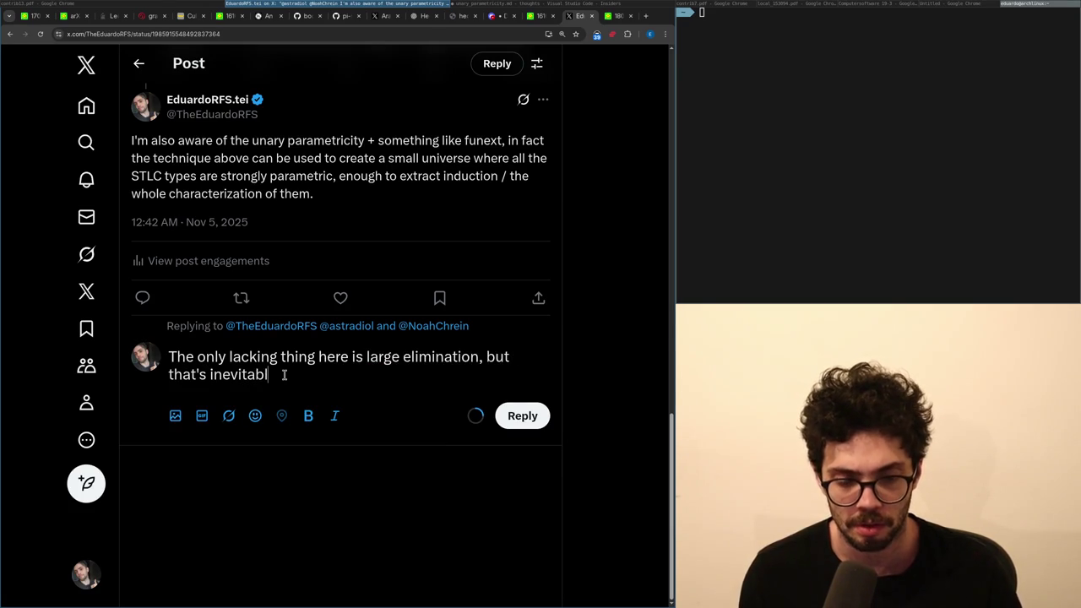
text(e given the universe s)
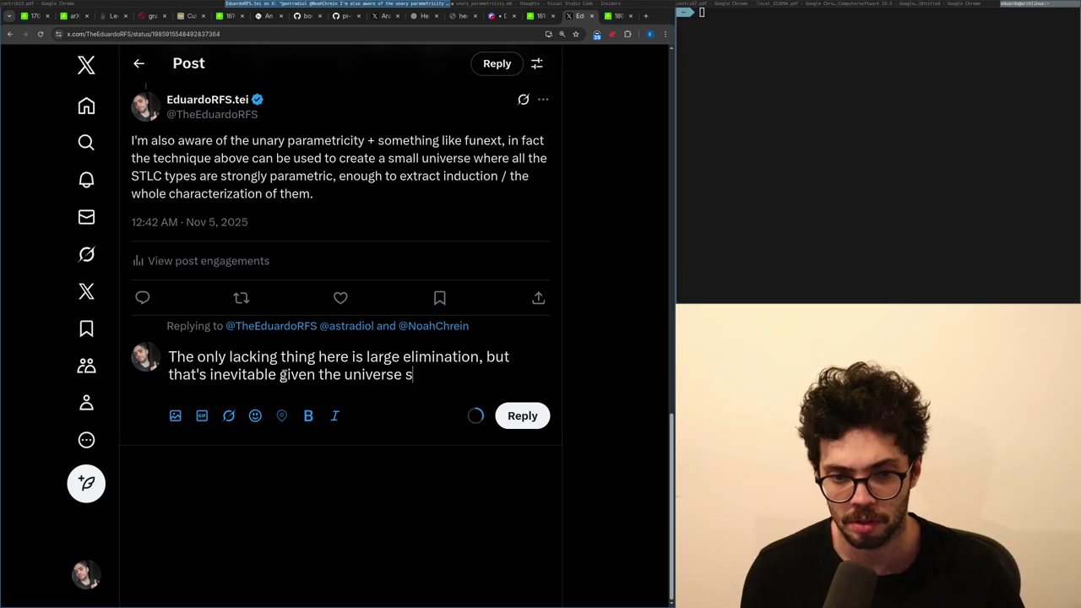
text(tructure)
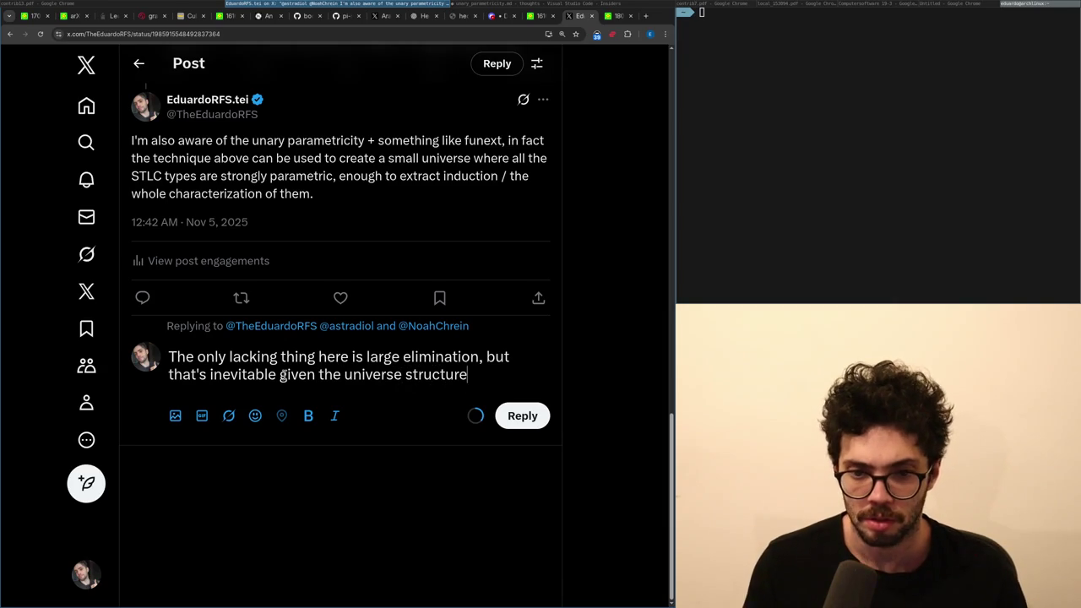
text(s, that's why I mention on)
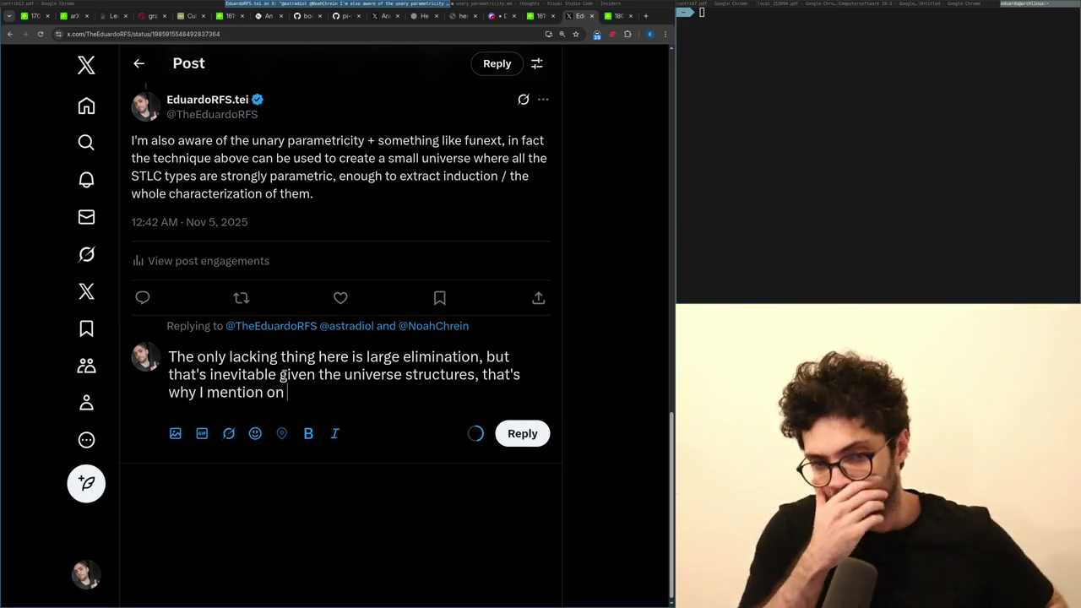
click(344, 374)
text(current)
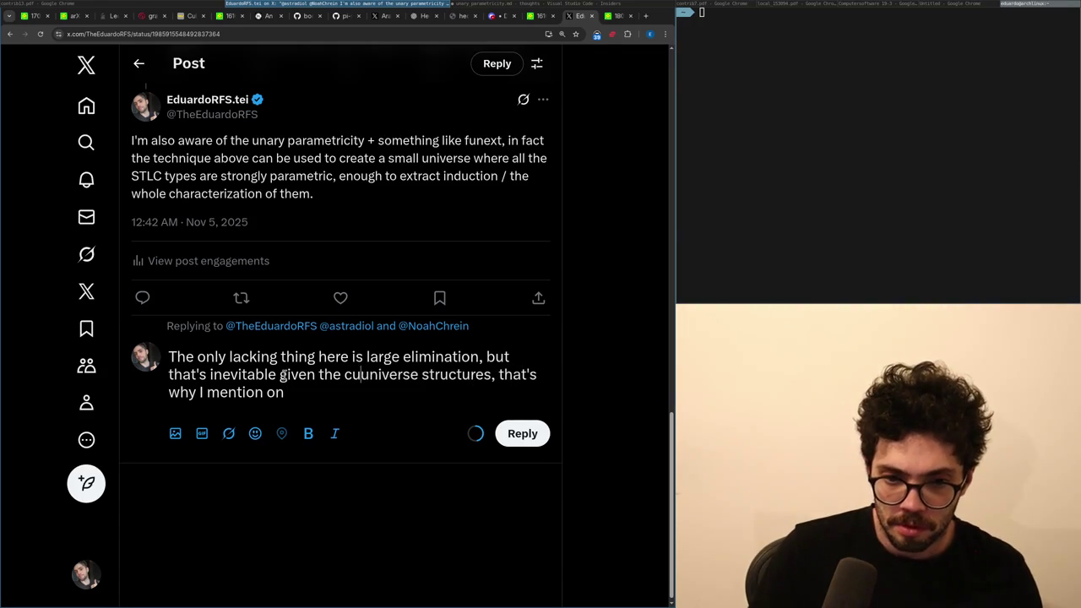
click(327, 391)
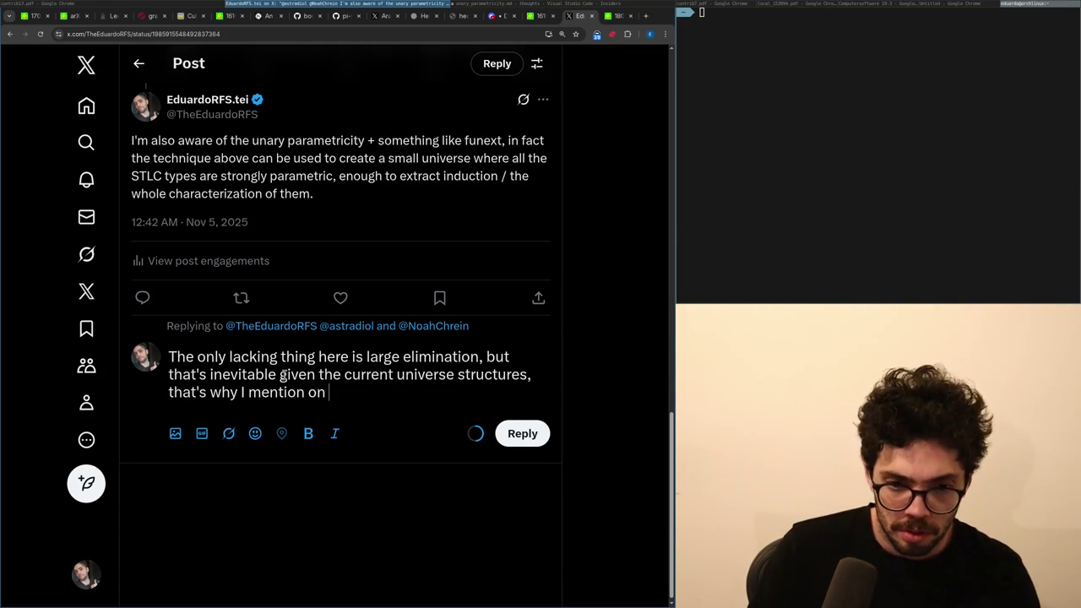
text(McBride's )
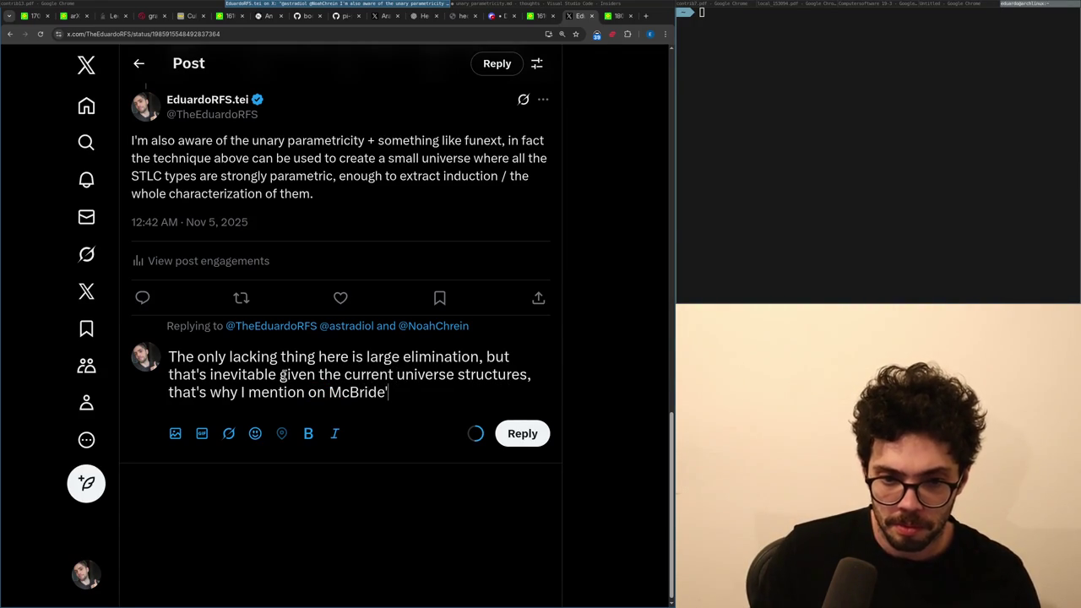
text(crude but e)
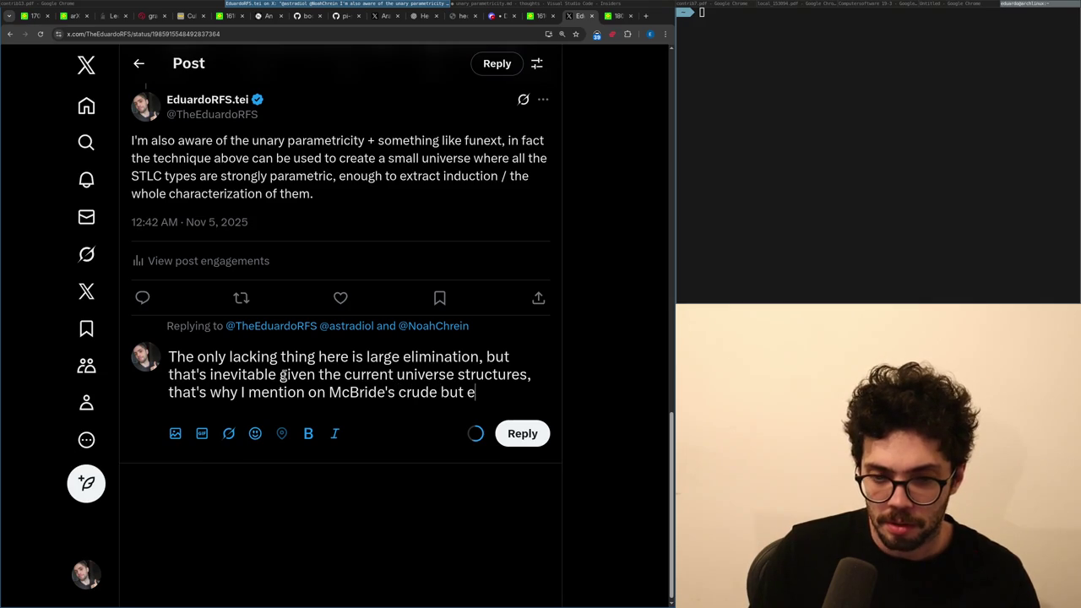
text(ffective stratificatioeveryw)
text(here)
key(ctrl+Left)
text(stratification,)
key(BackSpace)
key(BackSpace)
key(End)
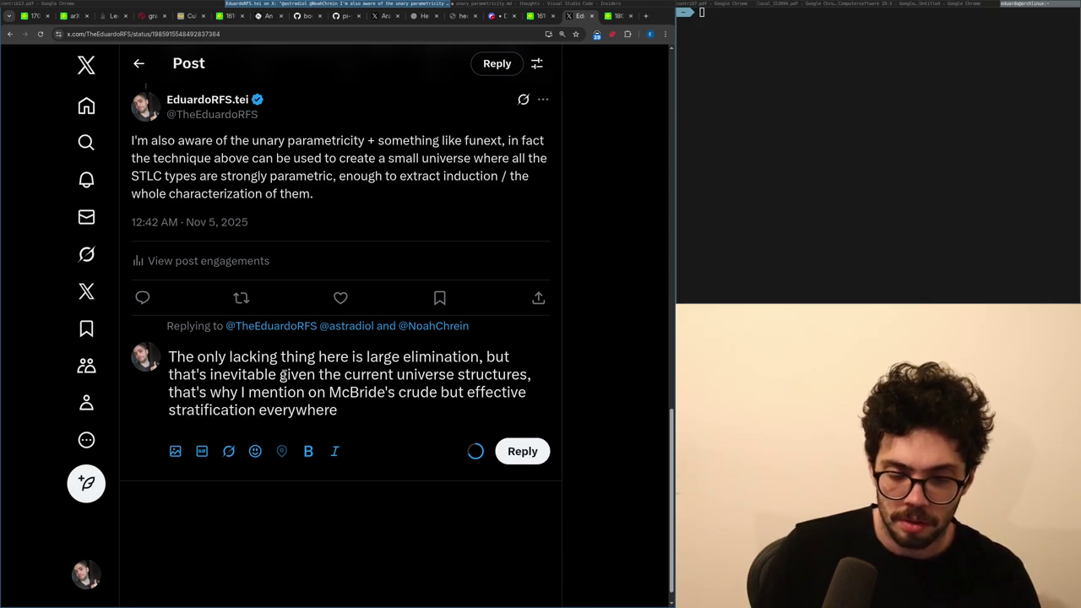
Add a paragraph: under impredicative settings you can still mimick large elimination using Cedille's technique.
key(Return)
key(Return)
text(O)
text(Under)
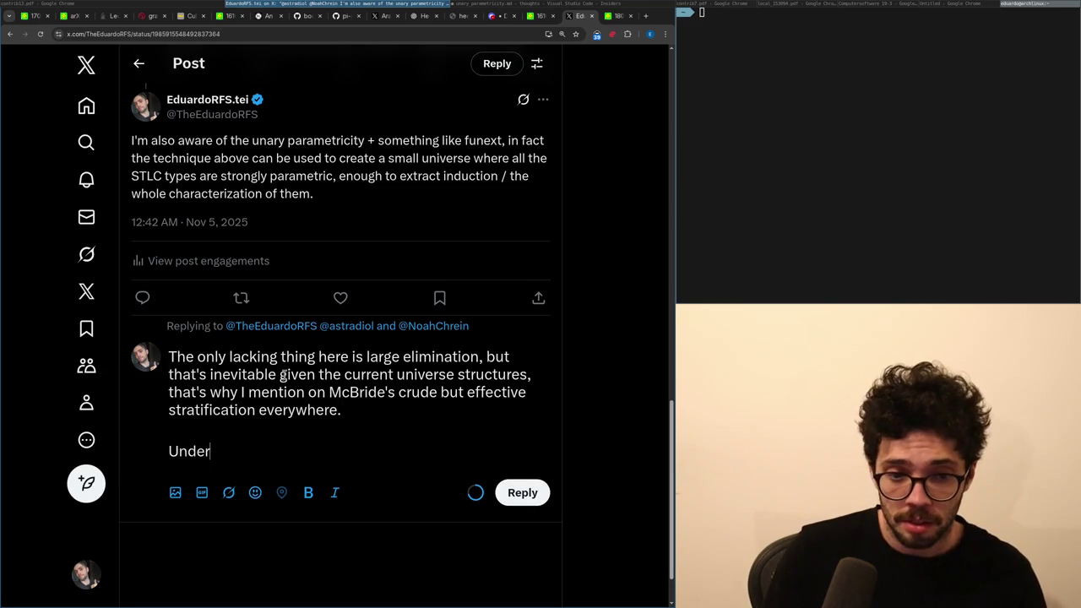
text( impredicative setti)
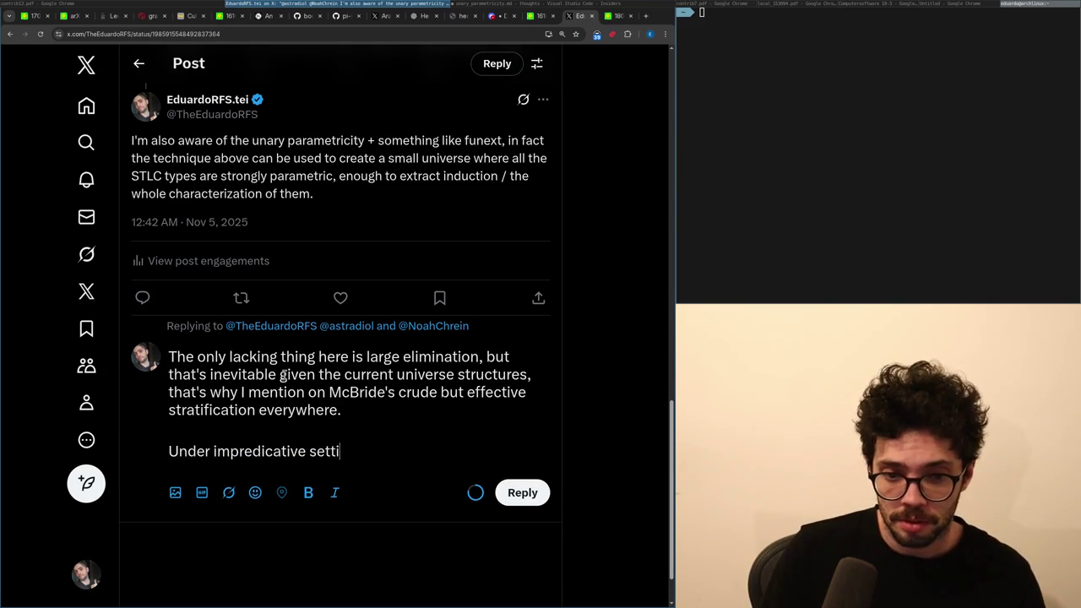
text(ngs, ac)
key(BackSpace)
key(BackSpace)
key(BackSpace)
text(you can still achieve)
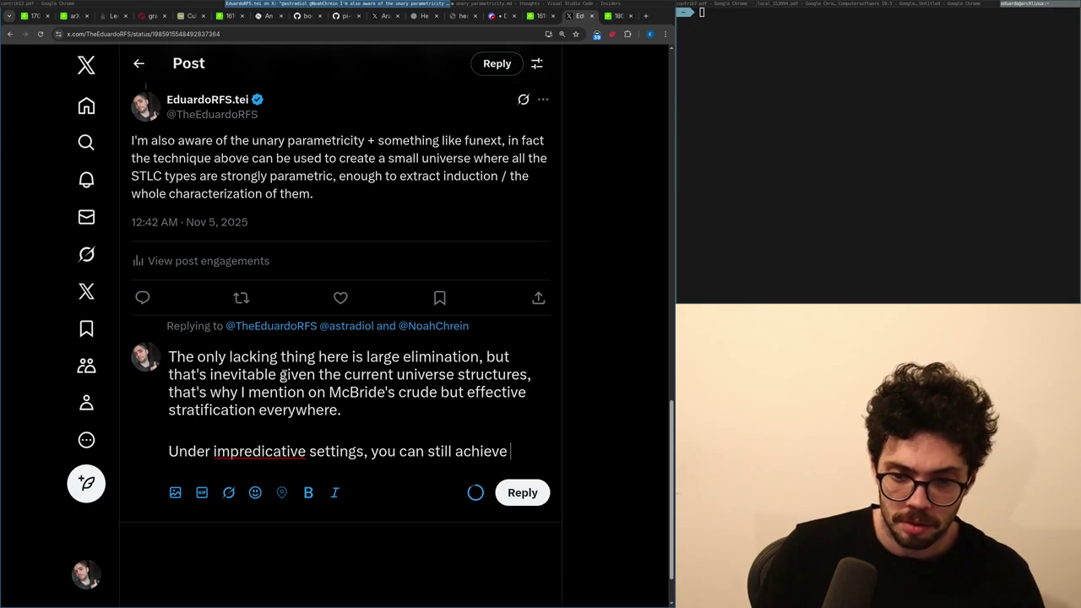
key(ctrl+shift+Left)
key(ctrl+shift+Left)
key(ctrl+shift+Right)
text(mimick large )
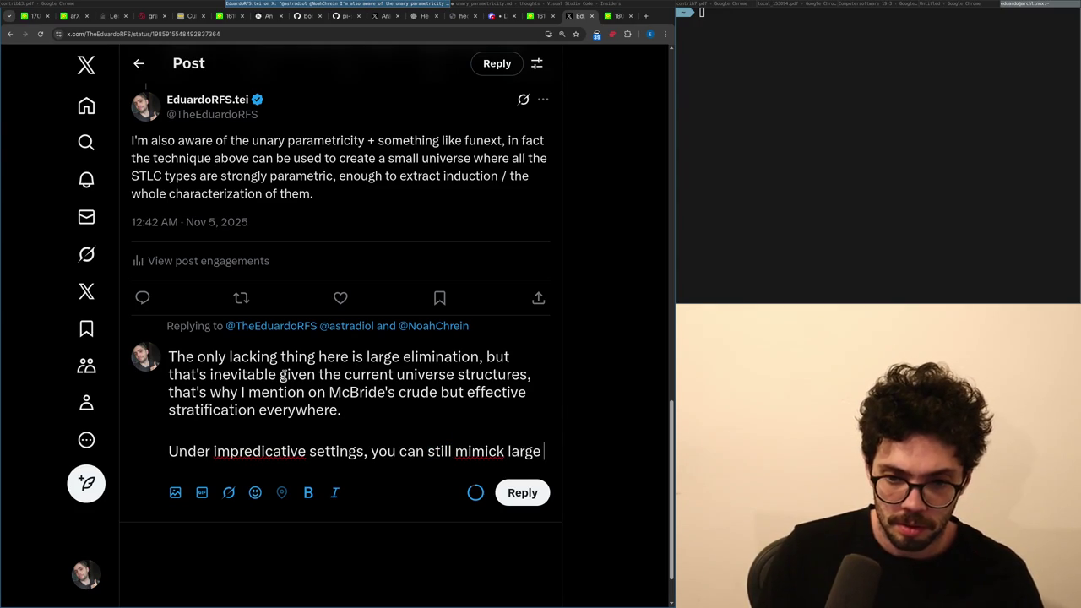
text(elimination usin)
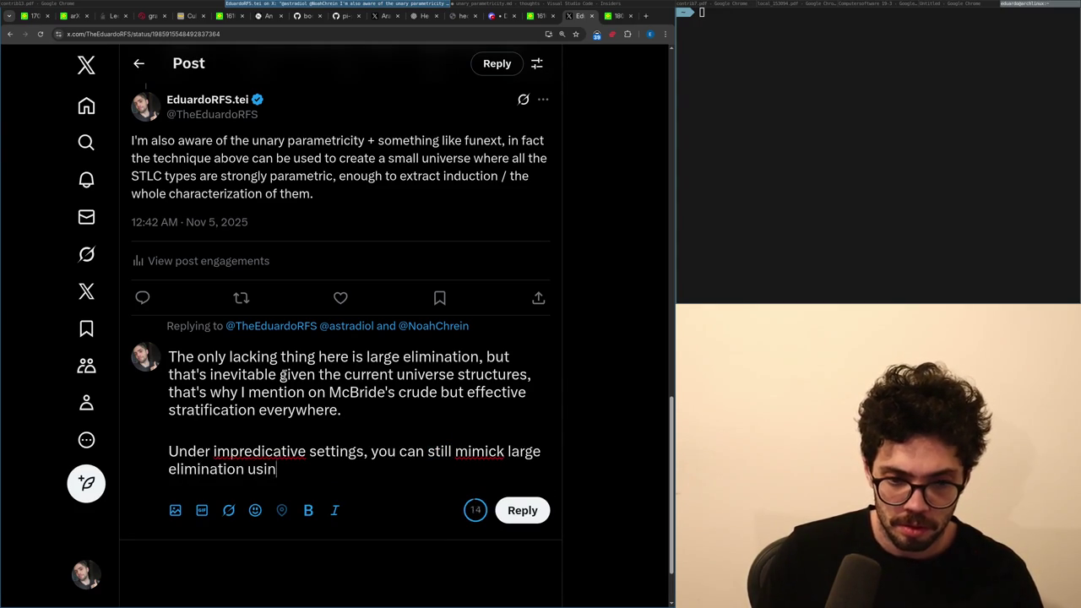
text(g Cedille's technique.,)
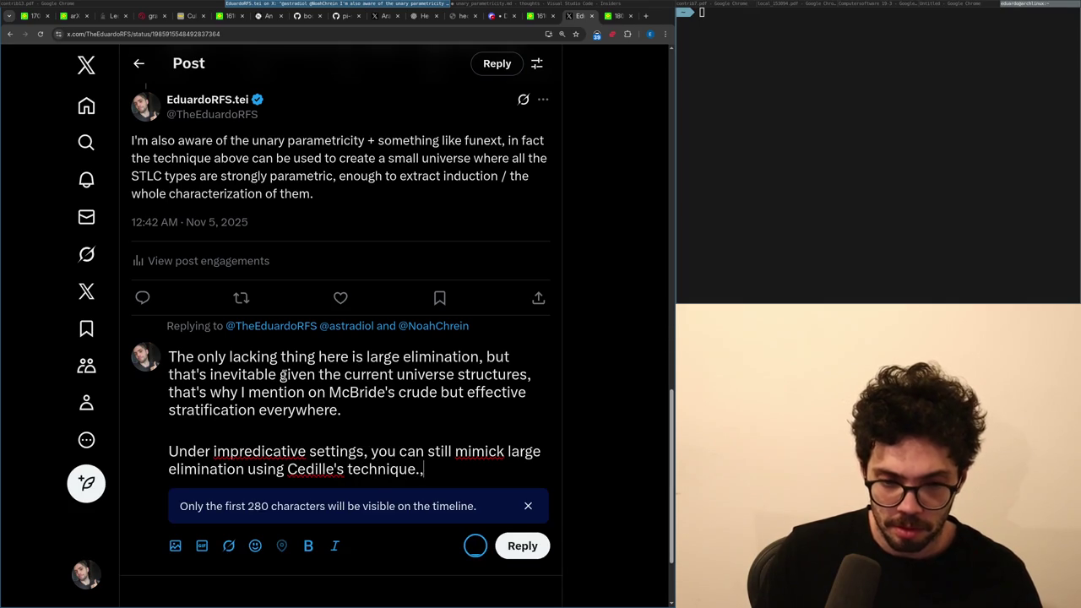
key(BackSpace)
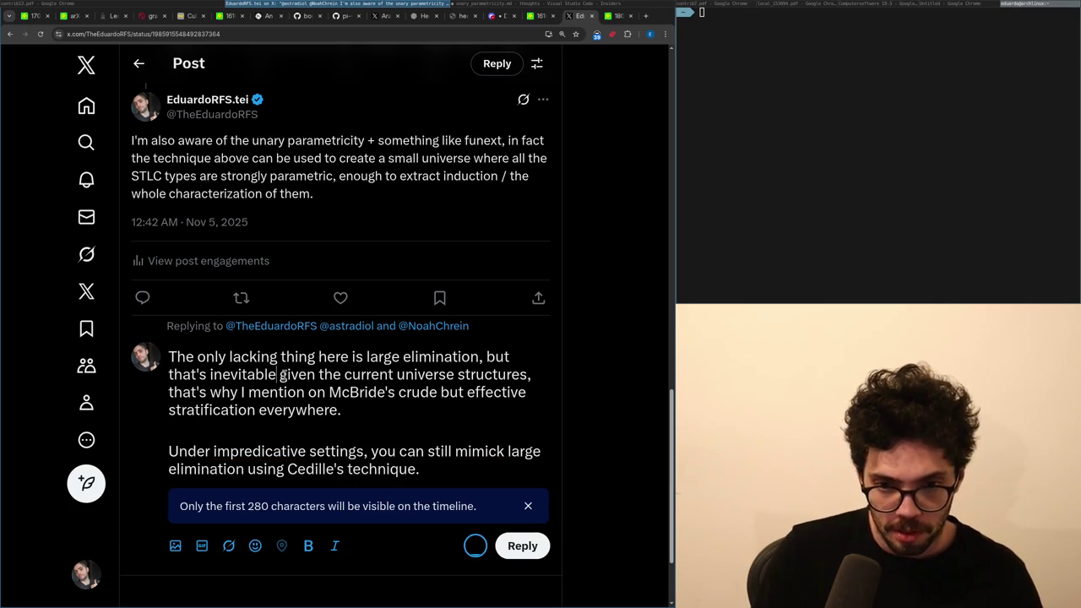
Delete the stratification sentence and trim the trailing words before the period.
key(Left)
key(shift+Down)
key(shift+Down)
key(shift+Left)
key(BackSpace)
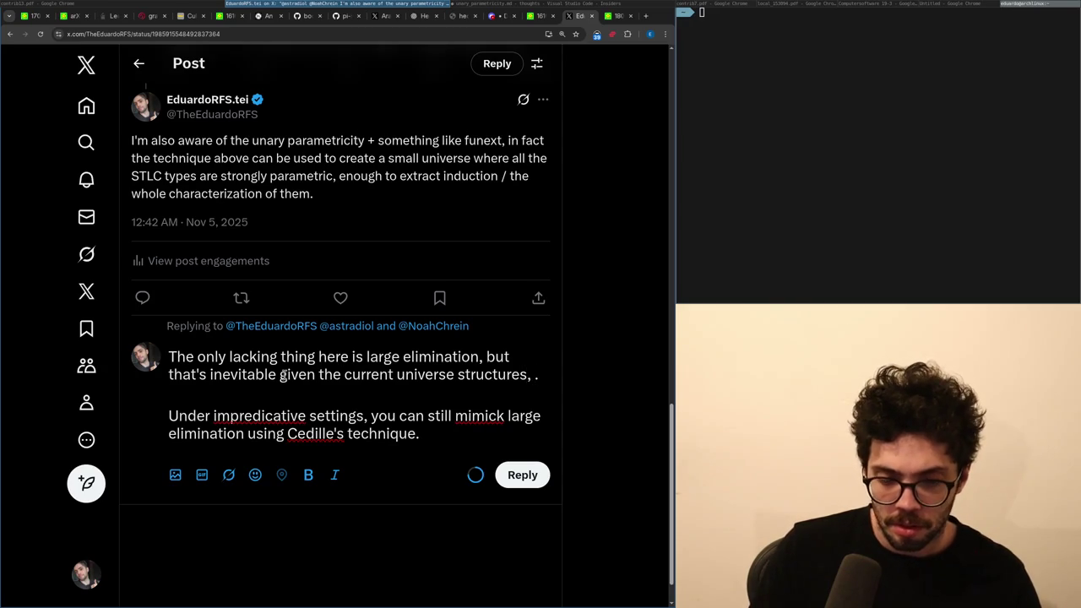
text(think)
key(ctrl+BackSpace)
key(ctrl+BackSpace)
key(ctrl+BackSpace)
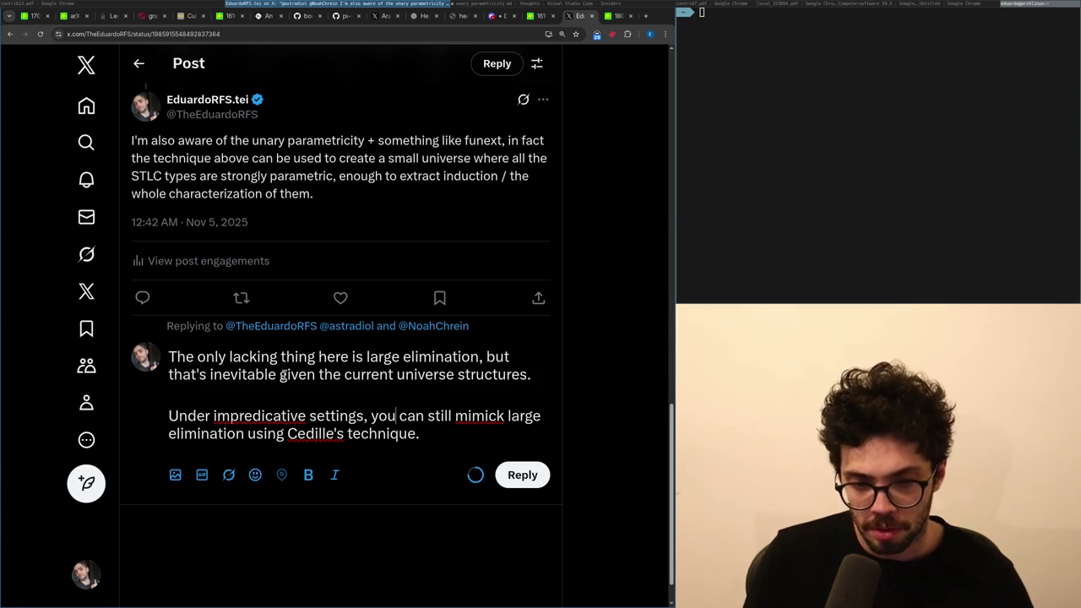
Move the insertion point to the stray comma in the reply's first sentence.
click(402, 356)
click(365, 374)
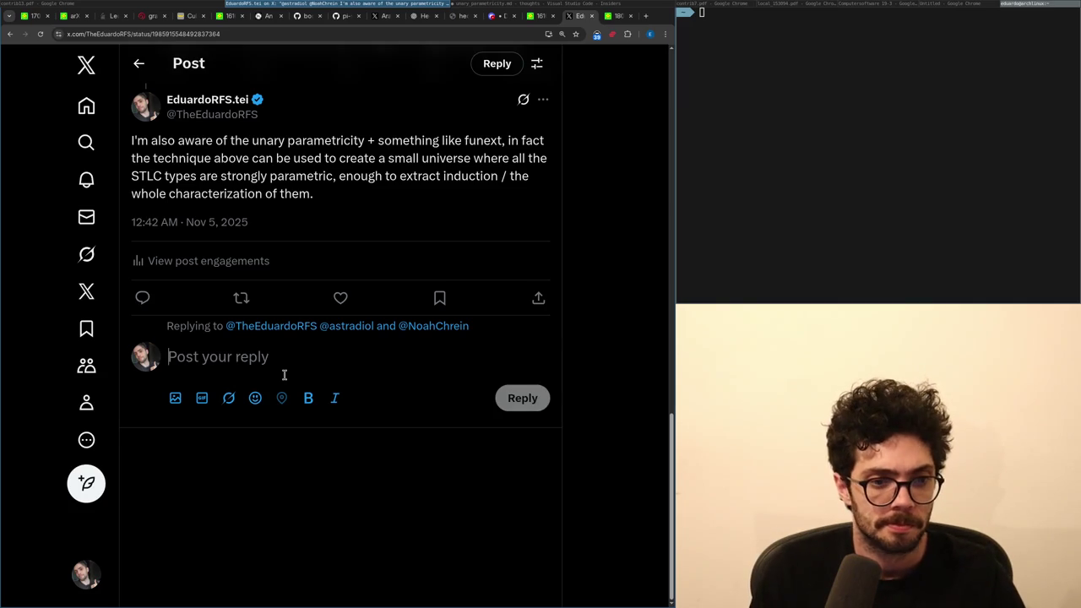
Write that STLC types meant `forall A, AN_STLC_TYPE_HERE`, where that type mentions only A.
text(STLC type)
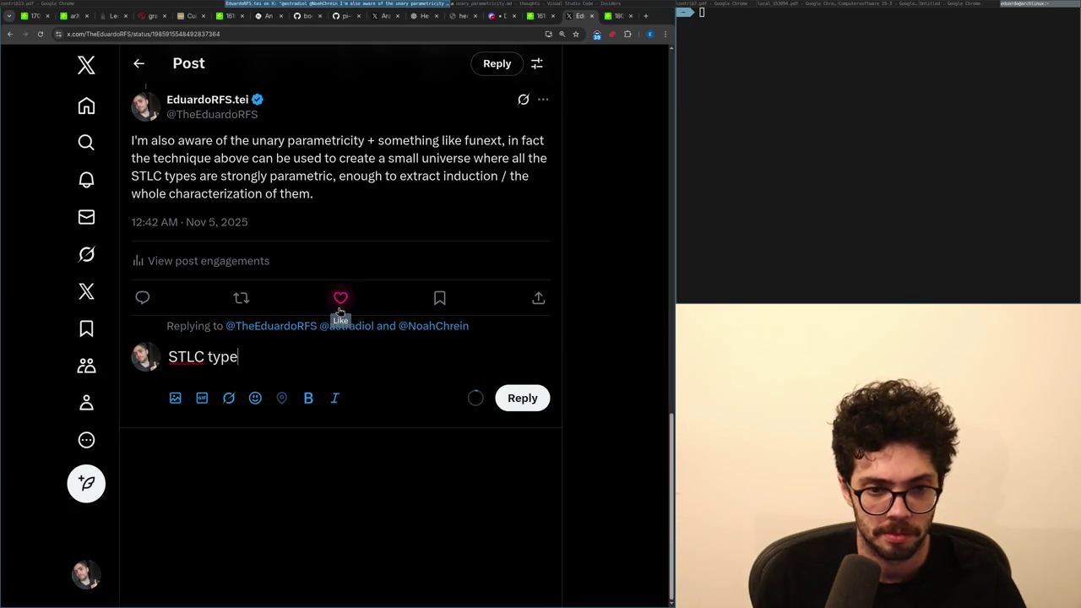
text(s here I meant something)
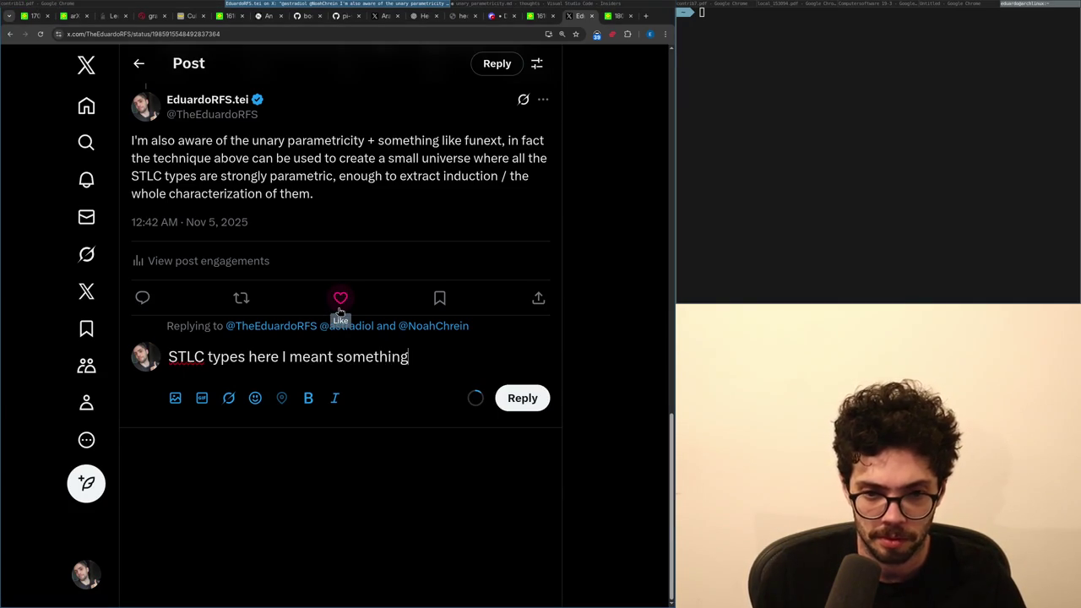
text( like `forall A.)
key(BackSpace)
key(BackSpace)
text(,)
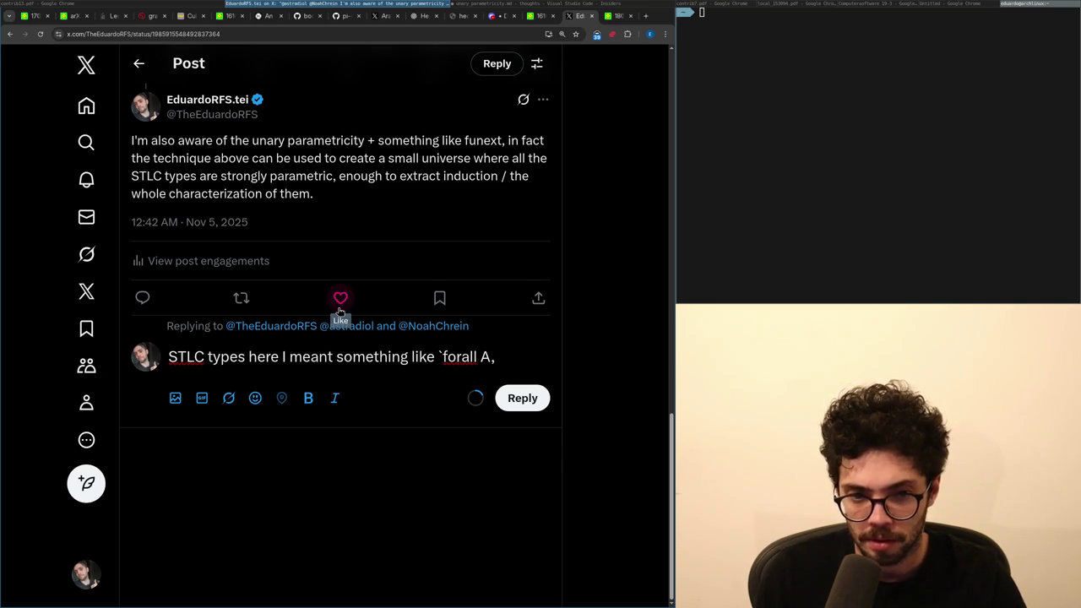
text( A -> A -)
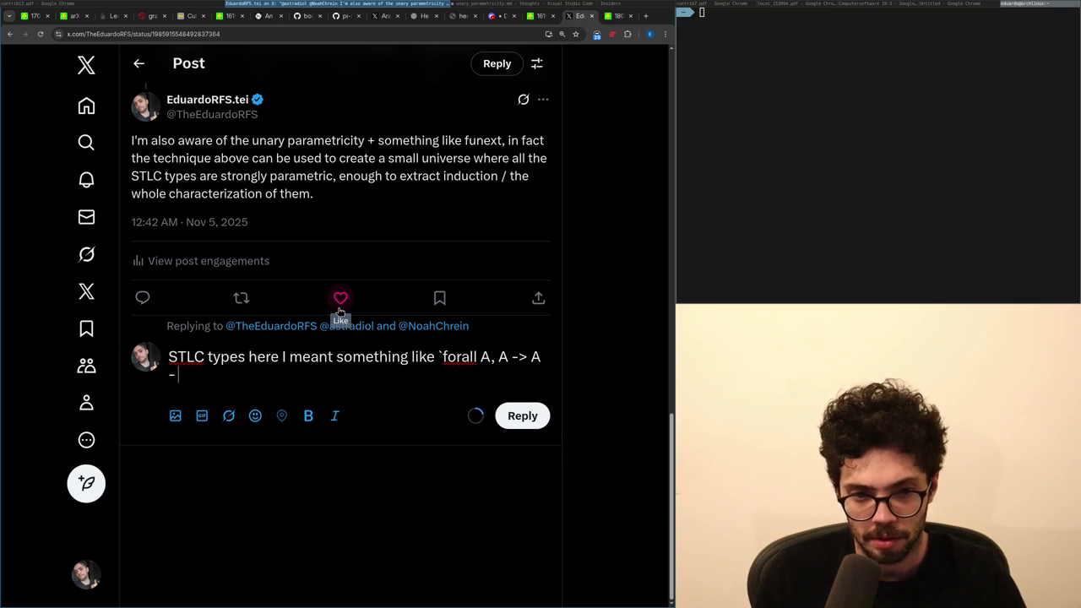
key(BackSpace)
key(BackSpace)
key(BackSpace)
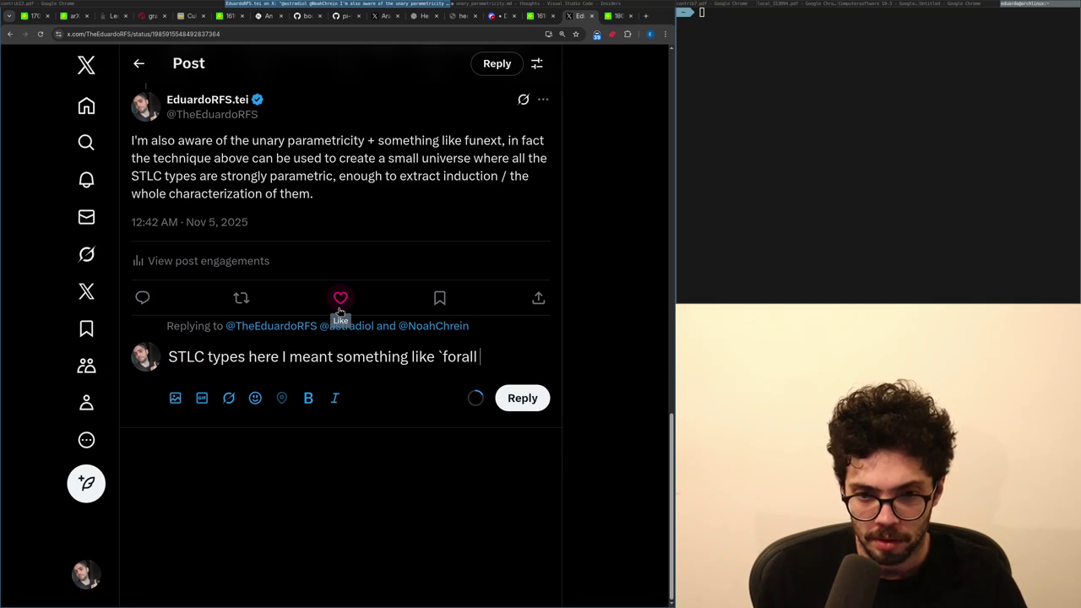
key(BackSpace)
key(BackSpace)
key(BackSpace)
text(A, AN_S)
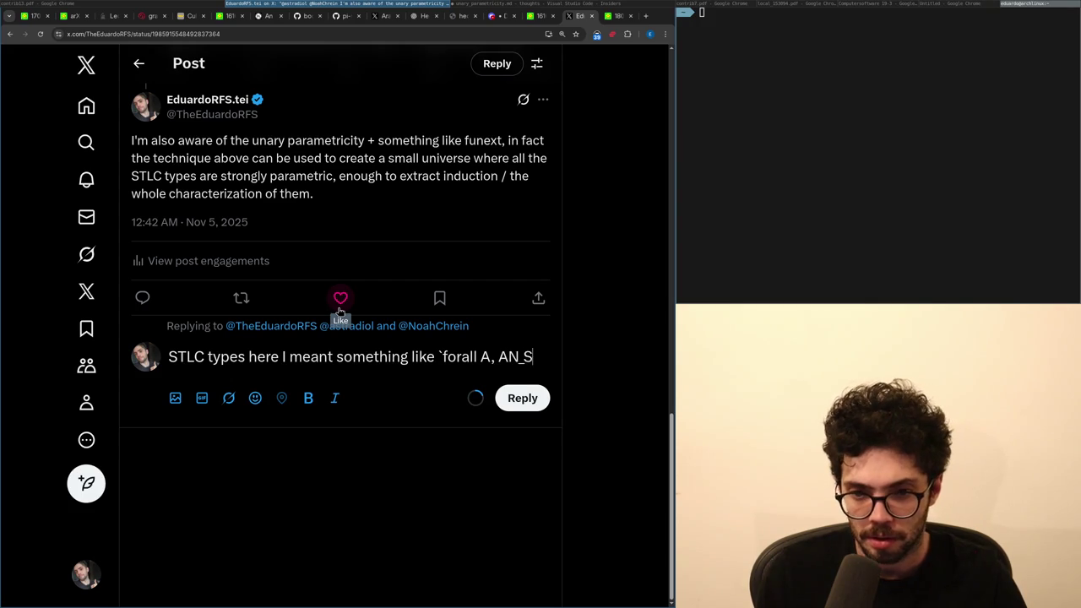
text(TLC_TYPE_)
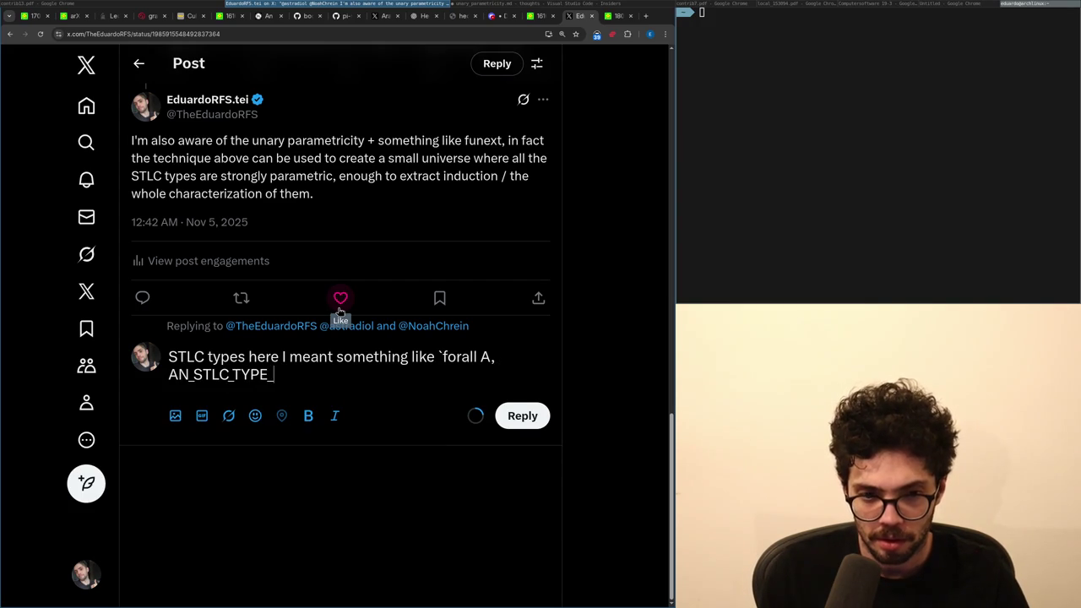
key(BackSpace)
key(BackSpace)
text(HERE` where that type)
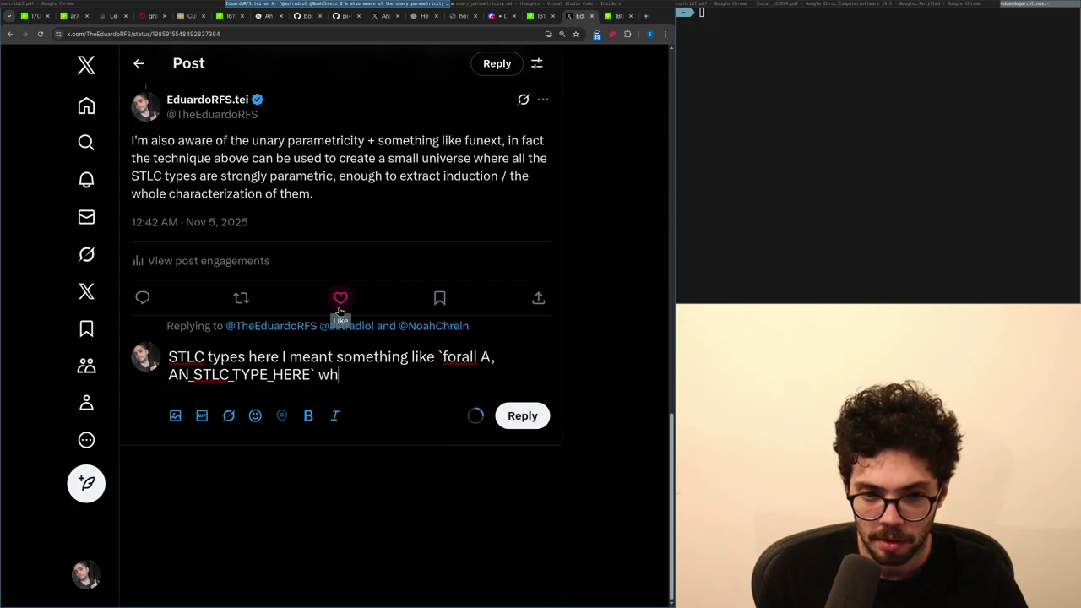
text( can only mentio)
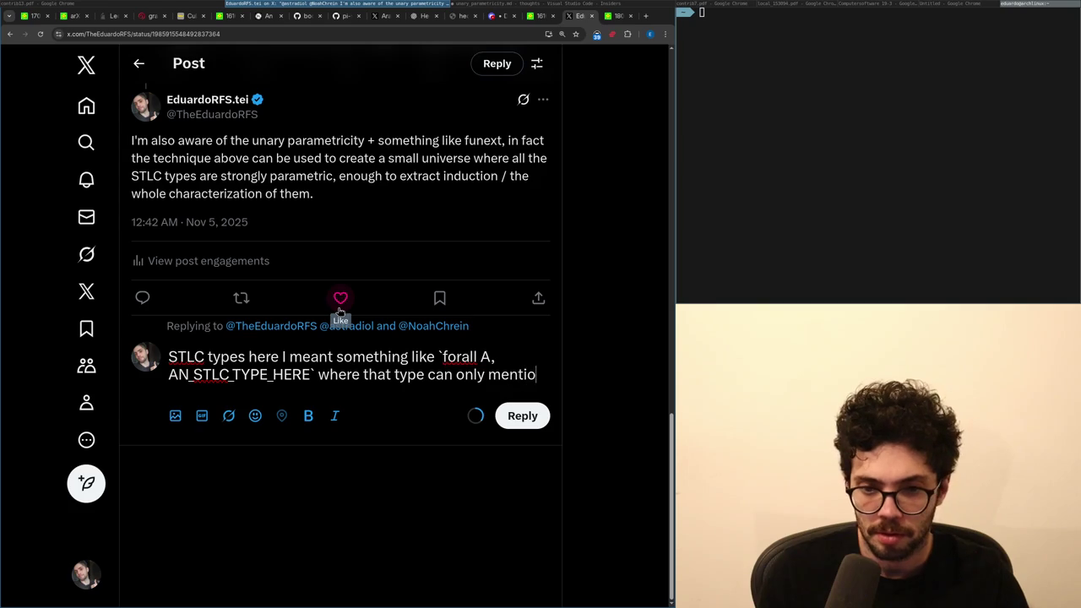
text(n A)
Add that this gives you all the inductive types of course, continuing ', this work'.
key(BackSpace)
text(`A)
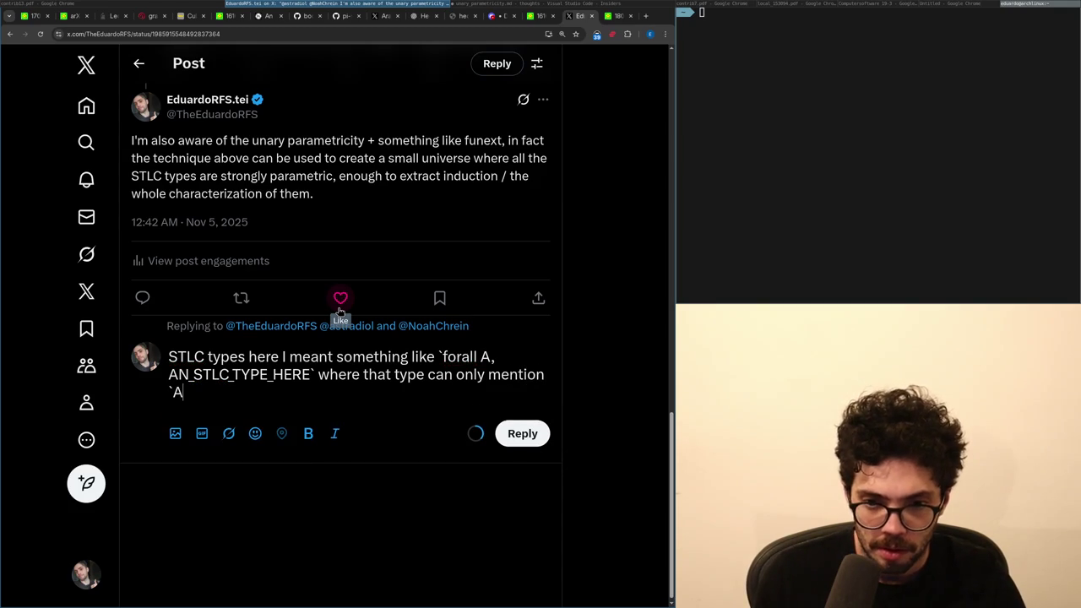
text( this gives you all t)
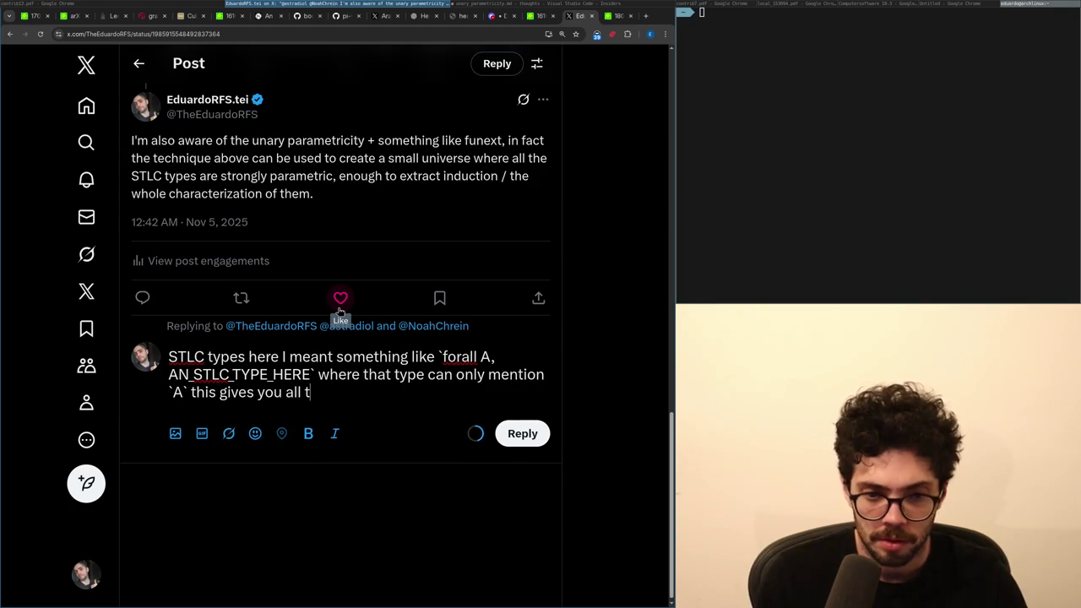
text(he inductive types of course and)
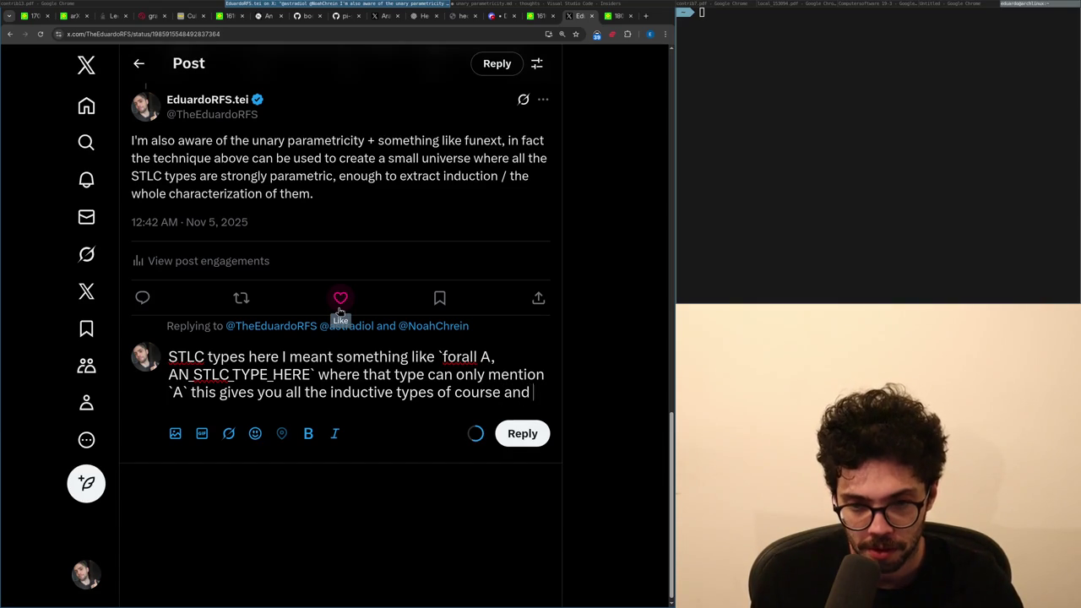
key(ctrl+BackSpace)
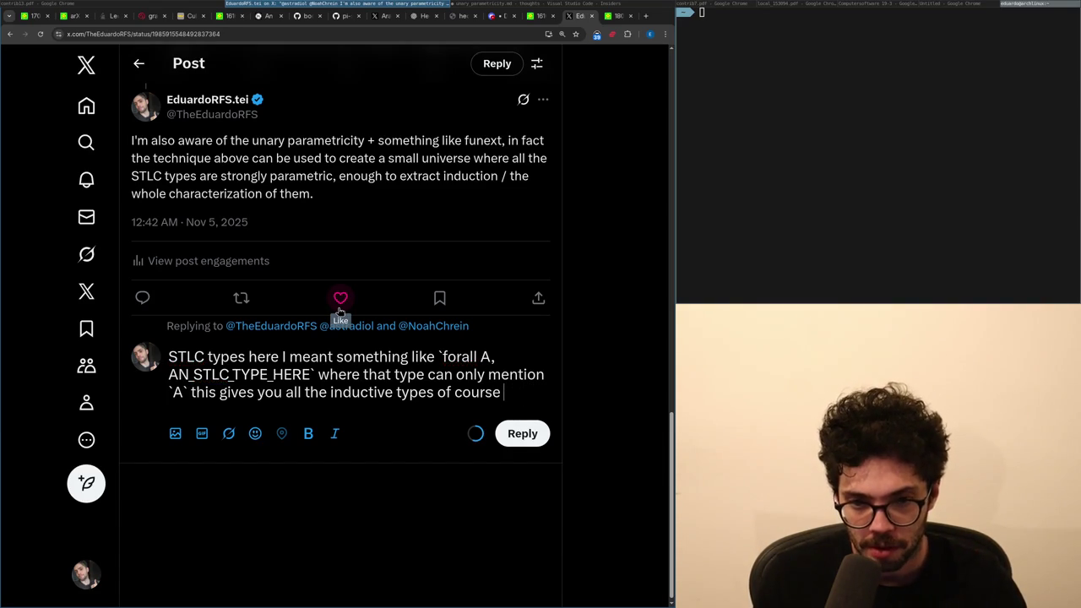
text(, this work because all)
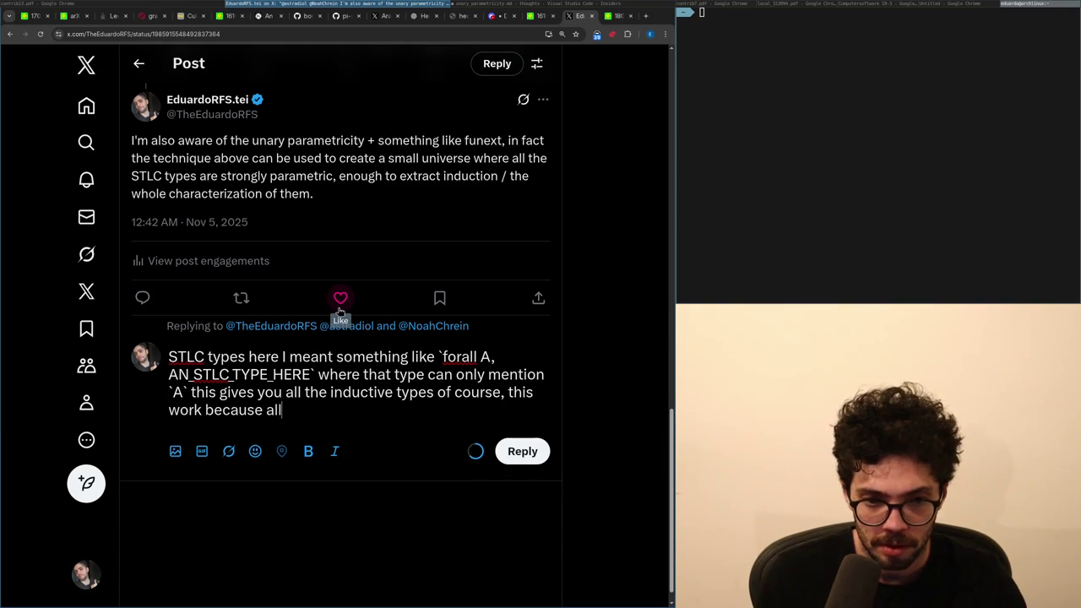
Cut and restore the whole reply draft, then move the post's tab one place later.
key(ctrl+a)
key(ctrl+x)
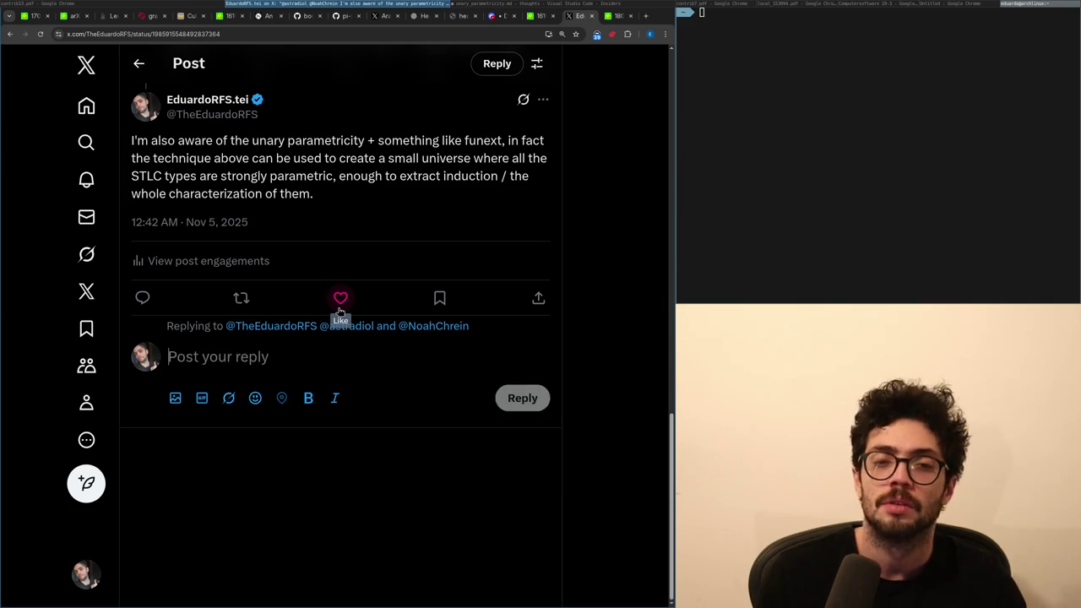
key(ctrl+z)
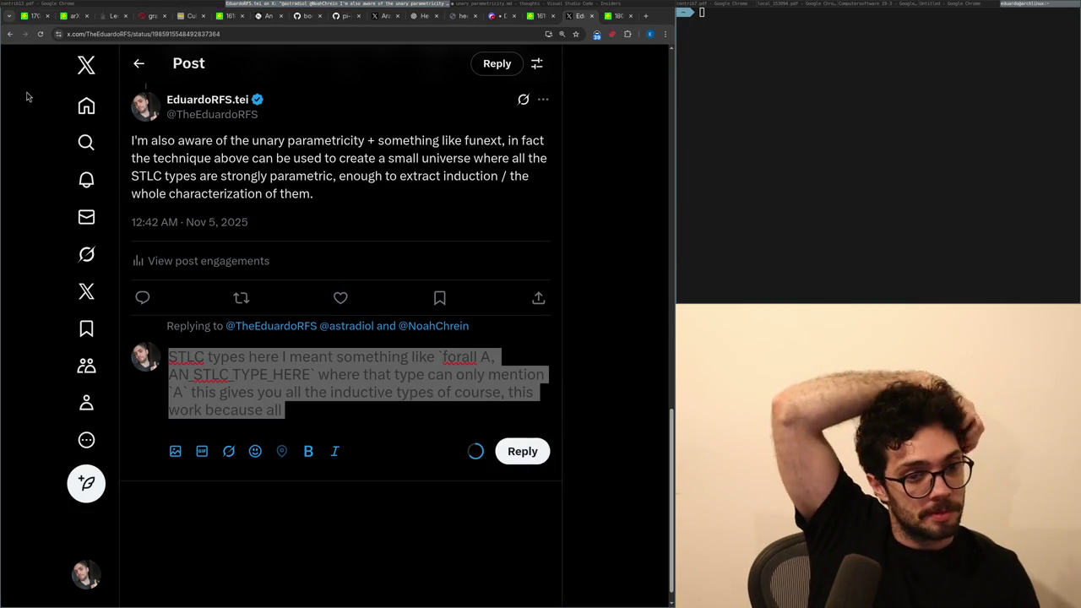
drag(550, 14, 589, 13)
Go to the X home feed and scroll through the Following timeline.
click(617, 15)
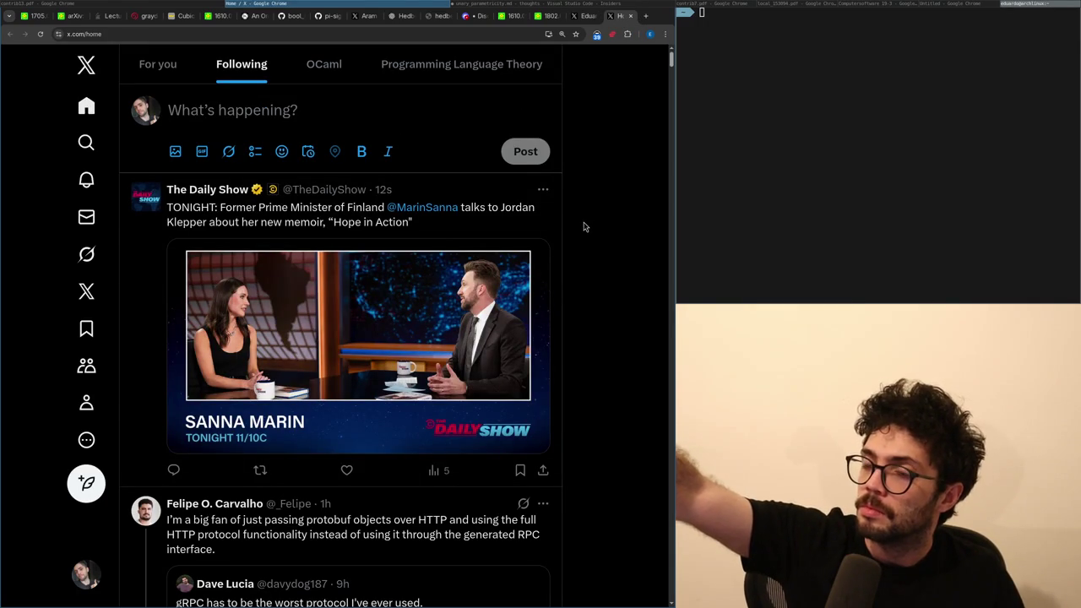
scroll(581, 253, down, 1)
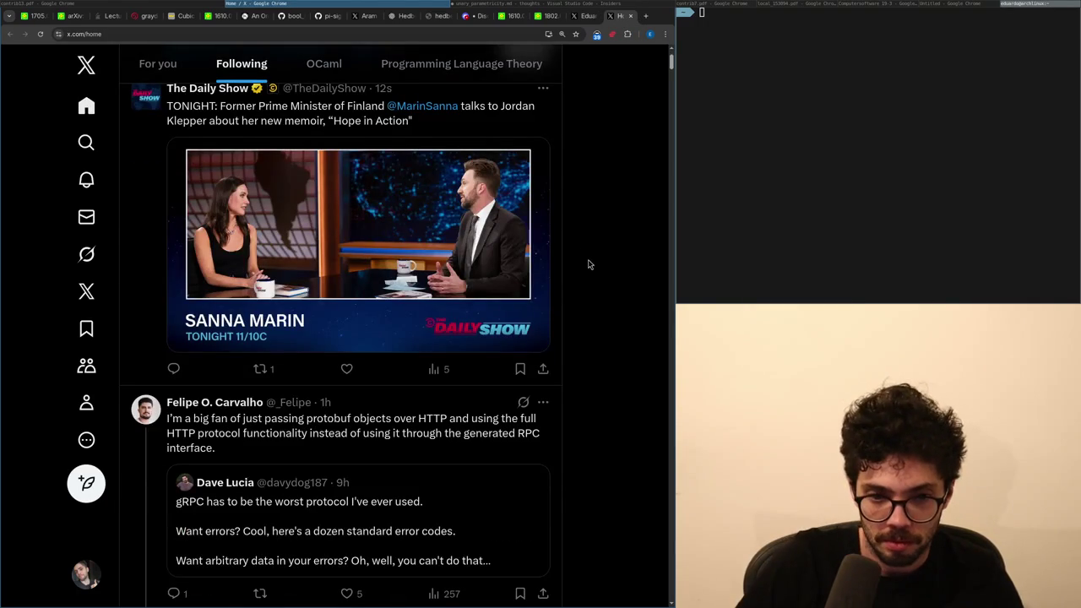
scroll(593, 269, down, 2)
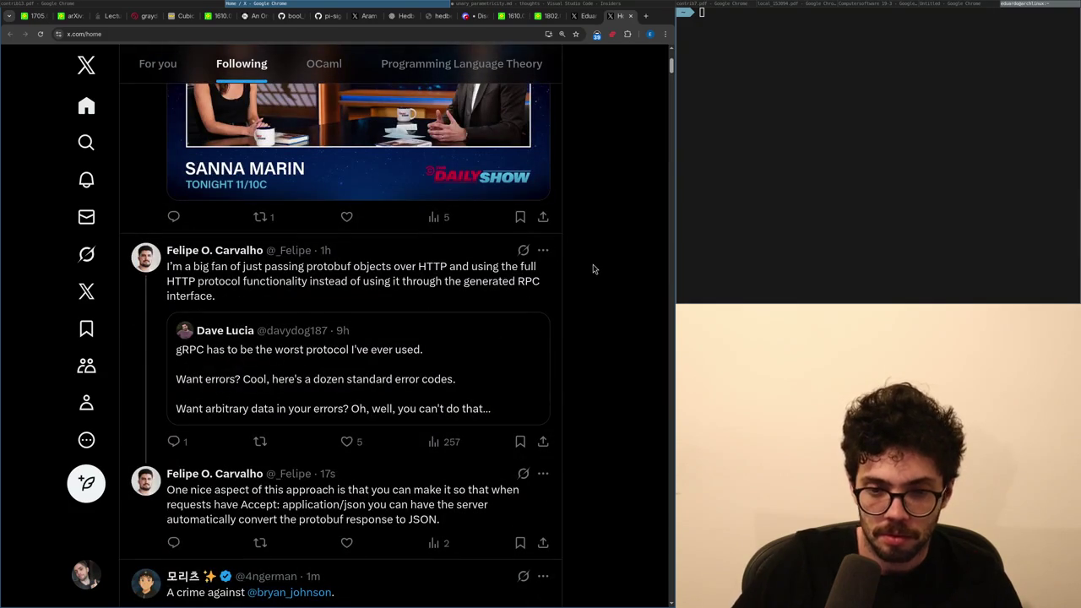
scroll(596, 264, down, 1)
scroll(596, 264, down, 2)
scroll(597, 263, down, 1)
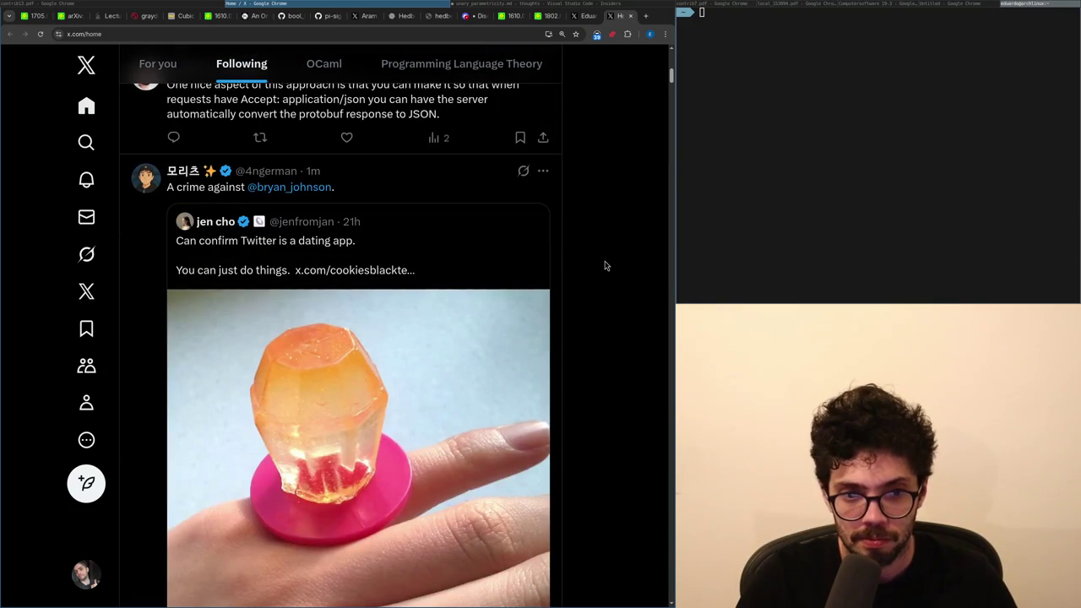
scroll(606, 267, down, 1)
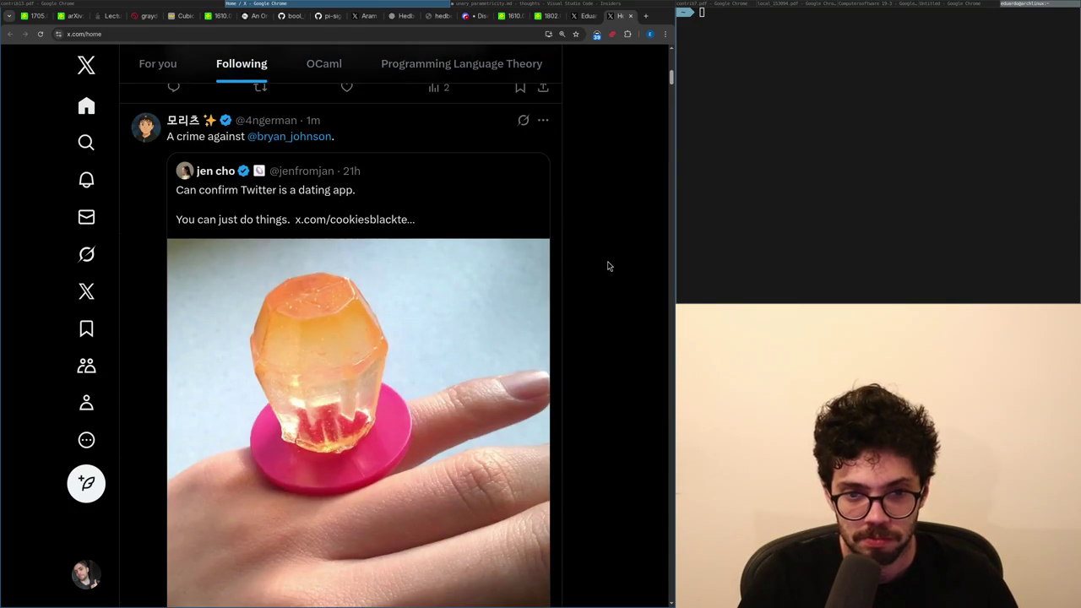
Open the quoted dating-app post, then go back to the own post with the draft.
click(403, 203)
scroll(630, 225, down, 5)
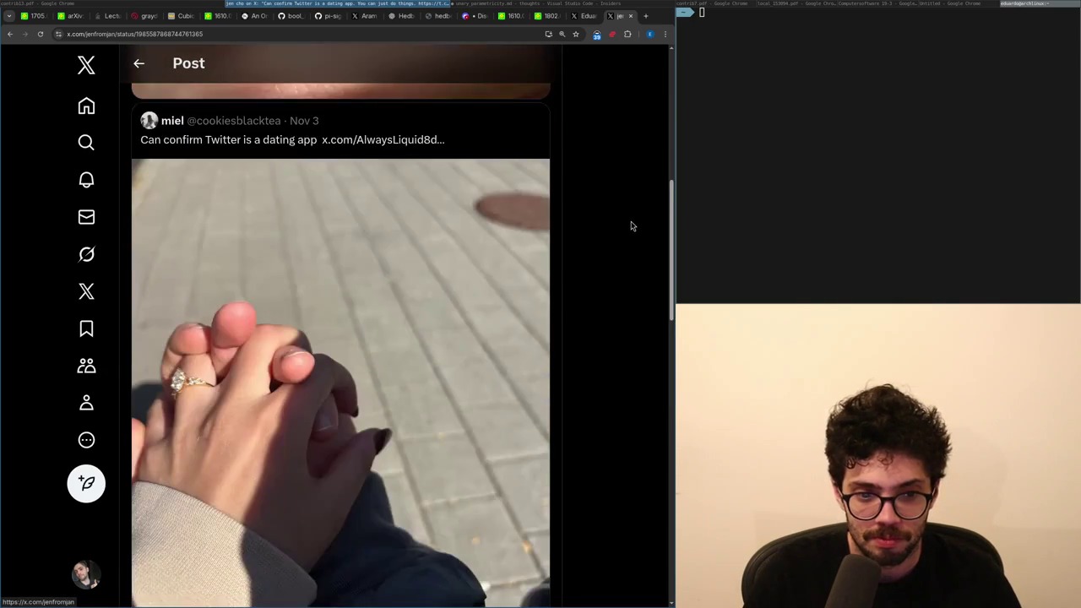
scroll(630, 225, up, 2)
key(alt+Left)
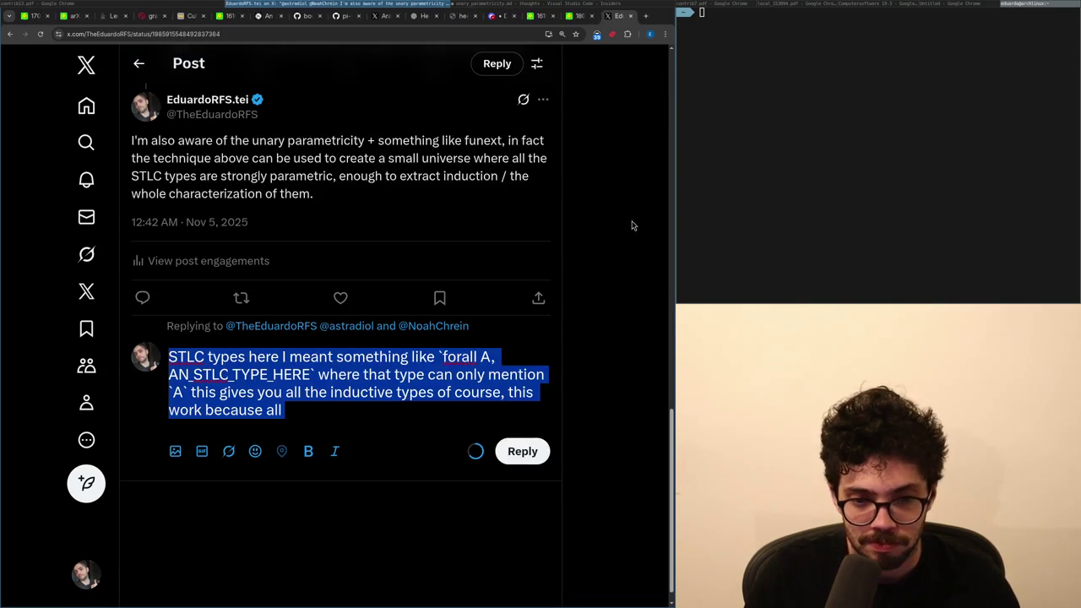
Delete the old STLC-types reply draft.
key(Right)
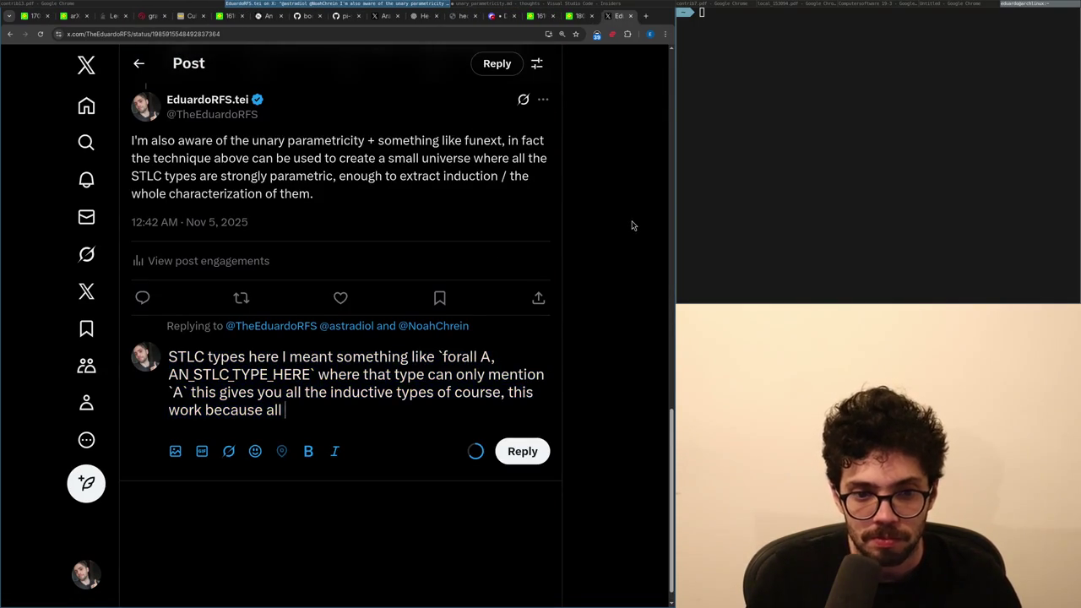
key(ctrl+a)
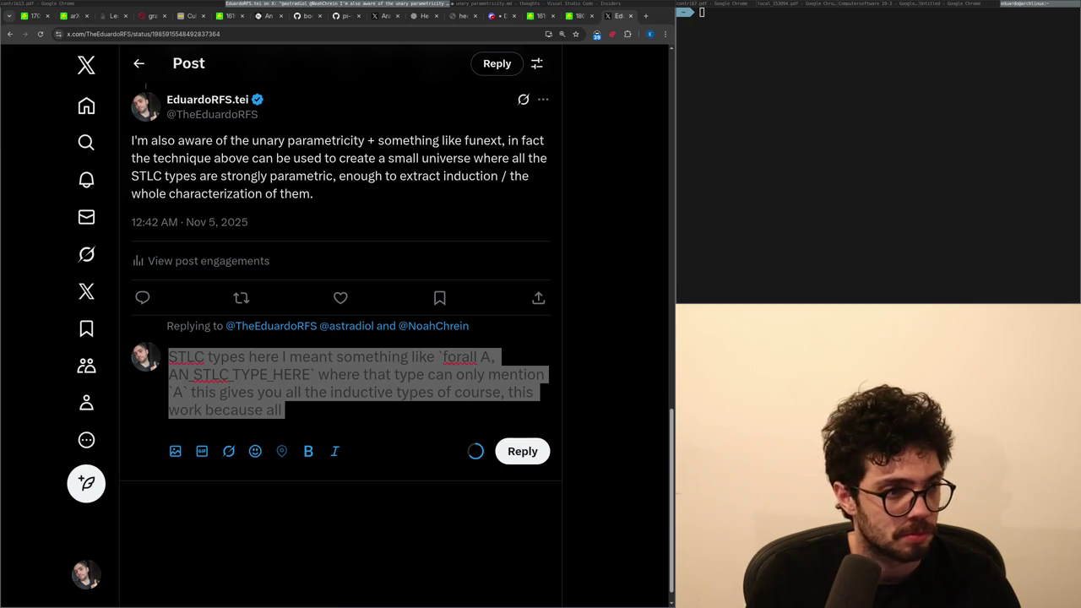
key(BackSpace)
Abandon a started large-elimination note, reload the post, and open the new funext reply.
text(Note that I can even do la)
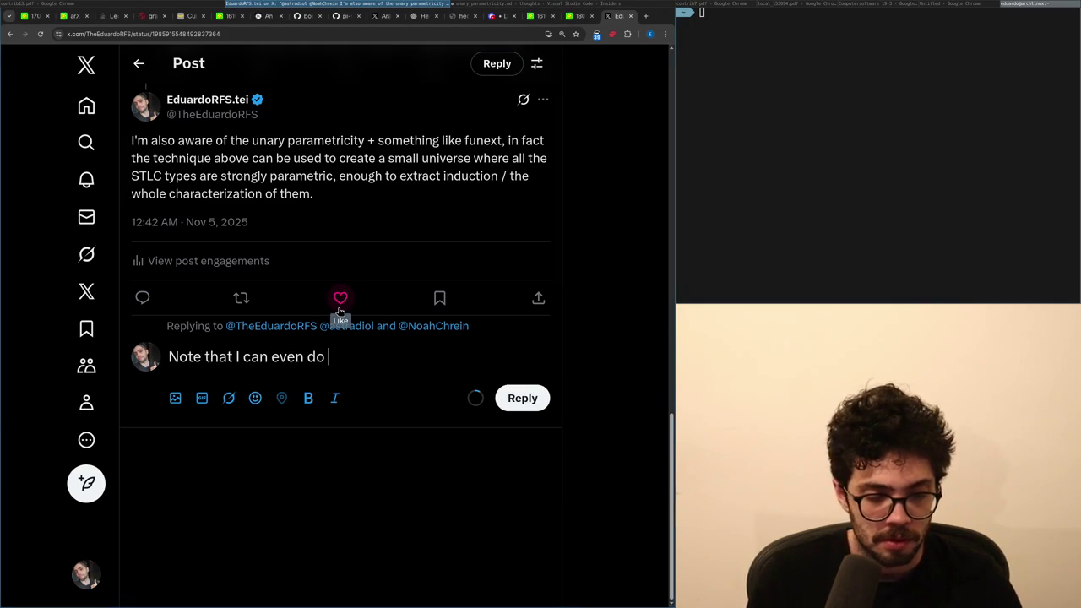
text(rge eli)
key(ctrl+BackSpace)
key(ctrl+BackSpace)
text(")
key(ctrl+Return)
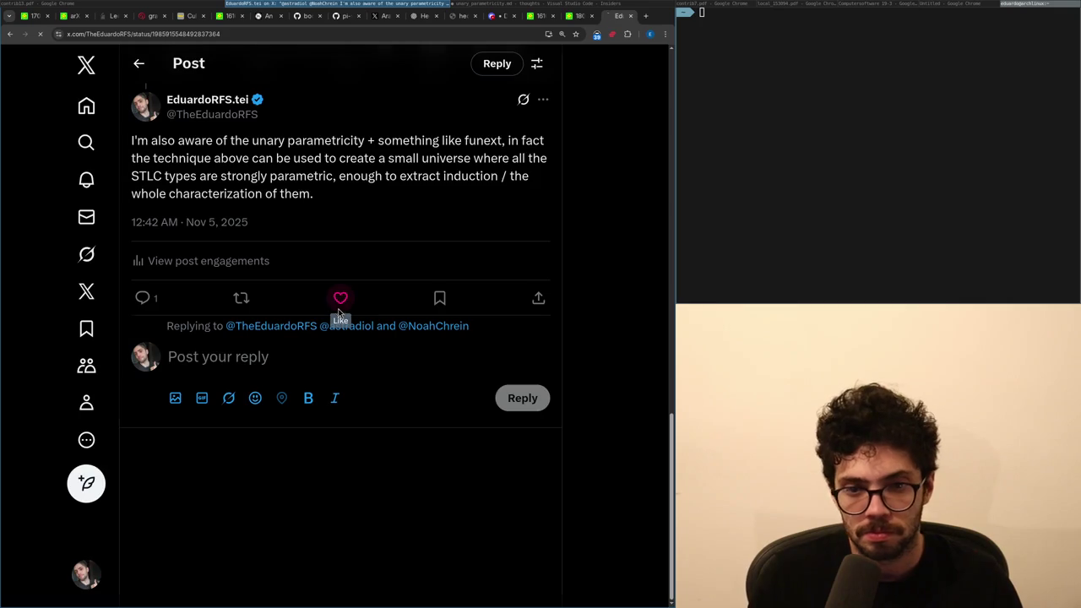
key(F5)
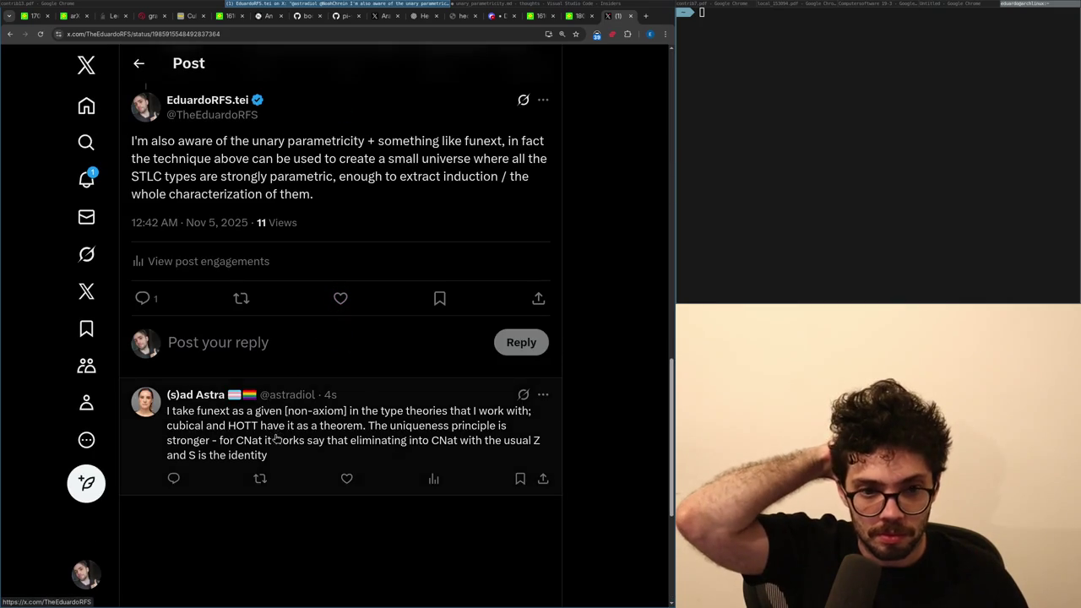
click(265, 408)
Begin the funext reply with 'I'm mostly assuming HoTT nowadays'.
click(265, 314)
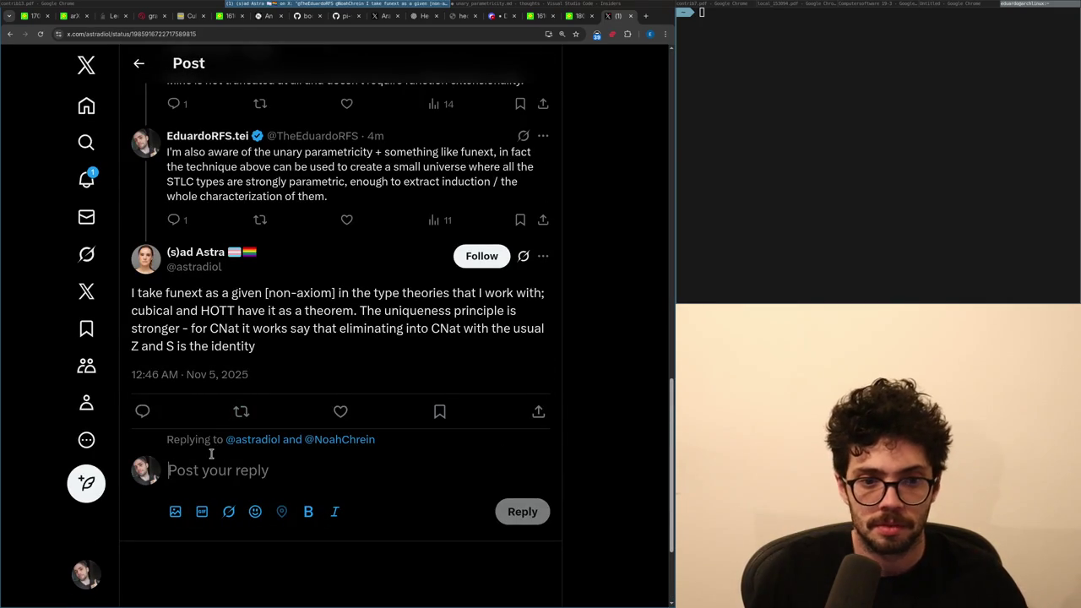
text(I'm )
text(mos)
text(ng )
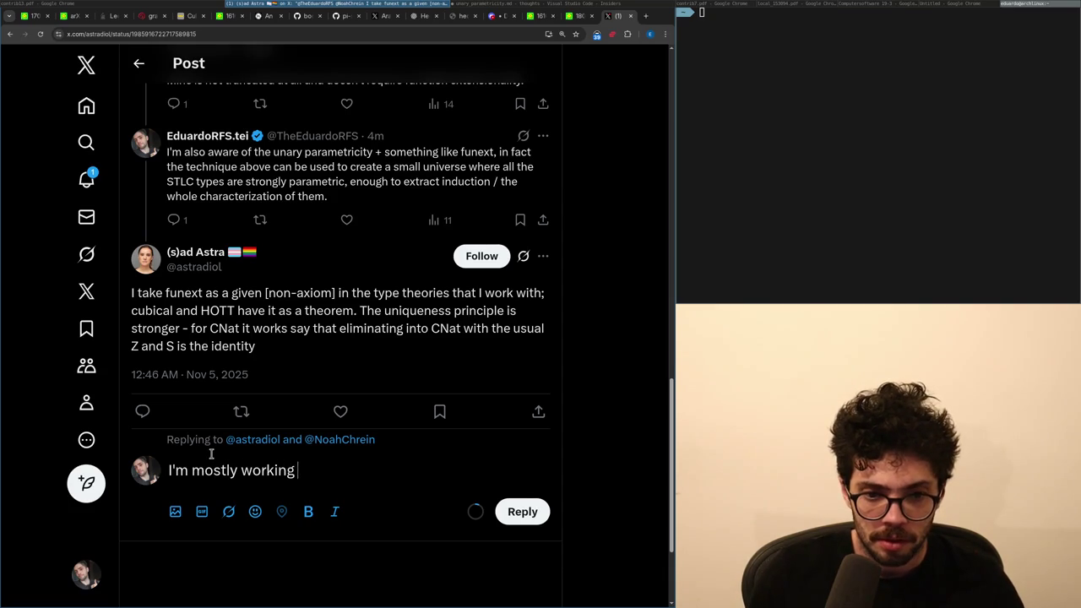
text(with HoTT nowadays, but)
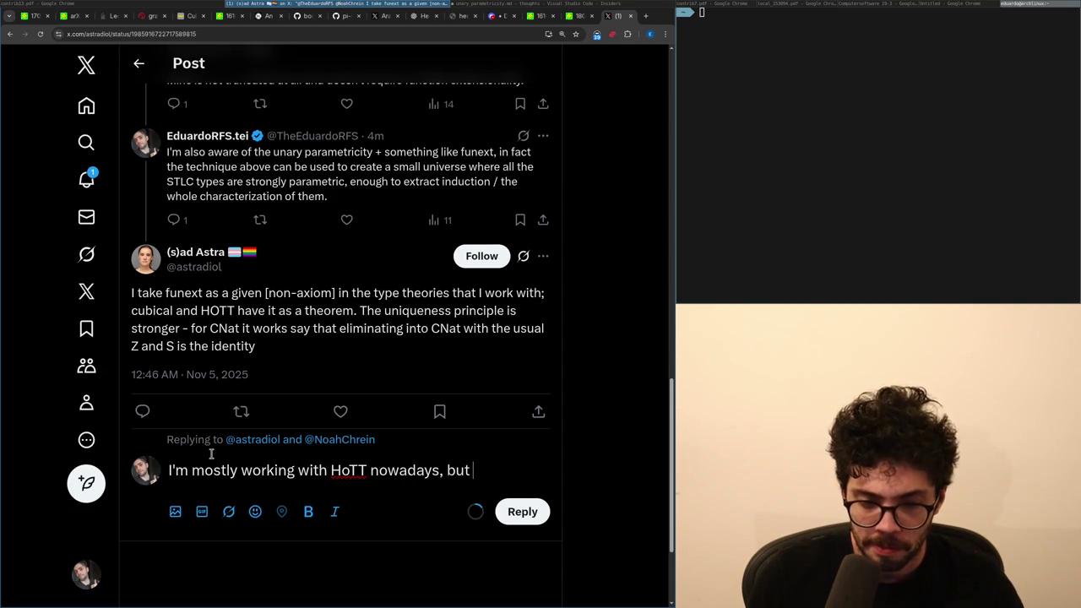
key(ctrl+shift+Left)
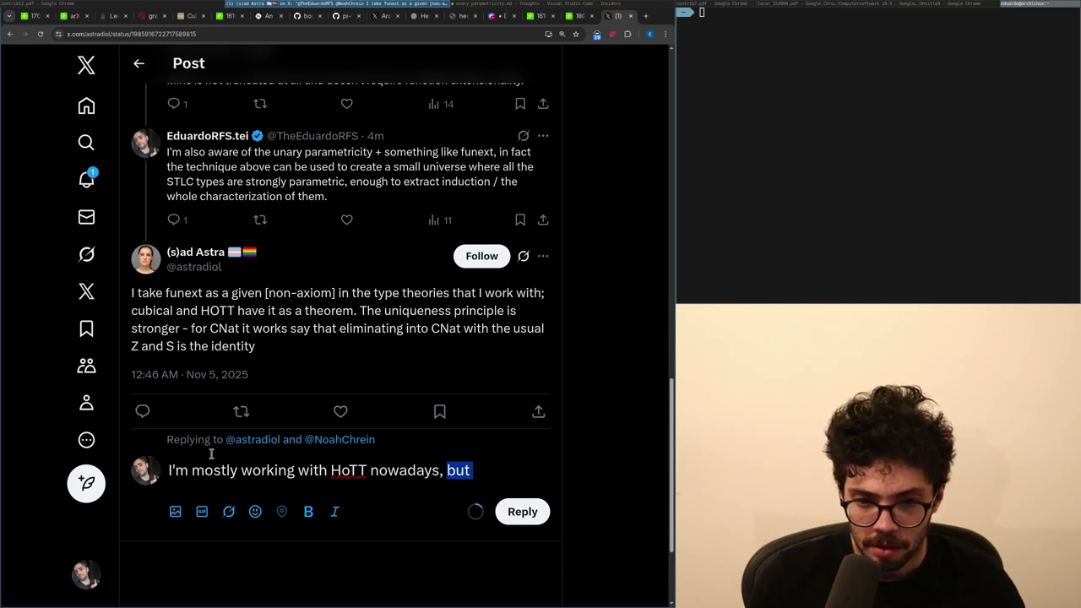
key(ctrl+Left)
key(ctrl+Left)
key(Left)
key(ctrl+BackSpace)
text(assuming)
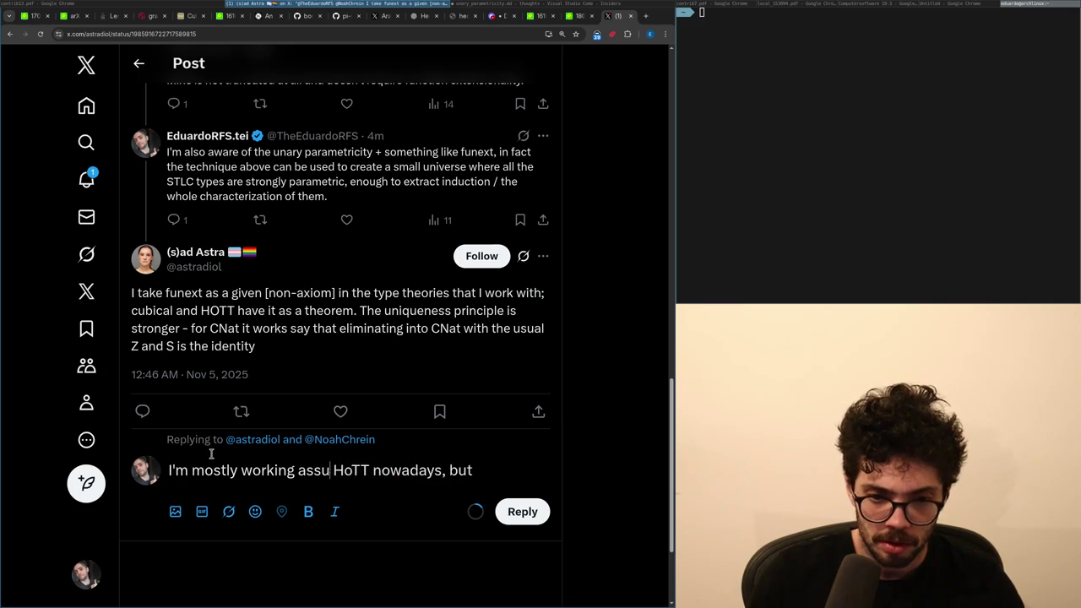
key(ctrl+shift+Right)
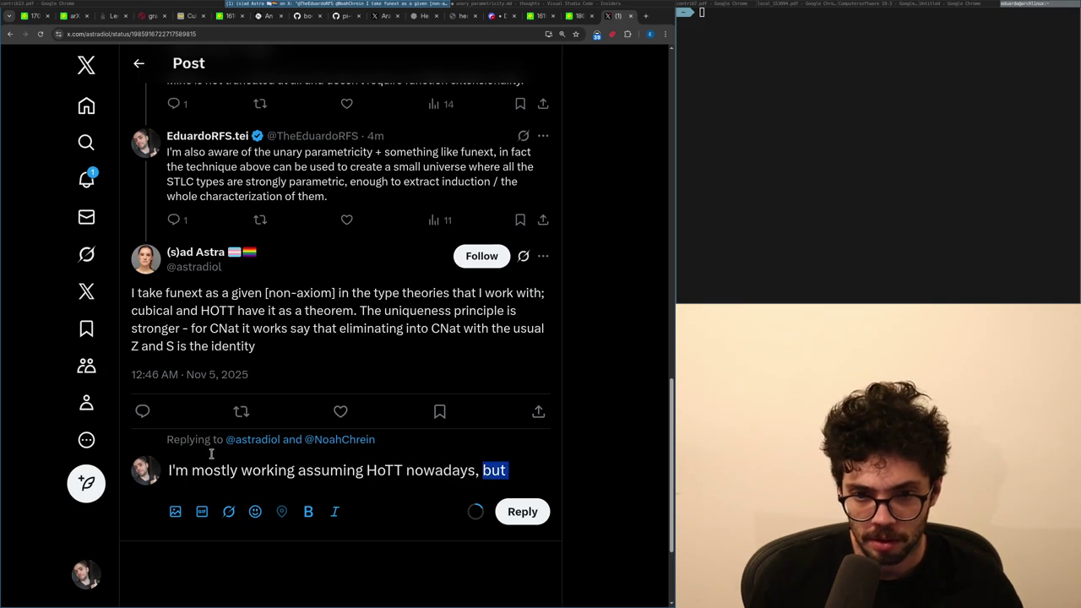
key(BackSpace)
Clear and restore the reply text so it reads up to 'nowadays'.
key(ctrl+a)
key(BackSpace)
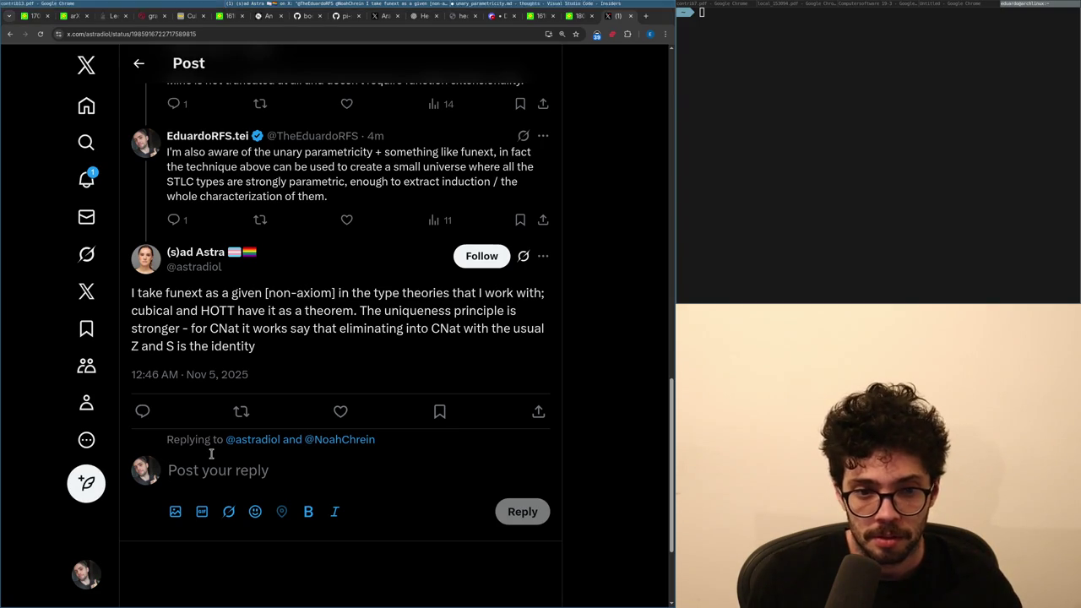
key(ctrl+z)
key(BackSpace)
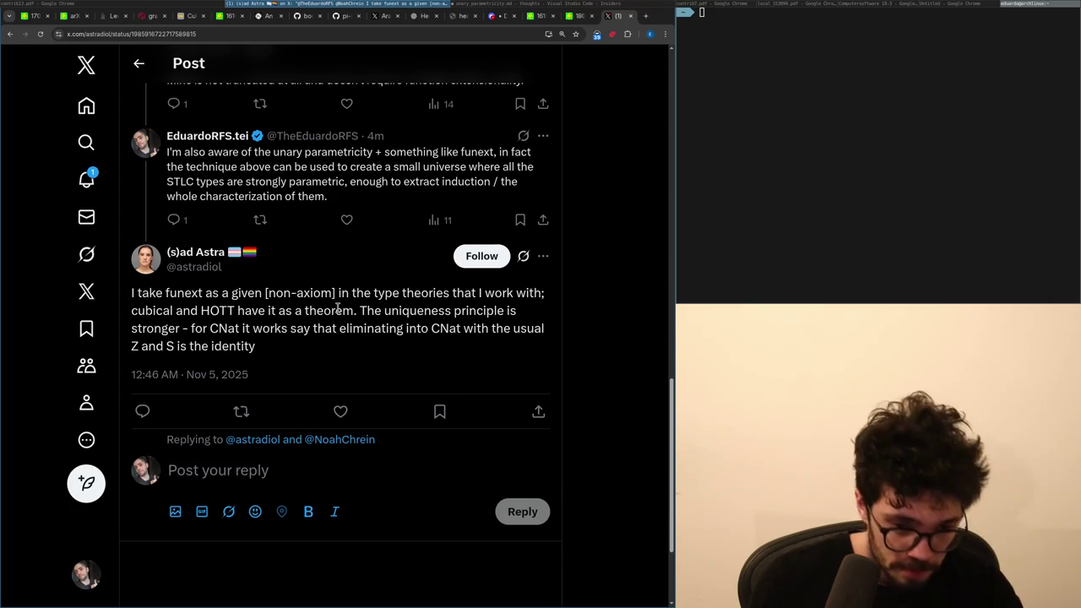
text(I'm mostly working assuming HoTT nowadays,)
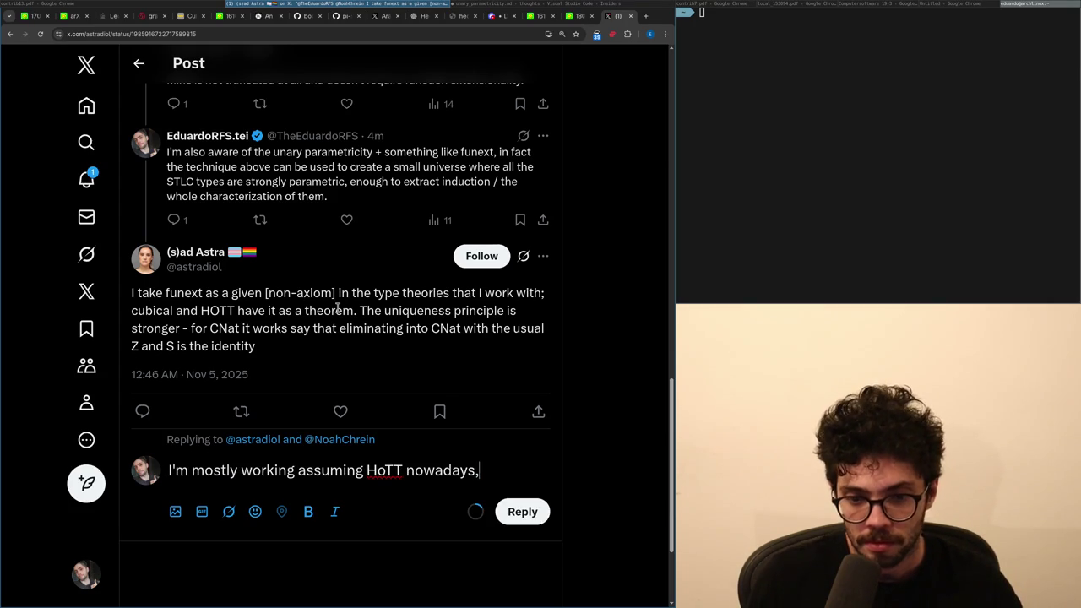
Continue with 'but here I'm actually looking to replace the {Predicative} Calculus of Inductive Constructions'.
text( but )
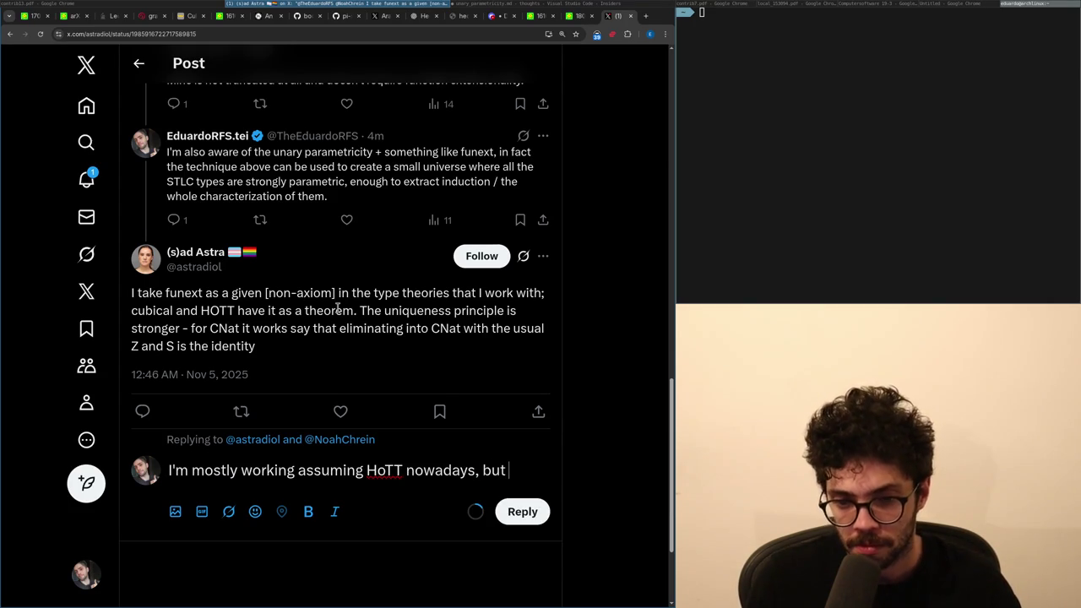
text(here I'm)
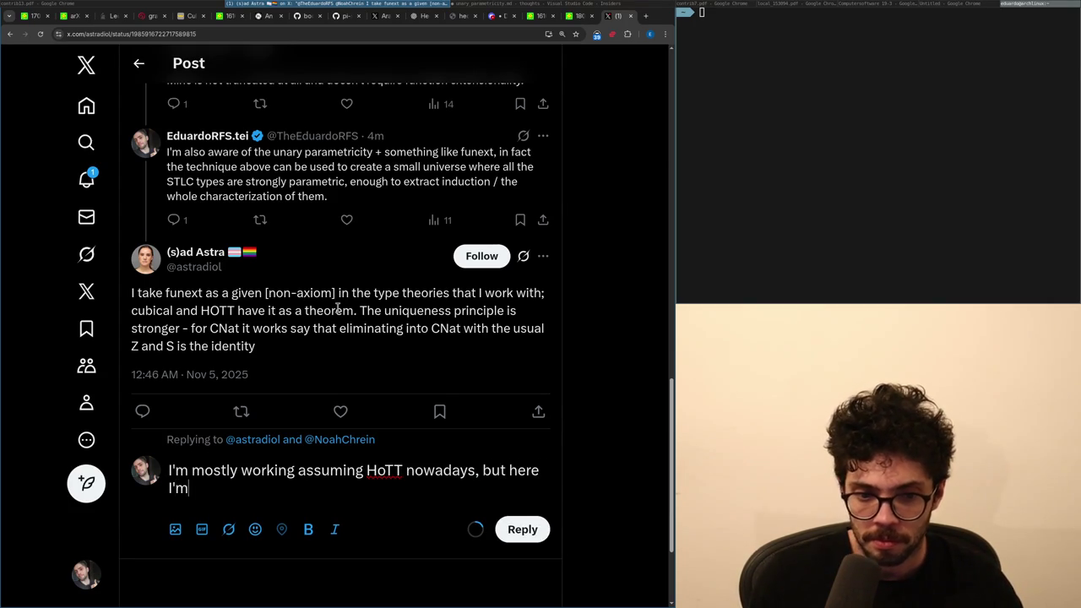
text( actually propo)
key(BackSpace)
key(BackSpace)
key(BackSpace)
text(lookjing to replace the calcu)
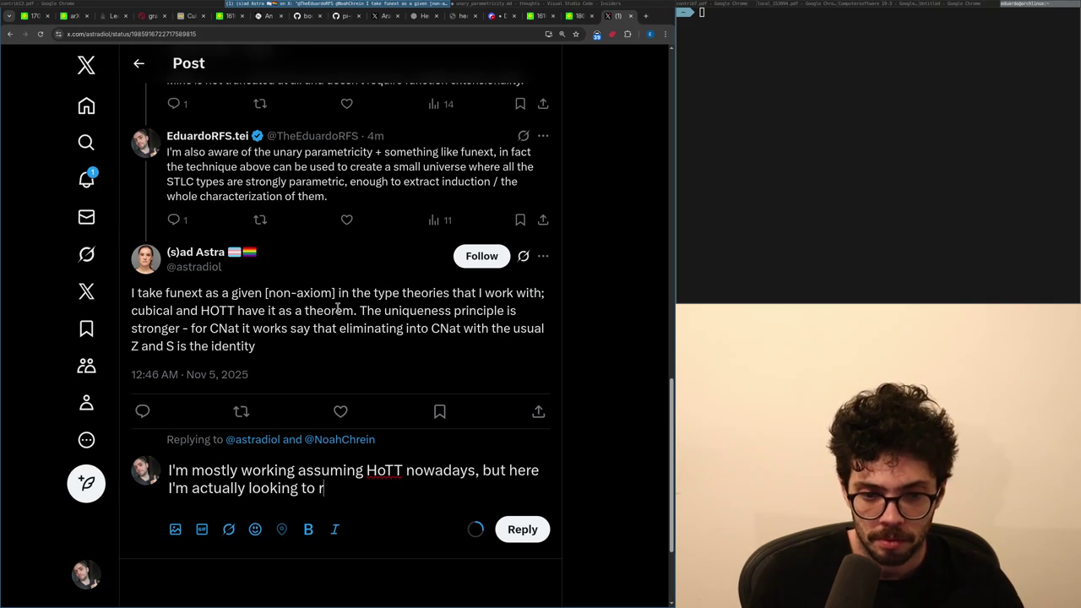
text(of inductive constructions{Predicati)
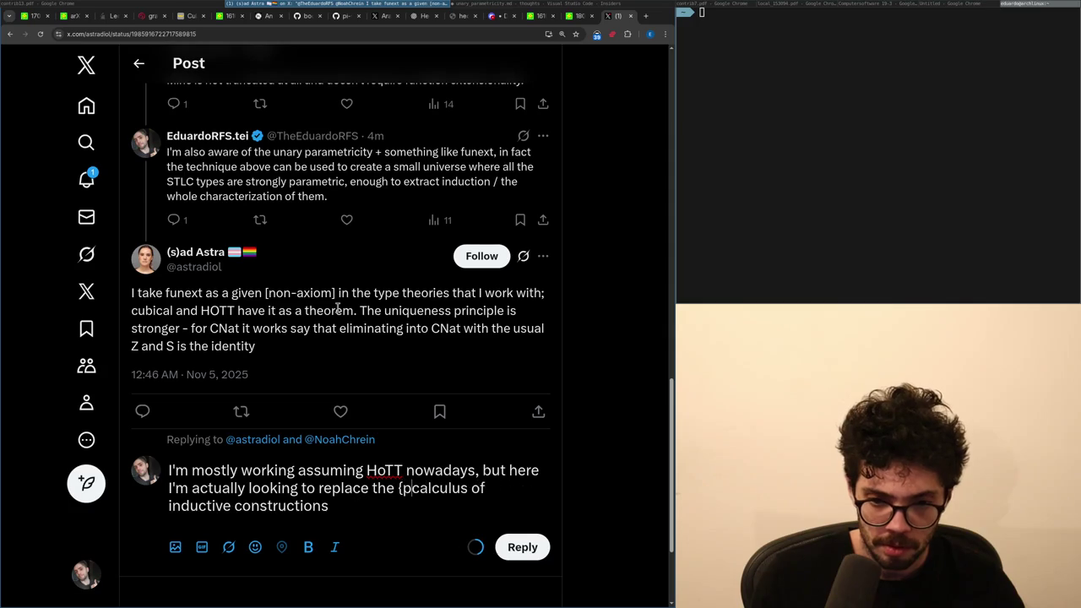
text(ve} C)
key(Delete)
key(ctrl+End)
key(Delete)
text(I)
key(ctrl+Right)
key(Delete)
text(C)
key(ctrl+Right)
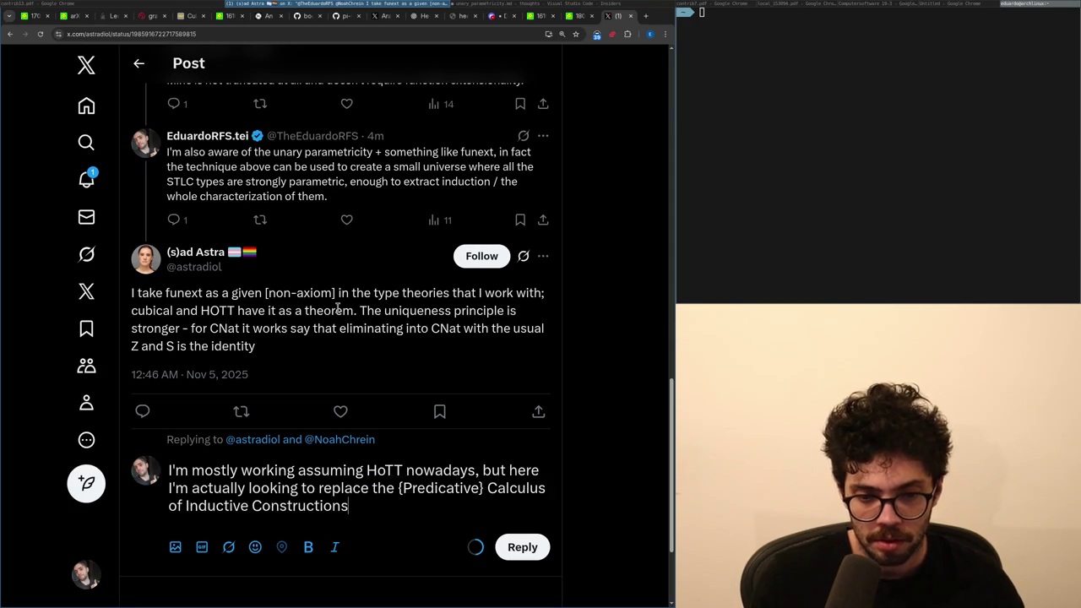
Drop a trailing 'be it in' and end the sentence with 'completely.'.
text(be it in)
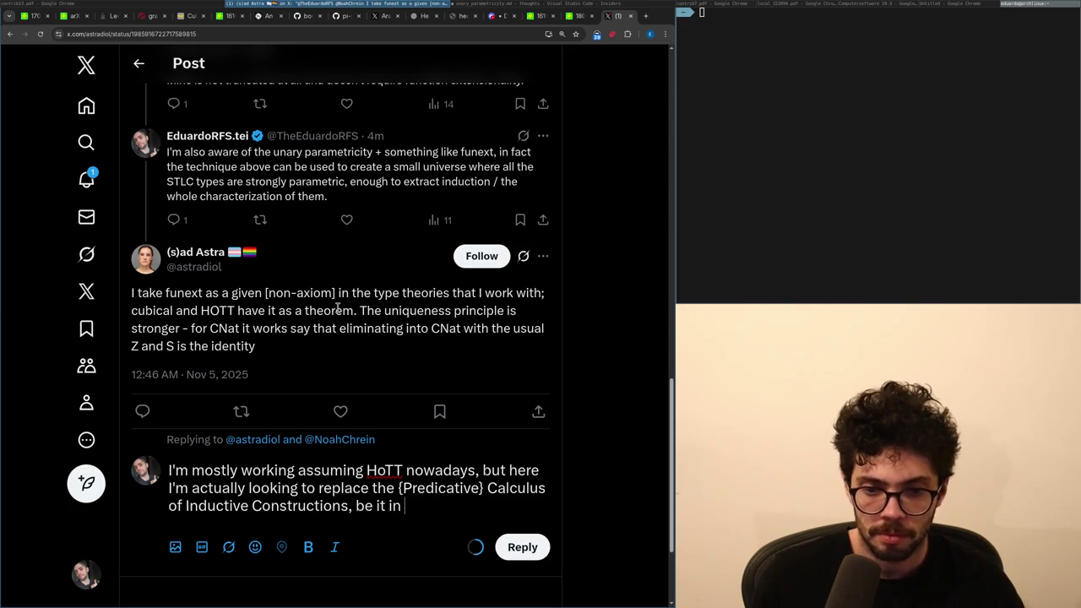
key(ctrl+BackSpace)
key(ctrl+BackSpace)
key(ctrl+BackSpace)
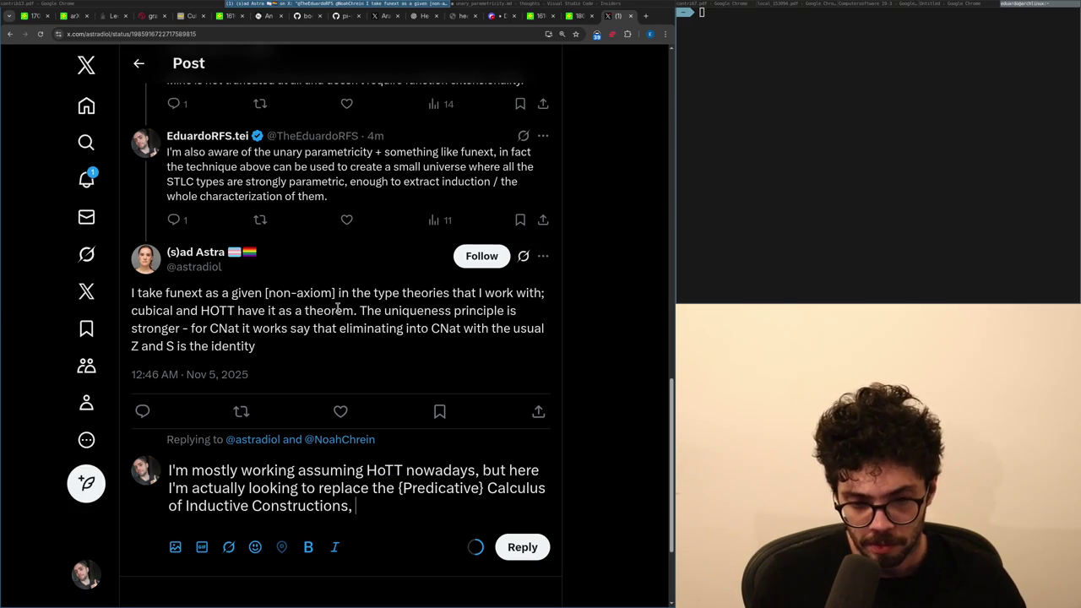
key(BackSpace)
text(.)
key(ctrl+End)
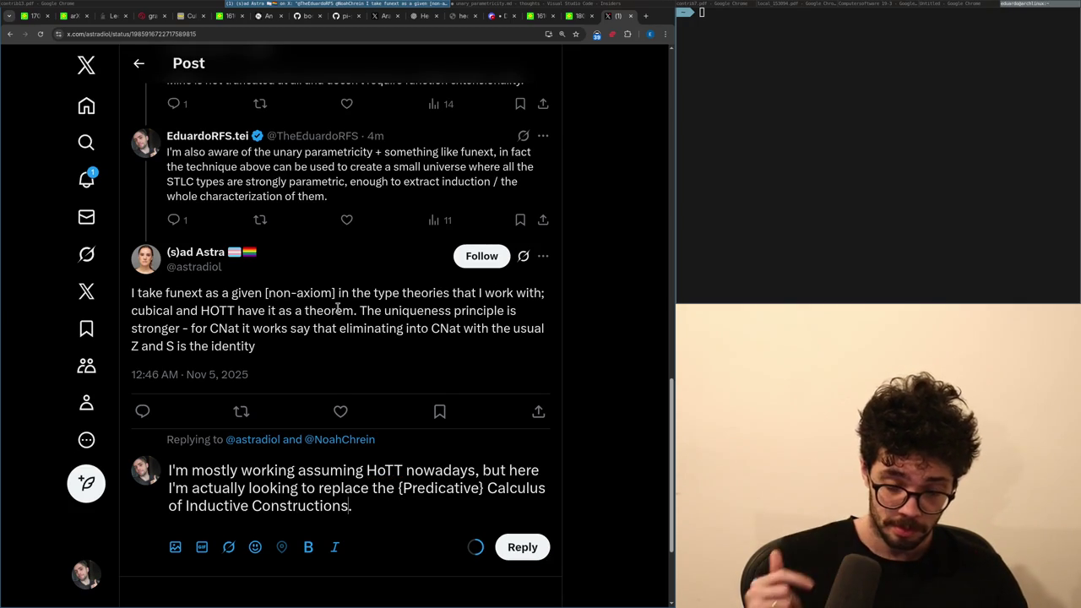
key(Left)
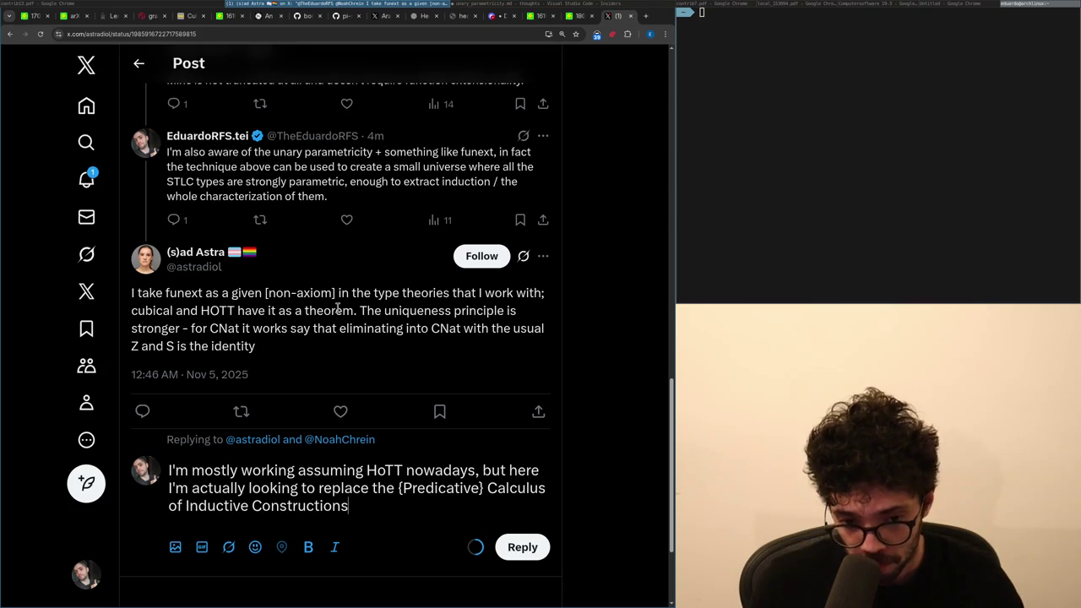
text( completely.)
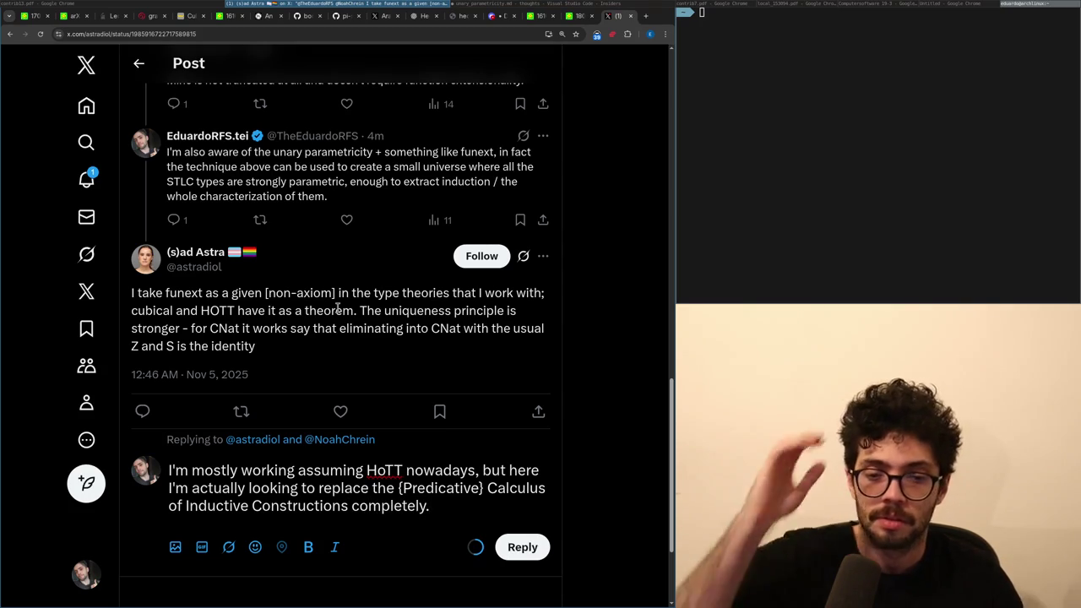
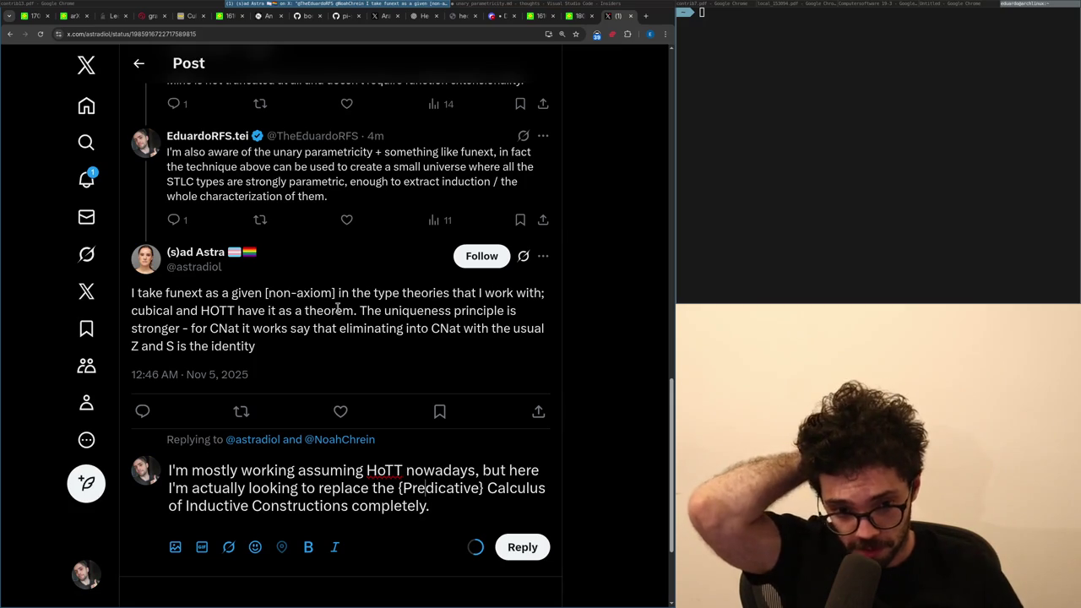
Start a new paragraph with a first draft about the uniqueness principle, then discard it.
key(Return)
key(Return)
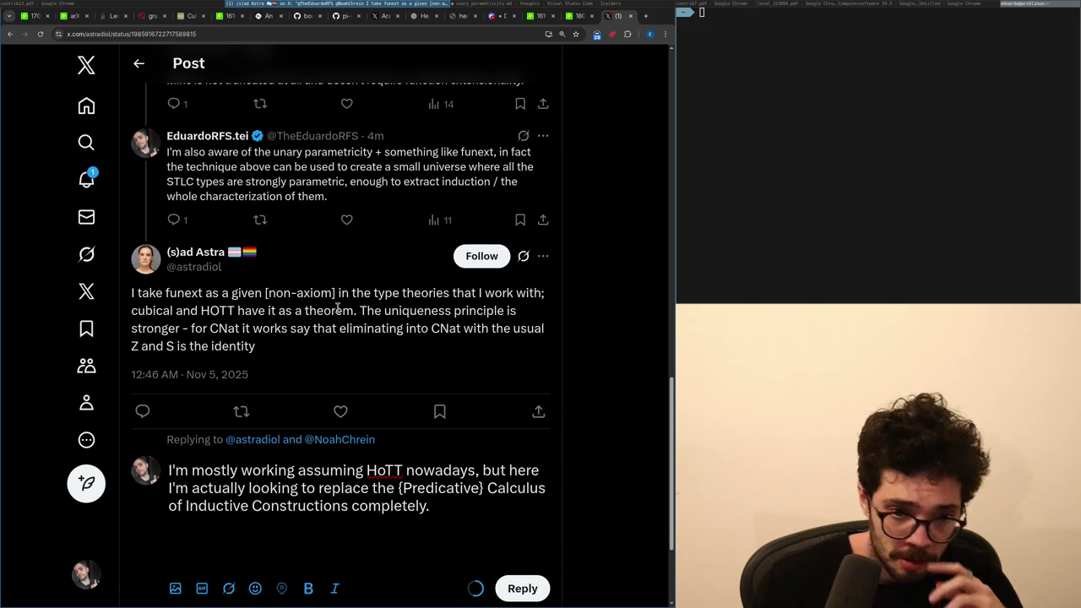
text(I don)
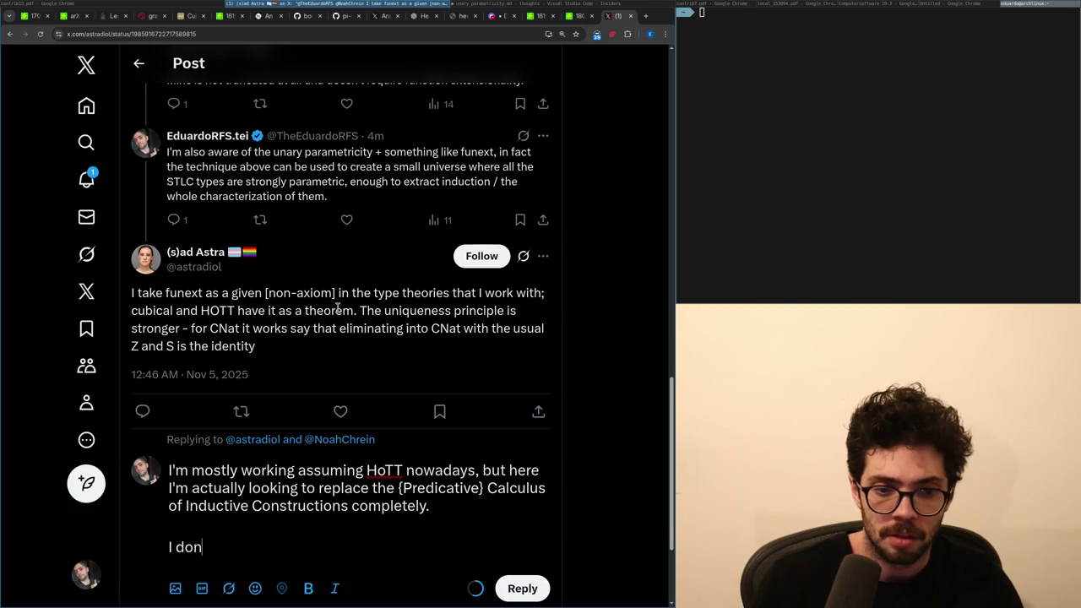
key(BackSpace)
key(BackSpace)
key(BackSpace)
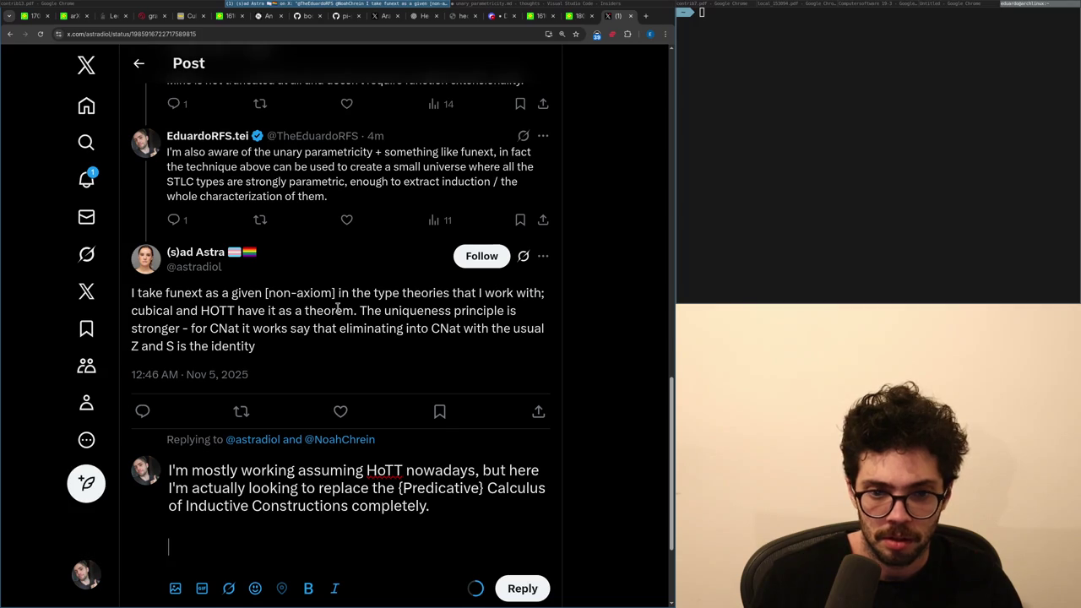
text(Yeah, the uniqune)
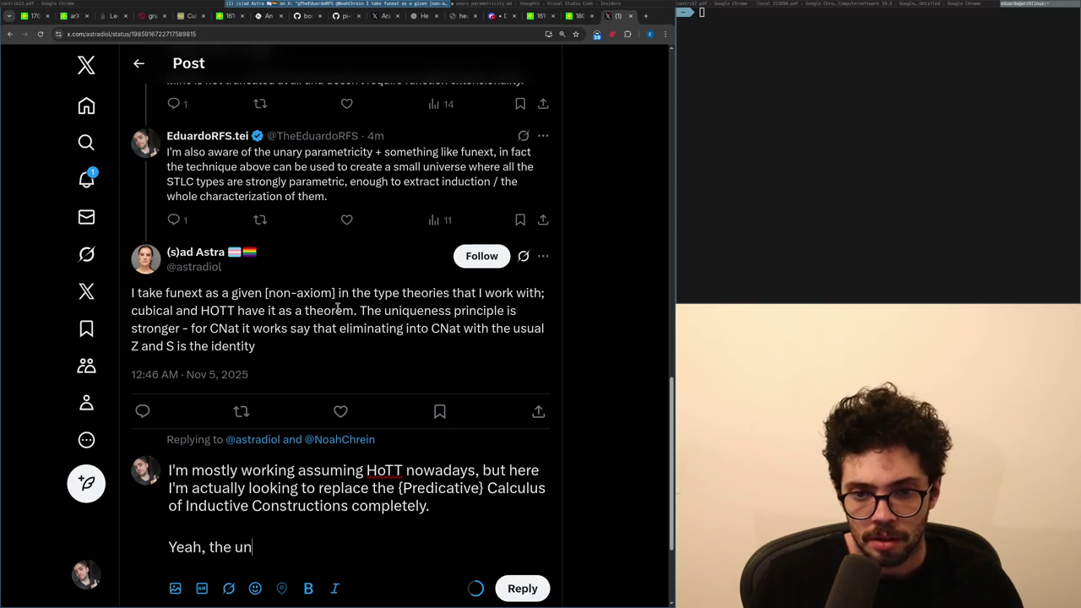
key(BackSpace)
text(eness pri)
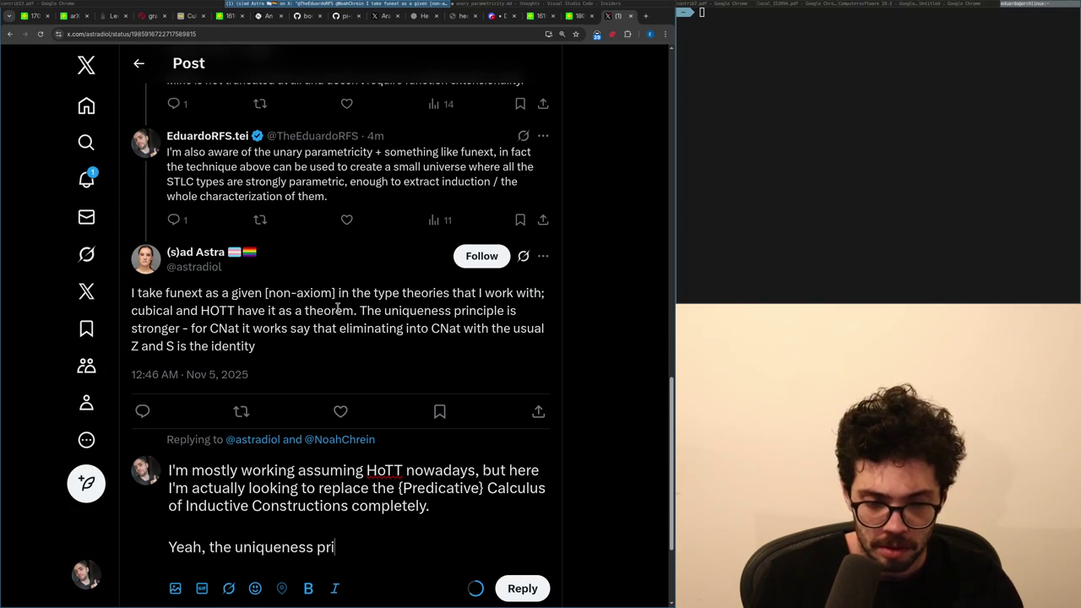
text(nciple is parhat I'm internalizing, )
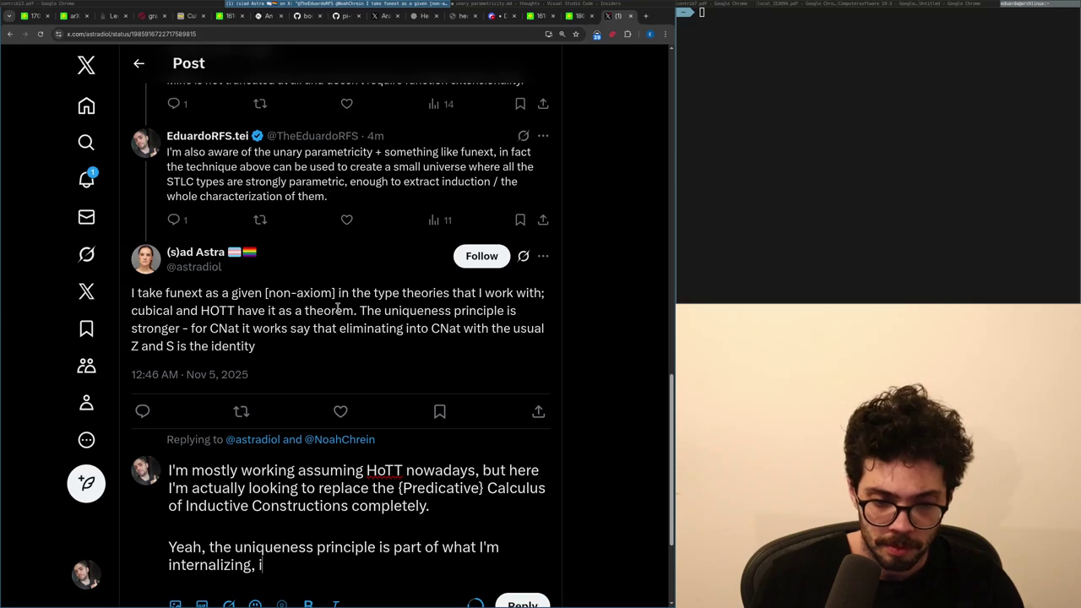
text(in fact my cinternalization is doing both)
key(ctrl+BackSpace)
key(ctrl+BackSpace)
key(ctrl+BackSpace)
key(ctrl+shift+Up)
Try several openings and settle on 'About uniqueness, you don't really nee…'.
text(There is an even )
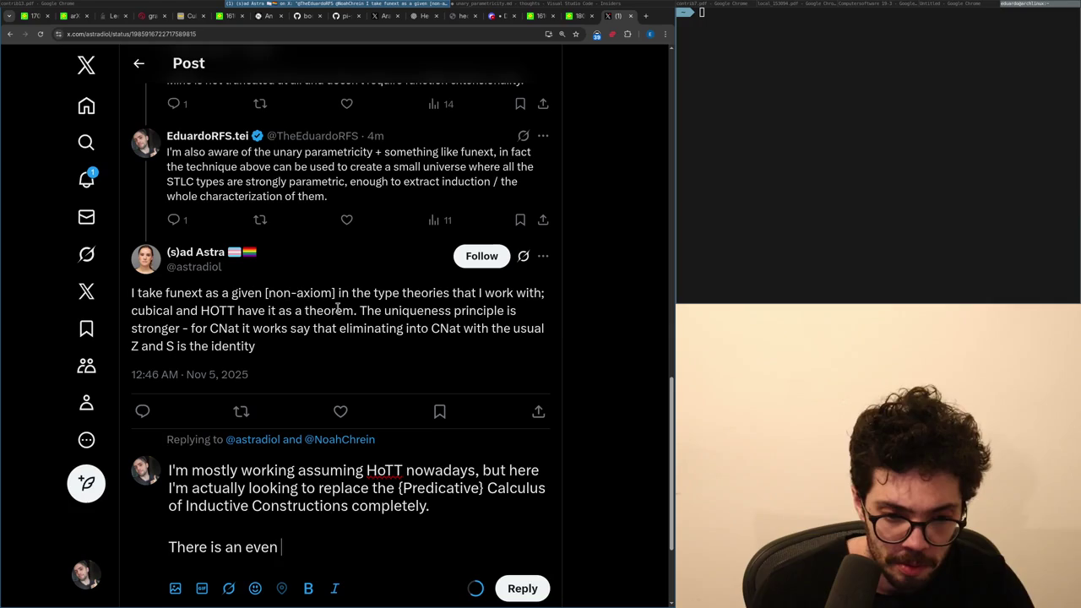
text(better decomposin)
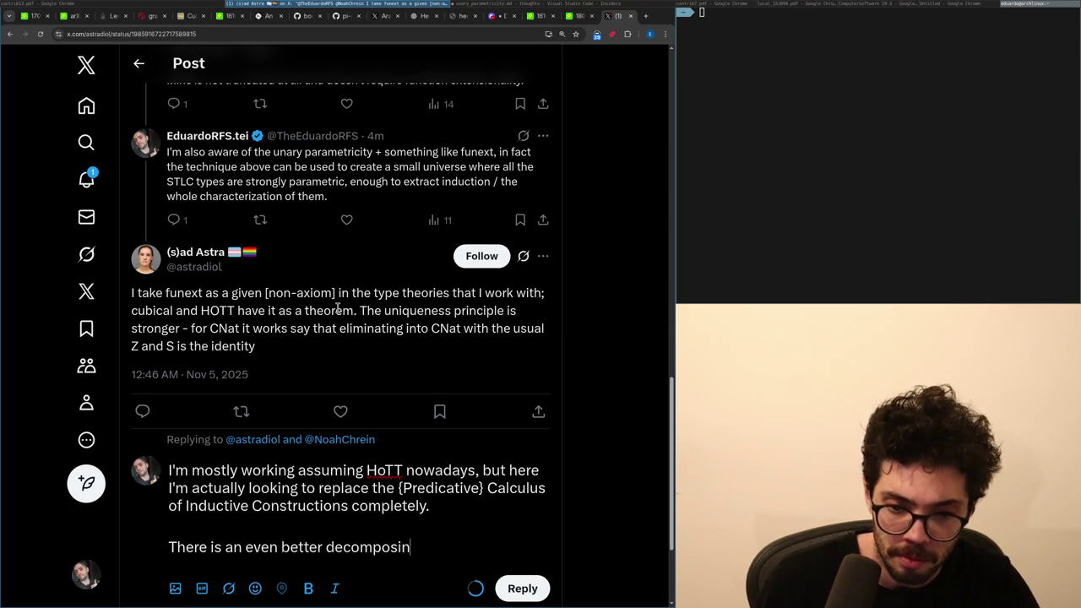
key(ctrl+BackSpace)
key(ctrl+BackSpace)
key(ctrl+BackSpace)
key(ctrl+shift+Up)
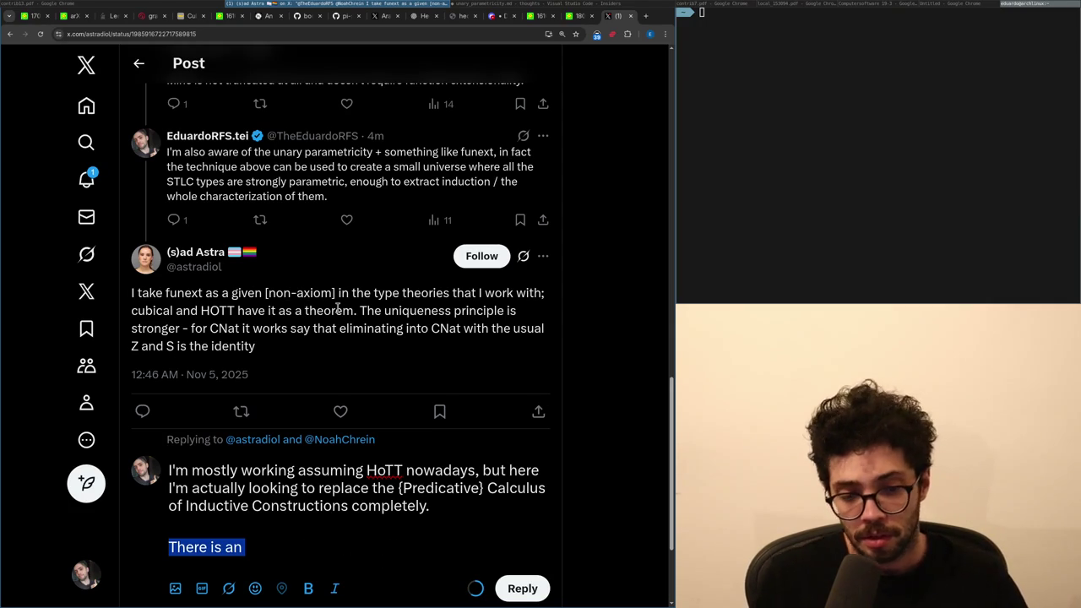
text(You onl)
key(ctrl+BackSpace)
key(ctrl+BackSpace)
text(In fac)
text(t you)
key(ctrl+shift+Up)
text(About uniqueness, you)
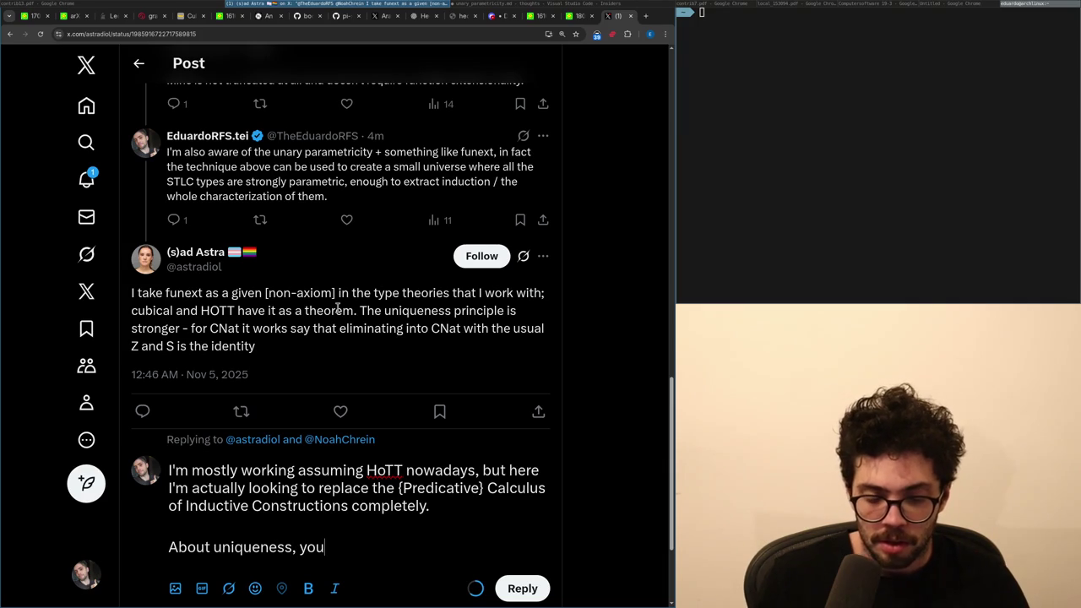
key(BackSpace)
text(don't really nee)
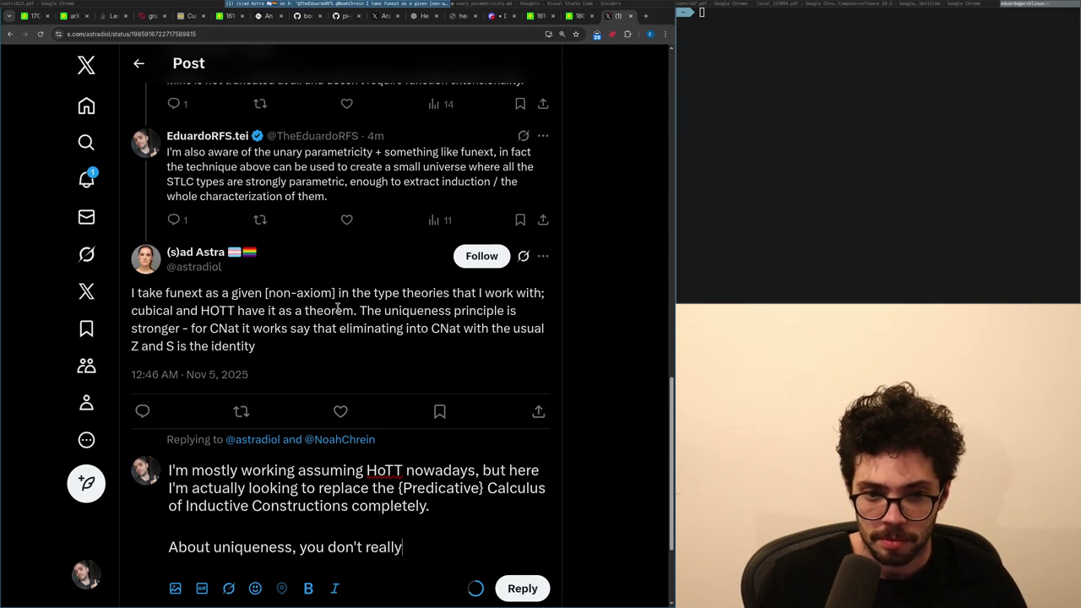
Rewrite the ending: uniqueness is part of what's internalized, and unary parametricity isn't even needed.
key(ctrl+shift+Left)
key(ctrl+shift+Left)
key(ctrl+shift+Right)
key(ctrl+shift+Right)
key(ctrl+shift+Left)
key(ctrl+shift+Left)
key(ctrl+shift+Left)
key(ctrl+shift+Left)
key(ctrl+shift+Right)
key(ctrl+shift+Right)
text(, yeah that's)
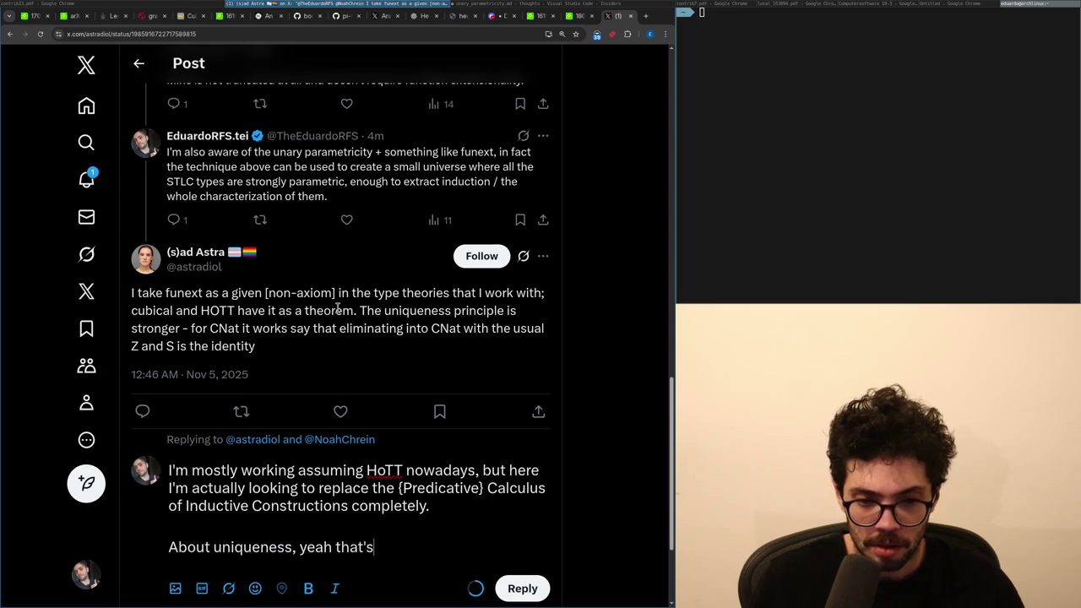
text( part of what I'm )
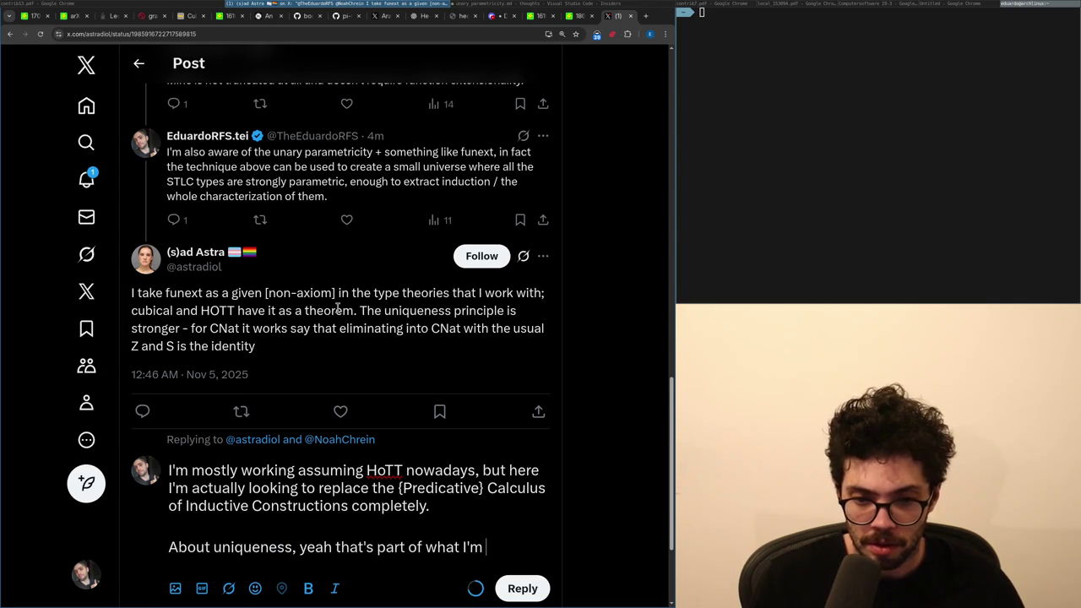
text(internalizing, i)
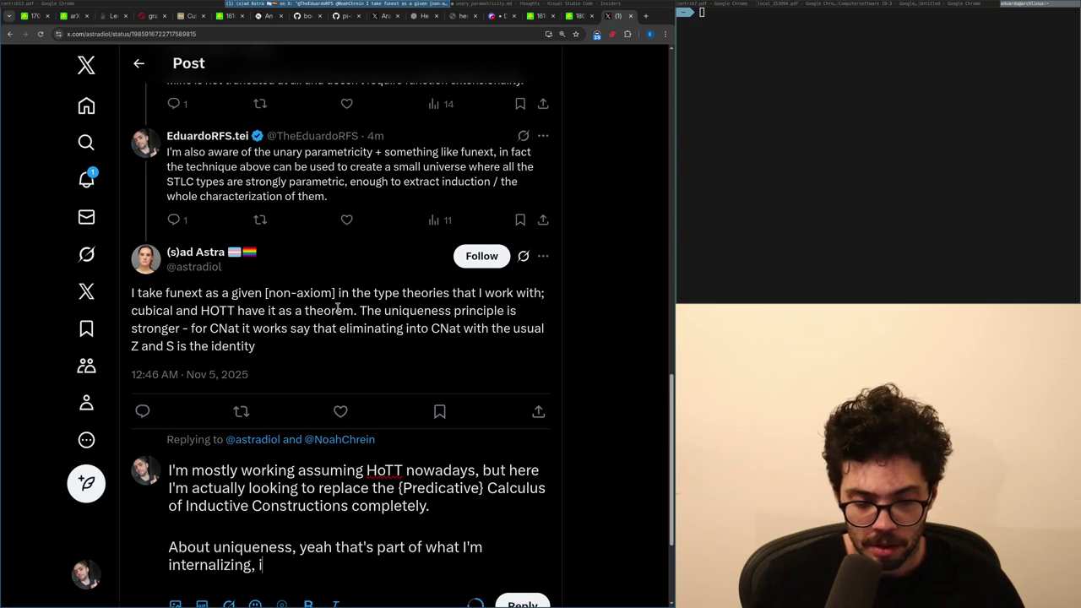
text(n fact you don't even need)
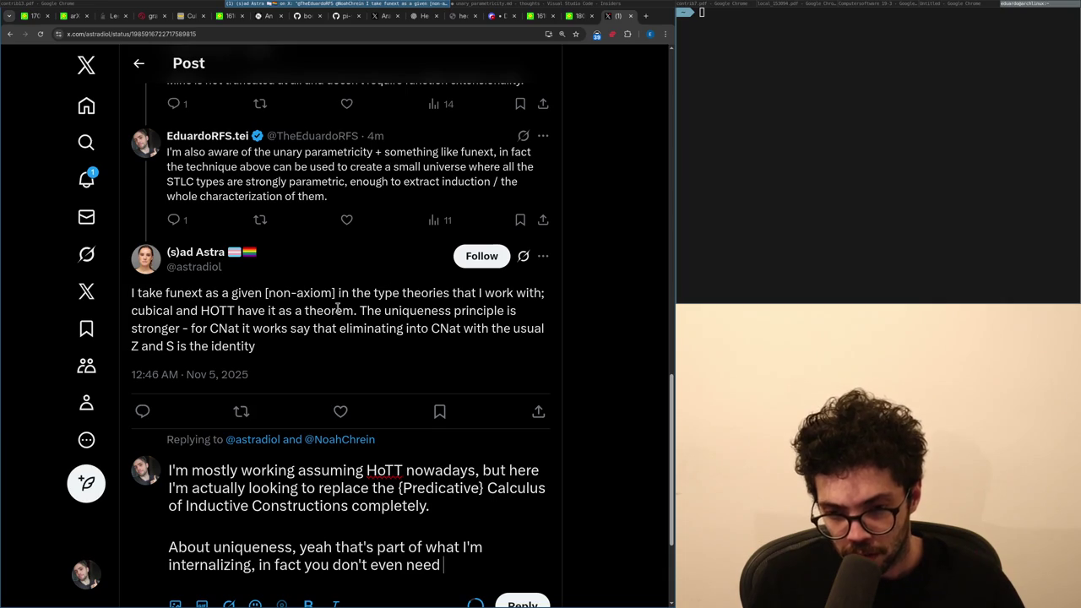
text( unary para)
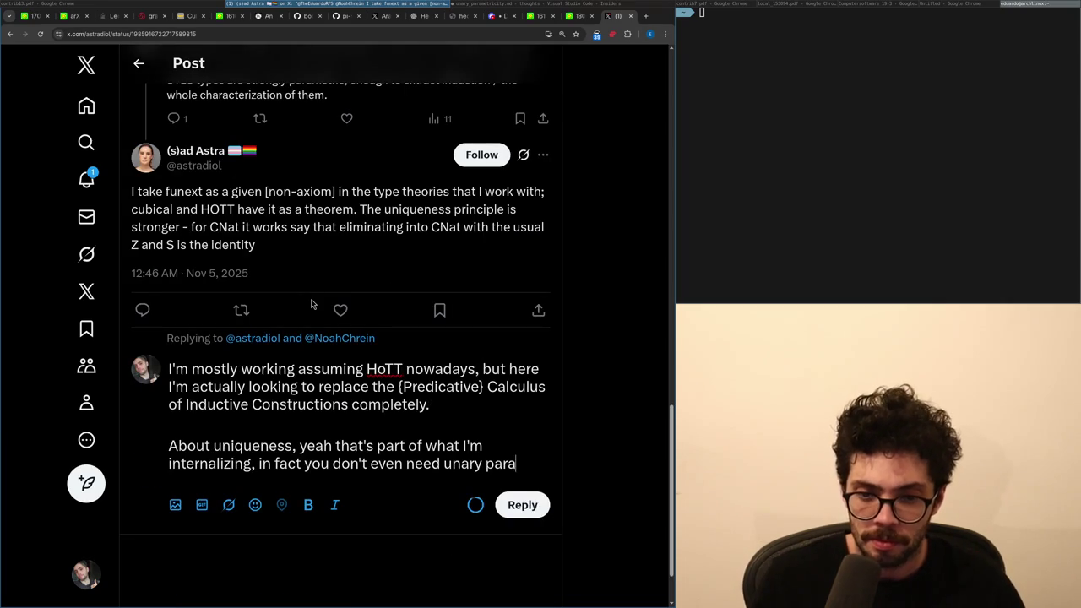
text(metricity, just)
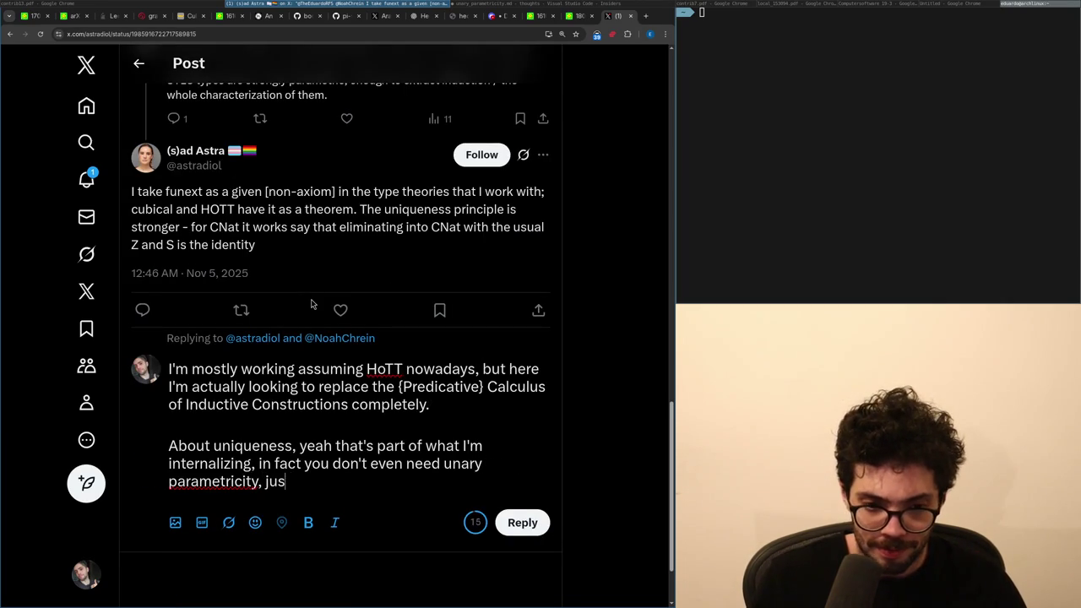
Finish the uniqueness sentence as 'just parametricity over sigma.'.
key(shift+Up)
key(shift+Down)
key(shift+Up)
key(shift+Down)
key(ctrl+shift+Left)
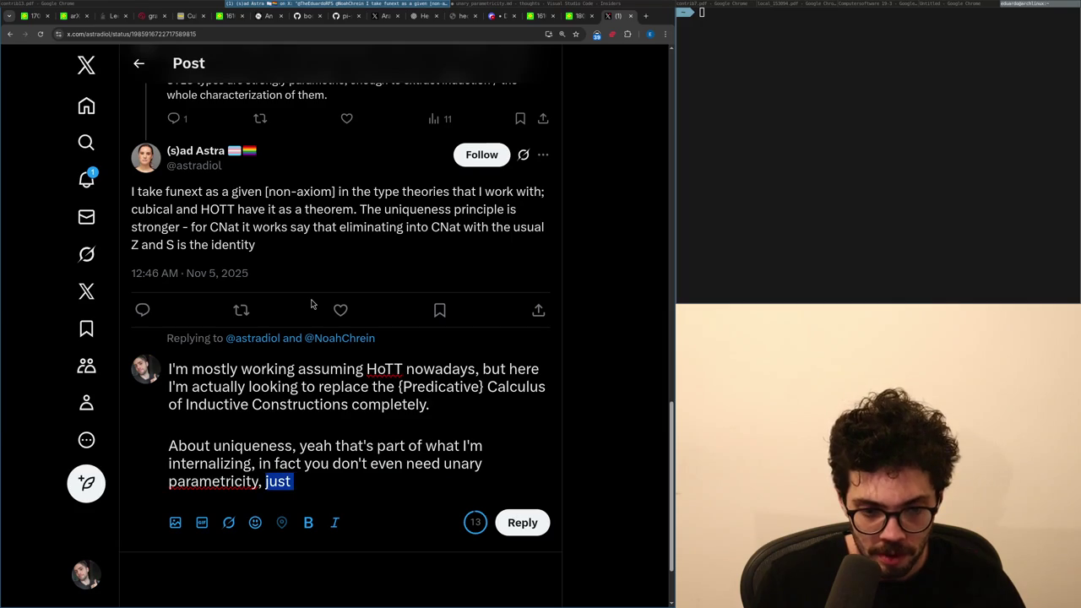
key(Right)
text(arametricity over sigma.)
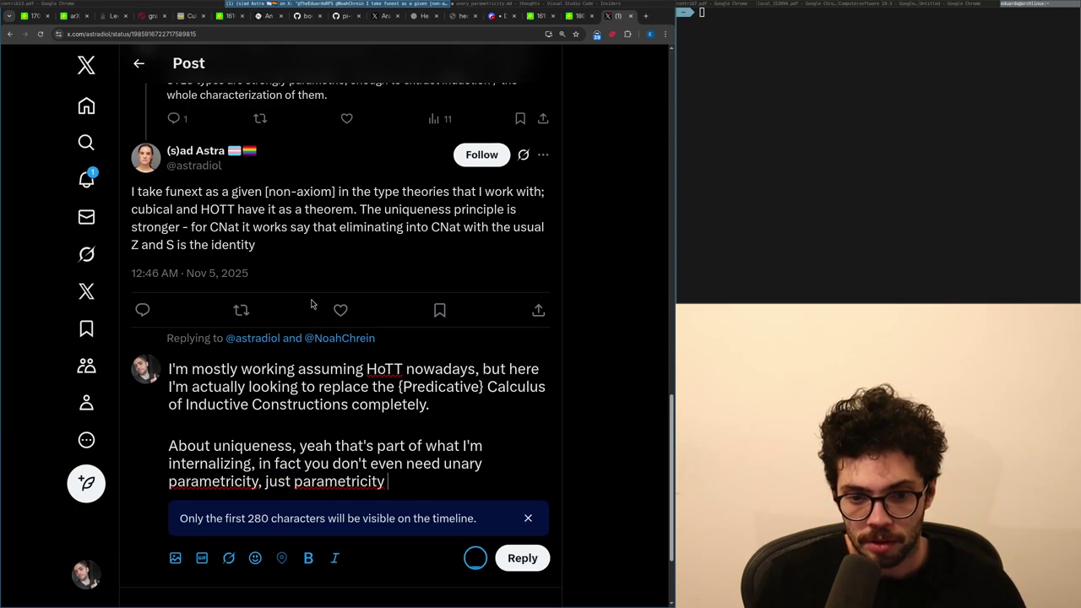
Add the paragraph 'So my technique is to fuse the uniqueness principle and the sigma requirement.'.
key(Return)
key(Return)
text(So )
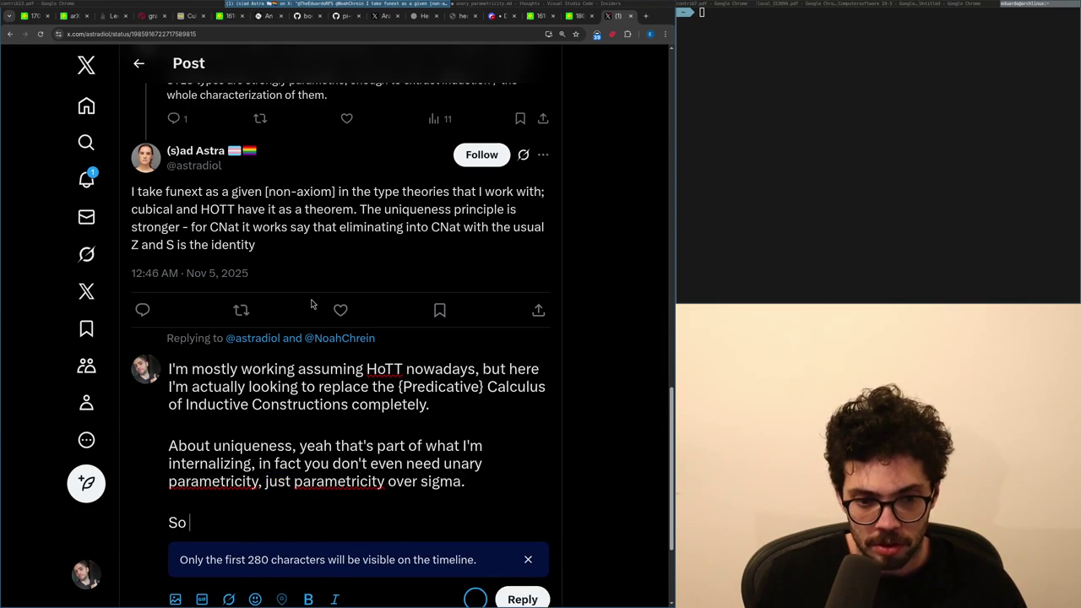
text(my technique is to fuse )
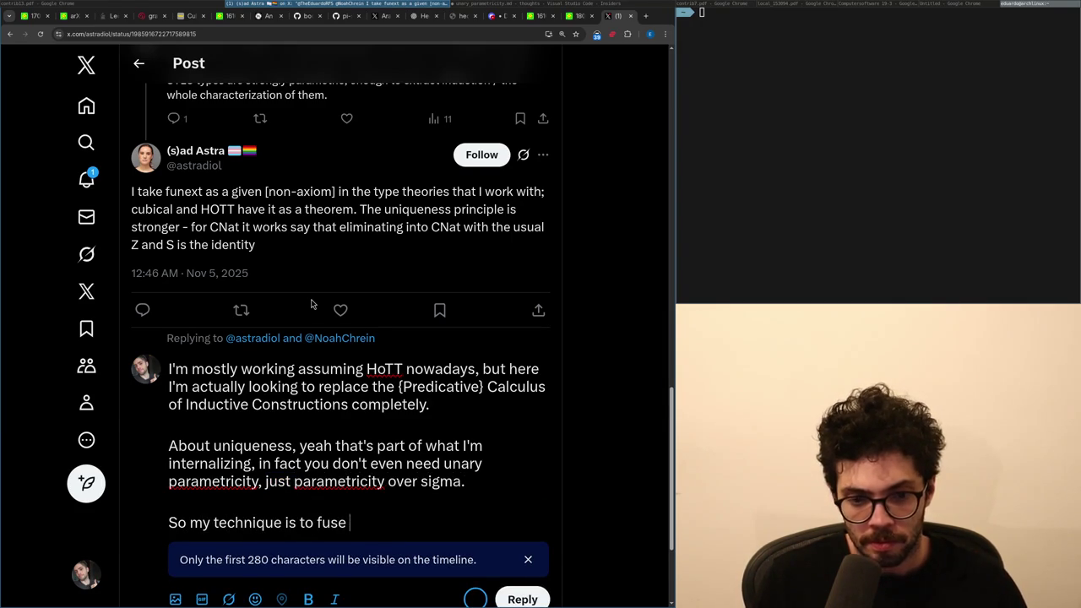
text(the uniqueness princi)
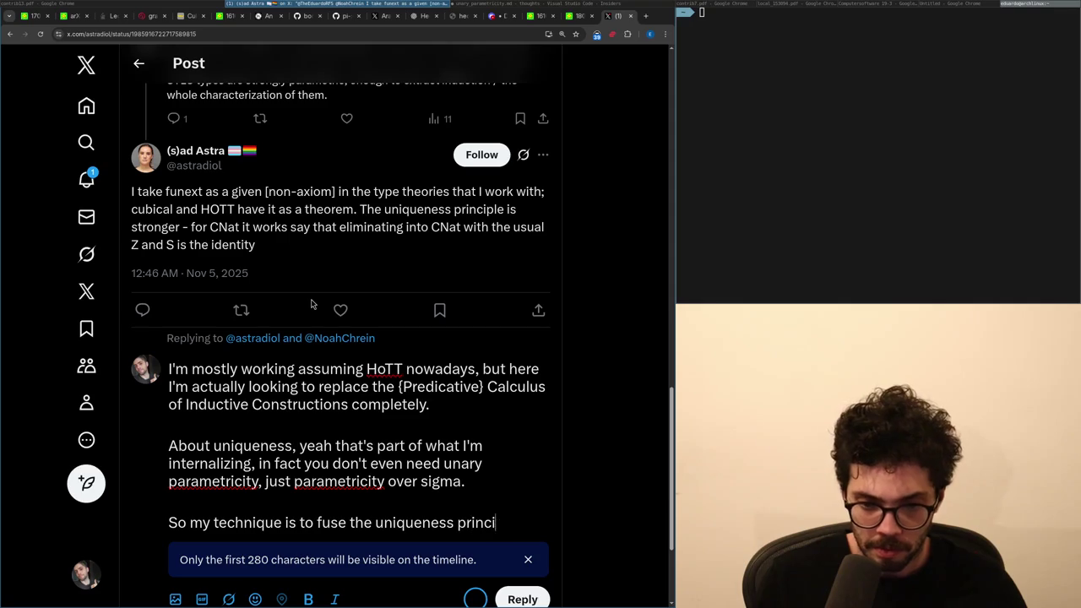
text(ple and the sigma )
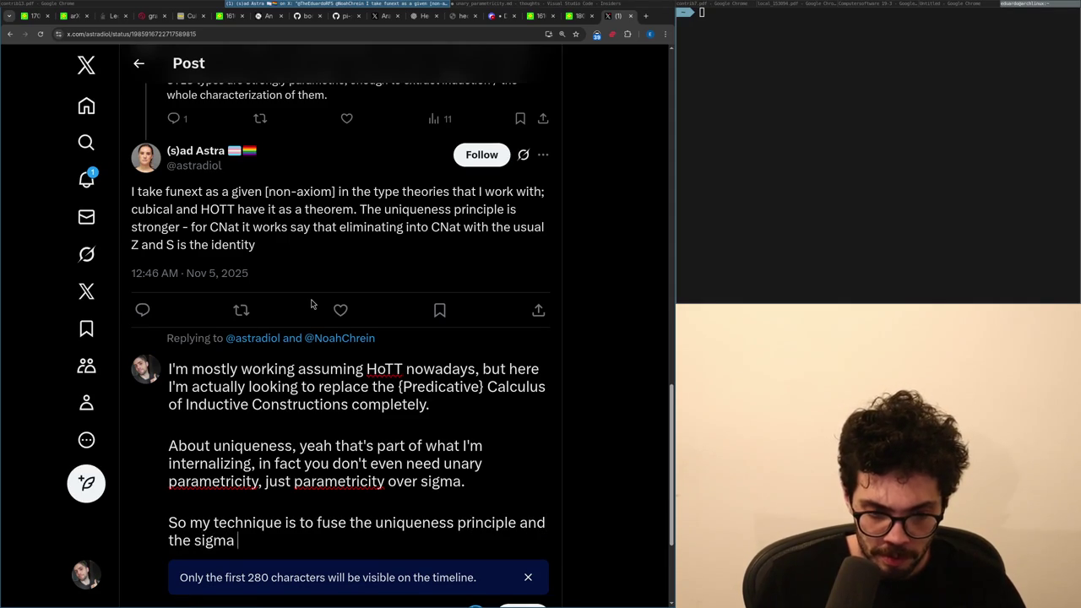
text(requirement.)
key(Return)
key(Return)
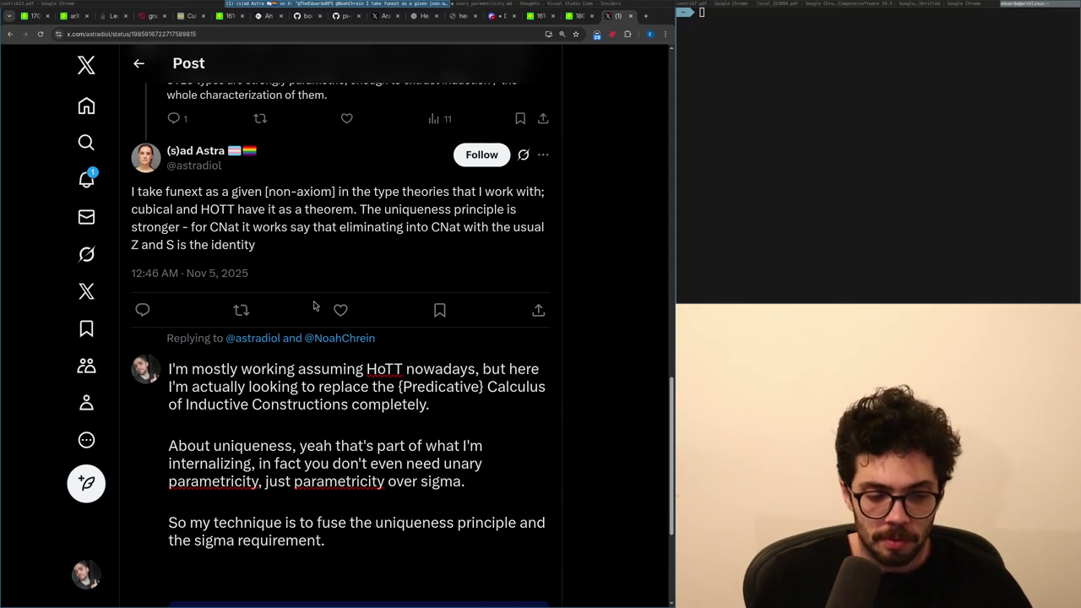
text(,n()
key(BackSpace)
key(BackSpace)
key(BackSpace)
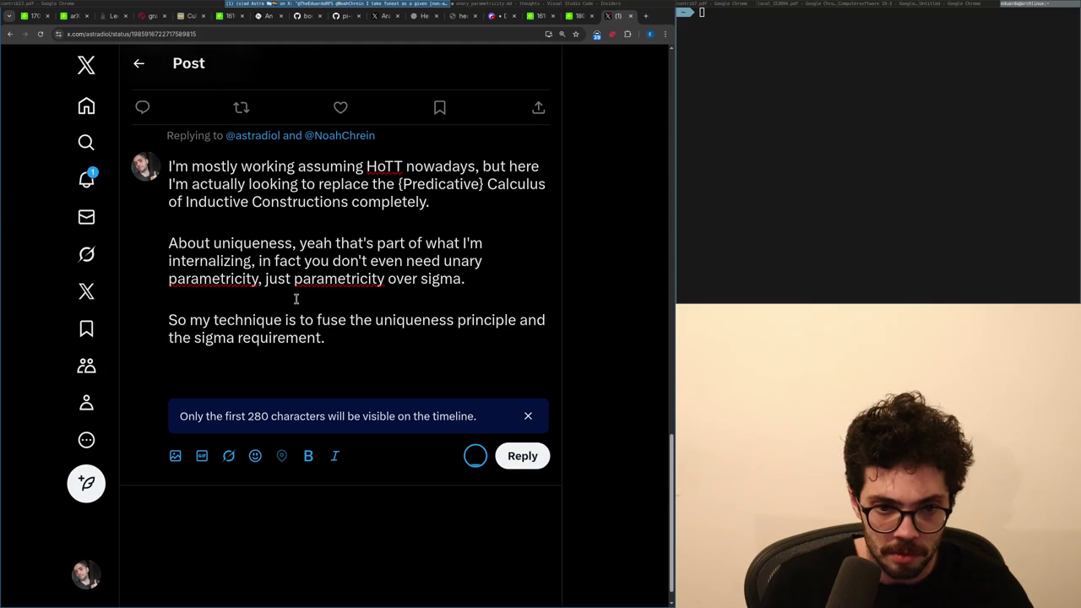
Begin the formula line 'c_b([c_b', briefly trying a comma after 'requirement'.
text(c_b([)
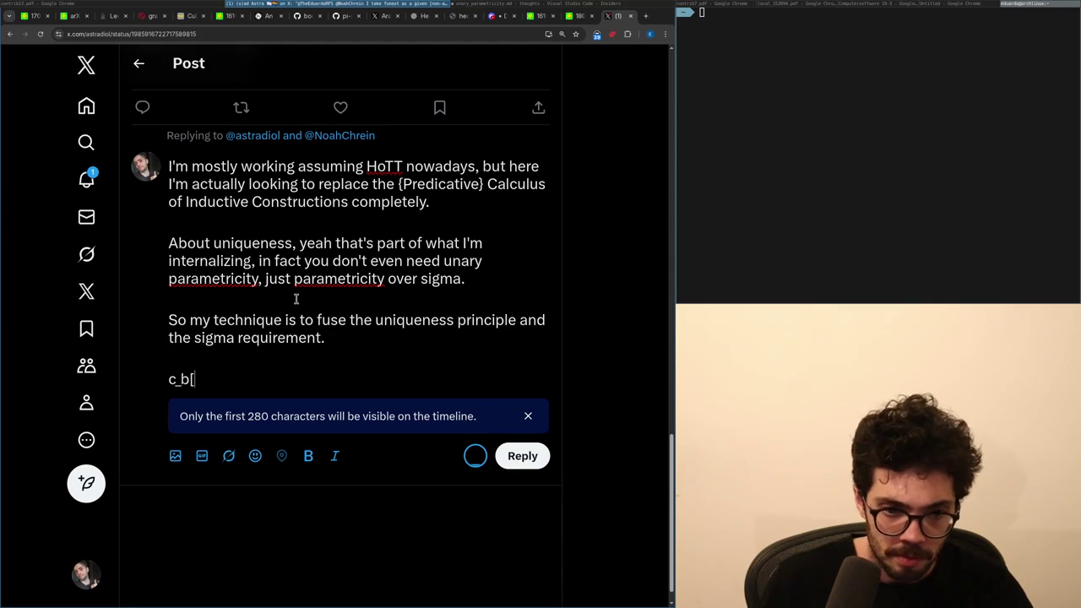
text(c_b)
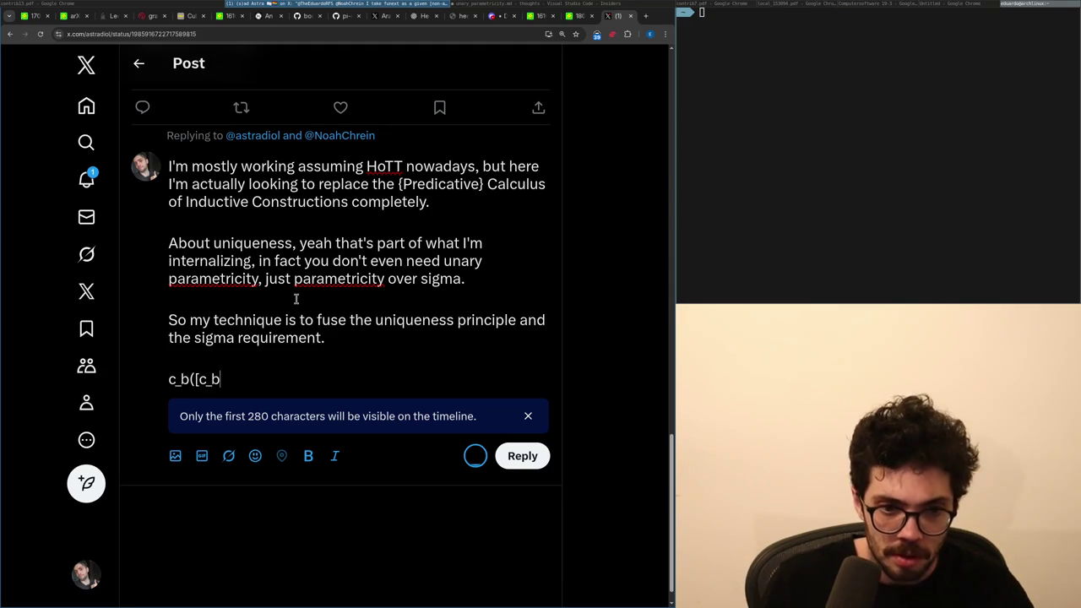
key(Up)
key(Up)
key(End)
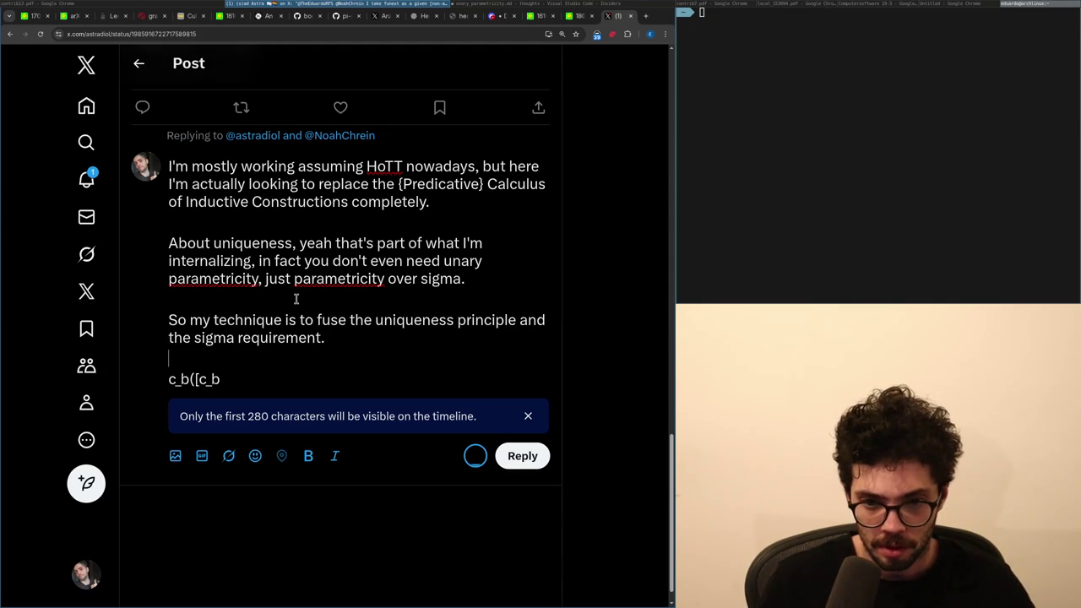
key(Left)
text(,)
key(BackSpace)
key(BackSpace)
key(Right)
key(Down)
key(End)
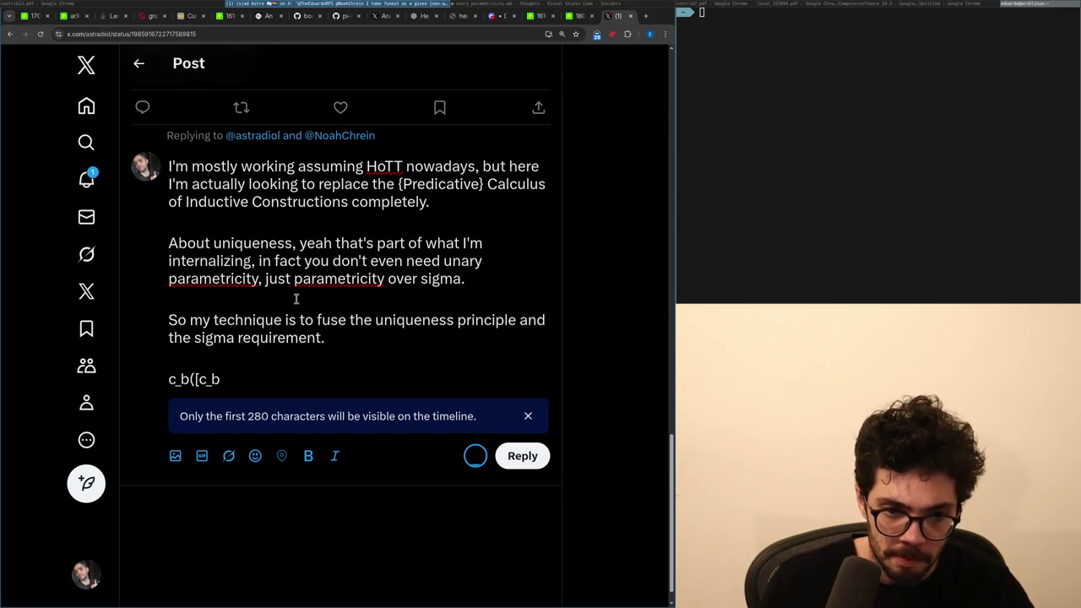
Complete the formula with i_b : I_Bool(c_b) through i_false), then delete 'About' above.
text( : C_Bool, I_Bo)
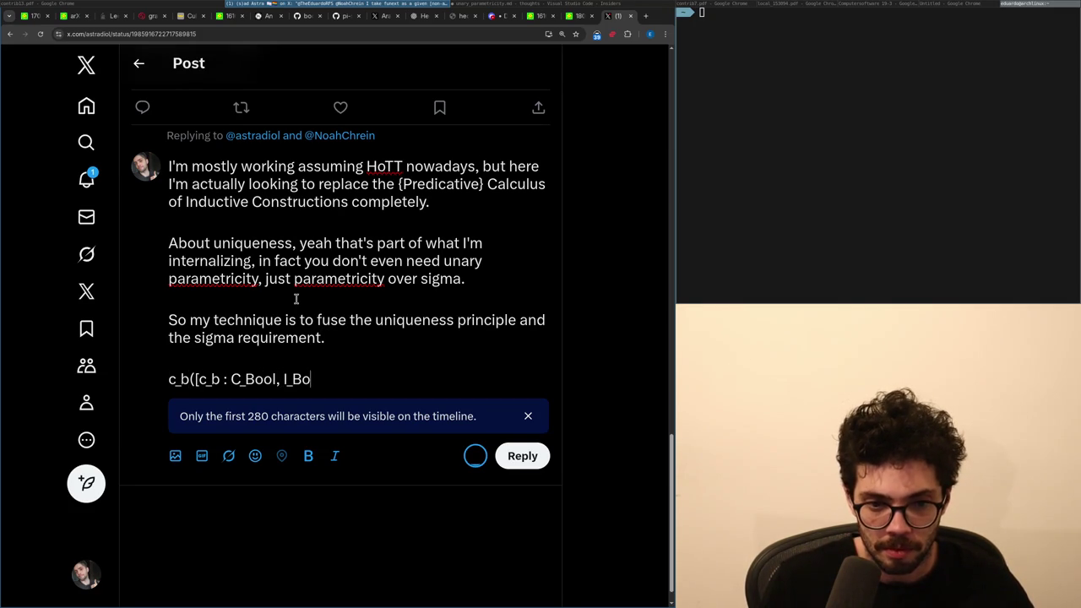
text(ol(c_b))
key(Left)
key(Left)
key(Left)
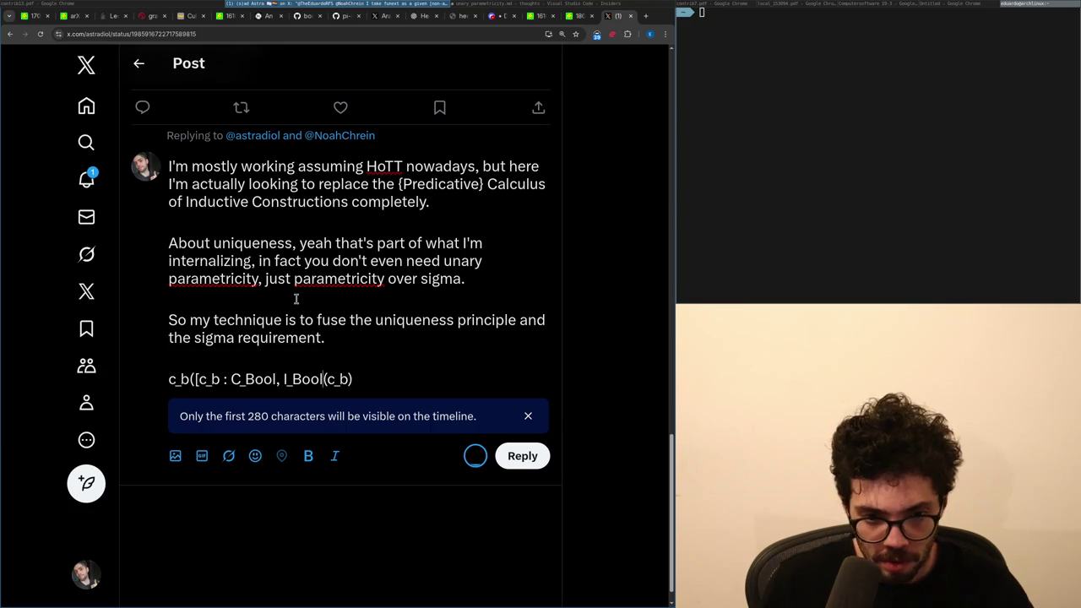
key(Right)
key(Right)
text(i_b)
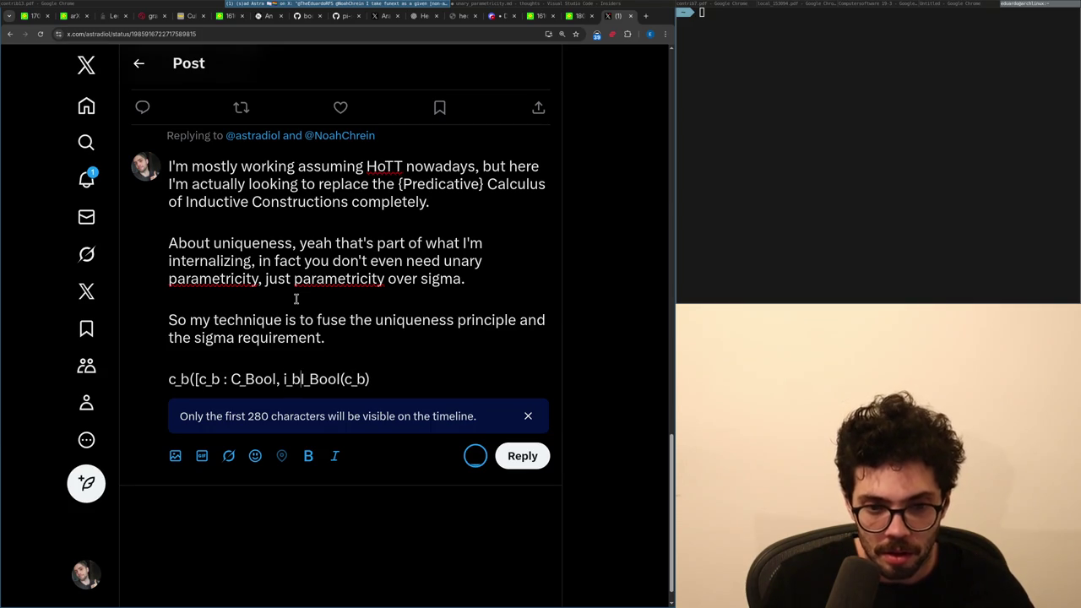
text( :)
key(End)
text(])
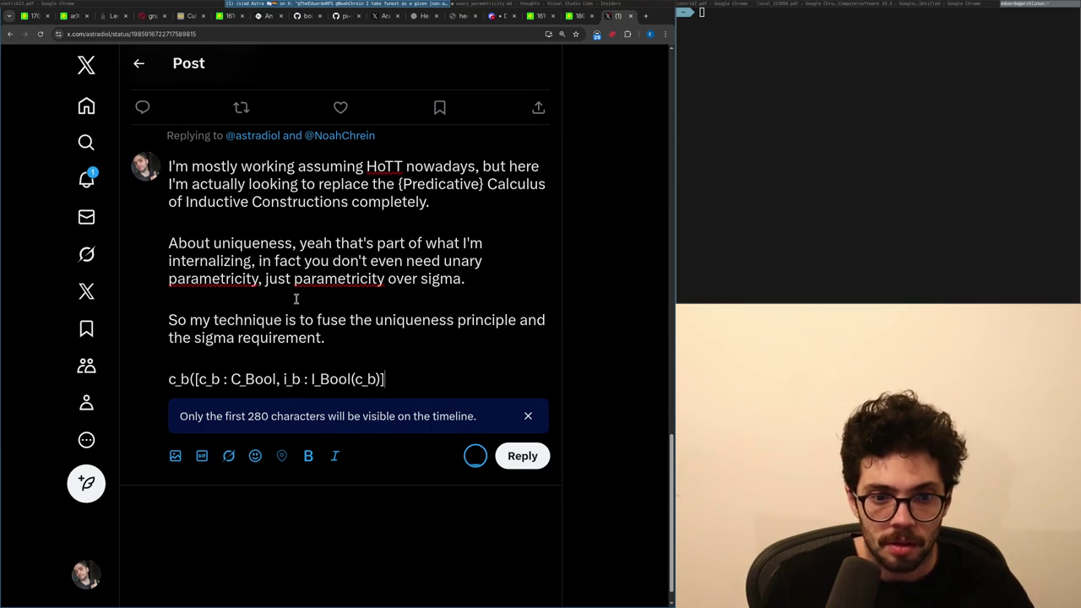
text(, [c_t)
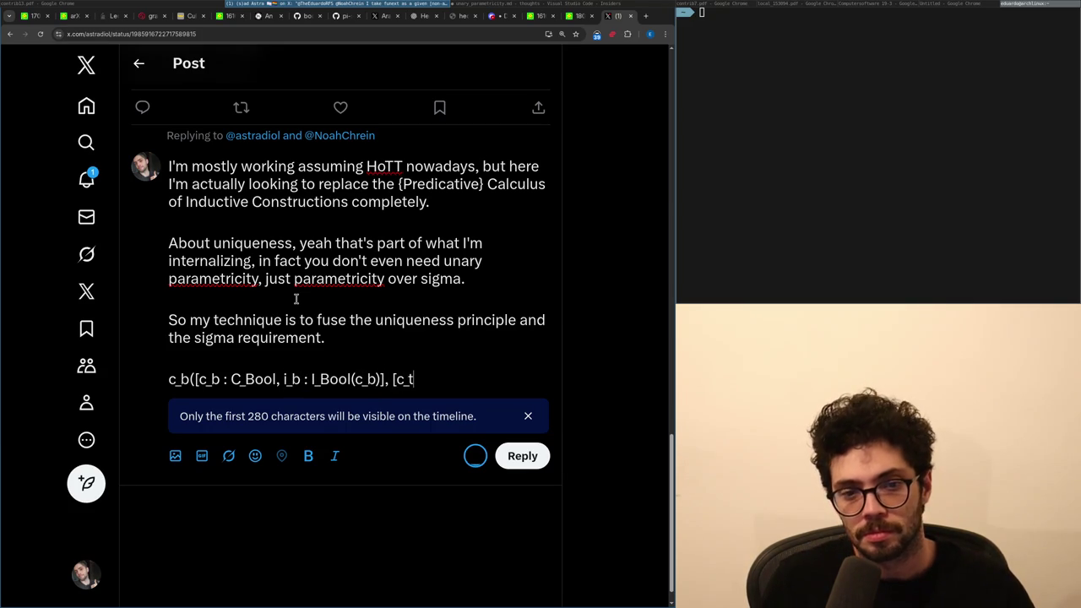
text(rue, i_true], [c_fa)
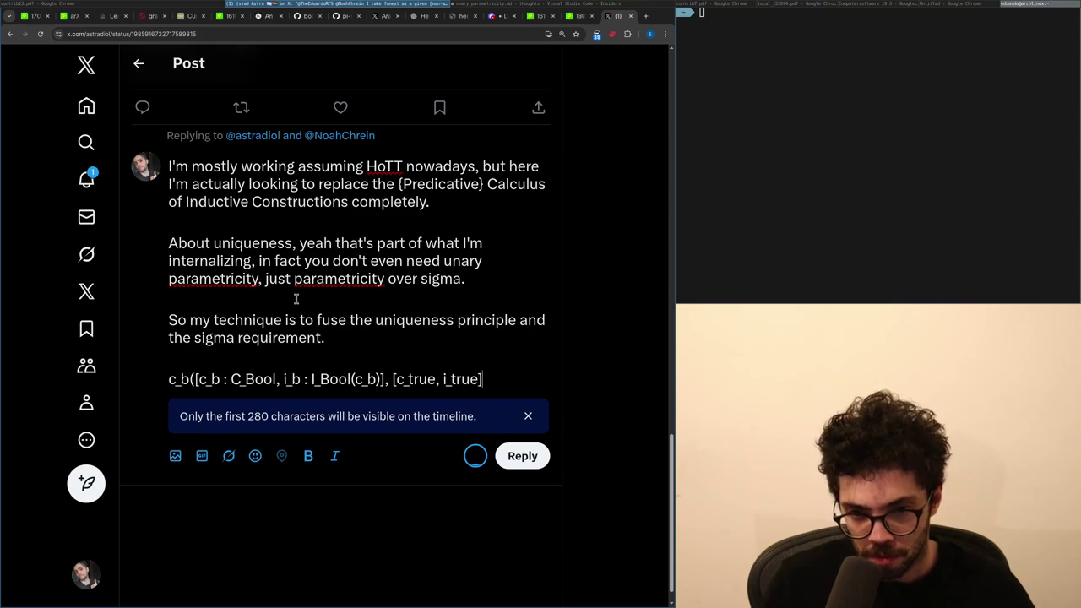
text(lse, ic)
key(BackSpace)
text(_false))
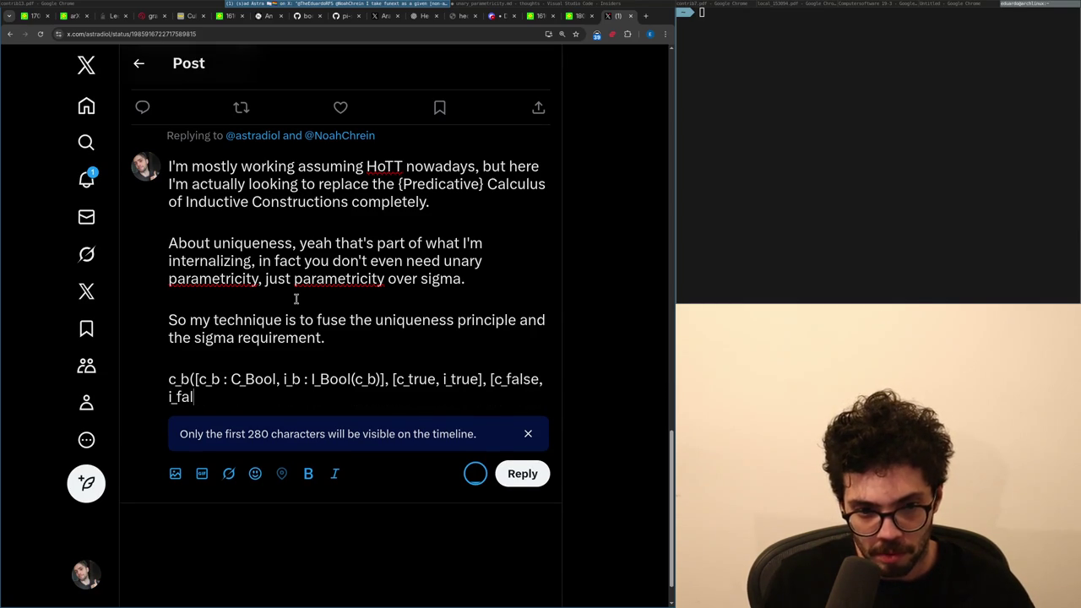
key(Up)
key(Up)
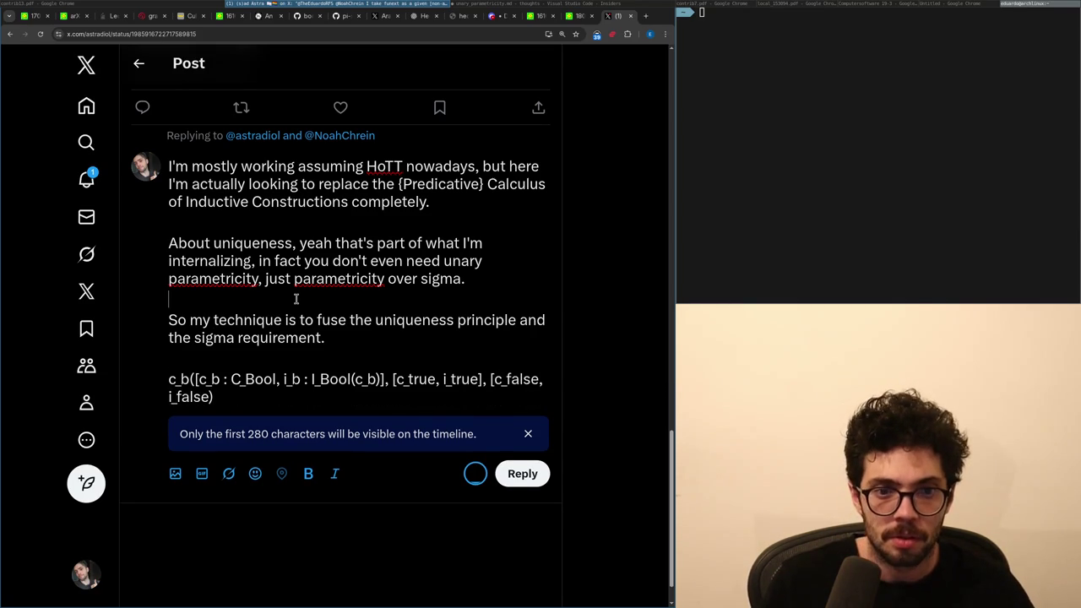
key(ctrl+BackSpace)
Reword the opening to say they didn't know the uniqueness principle's name, thank you.
text(I didn't know the)
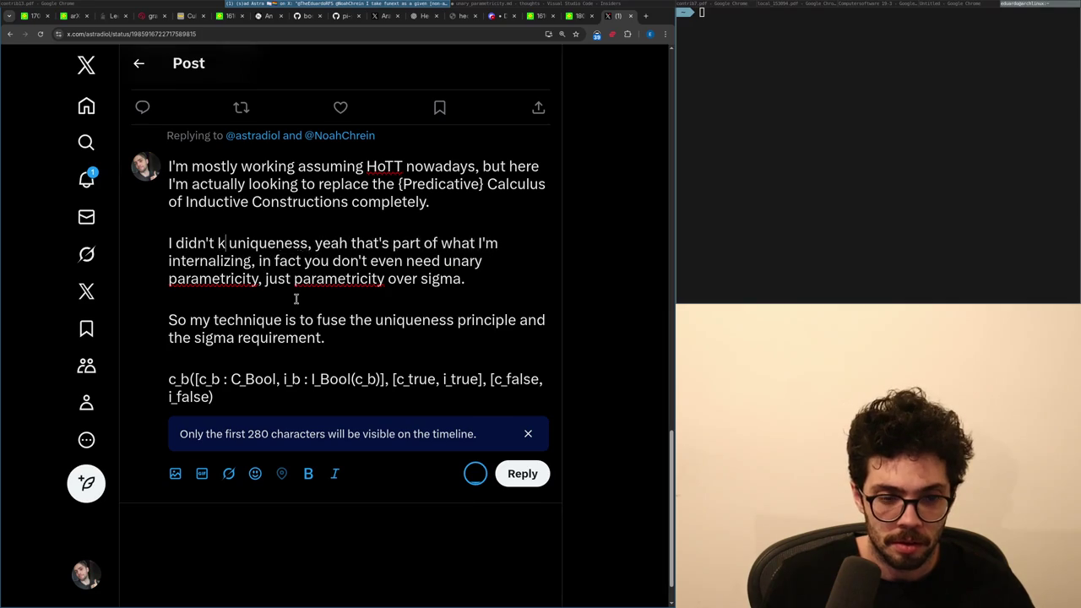
text( name f)
key(ctrl+BackSpace)
key(ctrl+BackSpace)
key(ctrl+BackSpace)
key(ctrl+BackSpace)
text(d)
key(BackSpace)
text(knew the name)
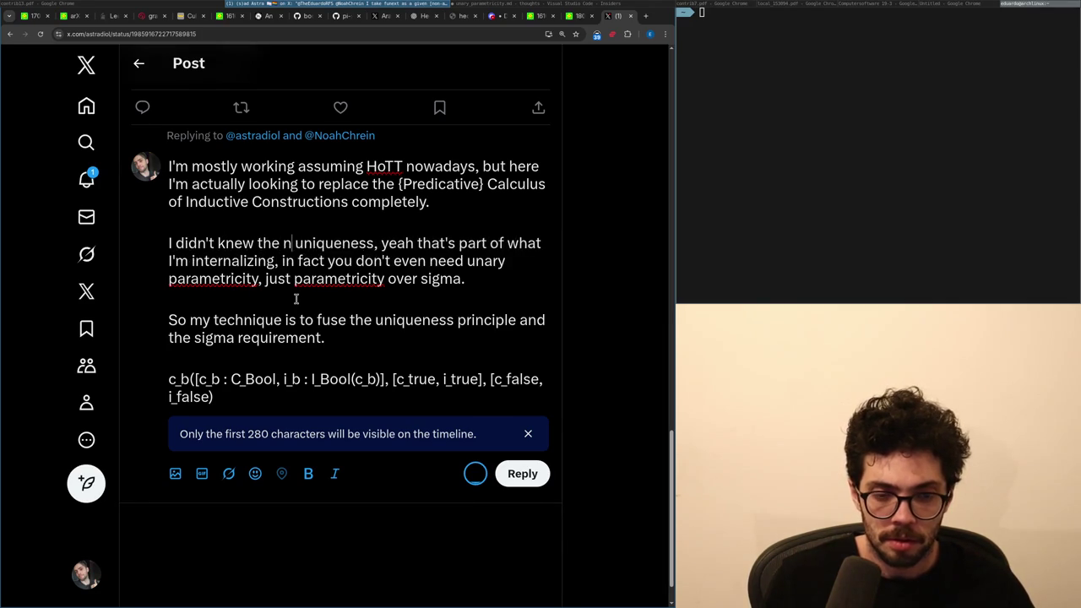
text( for the)
key(ctrl+Right)
text(princ)
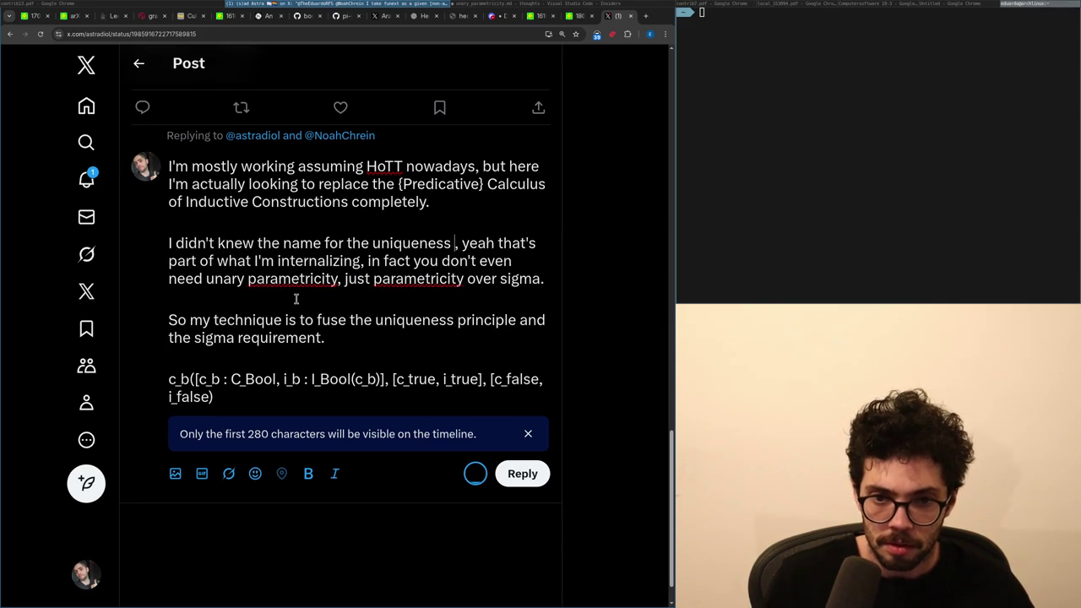
text(iple, thank you)
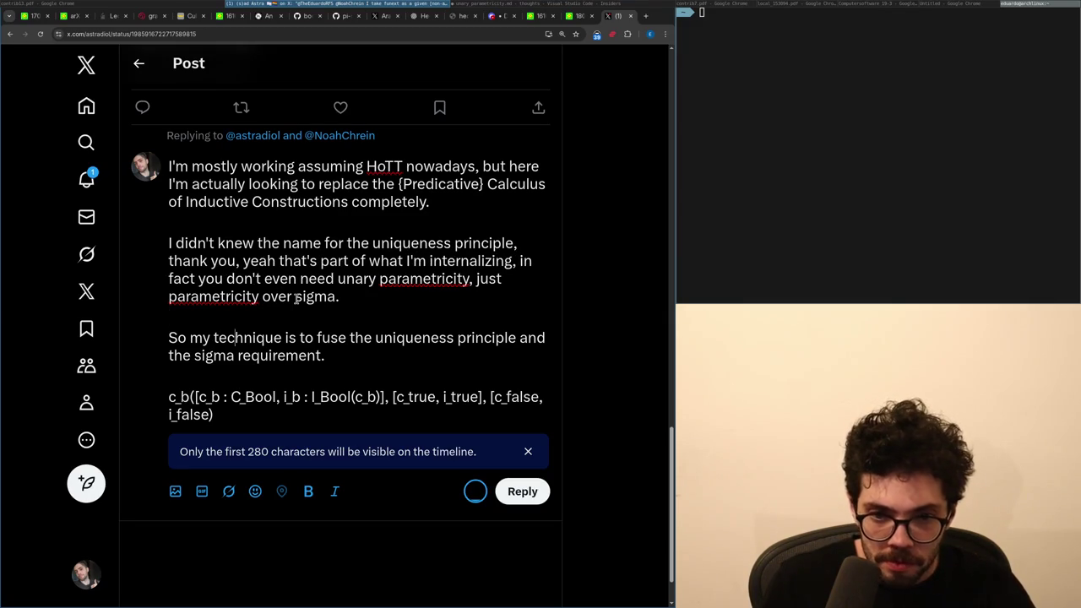
Append '.0 == c_b' to the formula and add the line 'which allows you to do'.
key(Left)
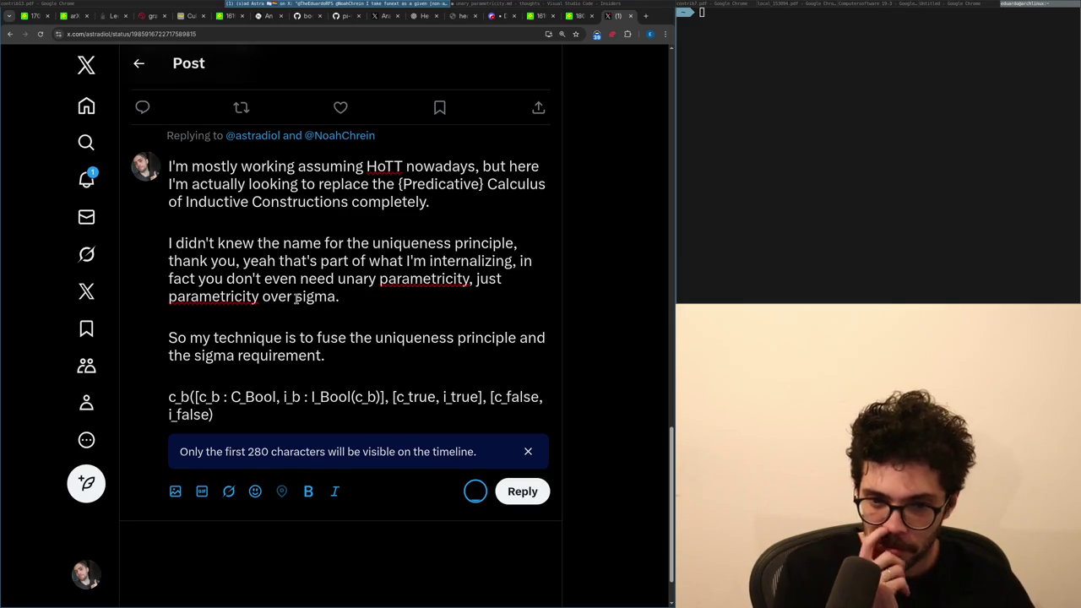
text(]))
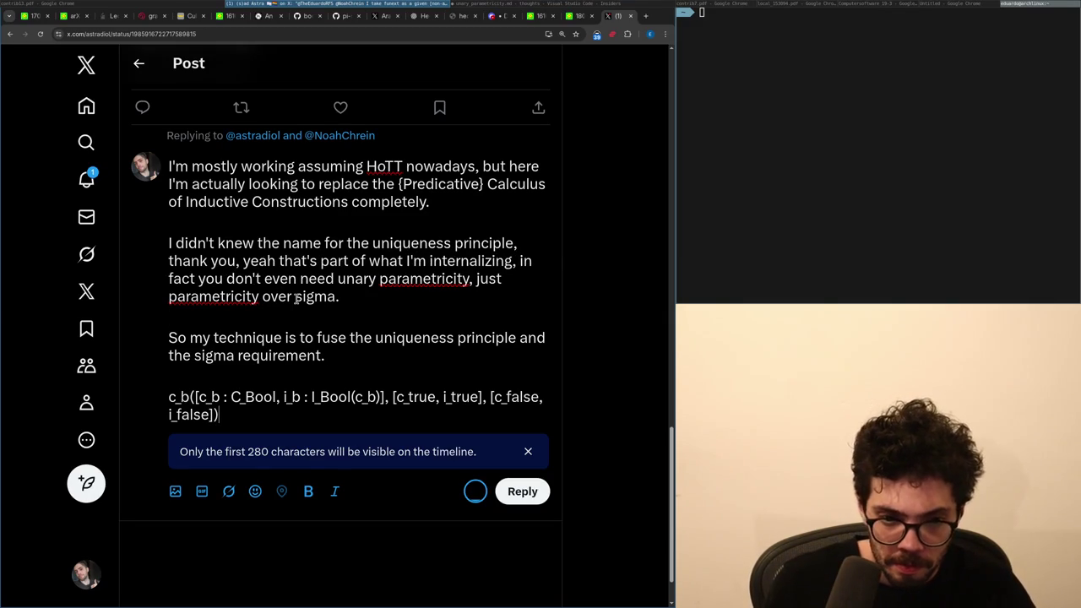
text(.0)
text( == c_b)
key(Return)
key(Return)
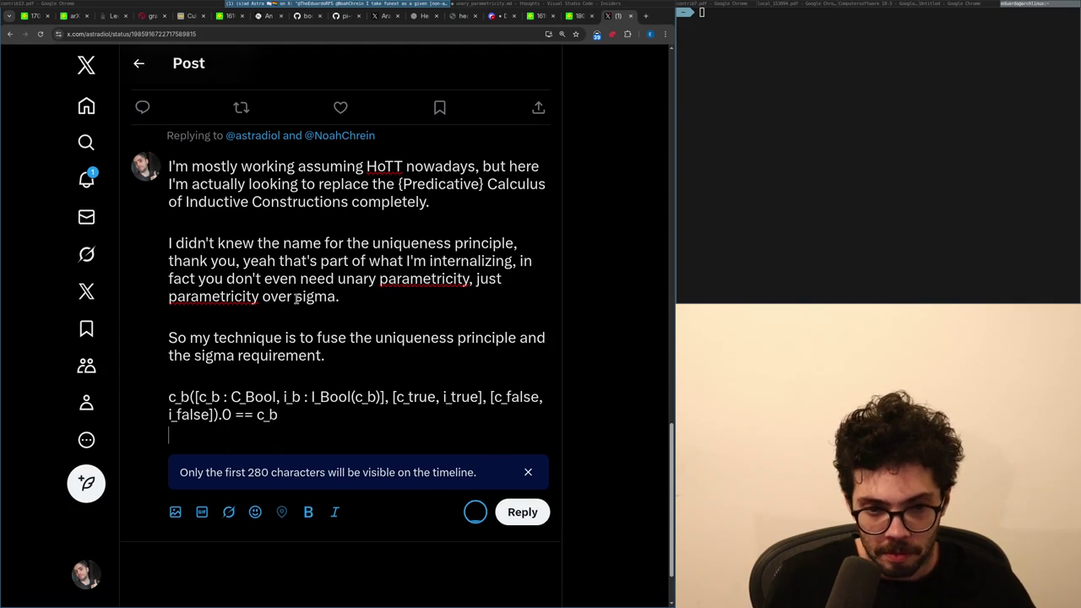
text(which allows you to do)
Paste a copy of the formula as a '.1' version ending 'to eliminate the left hand side,'.
key(shift+Up)
key(shift+Home)
key(ctrl+c)
key(Down)
key(Return)
key(Return)
key(ctrl+v)
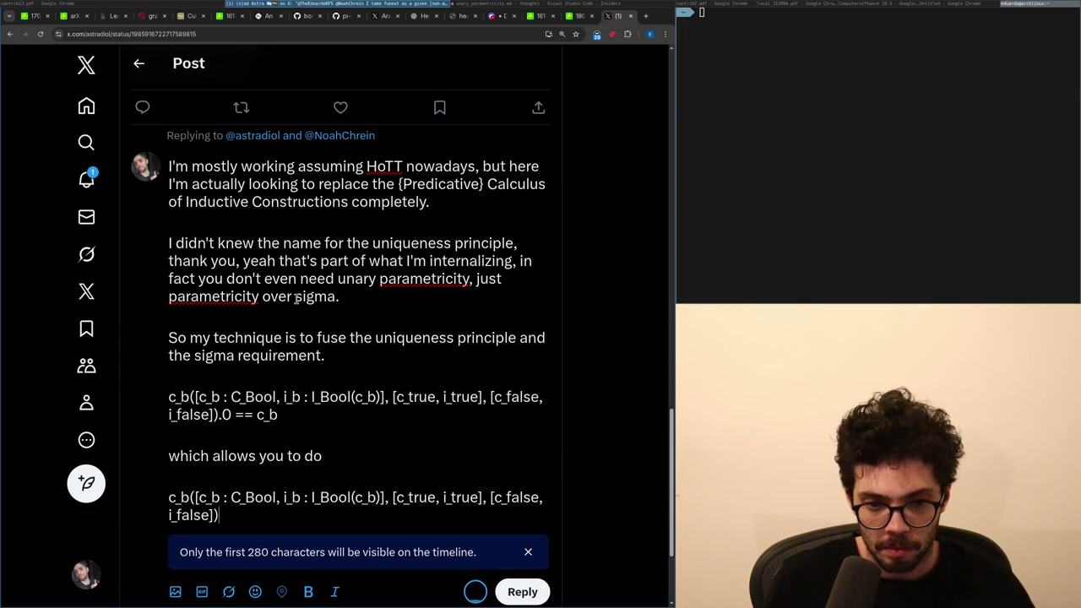
text(.1 to)
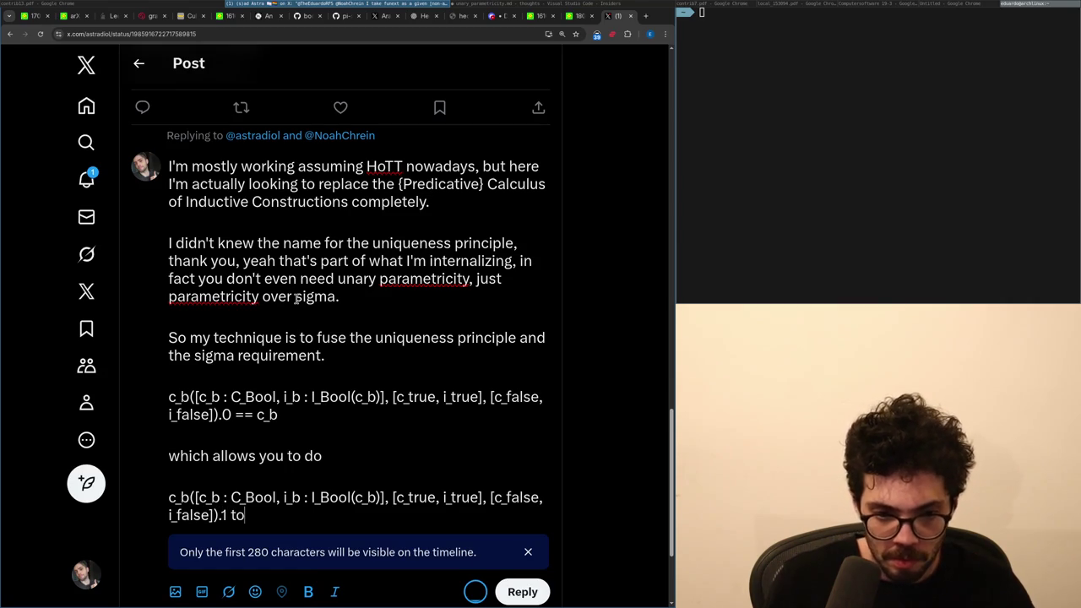
text( eliminate t)
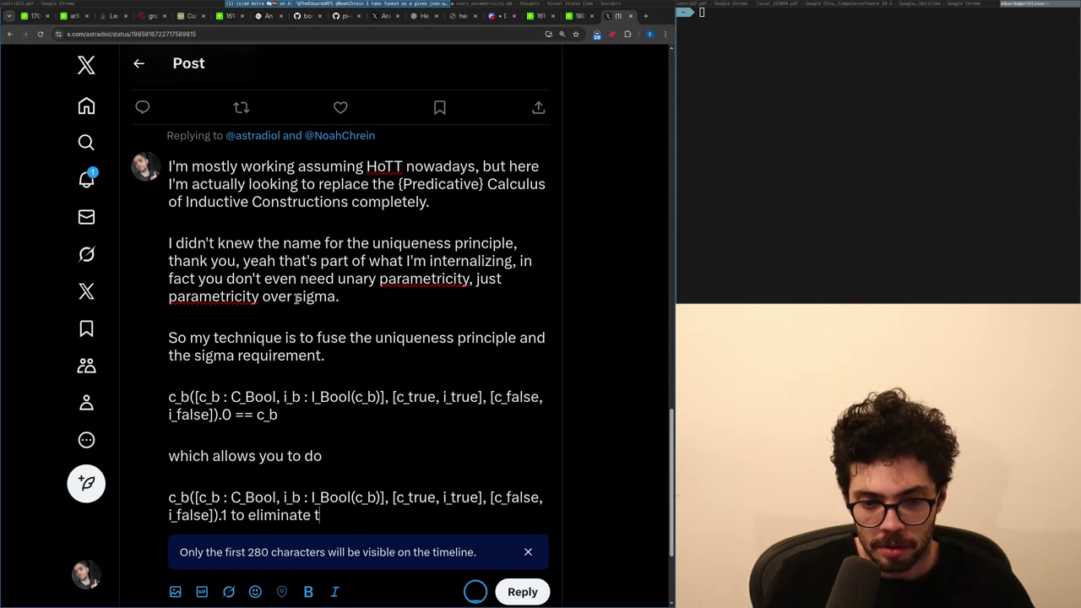
text(he left hand side,)
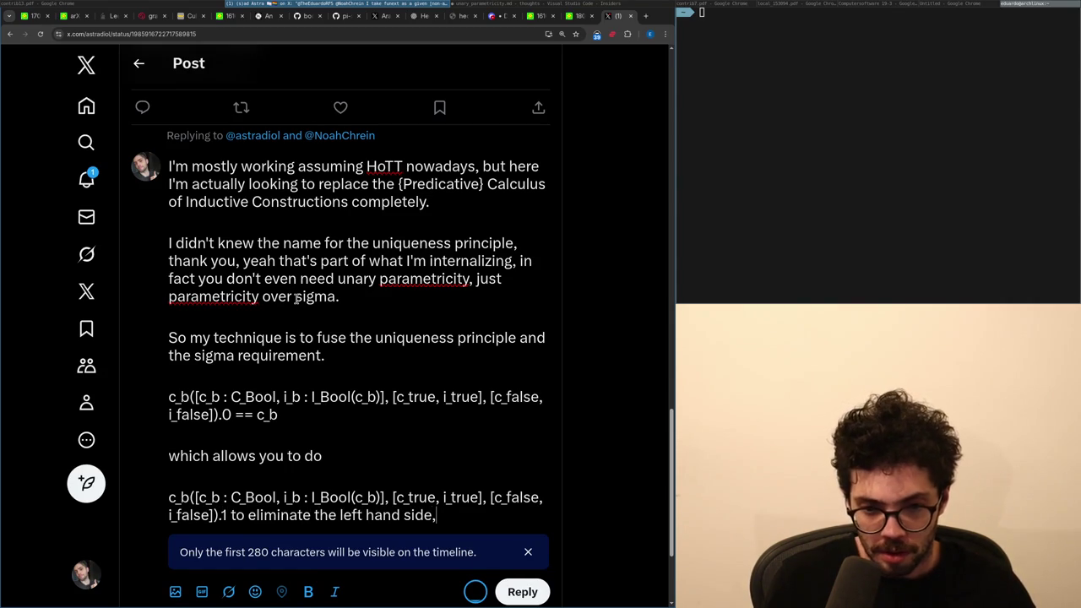
text( and beucase)
key(Return)
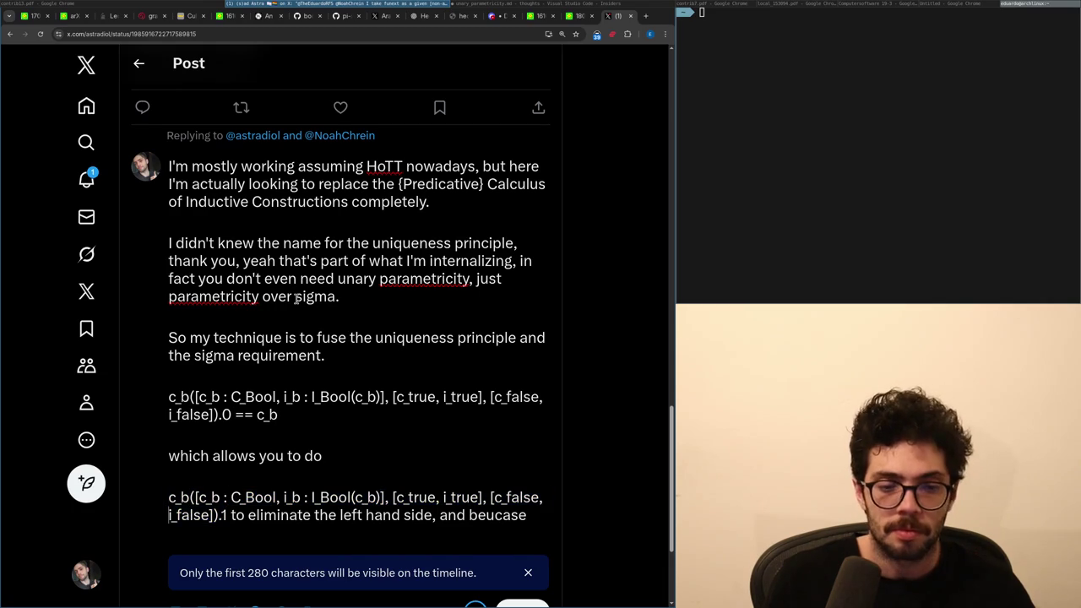
key(BackSpace)
key(ctrl+BackSpace)
key(ctrl+BackSpace)
key(ctrl+BackSpace)
text(side,)
Start a new 'Given C_Bool being unary' line above the first formula.
key(Up)
key(Up)
key(Up)
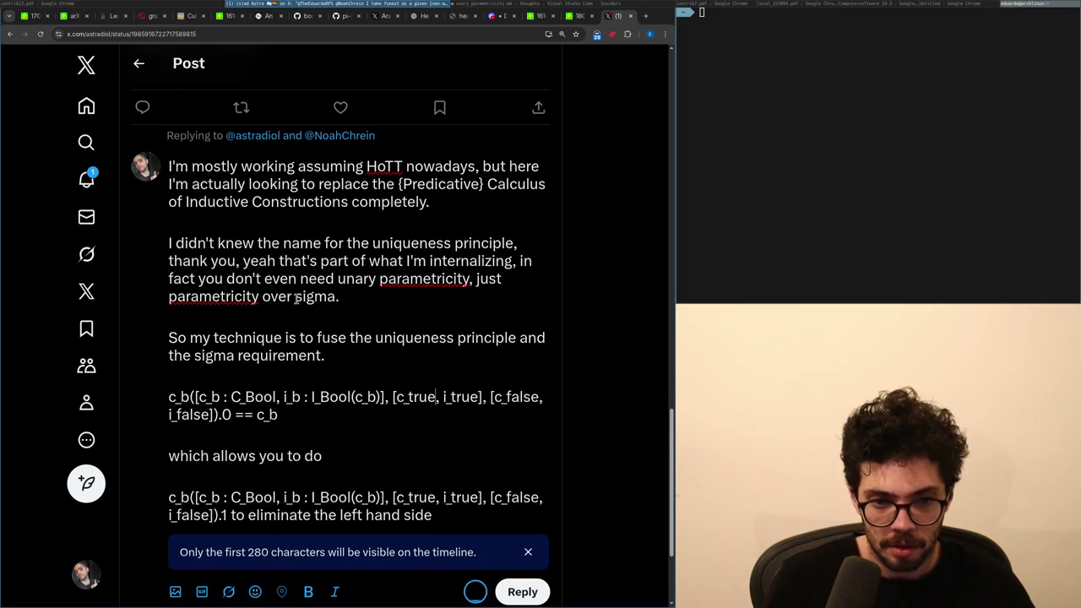
key(Return)
text(Given I_Bool being)
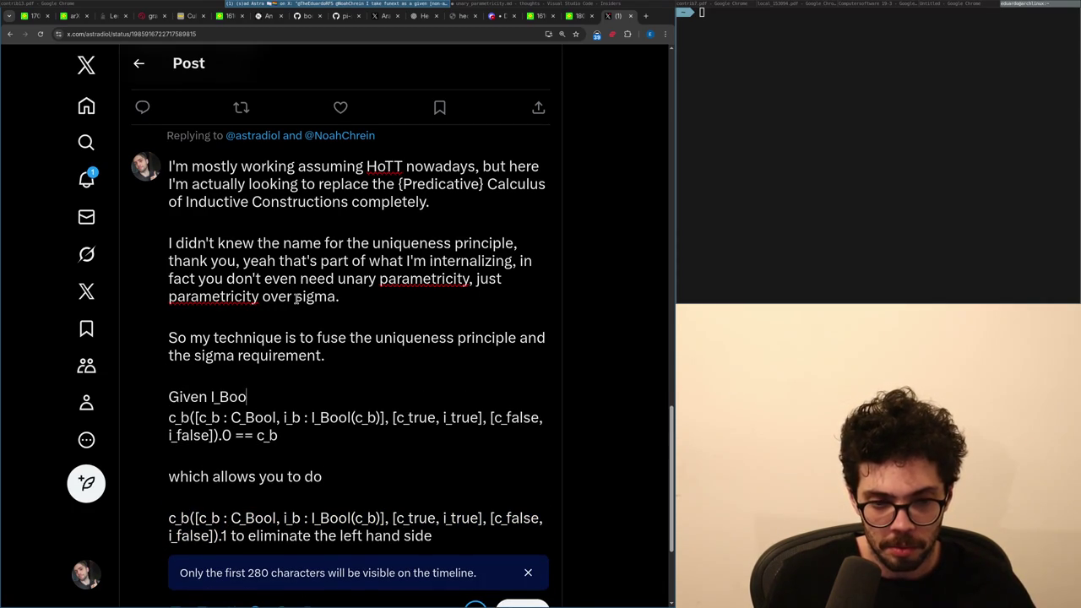
text(nary)
Finish the Given sentence: an induction principle for C, stronger than the internal parametricity.
key(ctrl+BackSpace)
text(inductio)
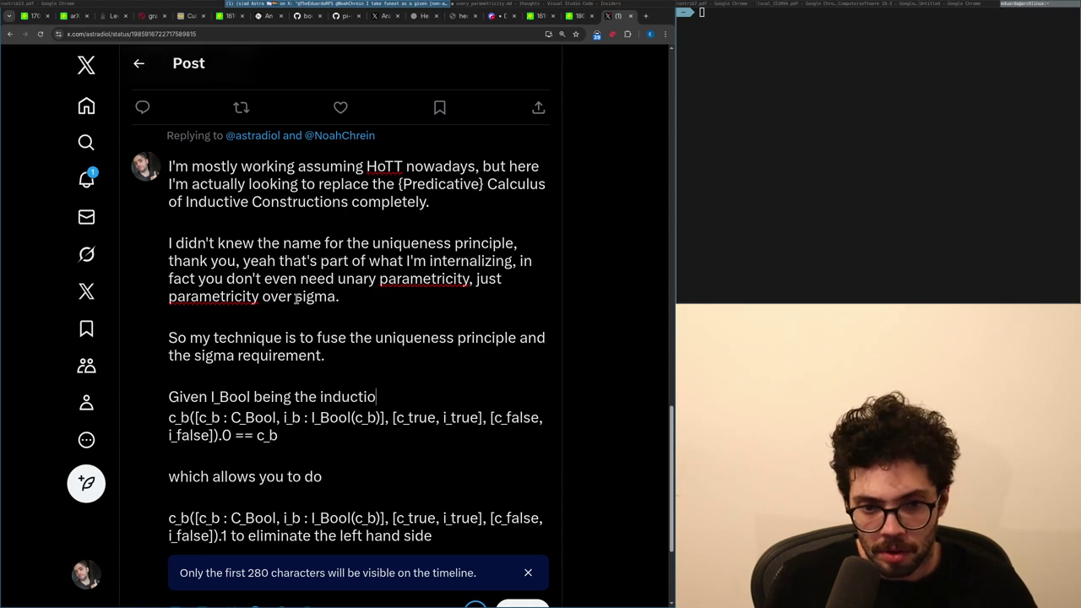
text(n principle for C(w)
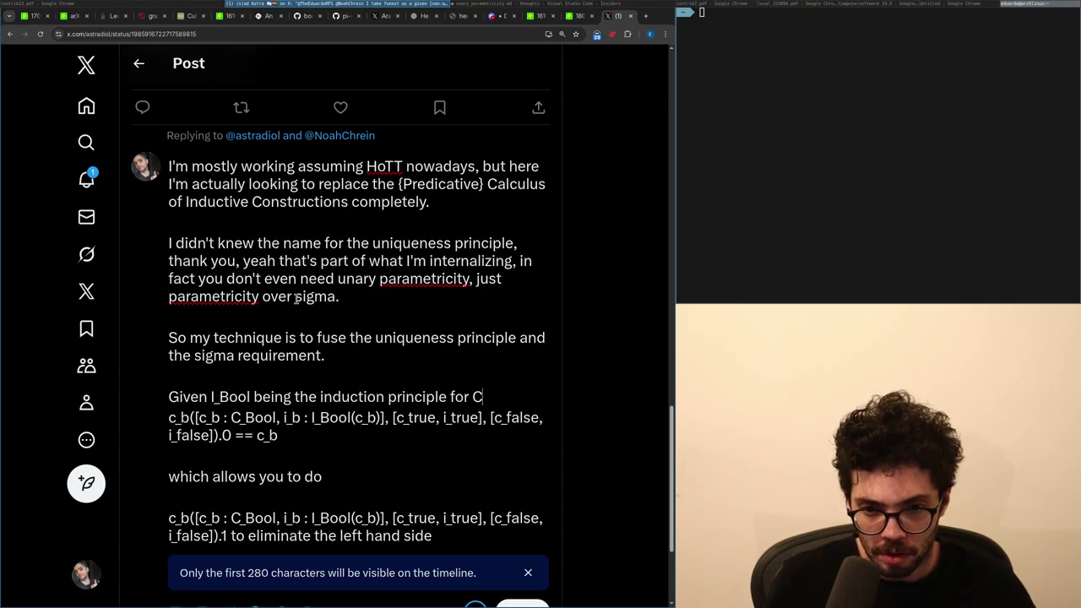
key(BackSpace)
text(slightly str)
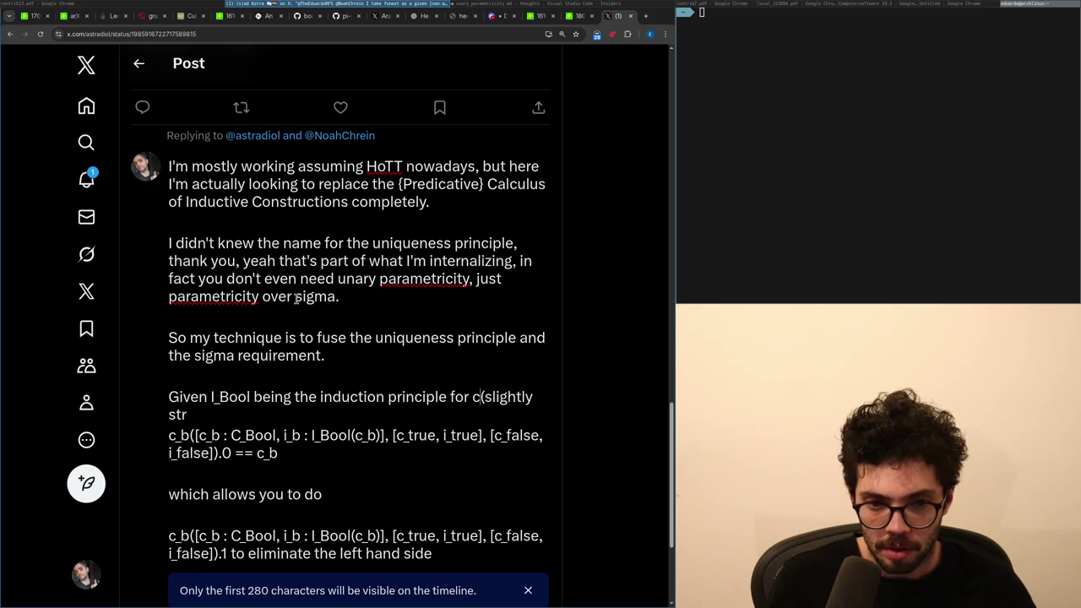
text( c_b([c_b : C_Bool)
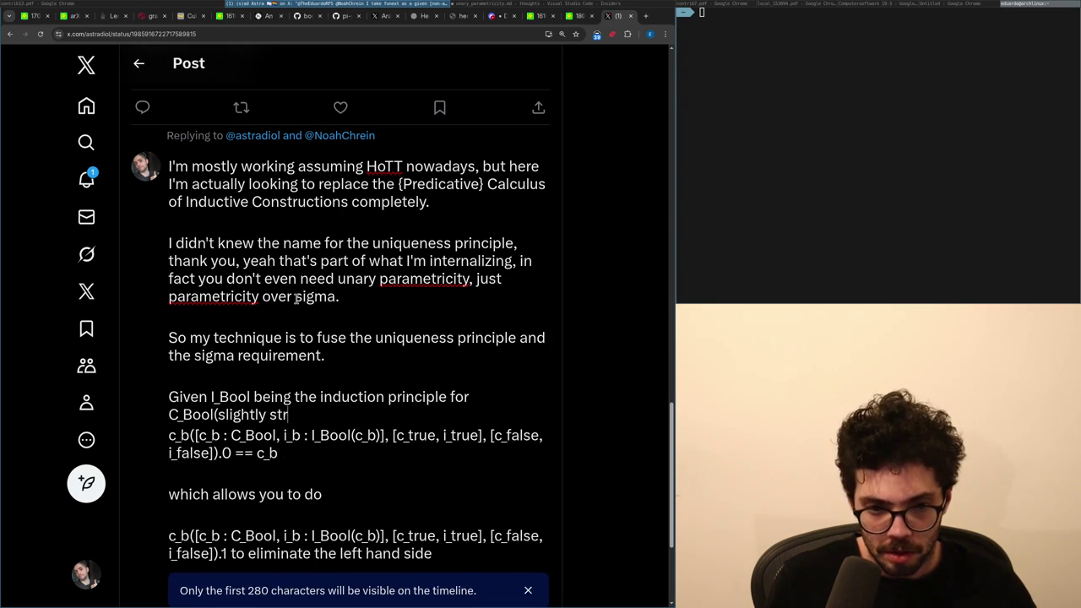
key(ctrl+BackSpace)
key(ctrl+BackSpace)
text(stronger than the)
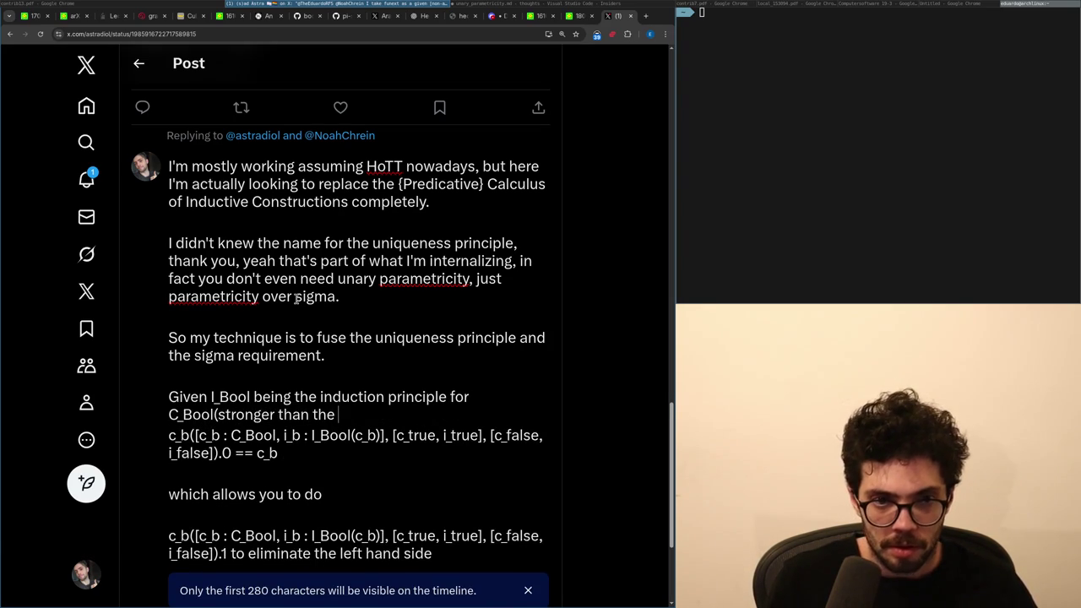
key(ctrl+BackSpace)
text(the interna)
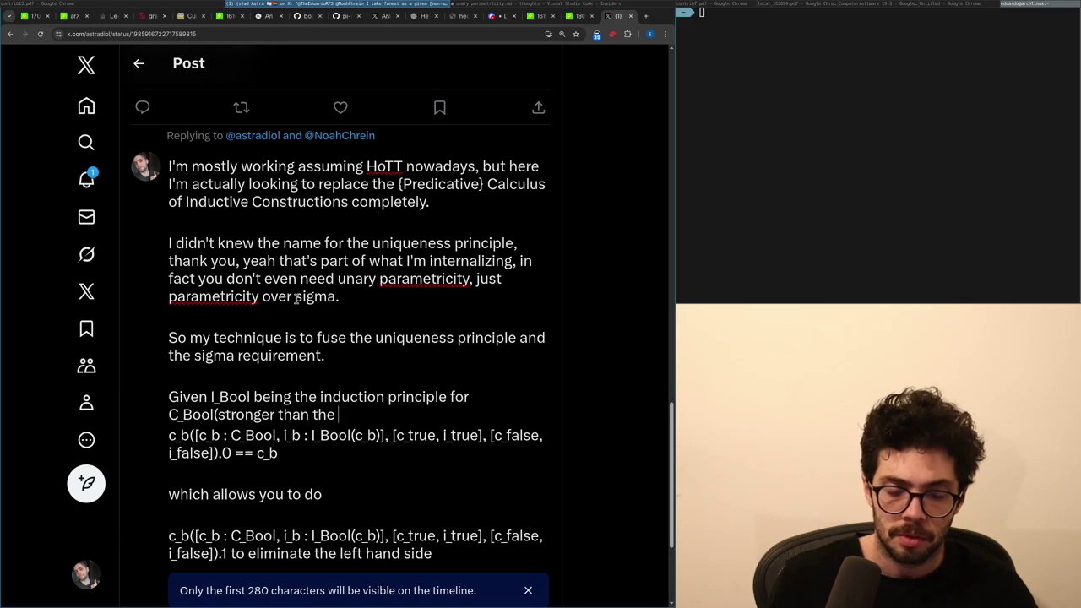
text(l parametricity).)
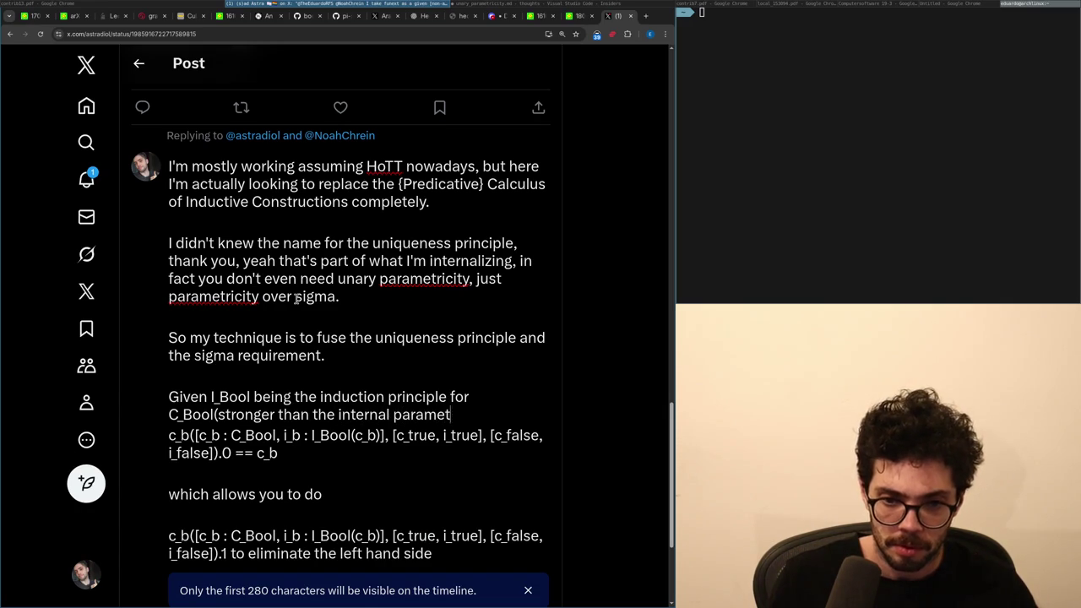
Add a 'My requirement is' line and blank line before the formula, discarding a c_next prefix.
key(Return)
key(Return)
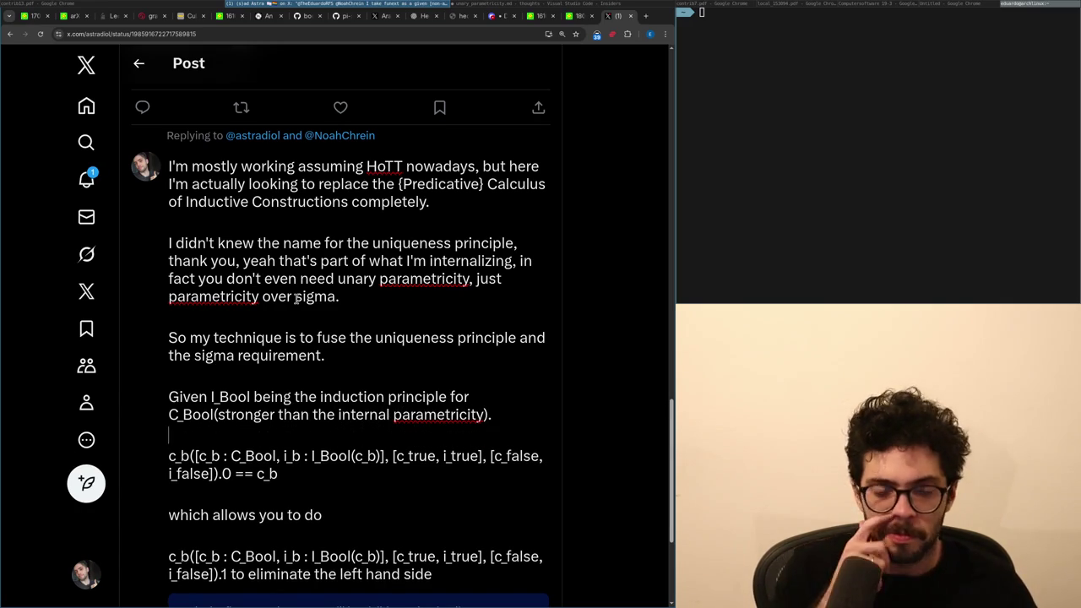
text(My requirement)
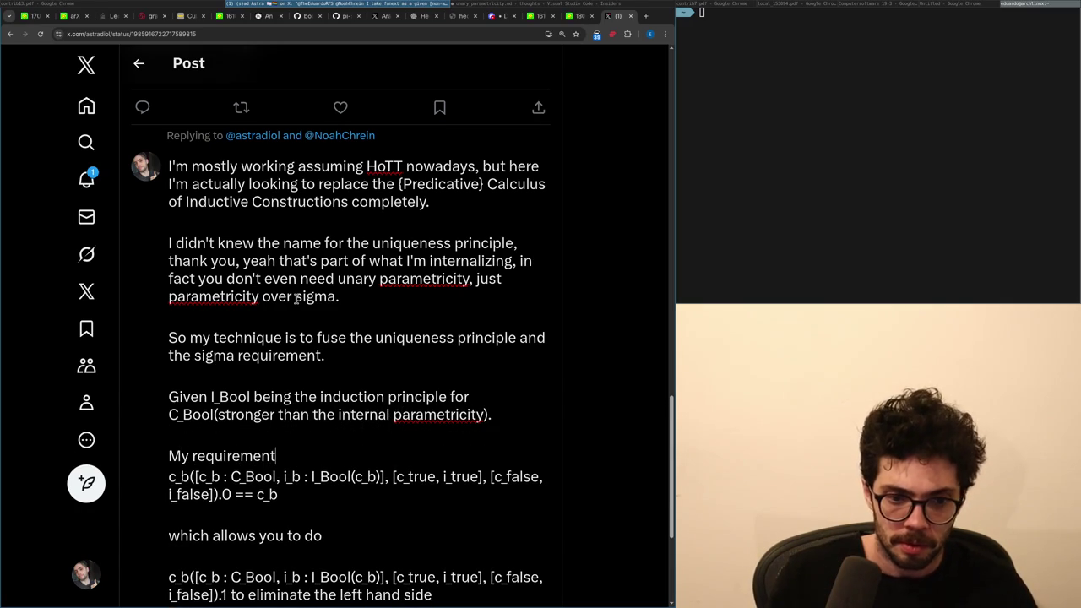
key(Down)
key(Down)
key(Down)
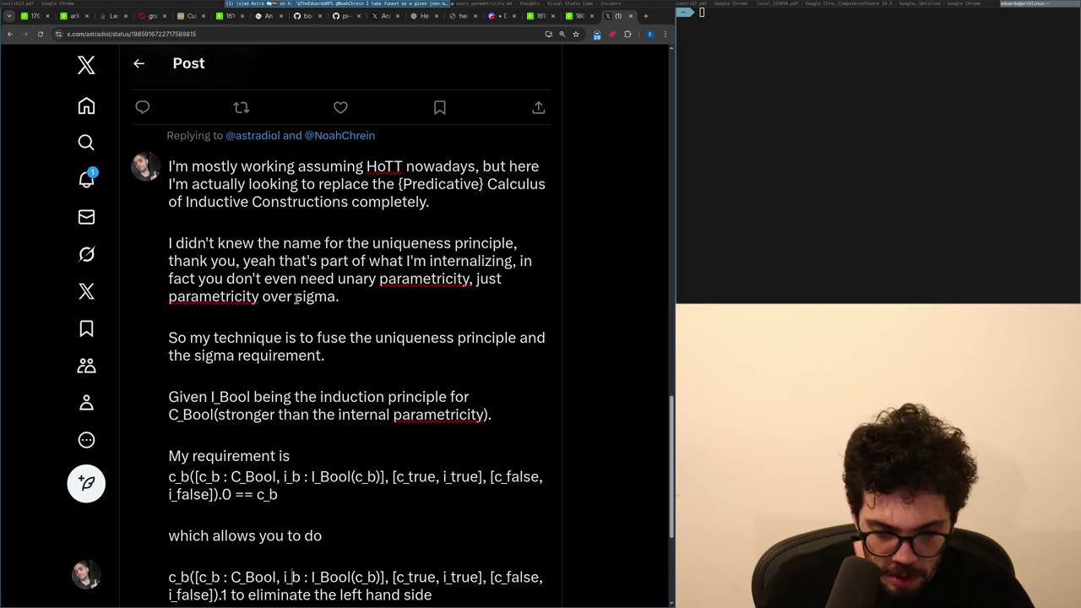
key(Up)
key(Up)
key(Up)
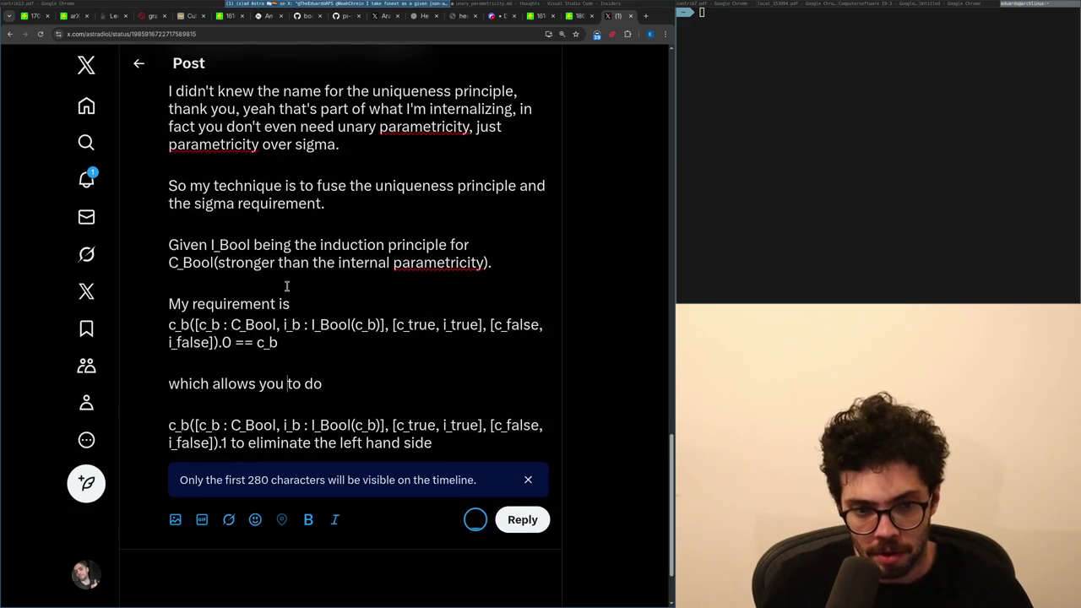
key(Return)
key(Return)
text(c_next(c_b)
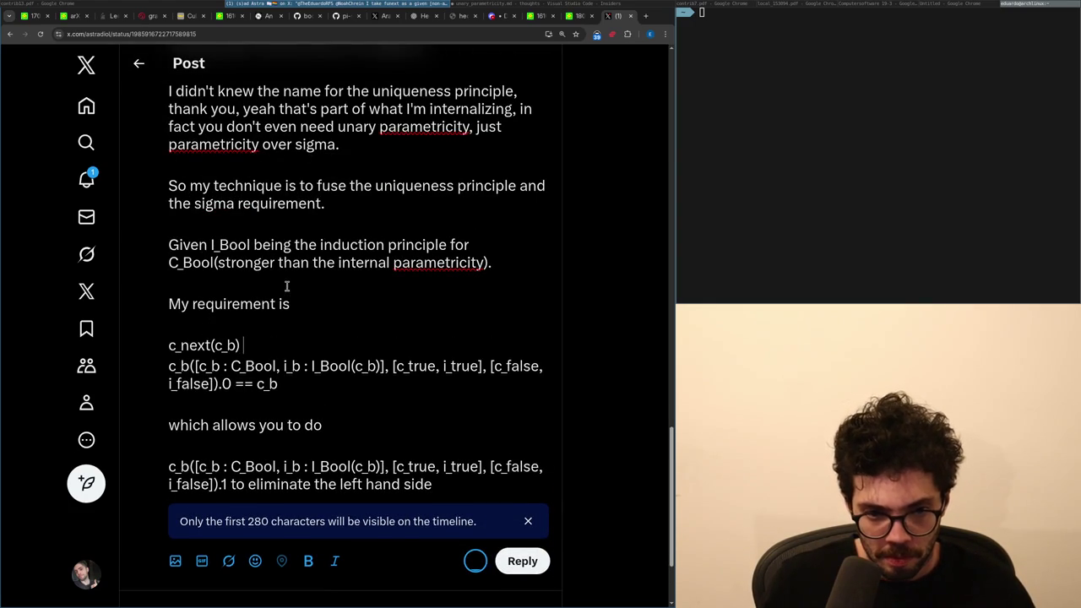
key(Delete)
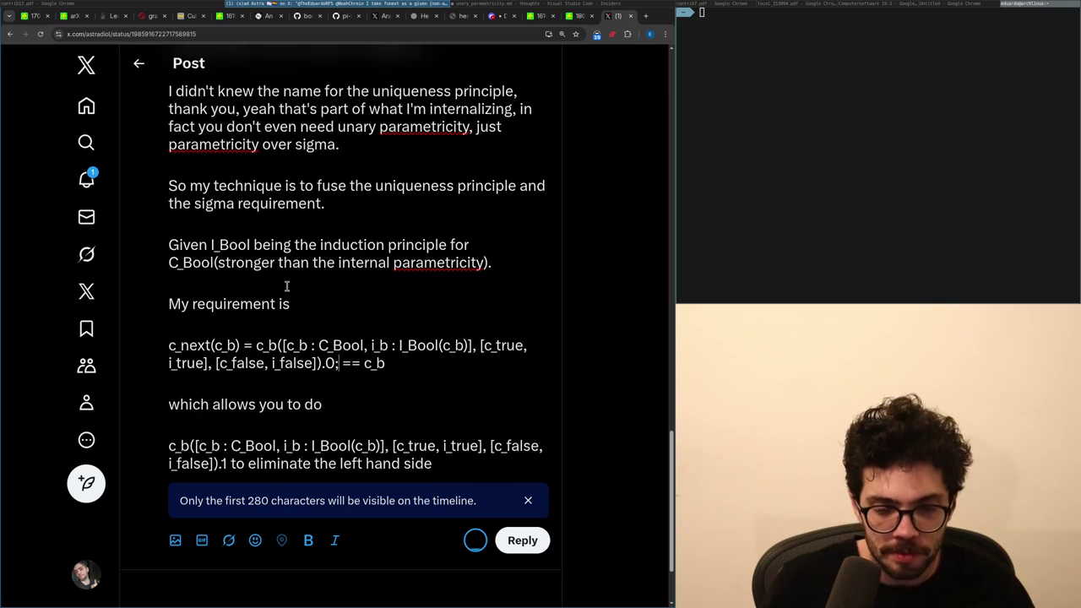
key(Return)
key(Up)
key(shift+End)
key(BackSpace)
key(Down)
key(Down)
key(Down)
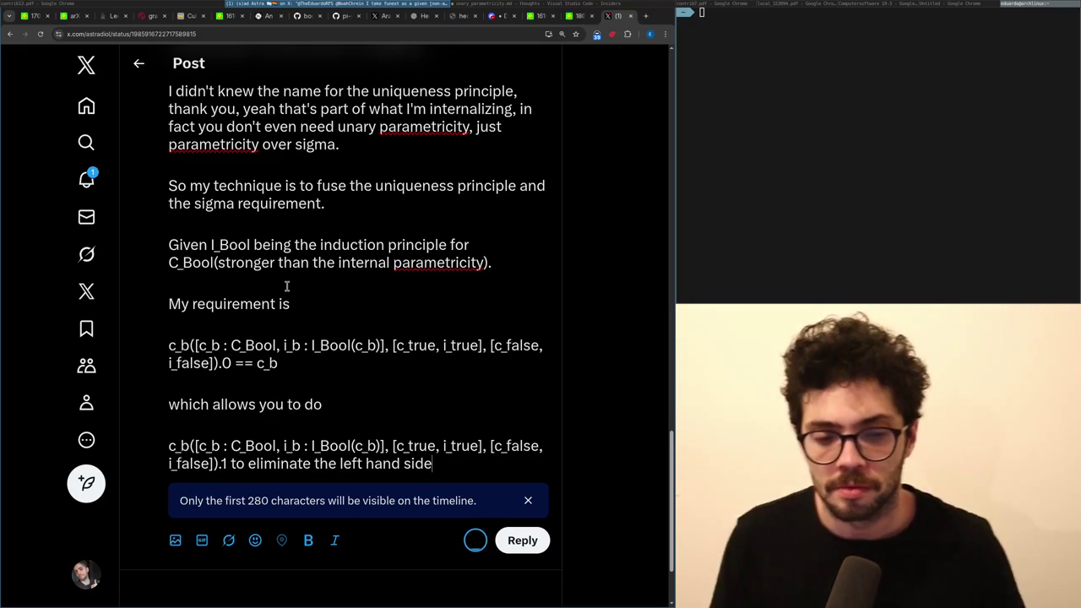
Continue after 'left hand side' about knowing true or false via a generalization of Hedberg's theorem.
key(Return)
key(BackSpace)
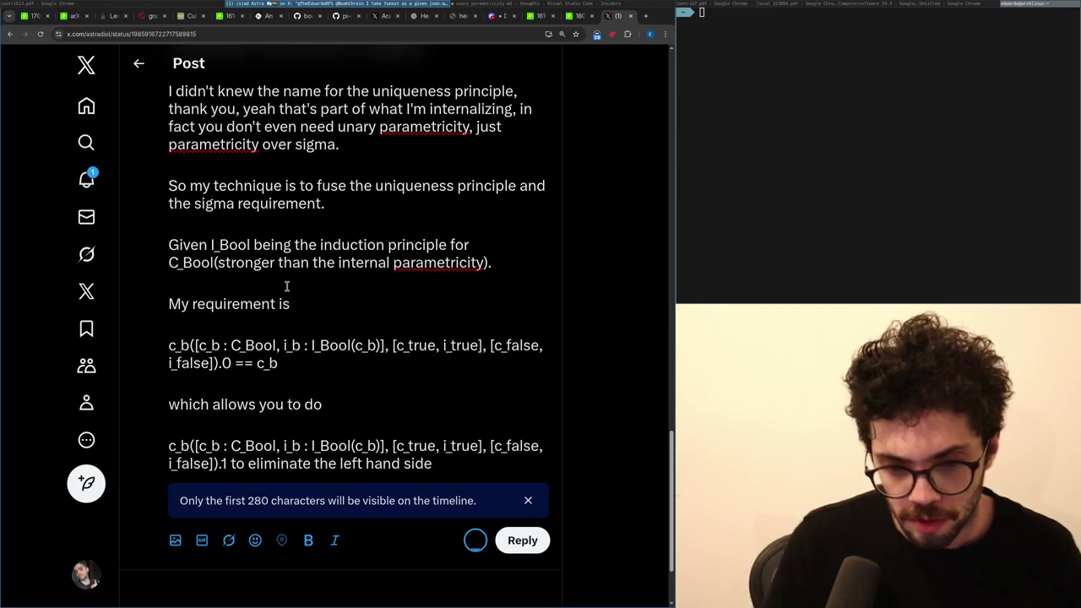
key(Return)
key(BackSpace)
text(and to know if it's)
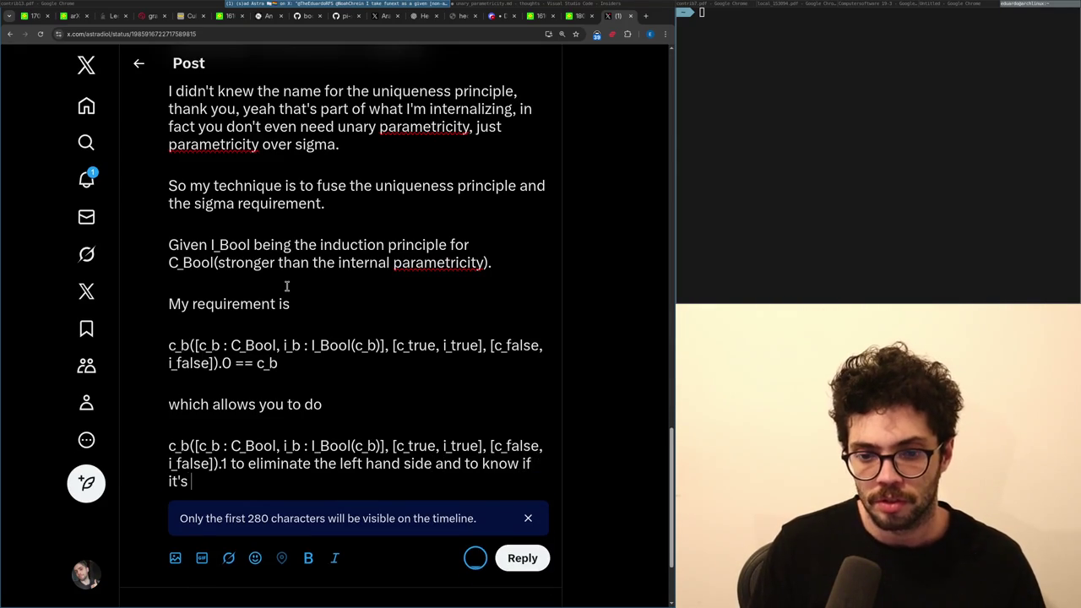
text(or false and given a generalization of )
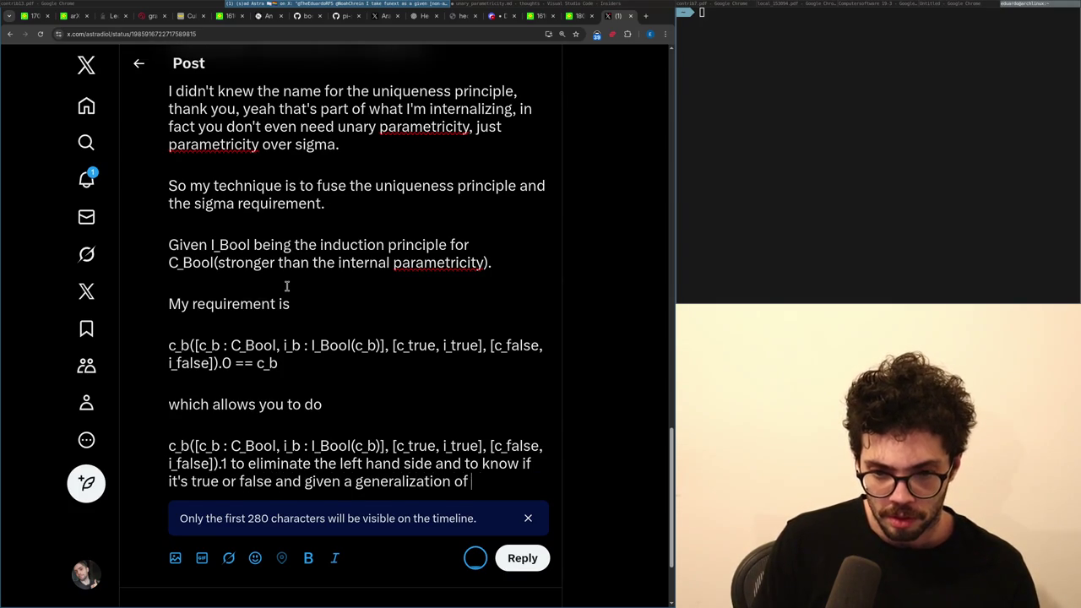
text(Hedber)
text(g's theorem)
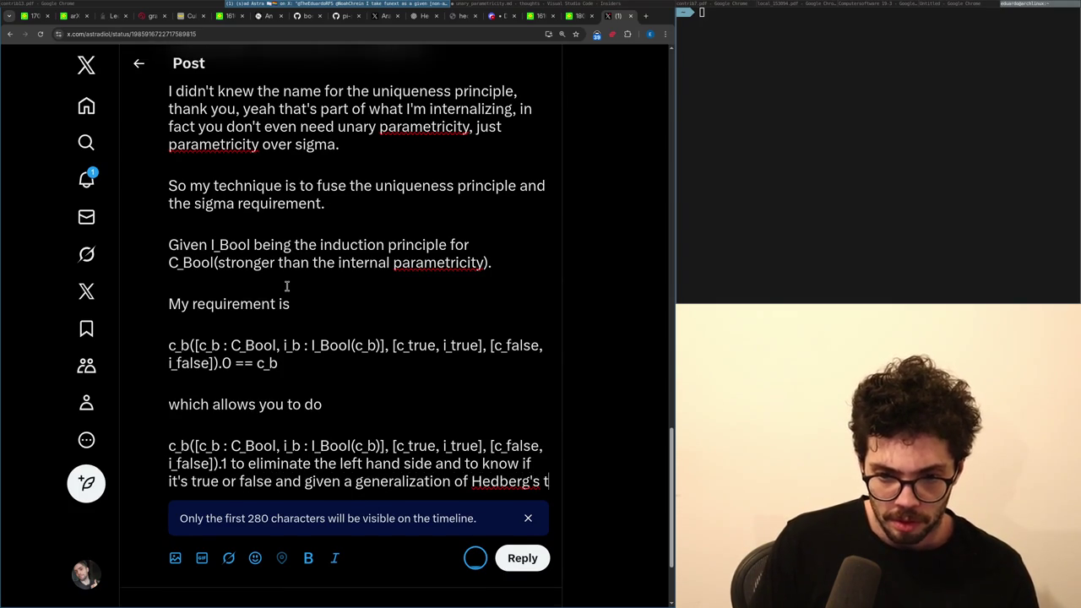
key(ctrl+BackSpace)
text(theorem)
Add 'the' and 'I can collapse that requirement into refl'; change 'do' to 'prove the uniqueness principle for c_b.'.
key(Up)
key(Up)
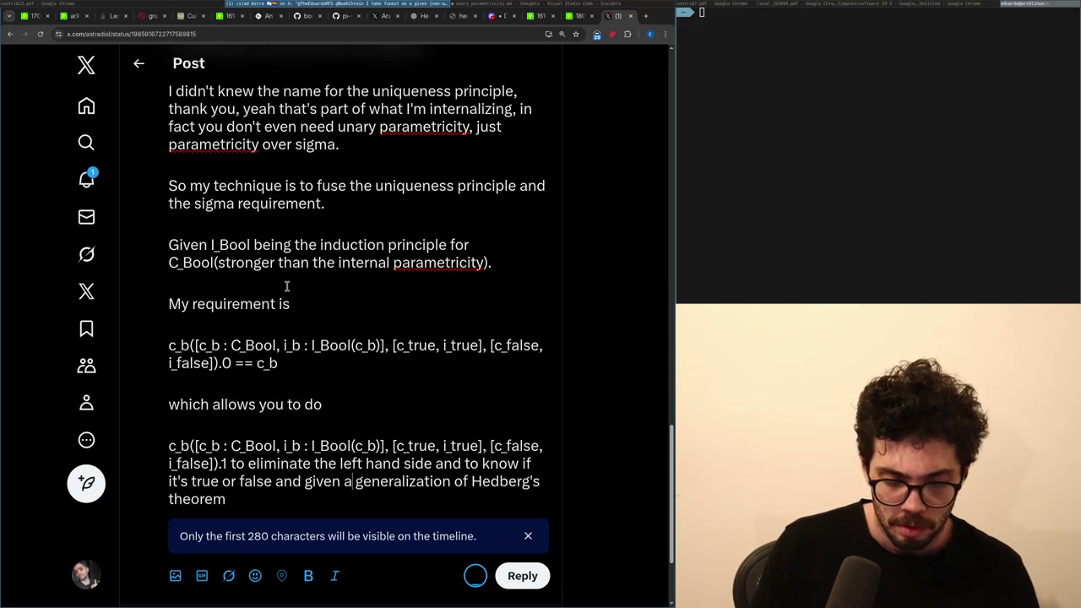
key(ctrl+Right)
text(the)
key(Down)
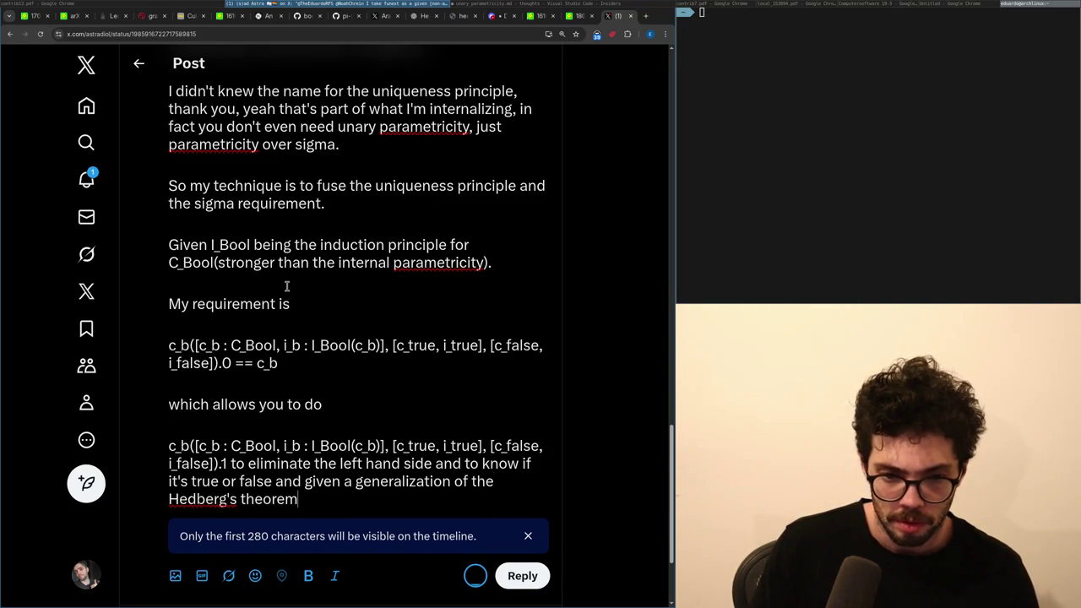
text(that I didn't find anywh)
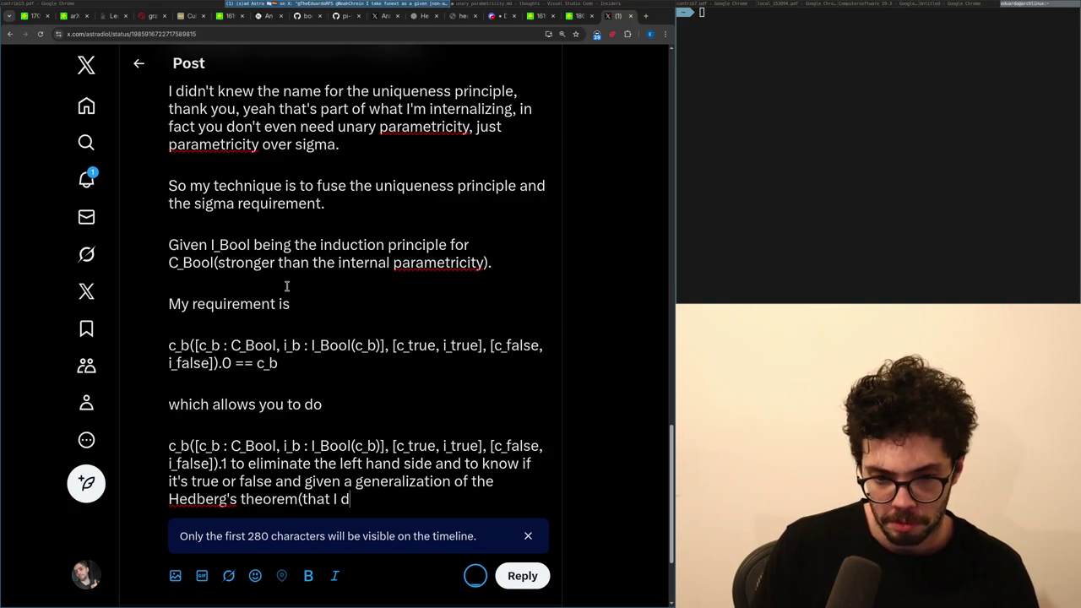
text(ere))
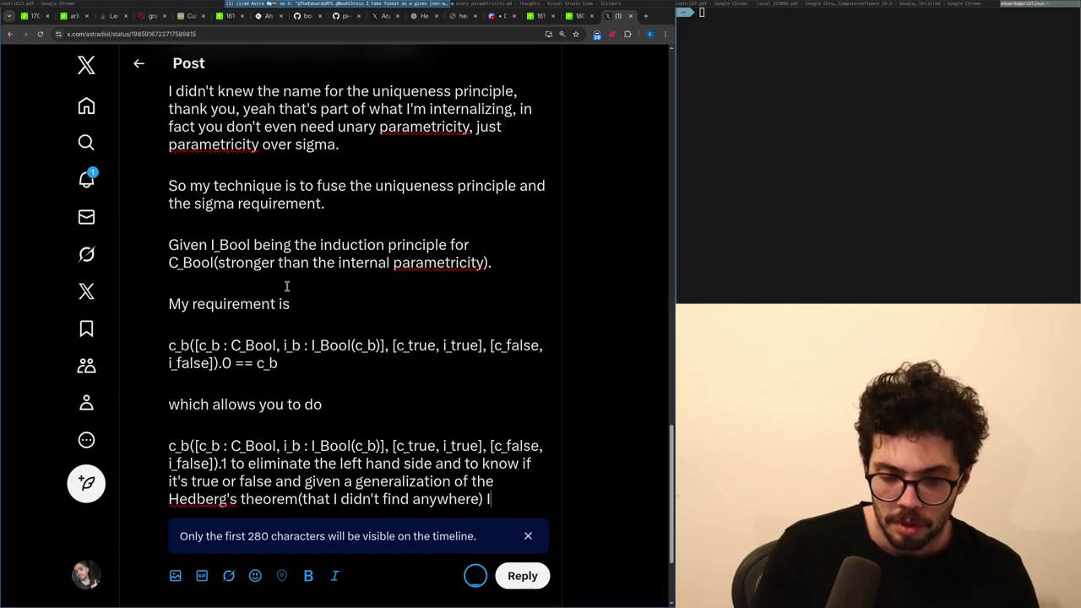
text( I can collapse that )
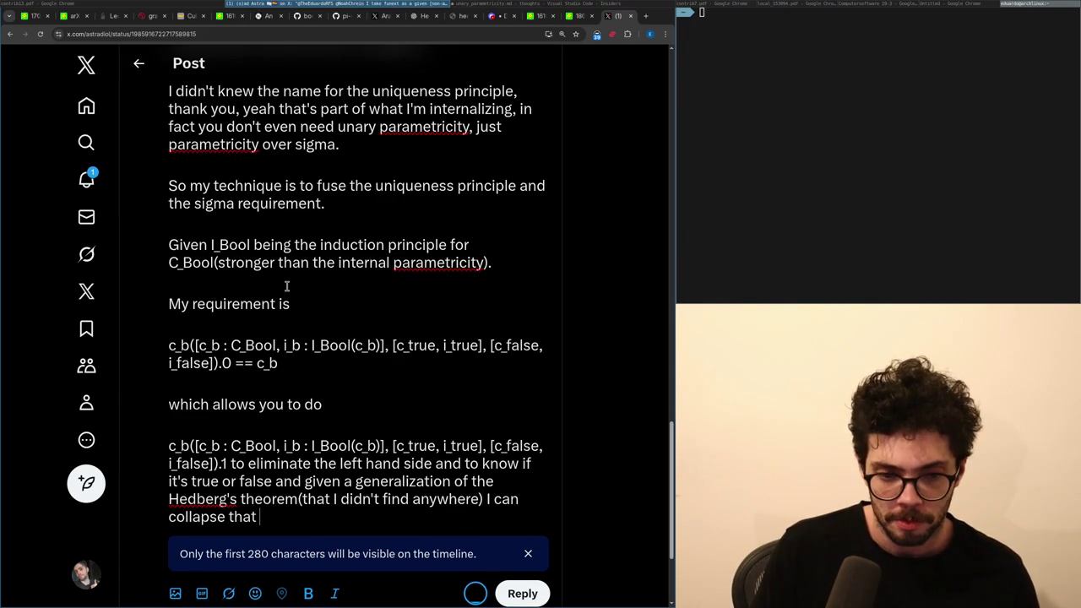
text(requirem)
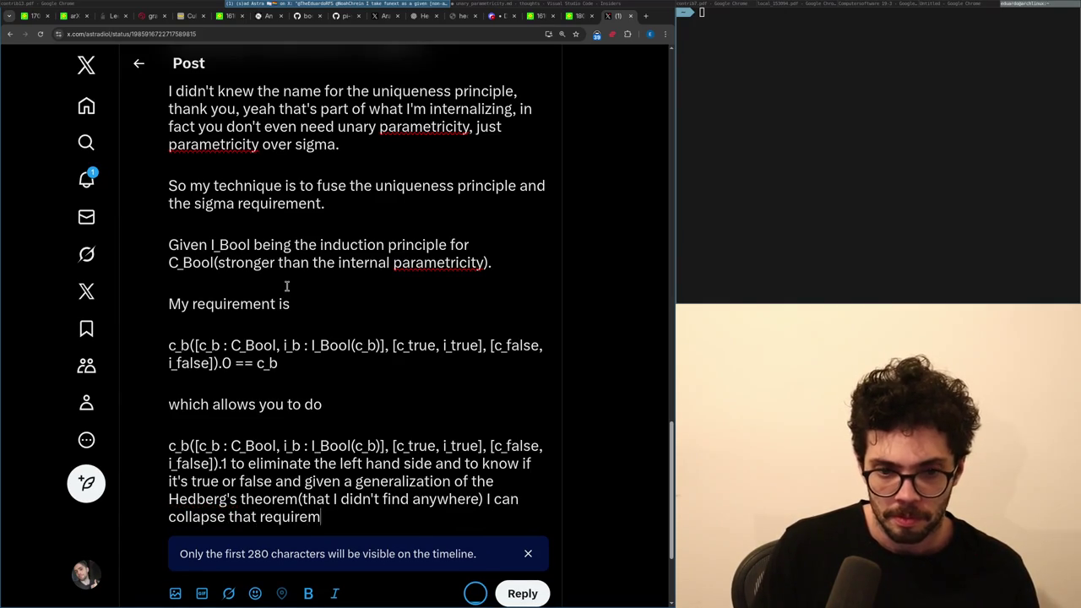
text(ent into refl,)
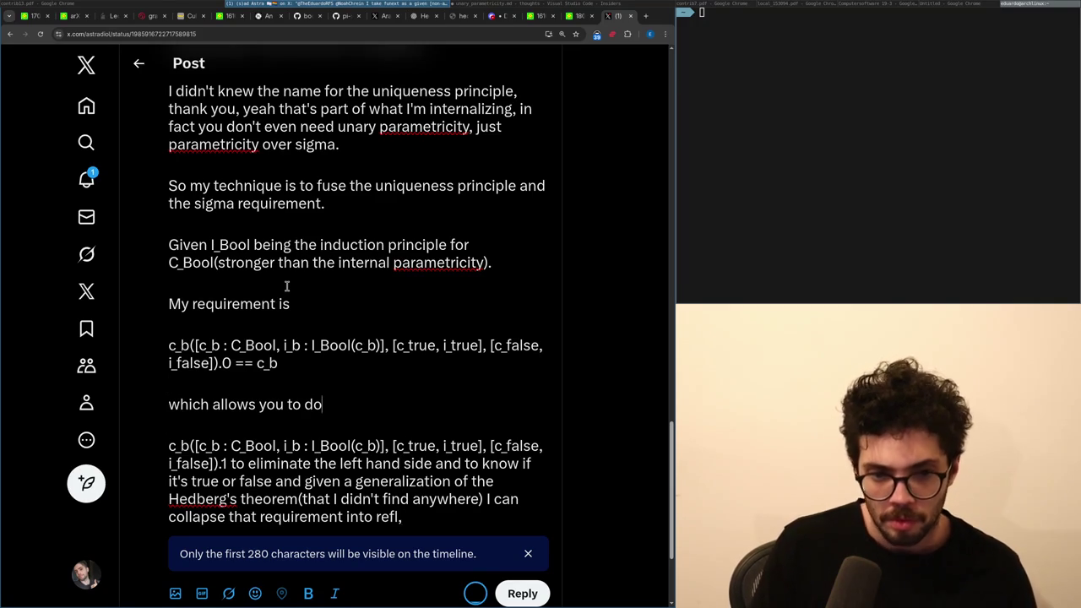
key(BackSpace)
key(BackSpace)
text(prove the uniqu)
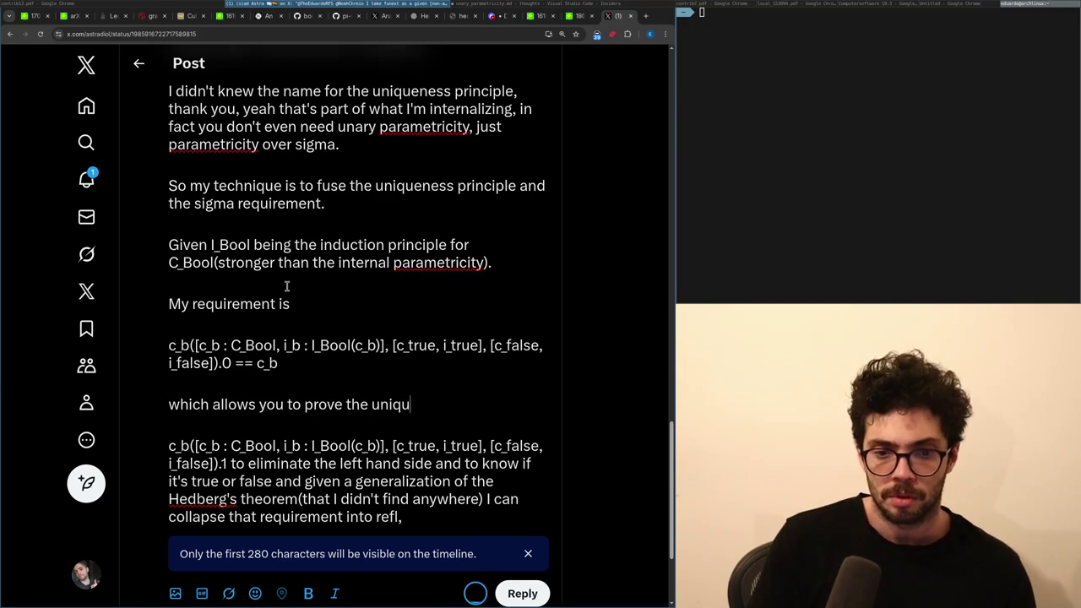
text(eness principle for c_b.)
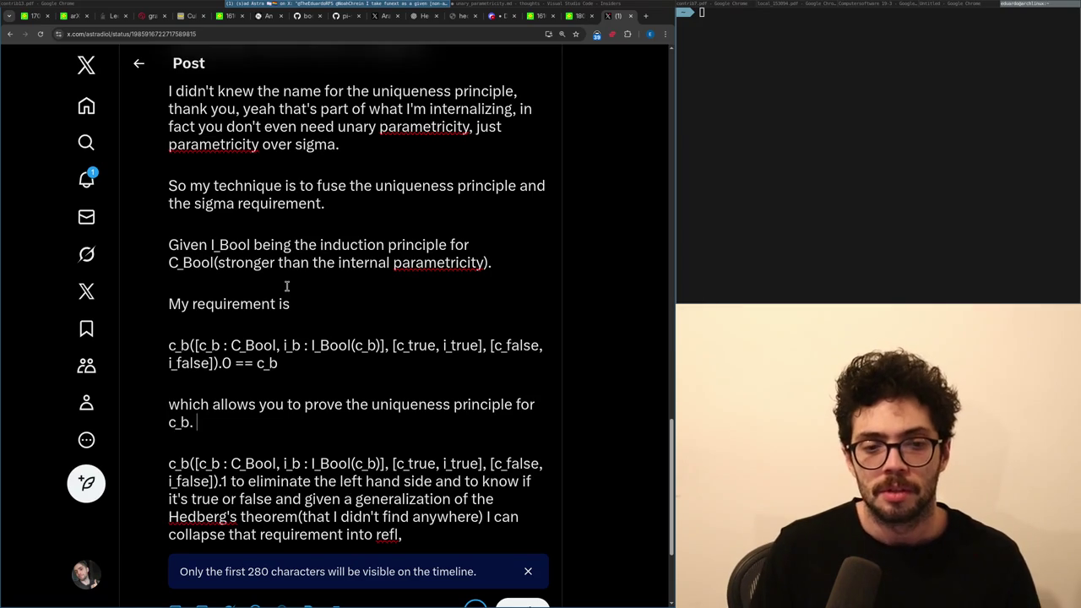
Remove the 'which allows you to prove' paragraph and type 'recover the uniqueness principle,'.
key(BackSpace)
key(BackSpace)
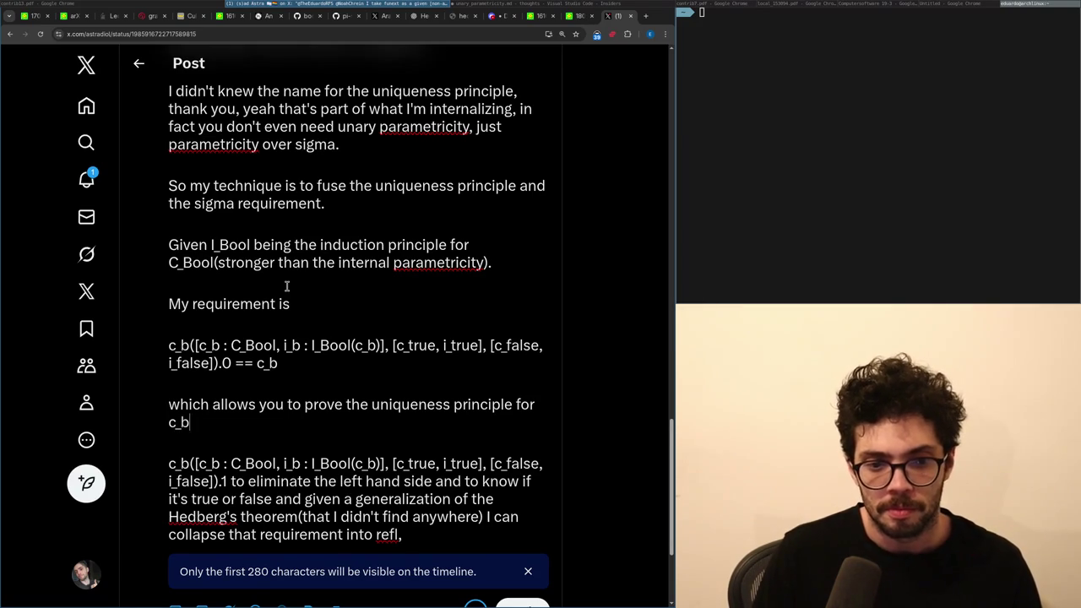
text(, but)
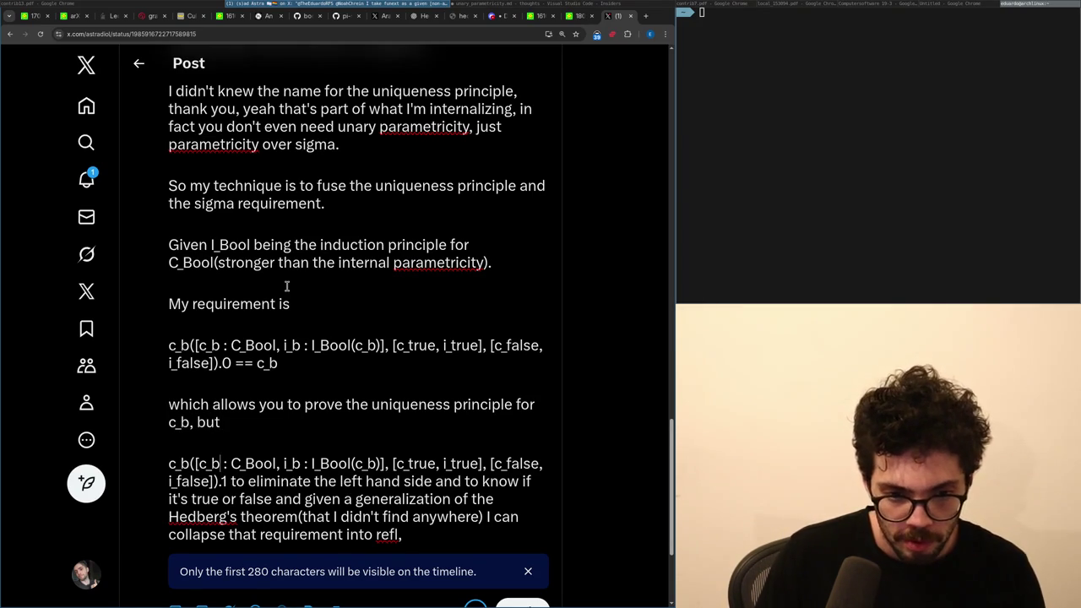
key(ctrl+z)
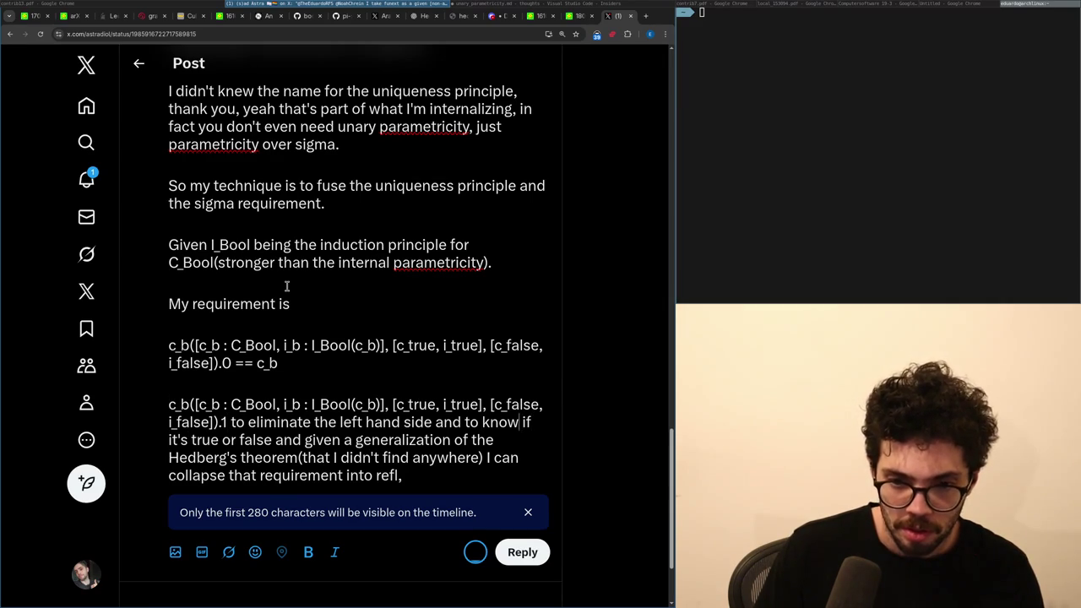
key(BackSpace)
key(BackSpace)
key(BackSpace)
text(recover the uniq)
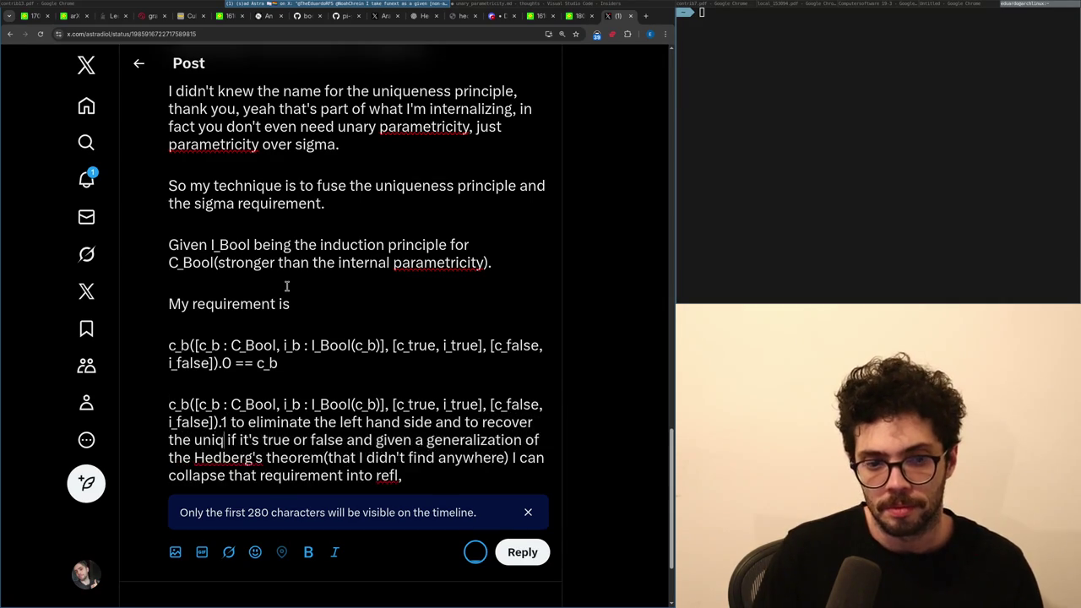
text(ueness principle,)
key(ctrl+z)
key(ctrl+shift+z)
key(Left)
Add 'but even better' after 'principle,' and replace 'recover' with 'already implies in'.
key(Return)
key(Return)
text(but even better)
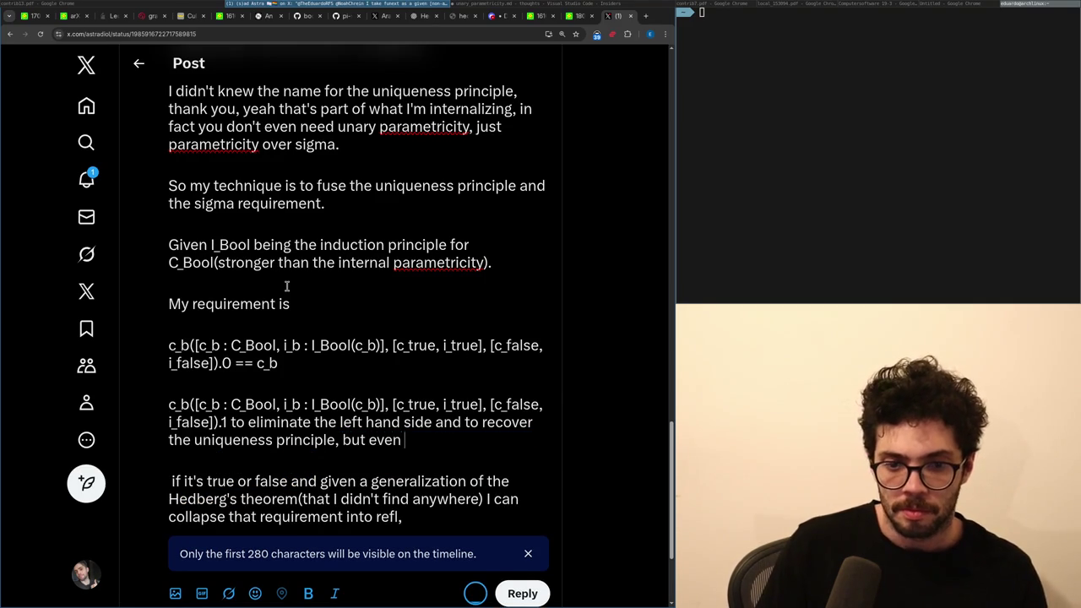
key(shift+Home)
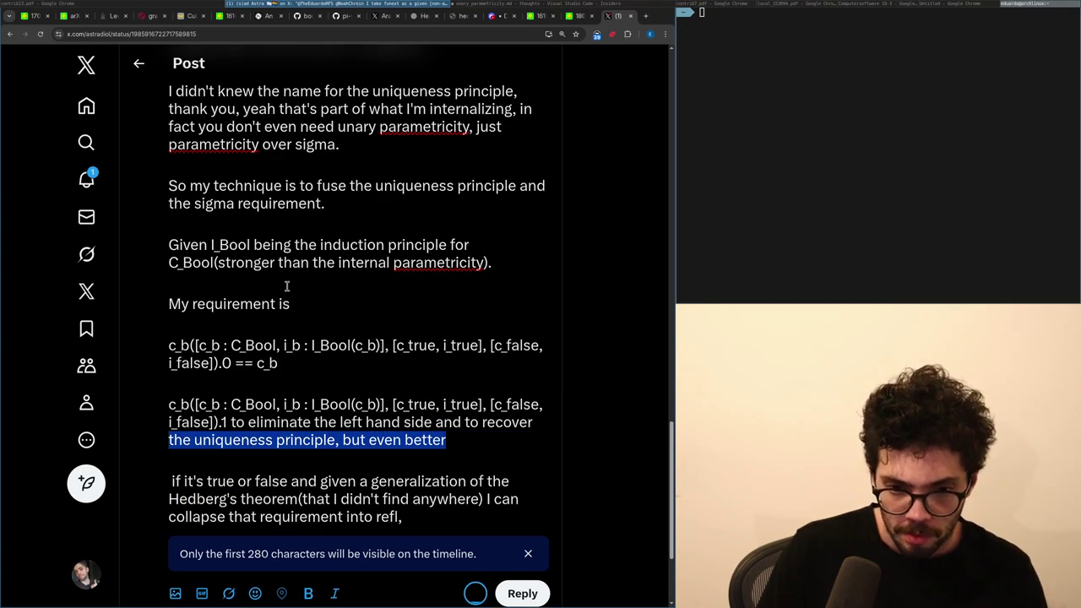
key(Left)
key(Delete)
key(Delete)
text(already implies in)
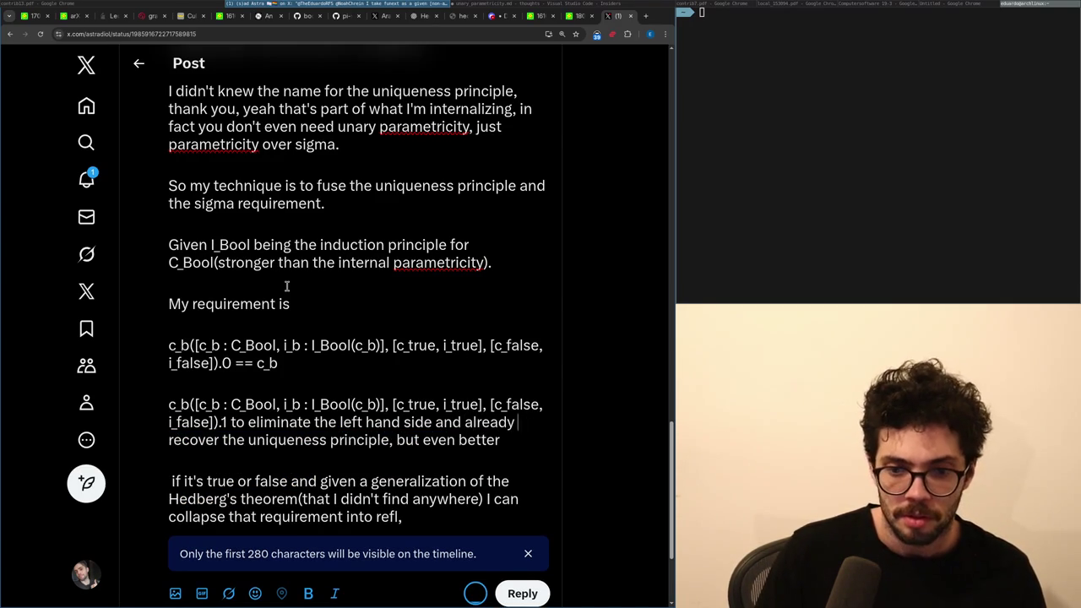
key(ctrl+shift+Right)
key(BackSpace)
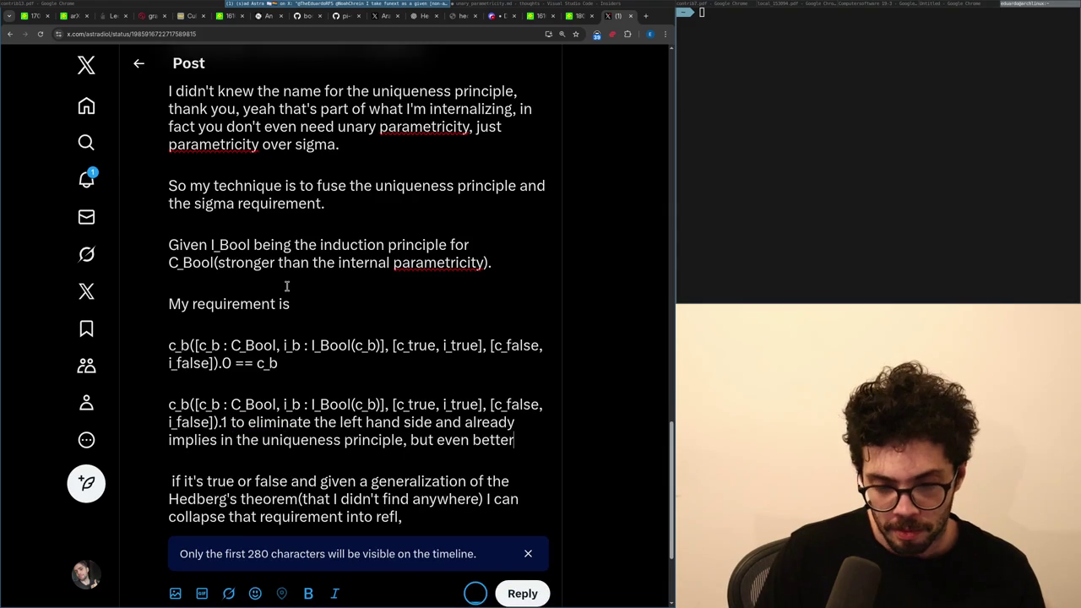
scroll(286, 286, up, 3)
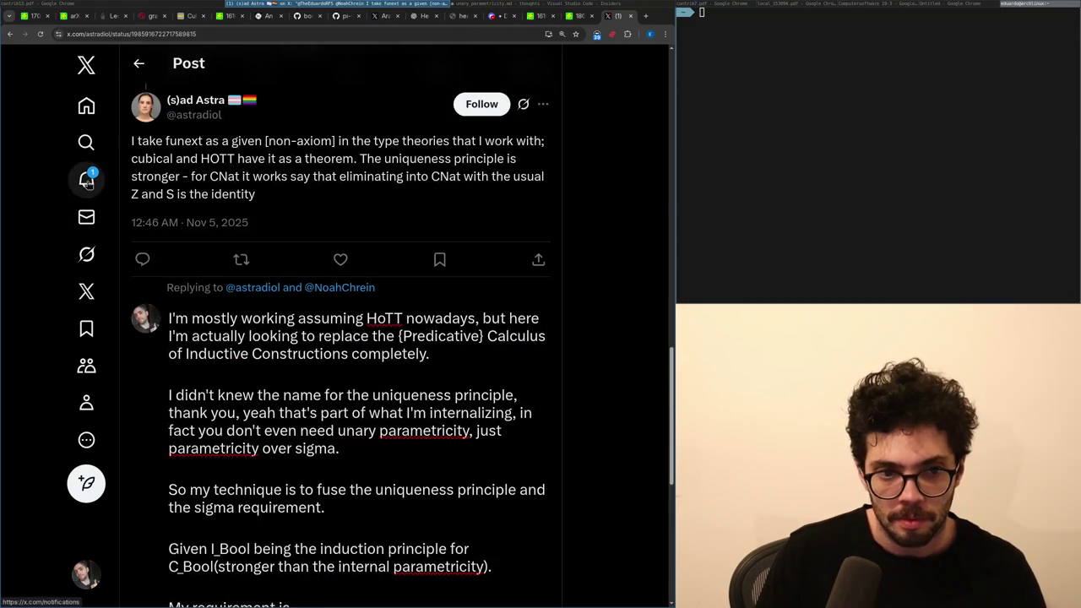
Begin the line with 'So you get the second projection' and remove the blank line above the formula.
scroll(271, 354, down, 2)
scroll(271, 355, up, 1)
scroll(338, 384, down, 2)
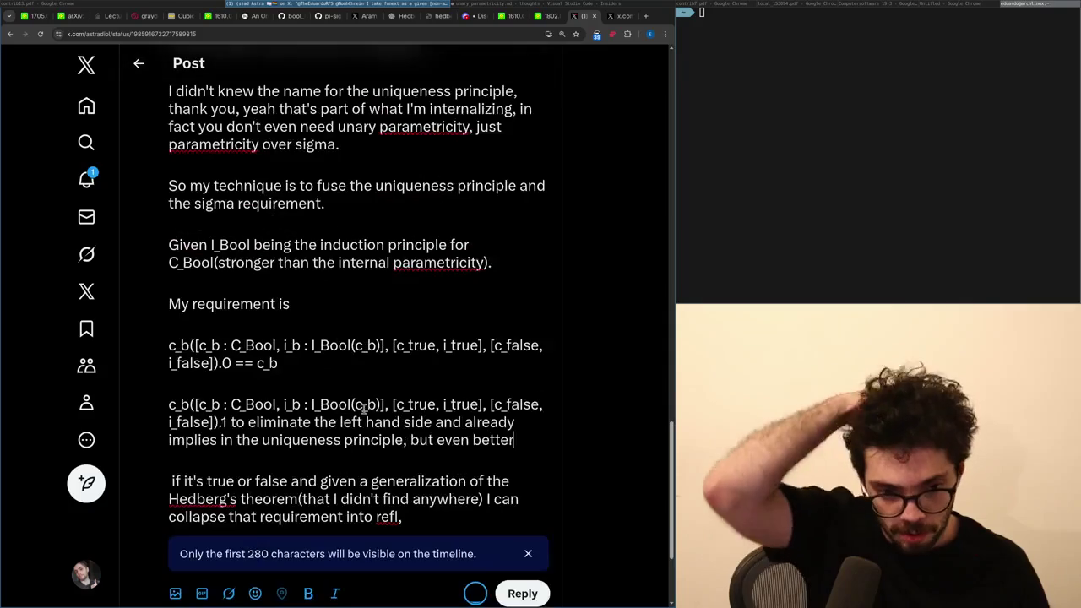
key(Home)
key(shift+Up)
key(shift+Home)
text(So you get th)
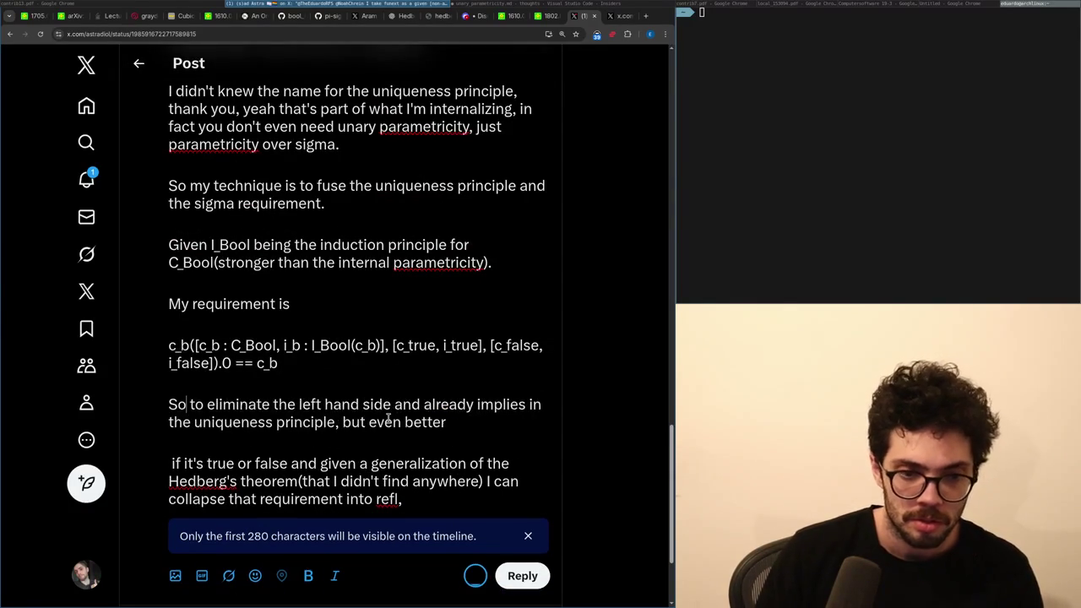
text(e second projection)
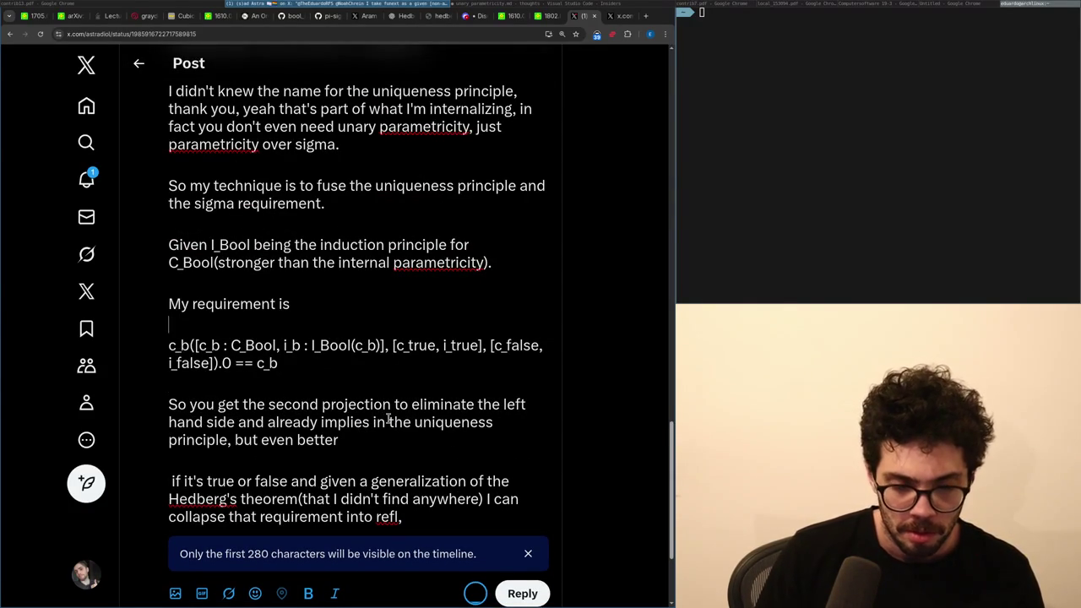
key(Return)
text(c)
text(ext0))
key(BackSpace)
key(BackSpace)
key(BackSpace)
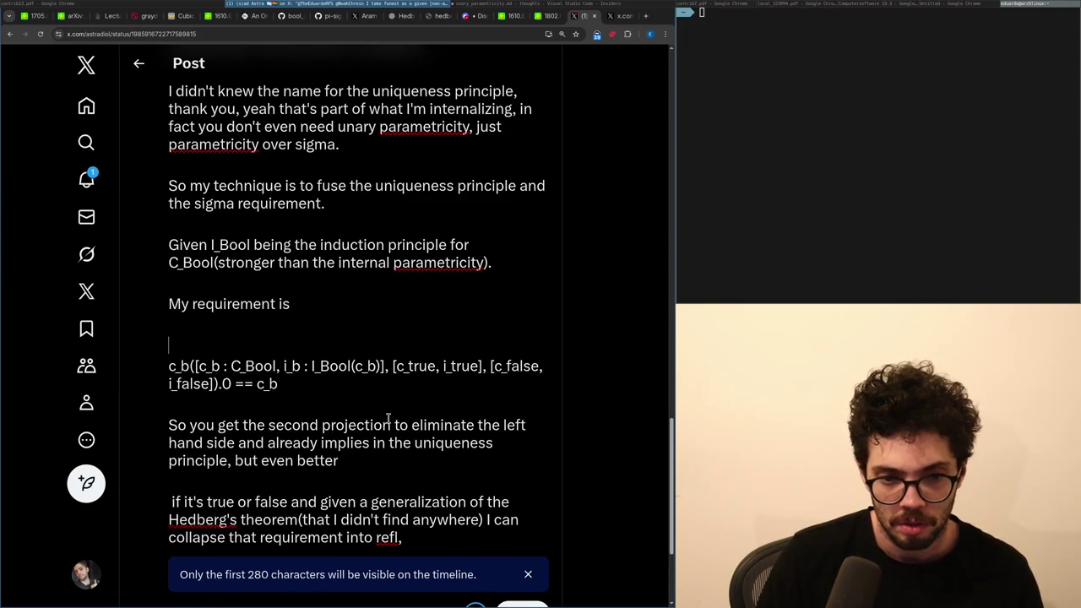
key(BackSpace)
key(Down)
key(Down)
key(Down)
Retype 'hand side' and delete the clause about the uniqueness principle.
key(ctrl+Right)
key(ctrl+Right)
key(ctrl+Right)
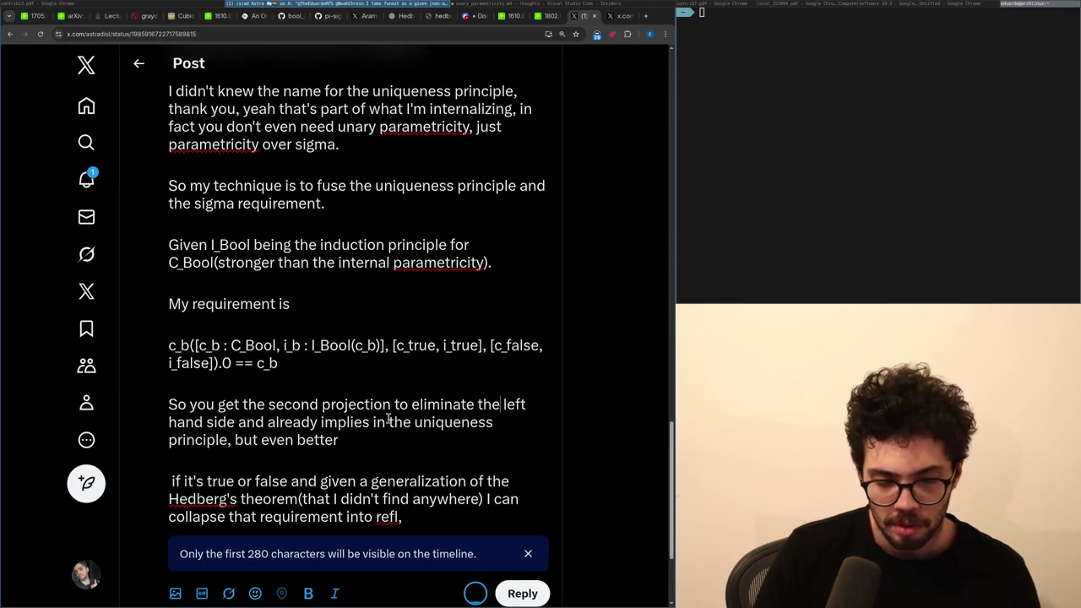
key(Down)
key(ctrl+Left)
key(ctrl+Left)
key(ctrl+Left)
key(ctrl+BackSpace)
key(ctrl+z)
key(ctrl+Right)
key(ctrl+Right)
key(ctrl+Right)
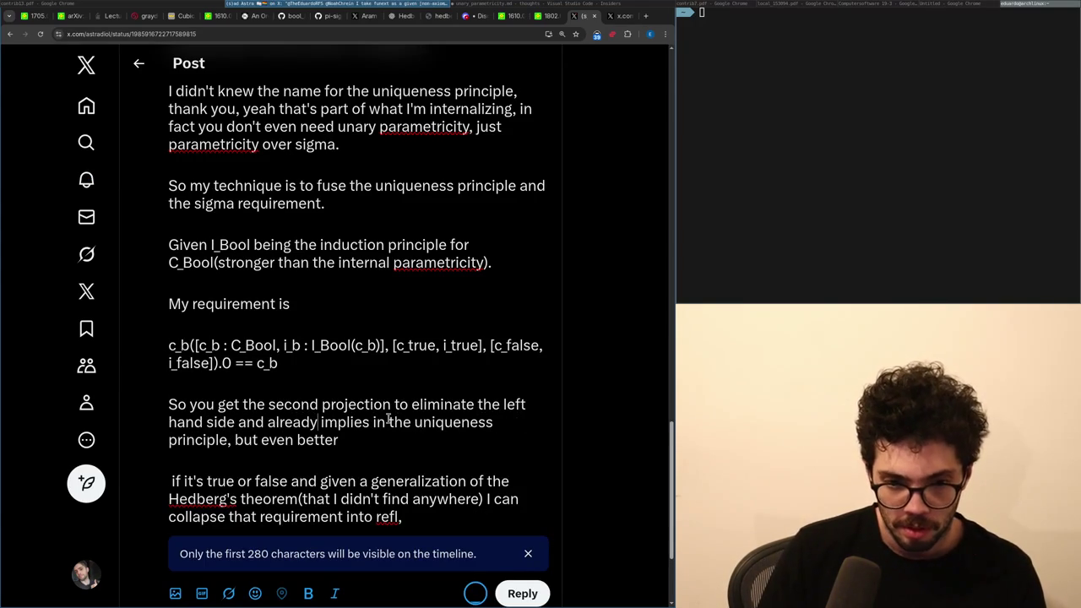
key(ctrl+BackSpace)
key(ctrl+BackSpace)
text(hand side)
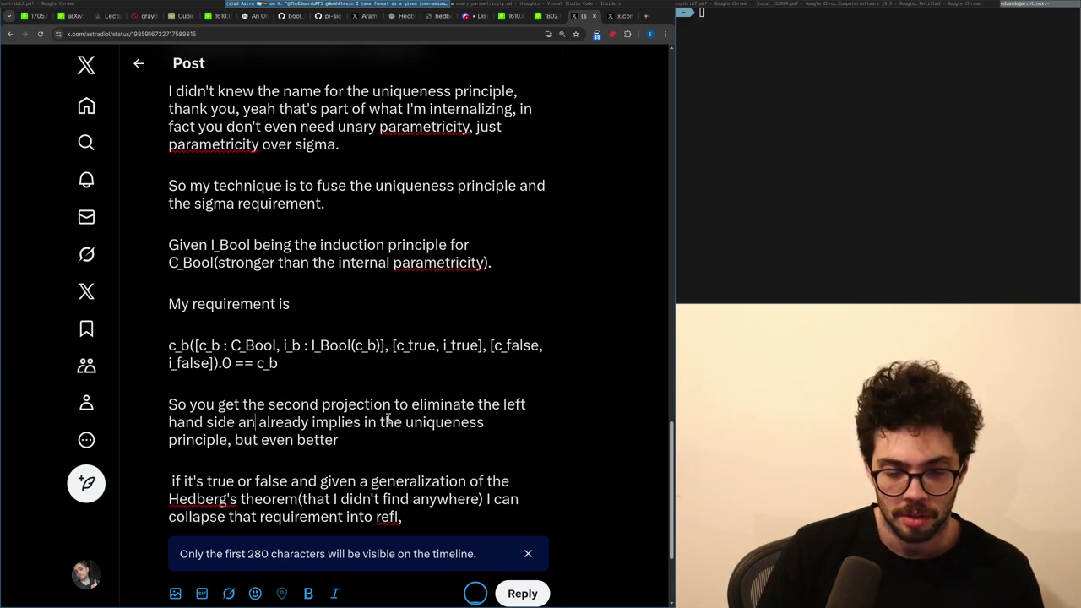
key(BackSpace)
key(BackSpace)
key(BackSpace)
key(shift+Down)
key(shift+End)
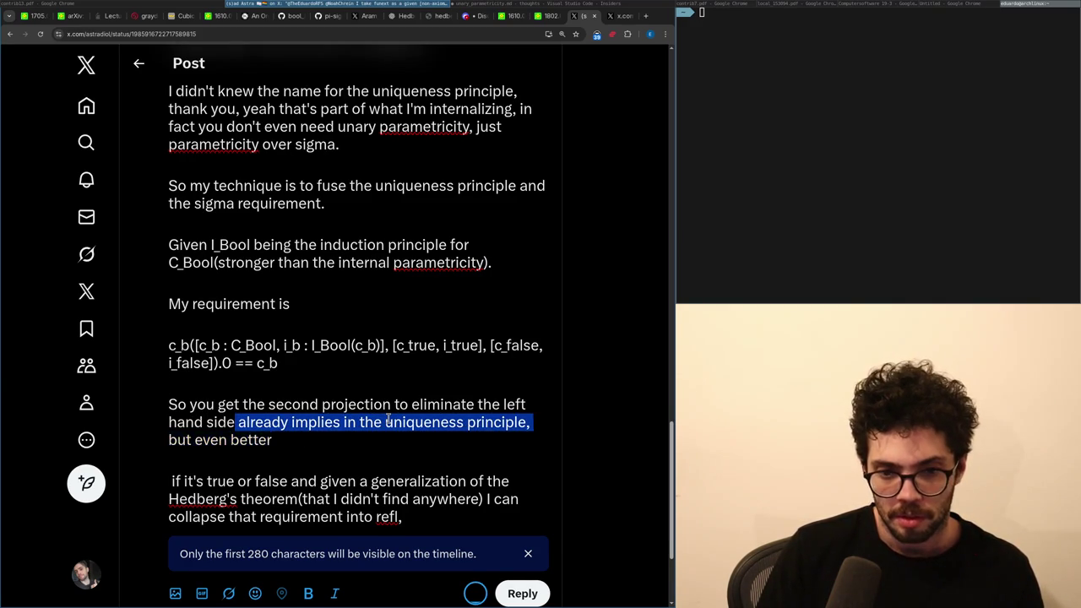
key(ctrl+shift+Left)
key(ctrl+shift+Left)
key(ctrl+shift+Left)
key(BackSpace)
End the projection paragraph with ', it also gives you parametricity'.
text(, it allows you to do)
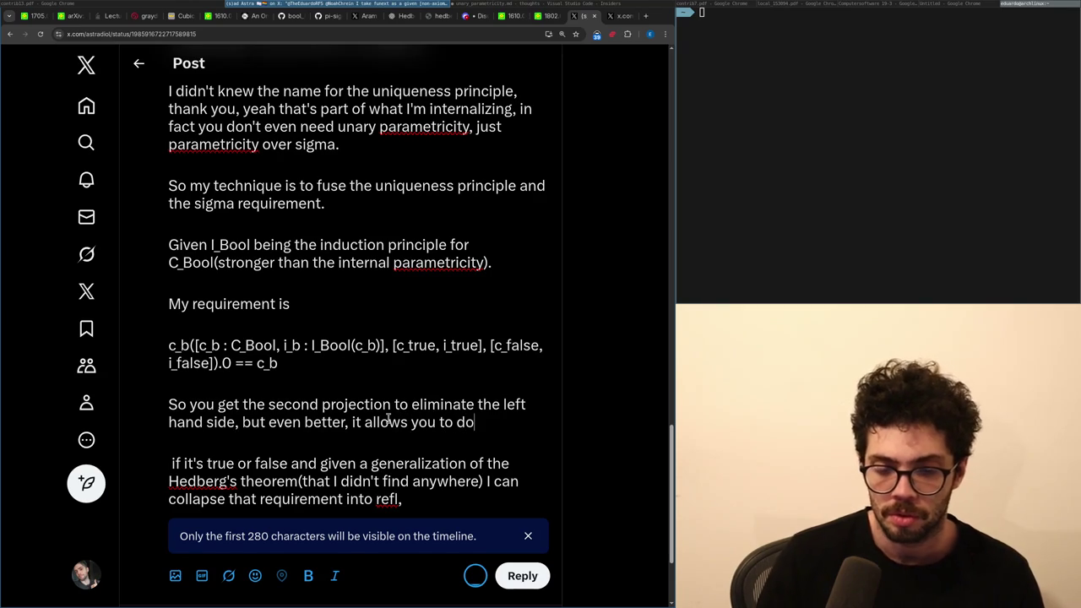
key(ctrl+shift+Left)
key(ctrl+shift+Left)
key(ctrl+shift+Left)
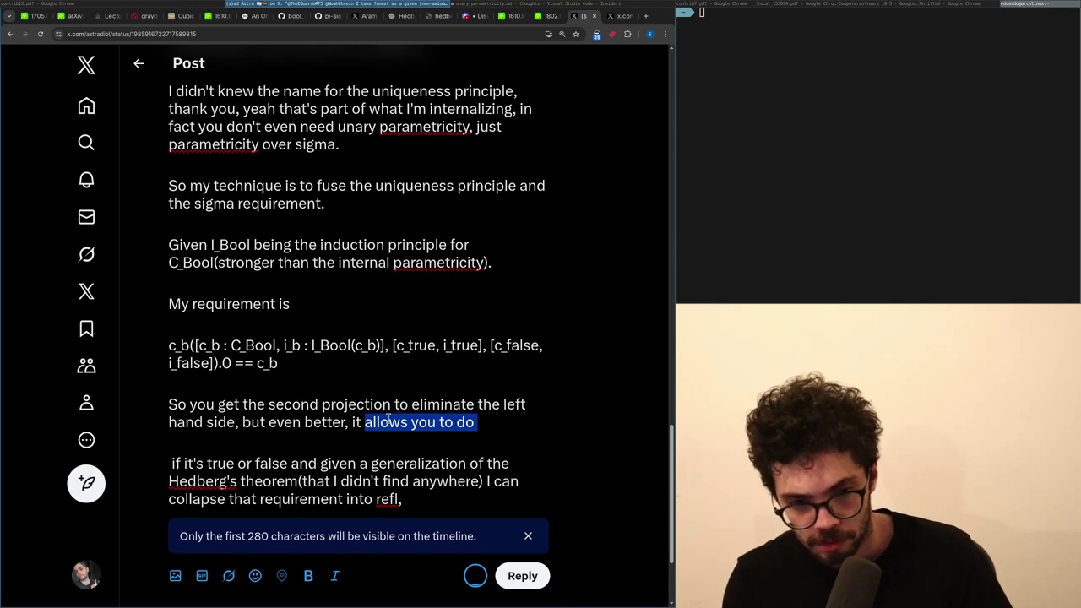
key(ctrl+shift+Left)
key(ctrl+shift+Left)
key(ctrl+shift+Right)
key(ctrl+shift+Right)
key(ctrl+shift+Right)
key(ctrl+shift+Right)
key(ctrl+shift+Left)
key(ctrl+shift+Left)
key(ctrl+shift+Left)
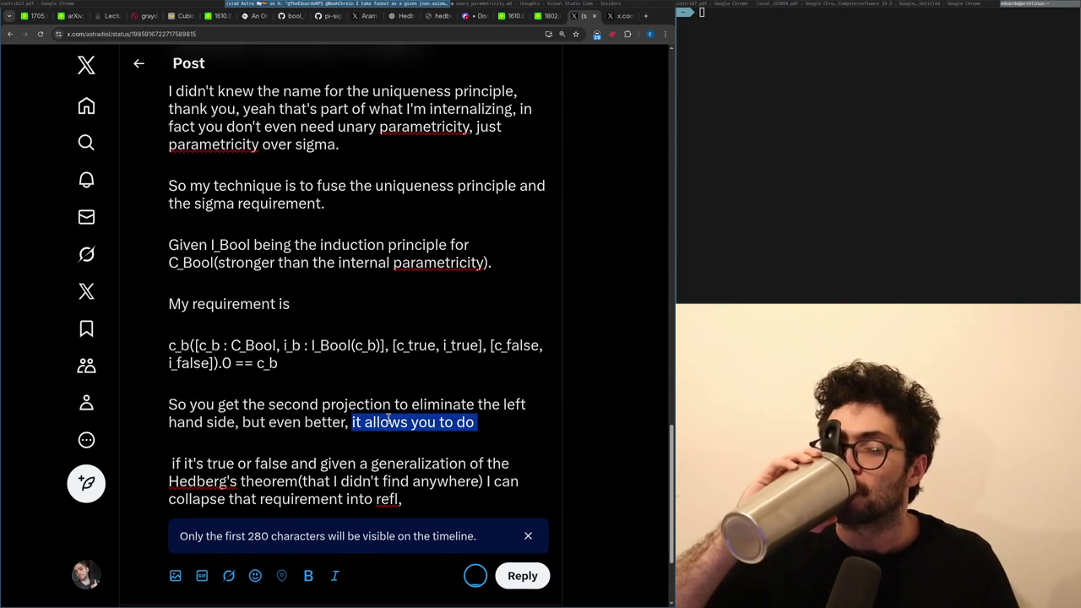
key(ctrl+shift+Right)
key(ctrl+shift+Right)
key(ctrl+shift+Right)
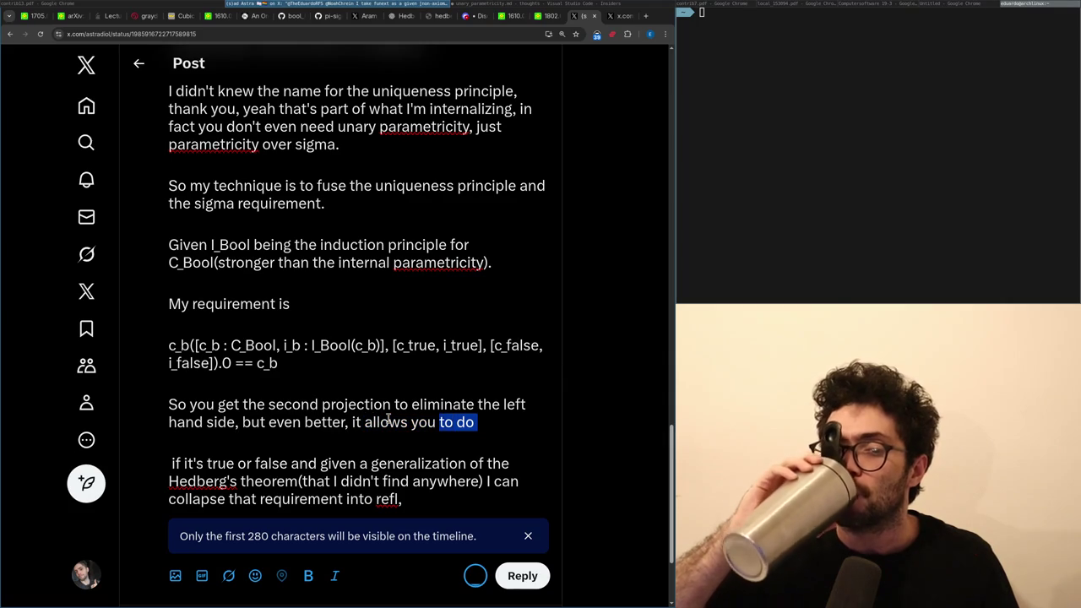
key(ctrl+shift+Right)
key(BackSpace)
text(extract a proof for something)
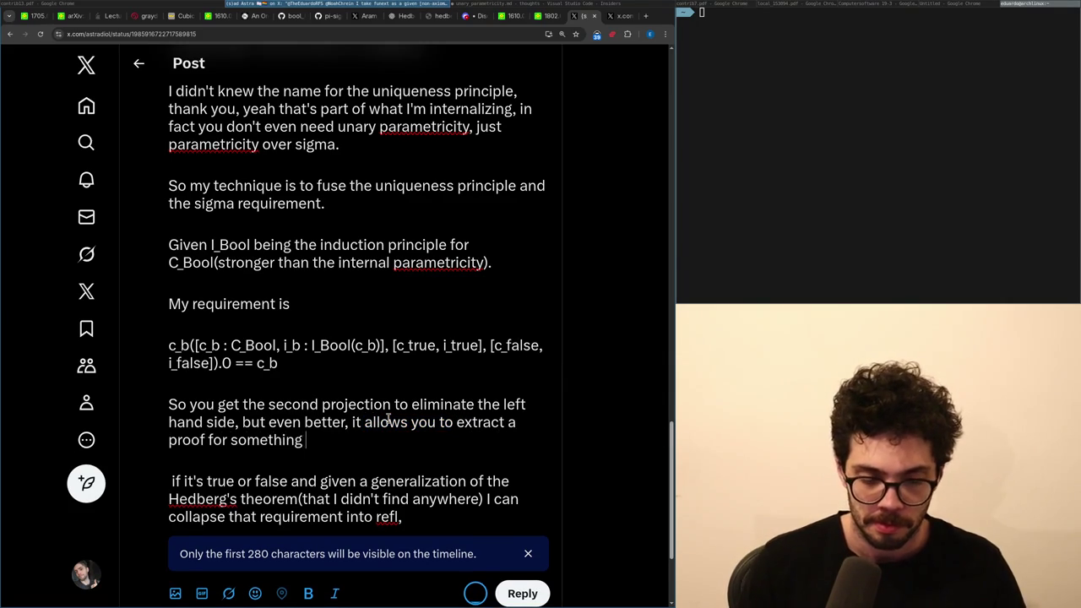
key(ctrl+BackSpace)
key(ctrl+BackSpace)
key(ctrl+BackSpace)
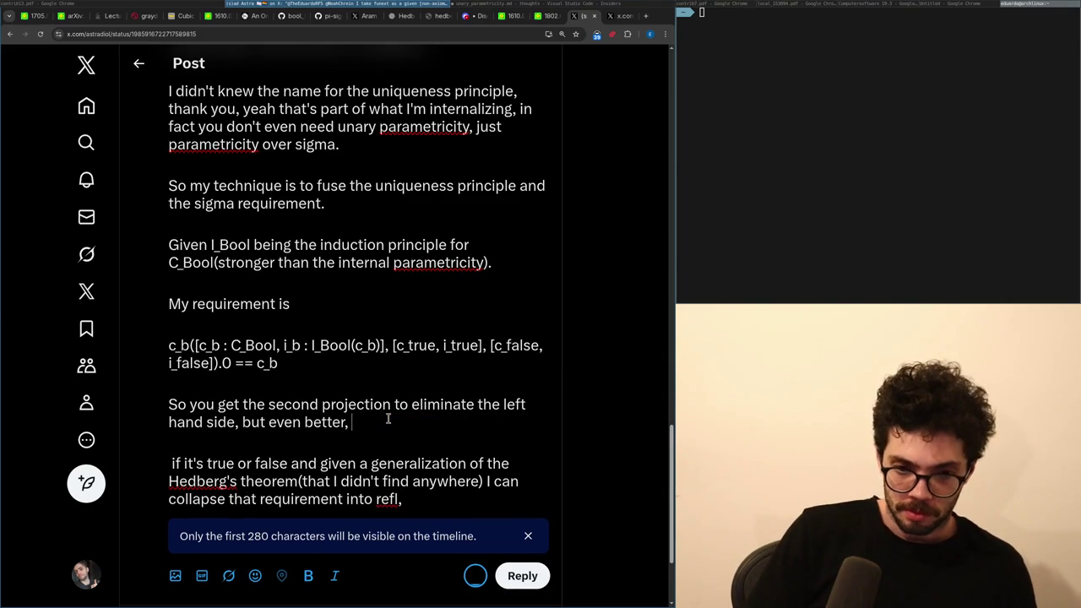
text(it also giv)
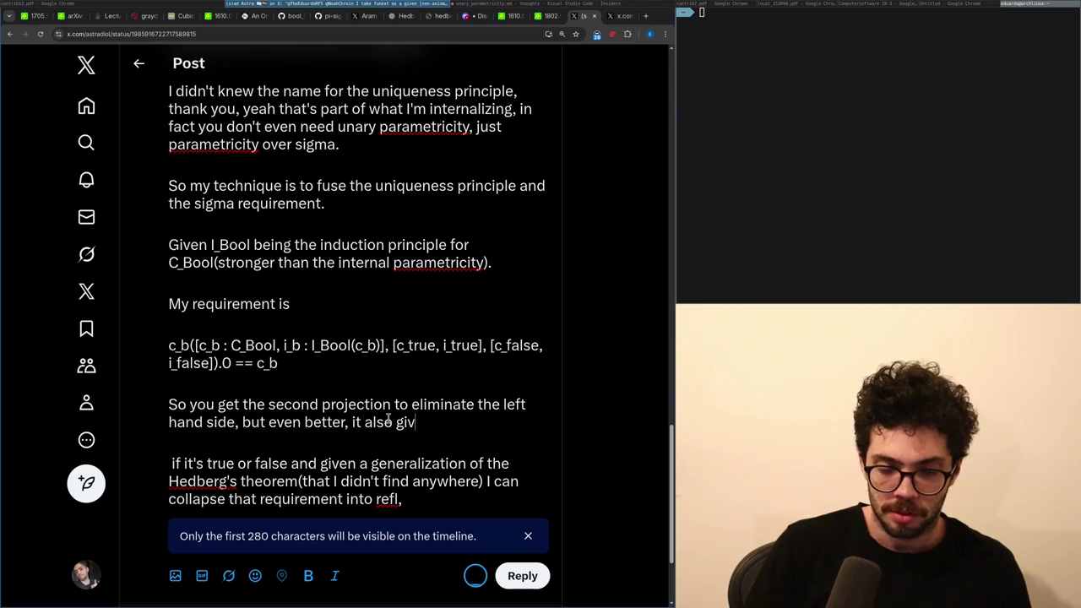
text(es you parametricity)
Select the phrase about fusing the two requirements in the opening paragraph.
key(shift+Up)
key(shift+Up)
key(shift+Up)
key(Left)
key(Up)
key(Up)
key(Up)
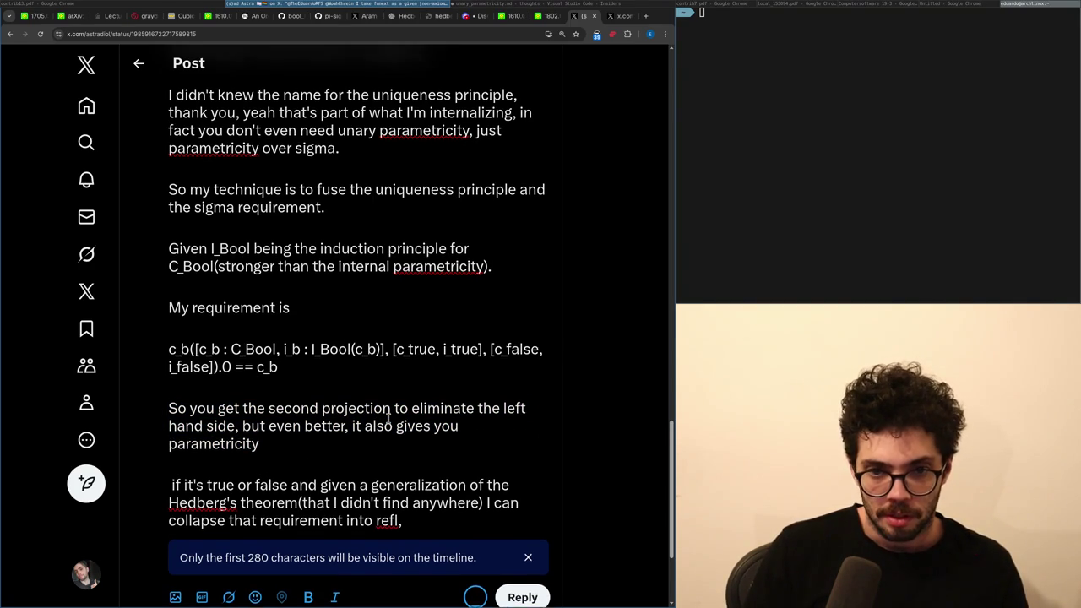
key(shift+Down)
key(Left)
key(shift+Down)
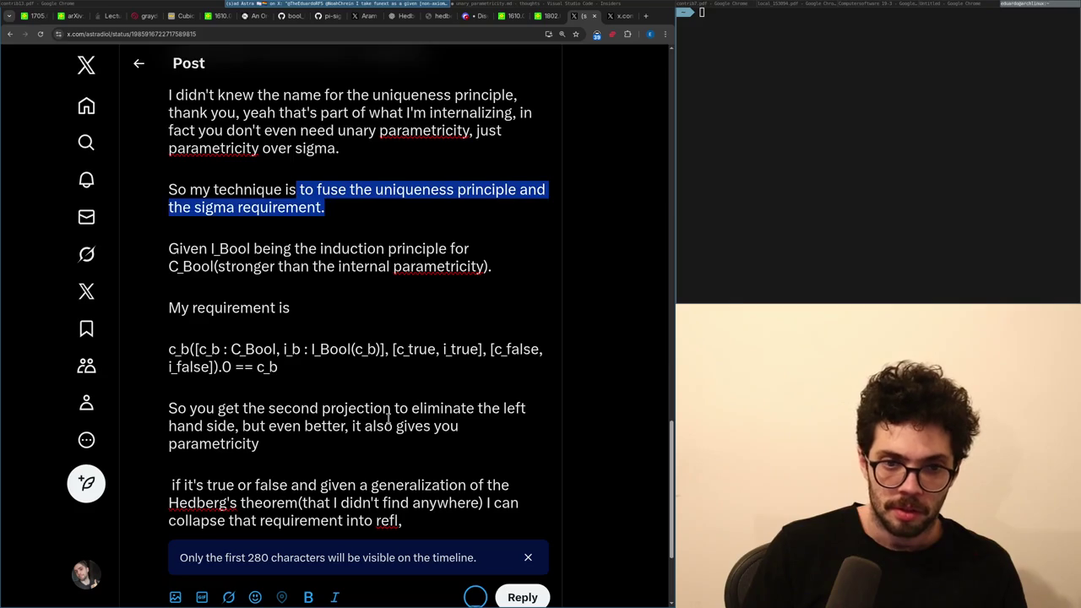
Replace the fusing phrase with 'bit stronger' and reword to 'the parametricity instance for sigma'.
key(BackSpace)
text(bit stronger)
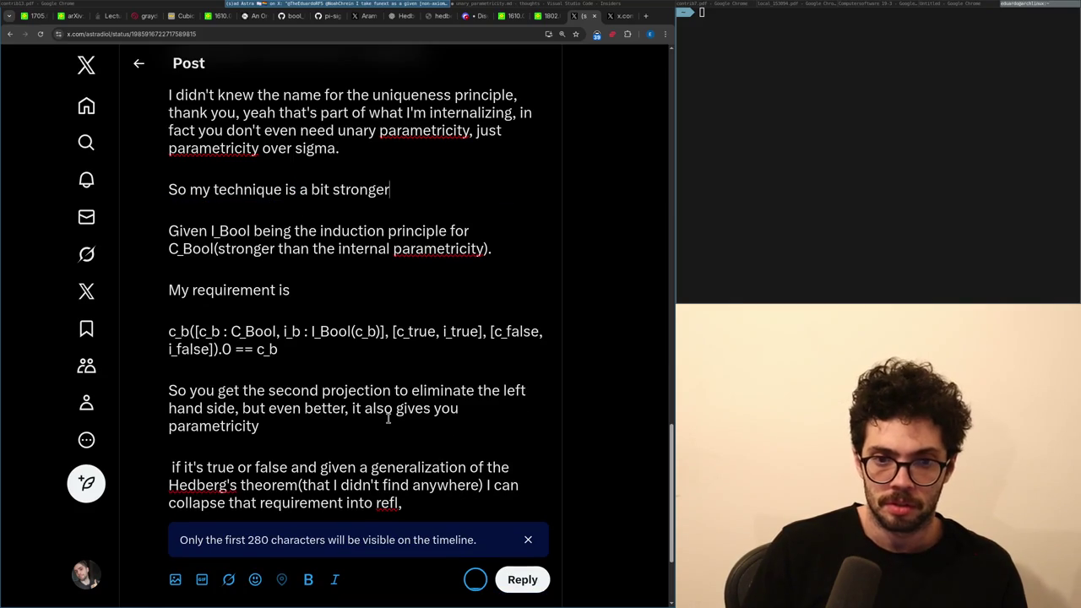
text(, it implies in both the uniq)
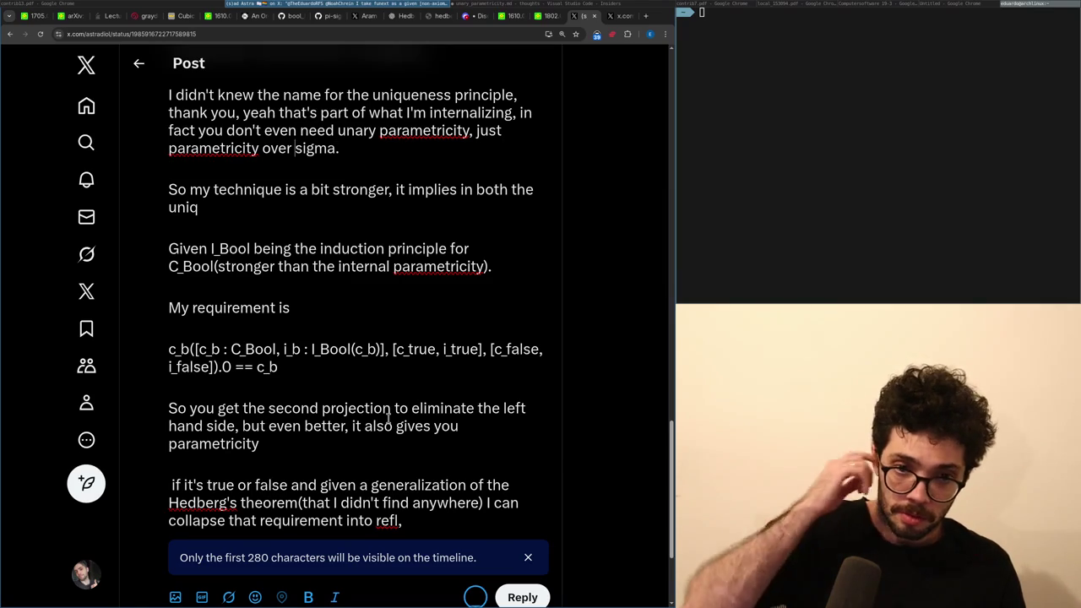
key(ctrl+Left)
text(the)
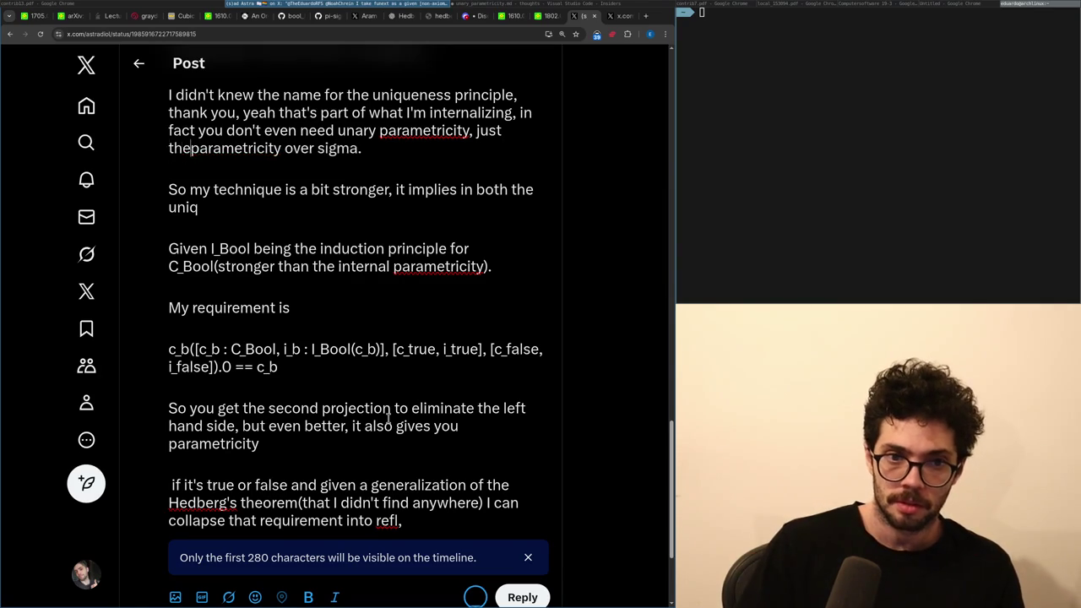
key(ctrl+Right)
key(ctrl+Right)
key(BackSpace)
text(tance for)
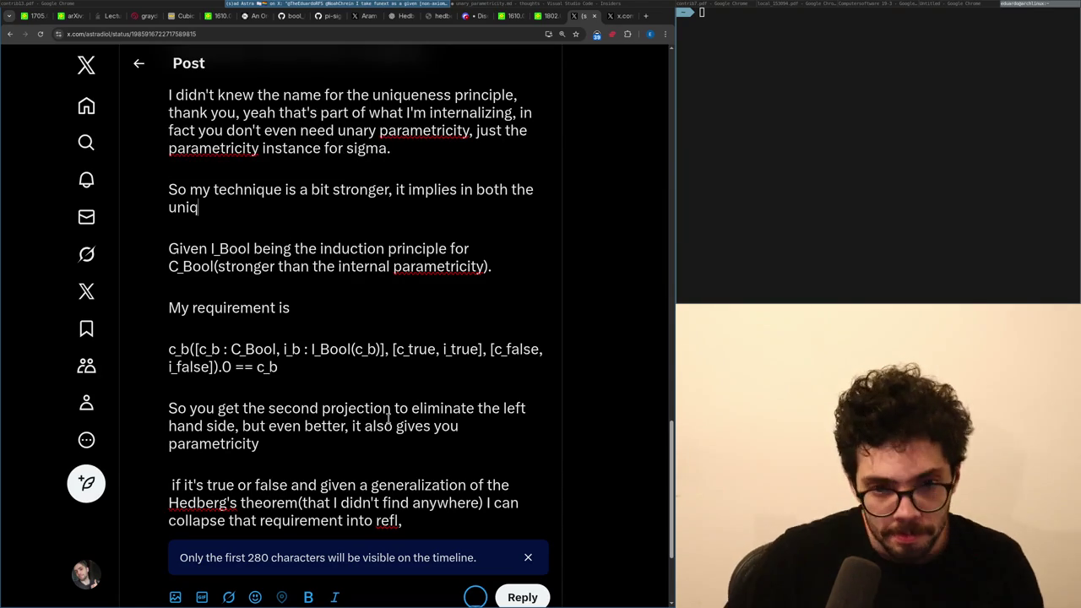
Change 'So' to 'But', drop the unfinished clause, and join the 'given I_Bool' paragraph onto it.
click(187, 191)
key(BackSpace)
key(BackSpace)
text(But)
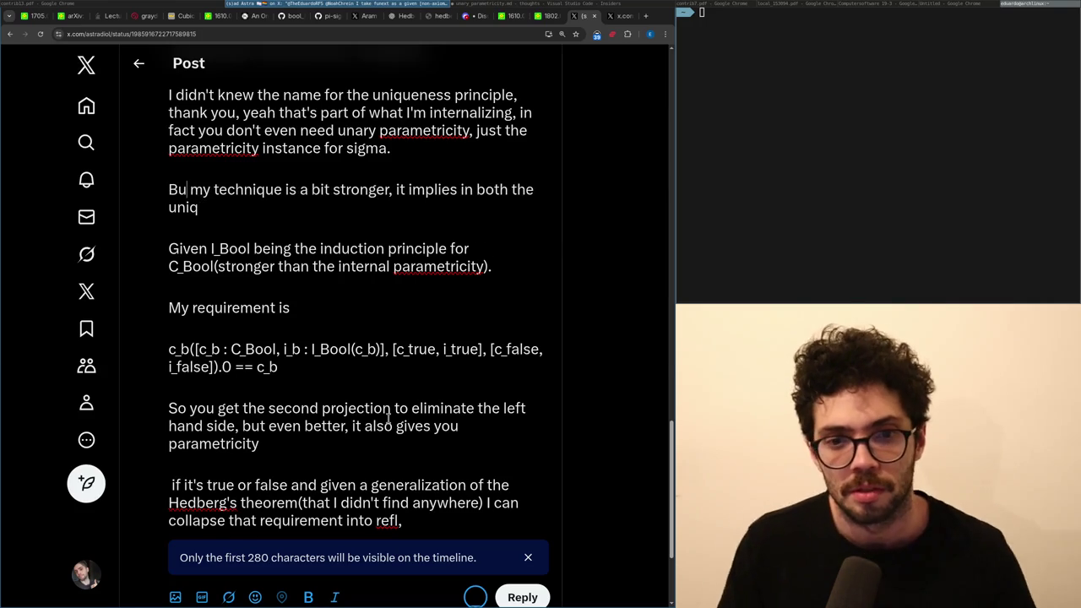
key(shift+Up)
key(ctrl+shift+Right)
key(ctrl+shift+Right)
key(ctrl+shift+Right)
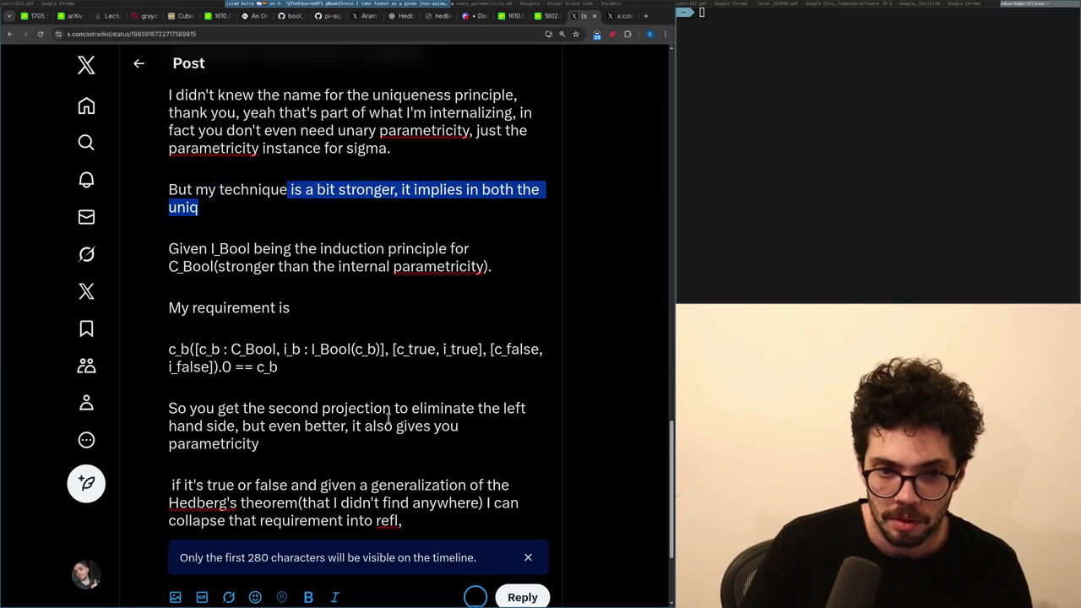
key(BackSpace)
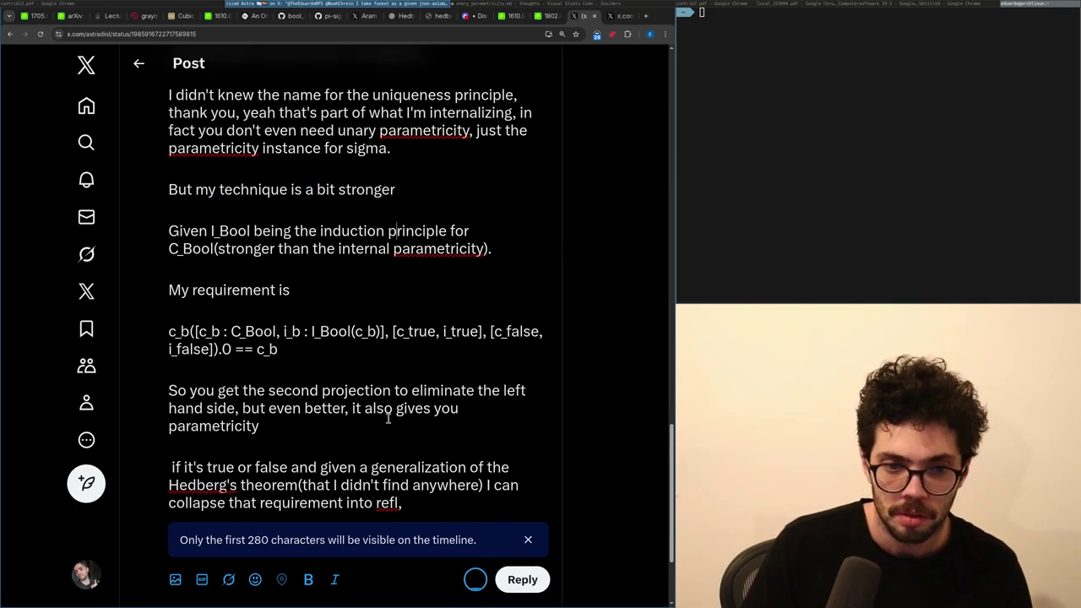
key(Delete)
key(Delete)
text(,)
key(BackSpace)
text(g)
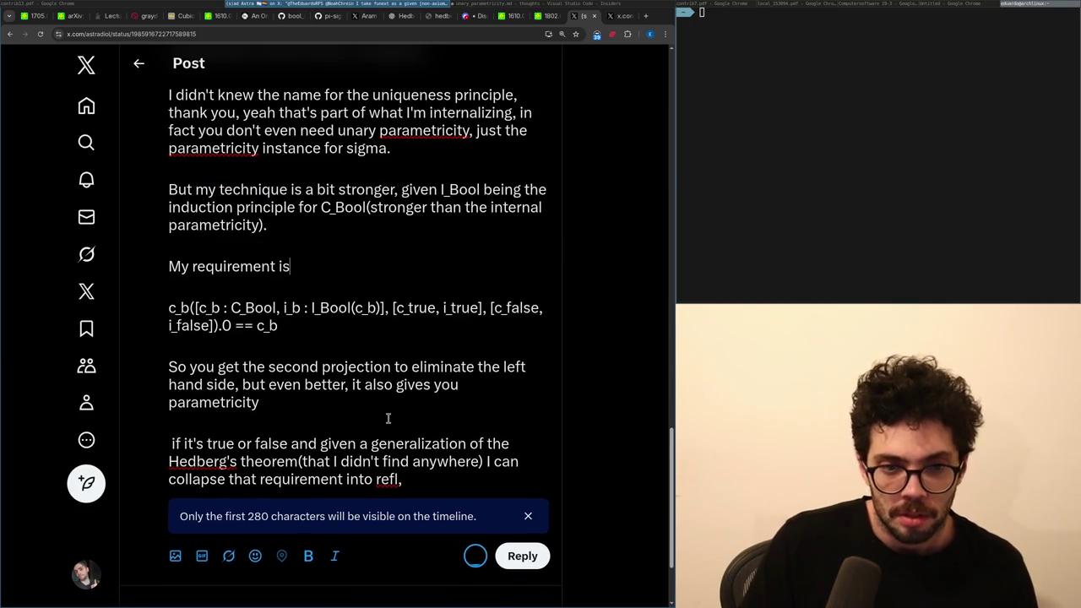
key(Down)
key(Down)
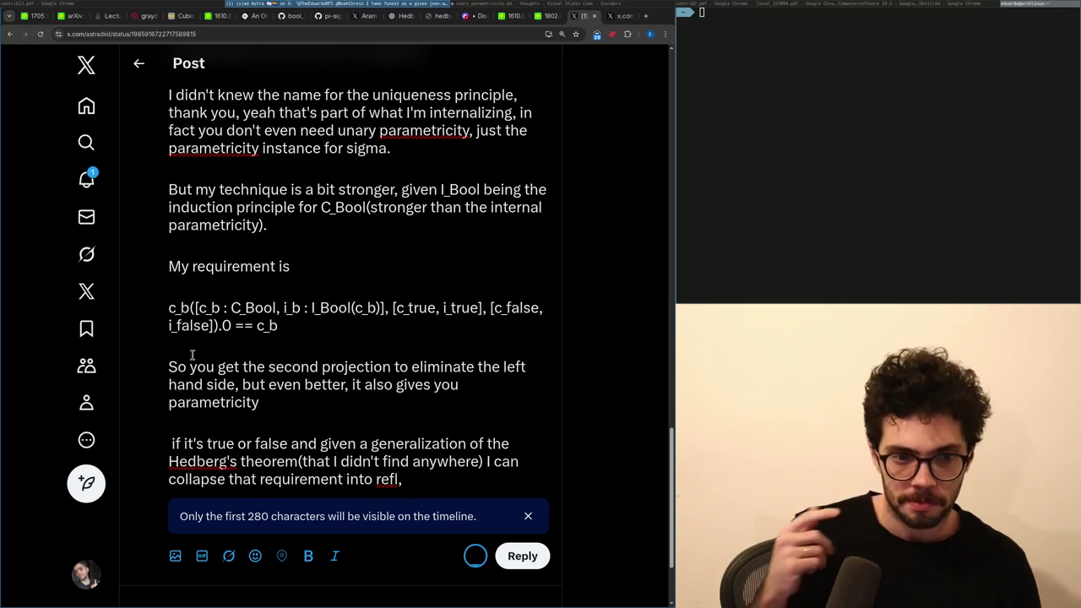
Open notifications in a new tab and go to the 'Is this helpful?' post.
scroll(247, 369, up, 4)
middle_click(86, 179)
click(584, 20)
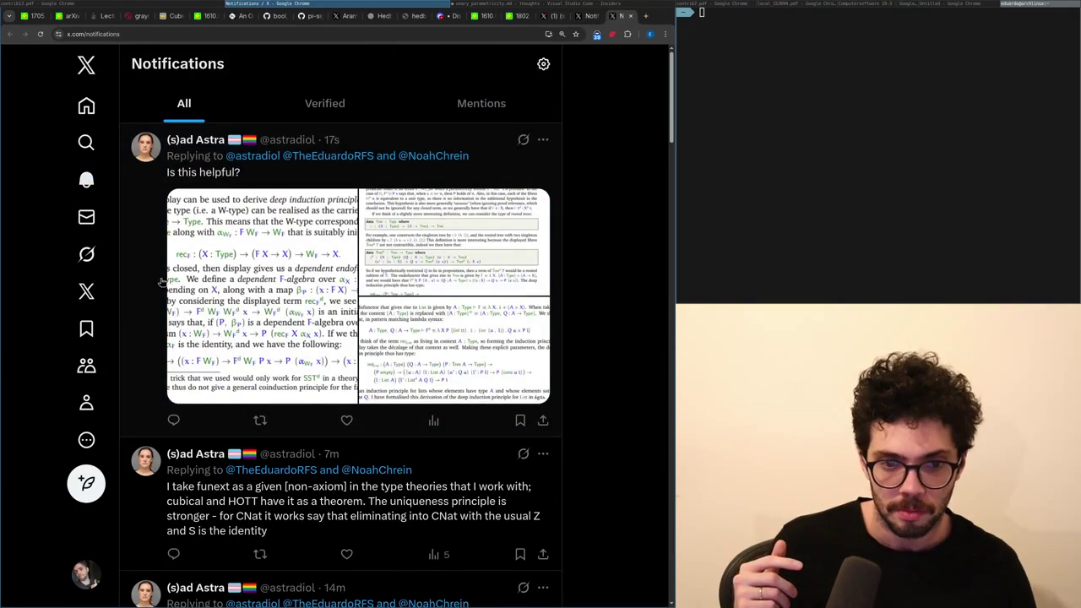
click(162, 281)
View the post's attached images full-screen one after another.
click(196, 285)
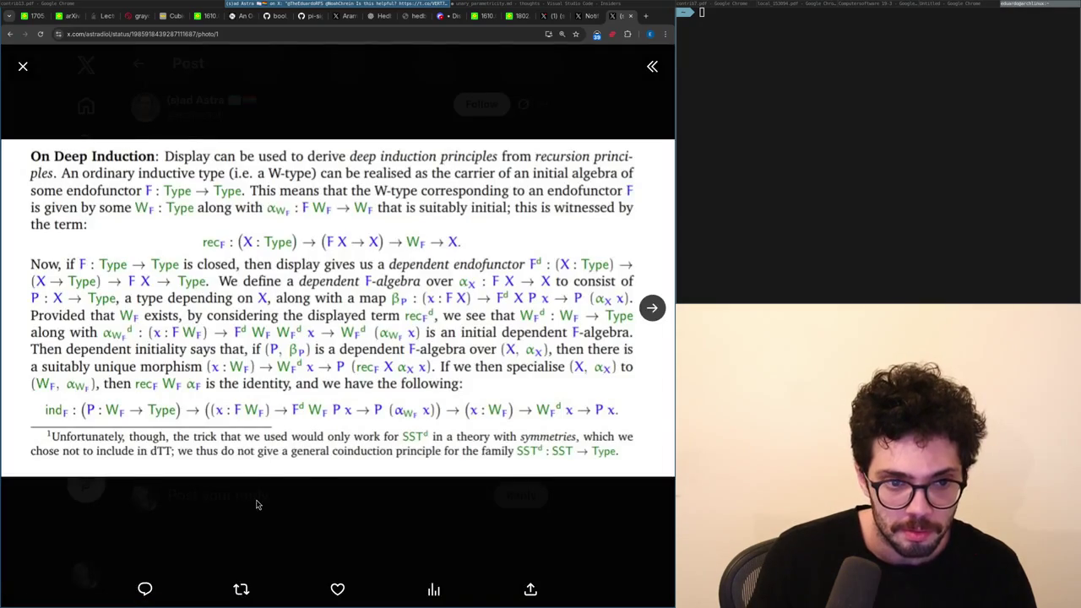
click(255, 497)
scroll(257, 414, down, 3)
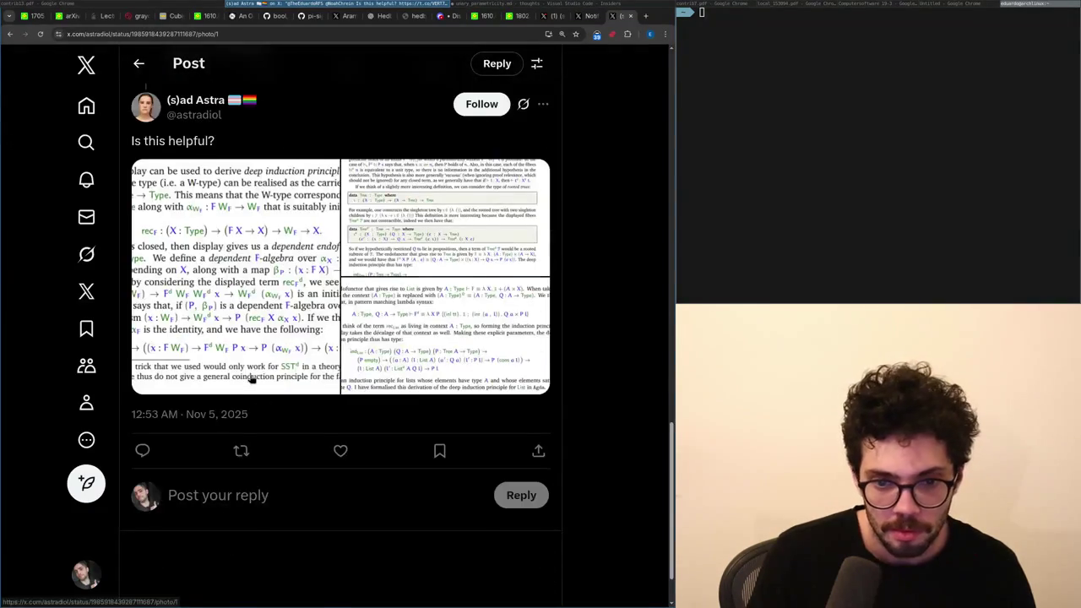
click(250, 379)
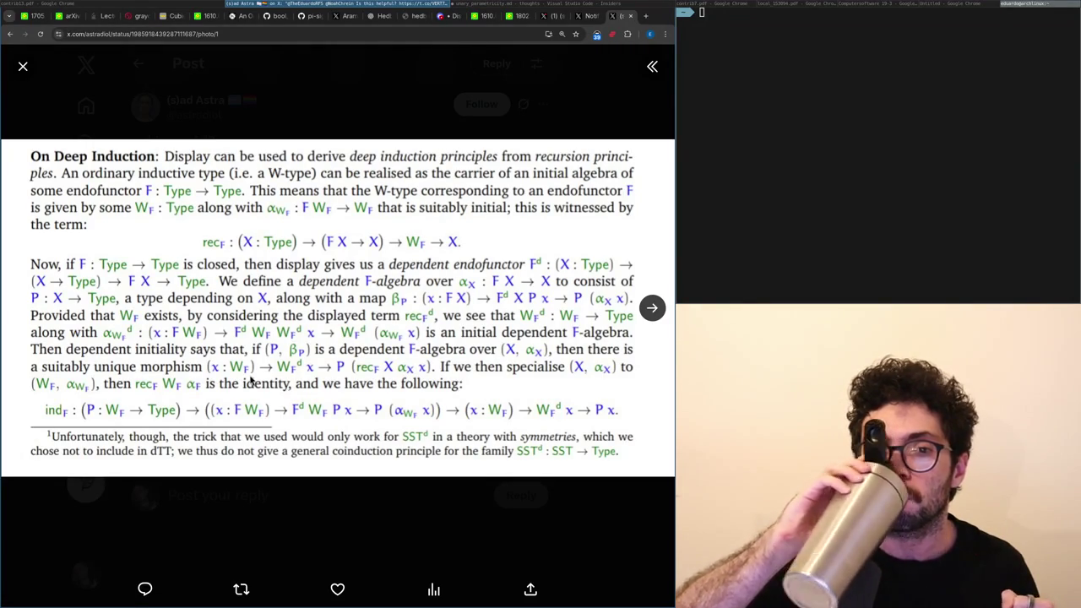
click(250, 381)
scroll(251, 379, up, 1)
click(396, 290)
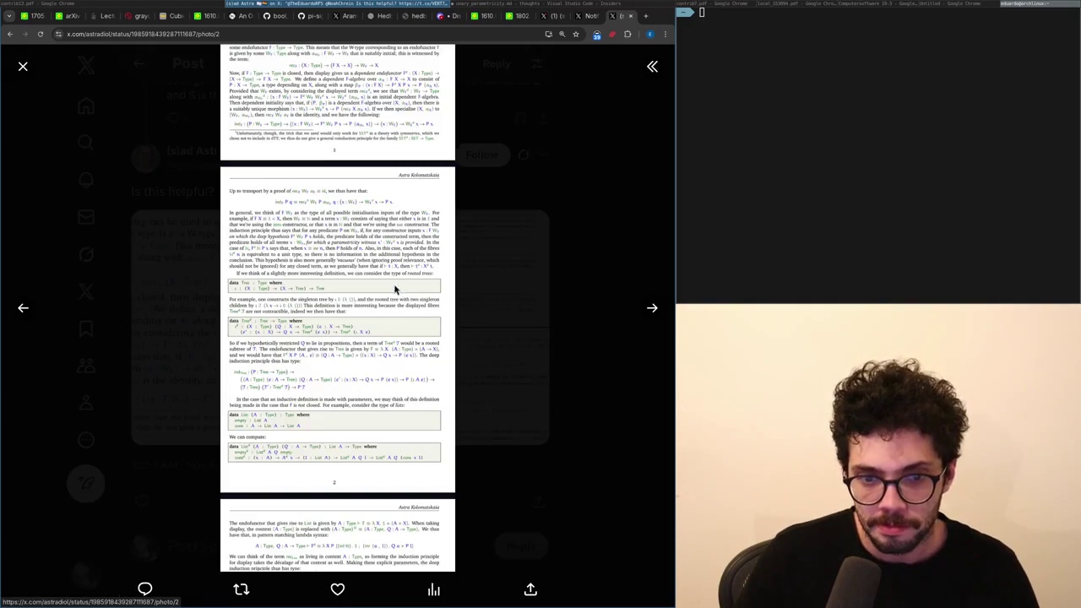
click(483, 306)
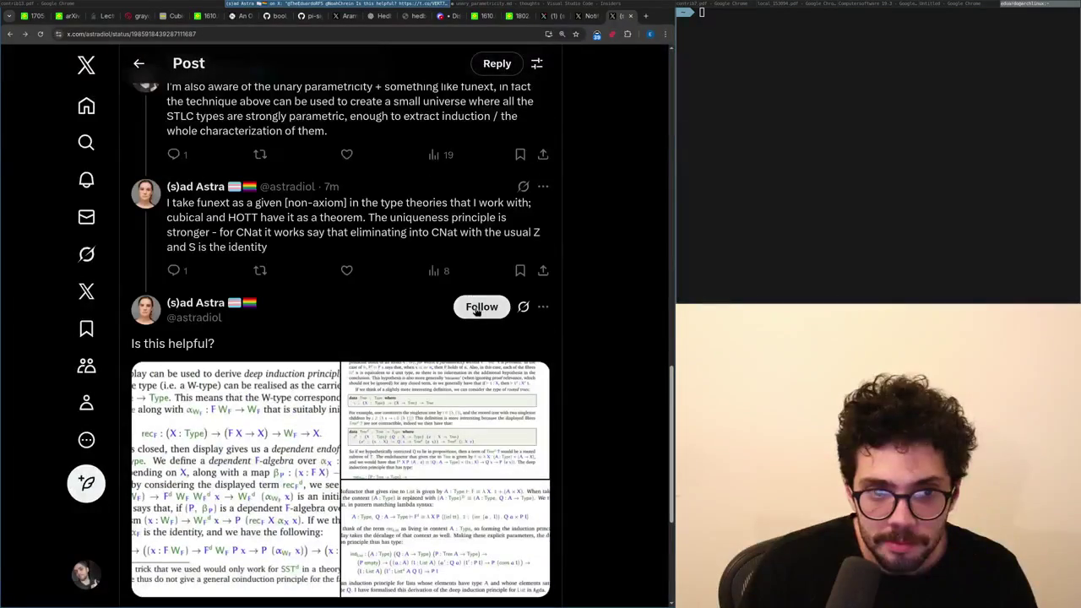
Check the third image, then study the first 'On Deep Induction' image defining indF.
scroll(473, 314, down, 3)
click(466, 326)
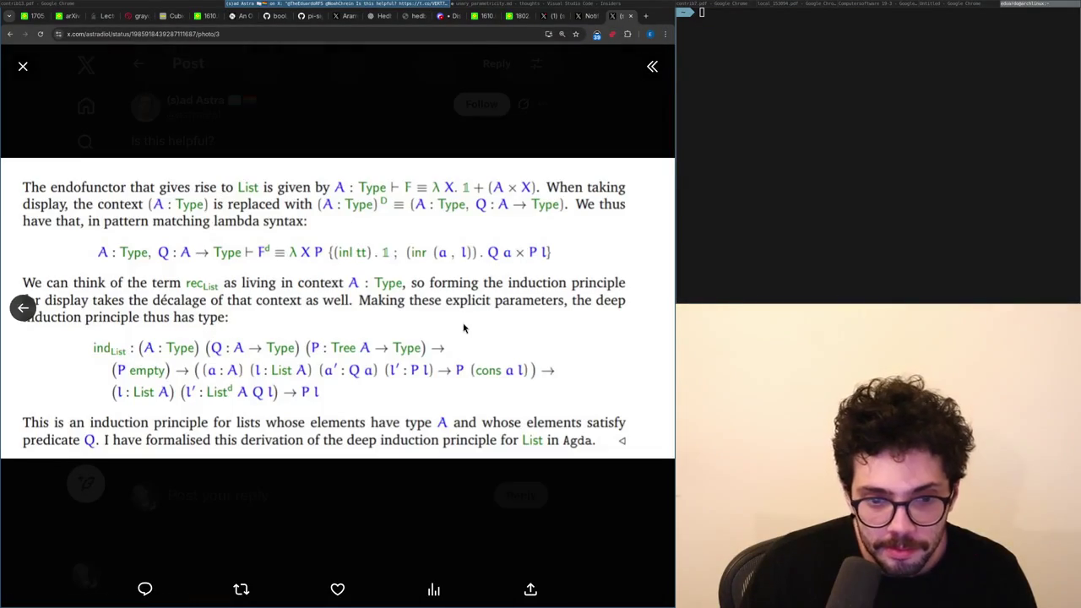
click(334, 483)
click(224, 339)
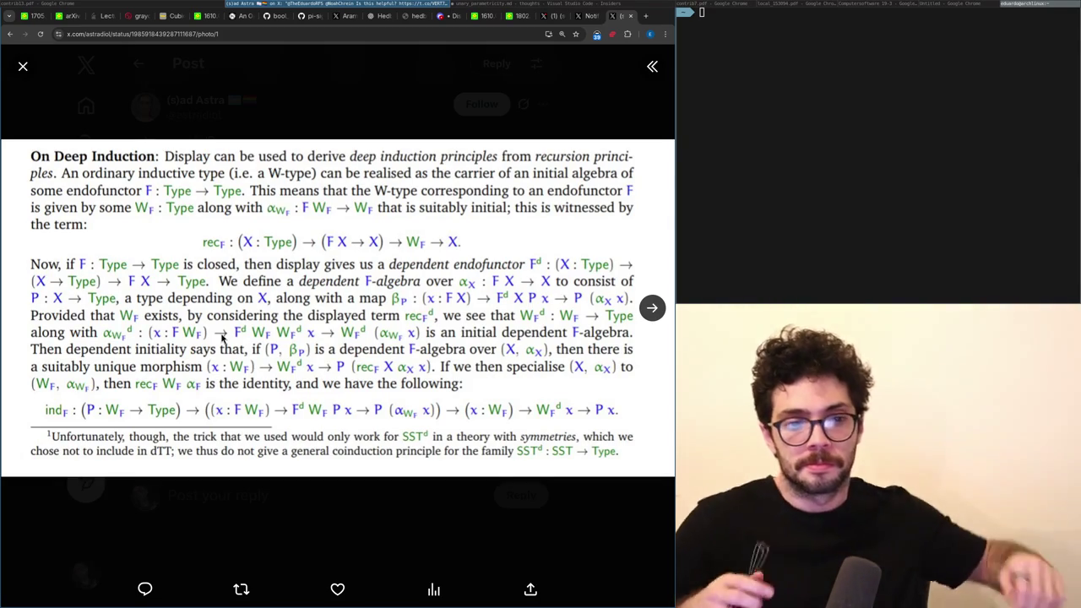
key(Escape)
Merge the 'My requirement is' line upward, reword it to 'My bool is:', and add a '[' line.
scroll(222, 337, down, 2)
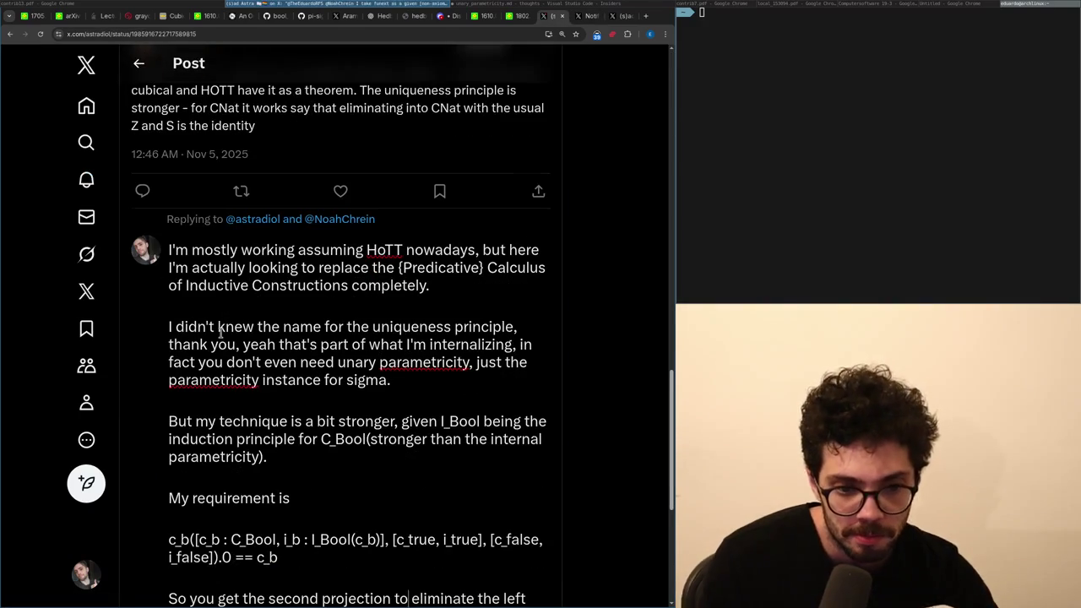
key(Up)
key(Up)
key(Up)
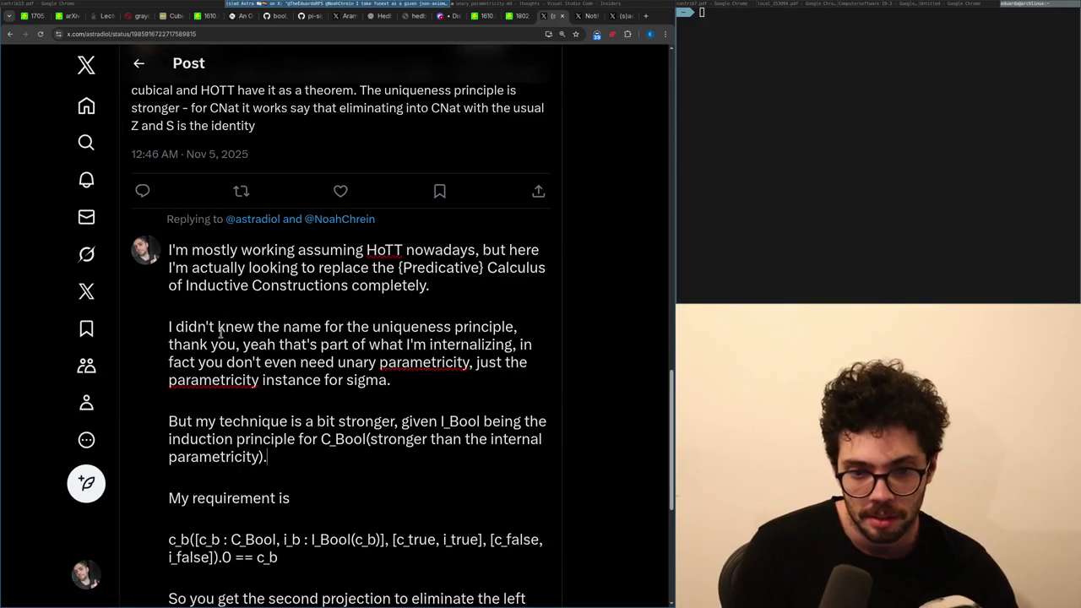
key(Down)
key(Down)
key(Down)
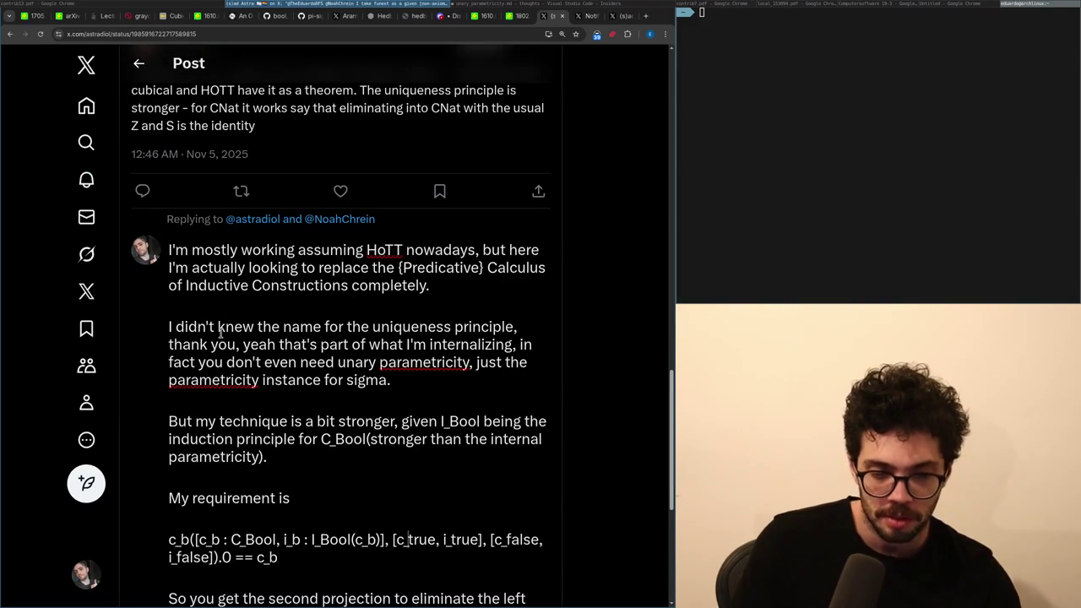
key(Up)
key(BackSpace)
key(BackSpace)
key(End)
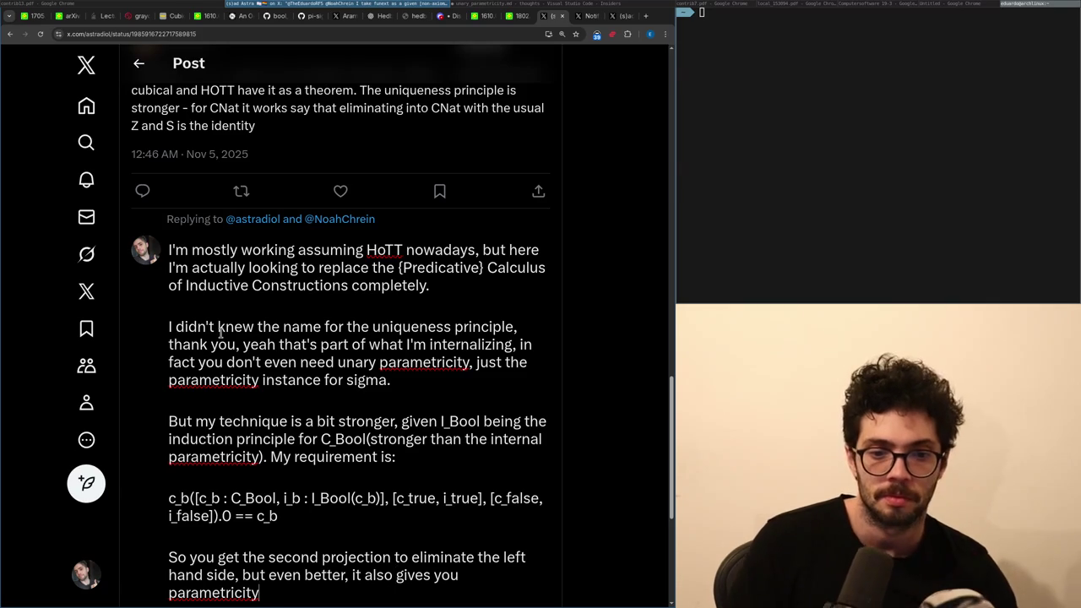
scroll(221, 305, down, 2)
scroll(221, 305, down, 1)
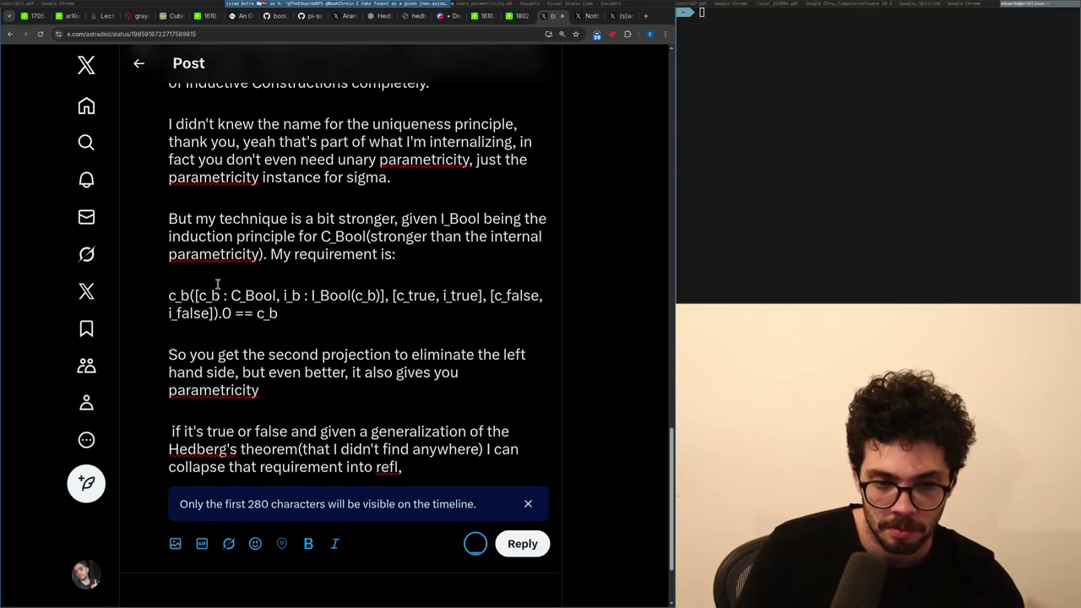
key(ctrl+BackSpace)
key(ctrl+BackSpace)
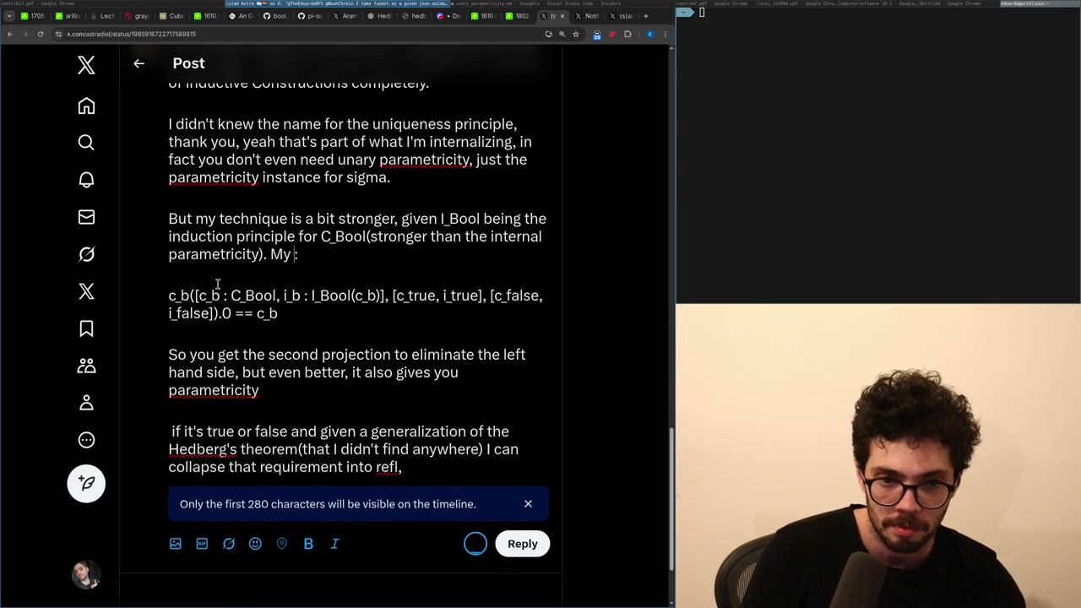
text(boolis)
key(Down)
key(Return)
text([b : Bool, w :)
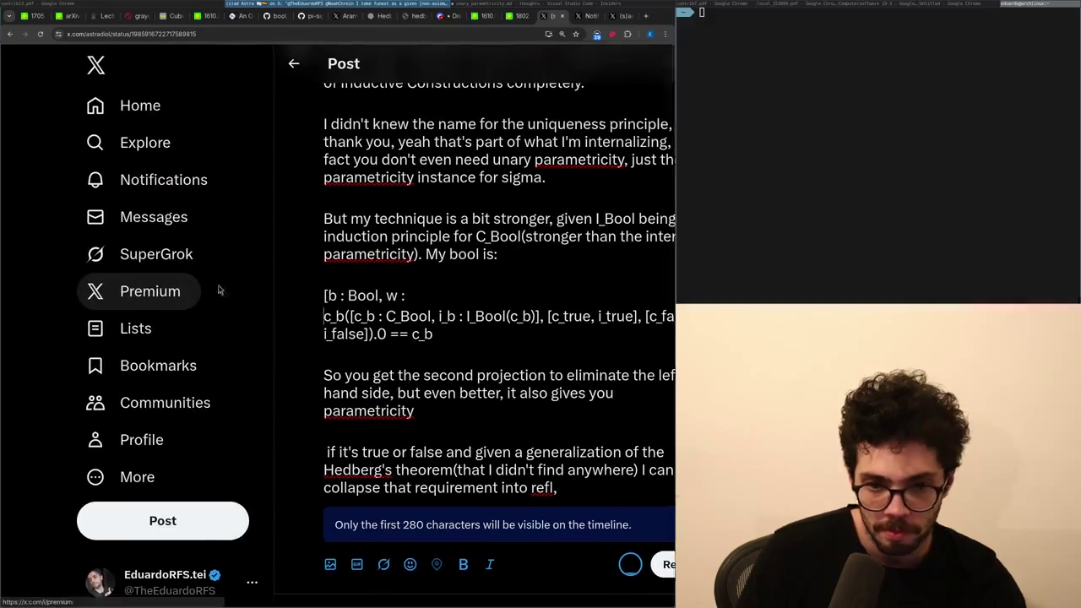
Reword the projection sentence to 'can use the second projection of that'.
key(Down)
key(End)
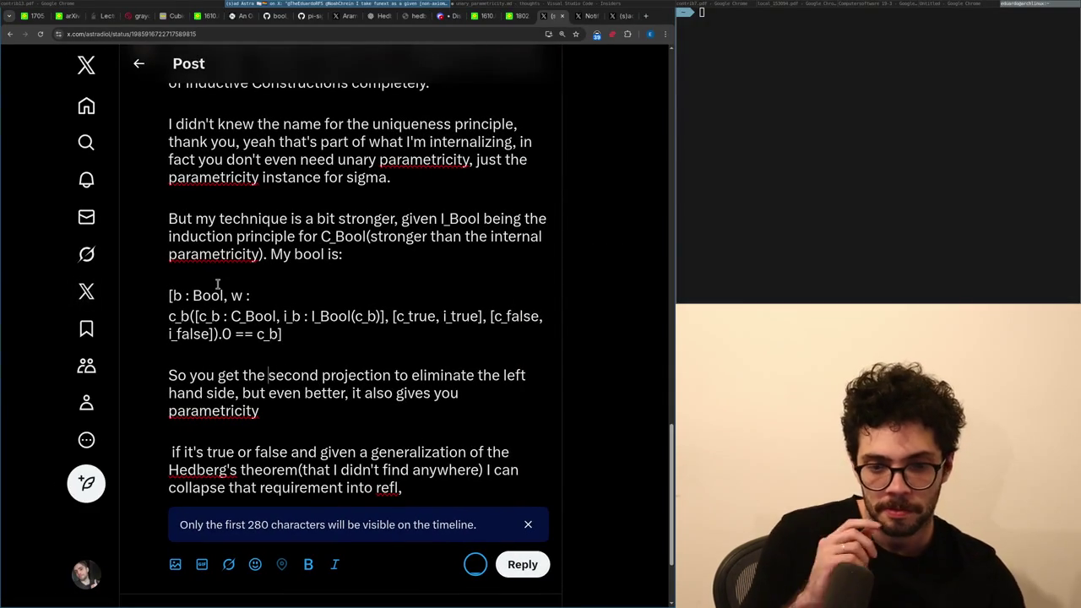
key(ctrl+Left)
key(ctrl+Left)
key(Left)
key(ctrl+BackSpace)
text(can use)
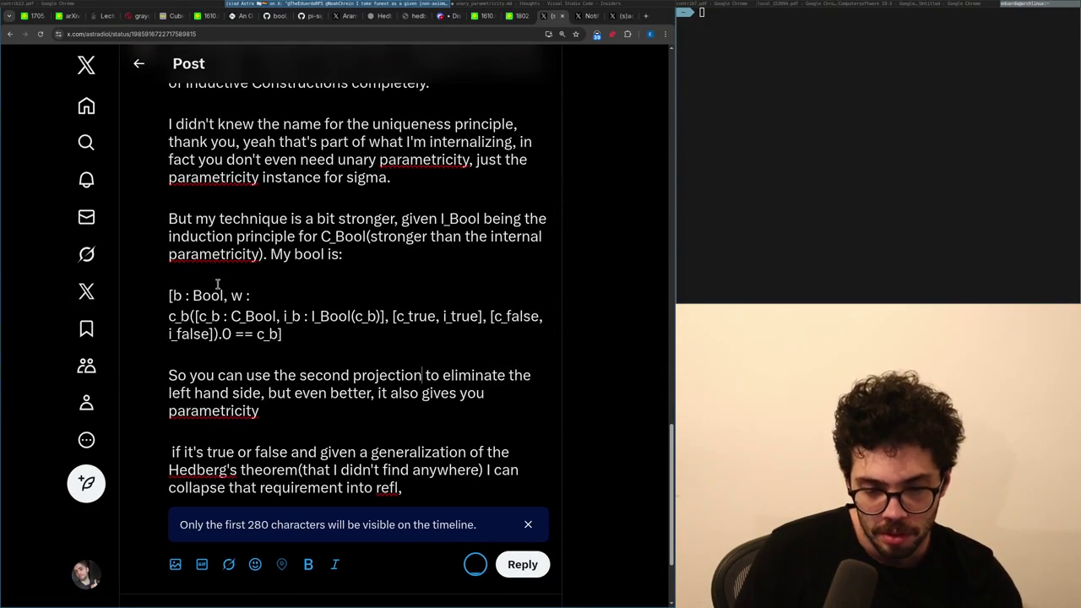
key(ctrl+Delete)
key(ctrl+Delete)
text(of that)
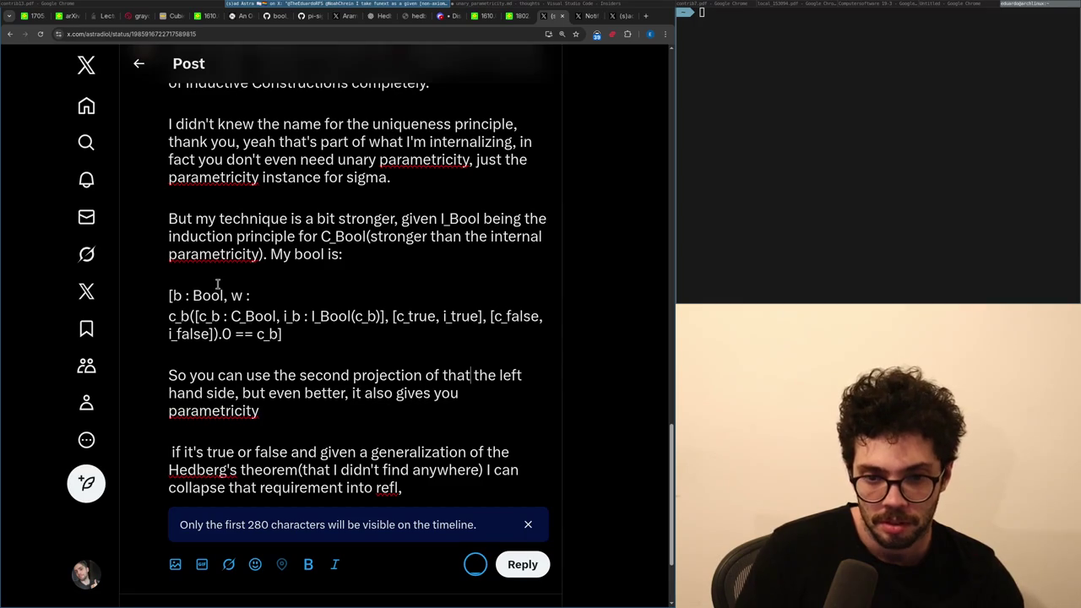
key(ctrl+shift+Right)
key(ctrl+shift+Right)
key(ctrl+shift+Right)
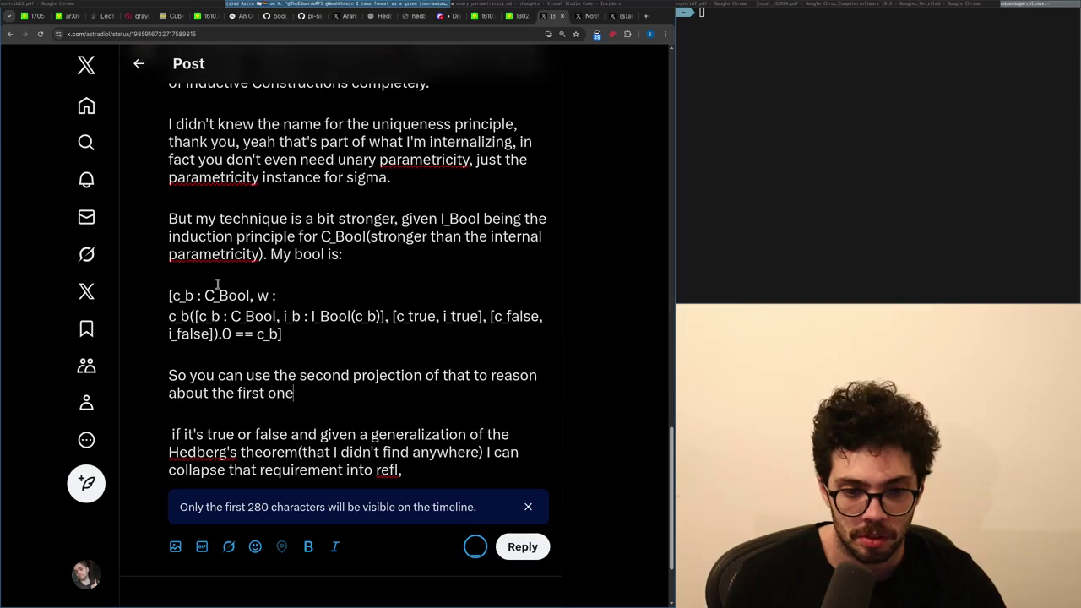
Trim the end of the paragraph and merge it with the next one, deleting 'if it's true or false and given'.
key(BackSpace)
text(and)
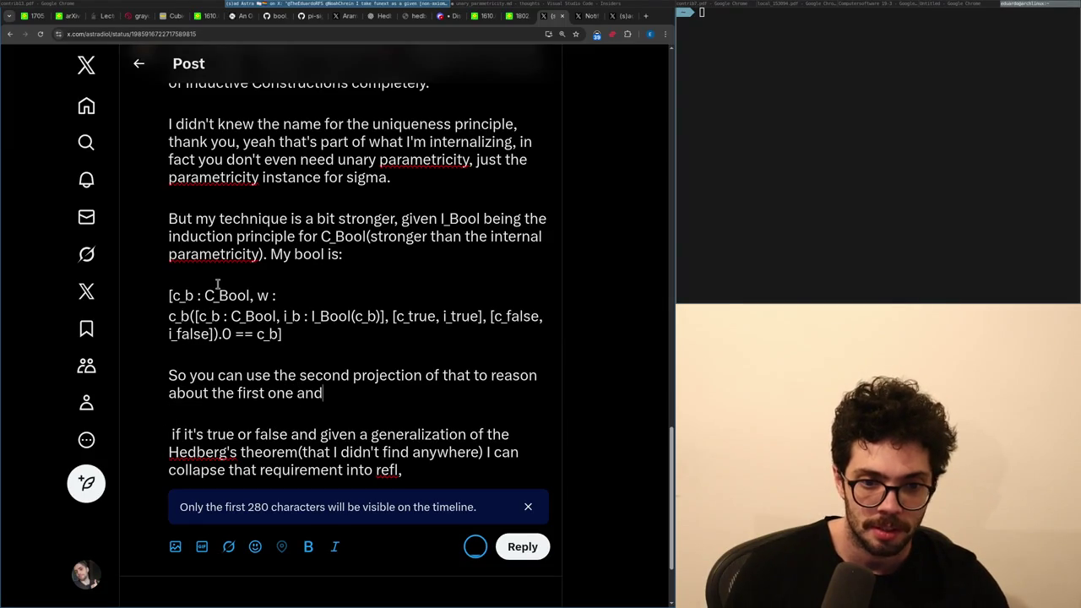
text( given that `)
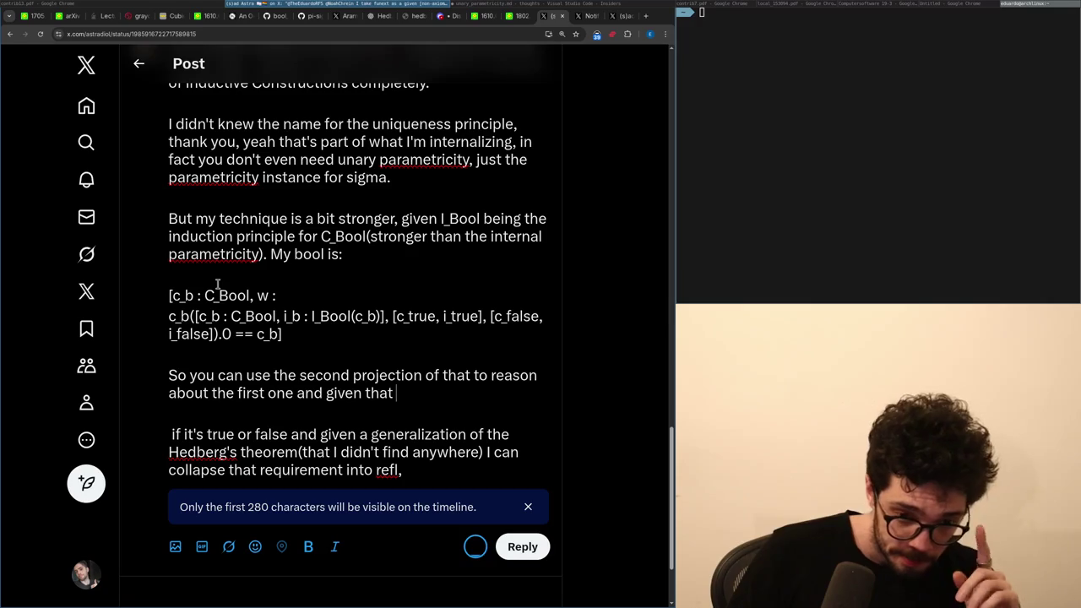
key(ctrl+BackSpace)
key(ctrl+BackSpace)
text(there is a tri)
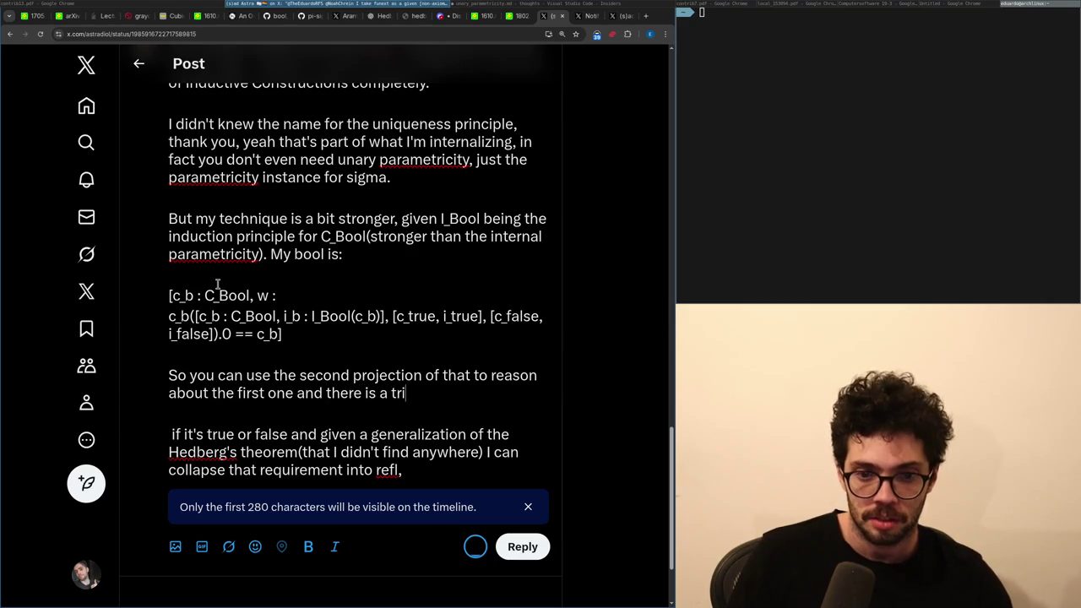
key(ctrl+BackSpace)
key(ctrl+BackSpace)
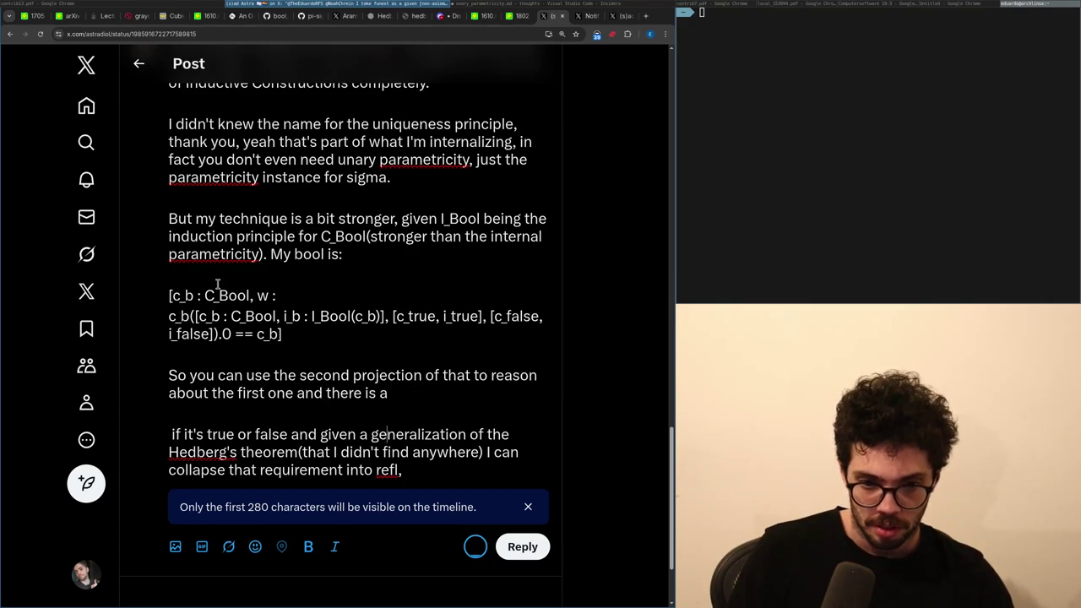
key(ctrl+Left)
key(shift+Home)
key(BackSpace)
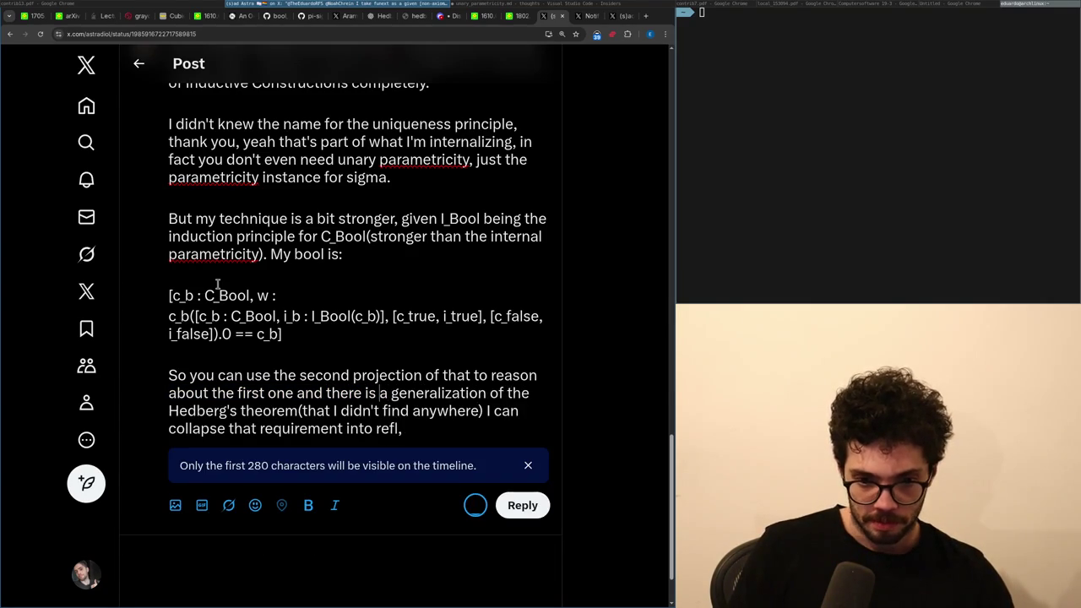
Rewrite the closing to prove the second equality is refl using c_b and pair extensionality, then post.
key(ctrl+Right)
key(ctrl+Right)
key(ctrl+Right)
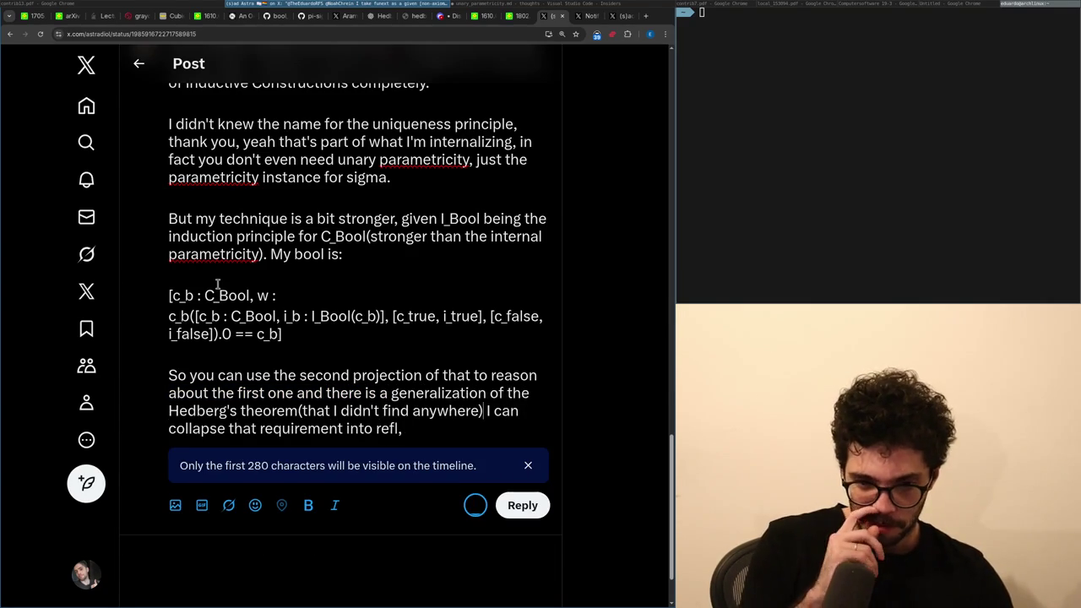
key(Right)
key(ctrl+BackSpace)
key(ctrl+BackSpace)
text(the second equality)
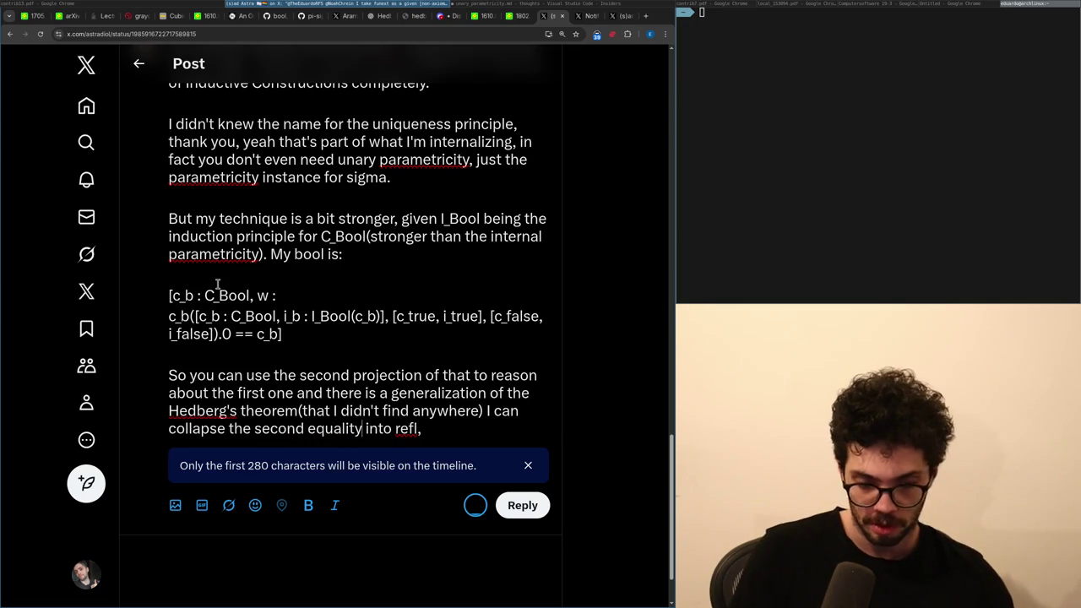
key(ctrl+BackSpace)
key(shift+Home)
text(prove that the second equality is )
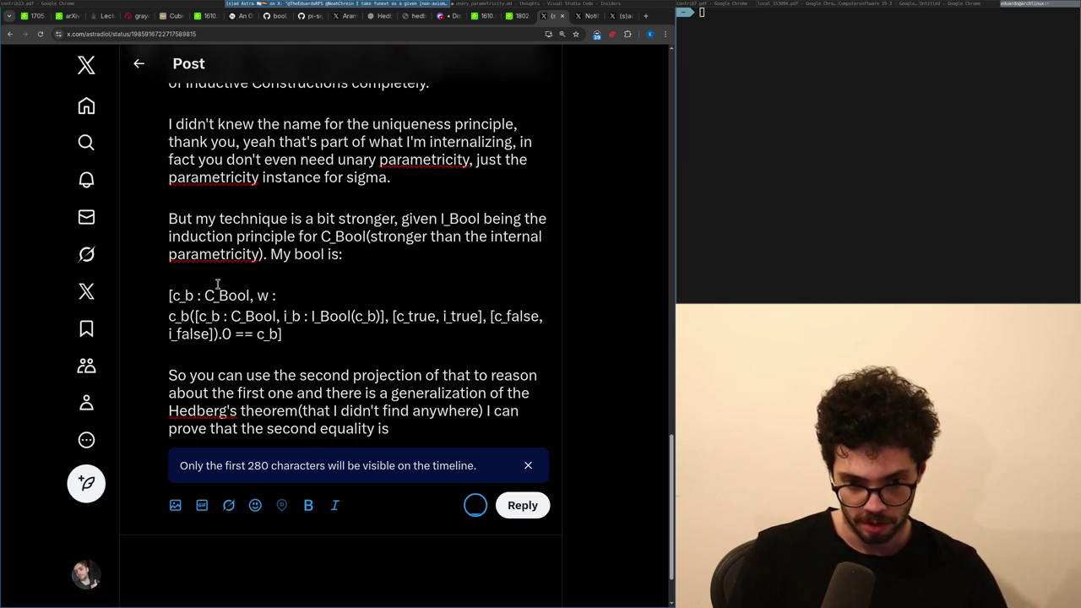
text(refl, so)
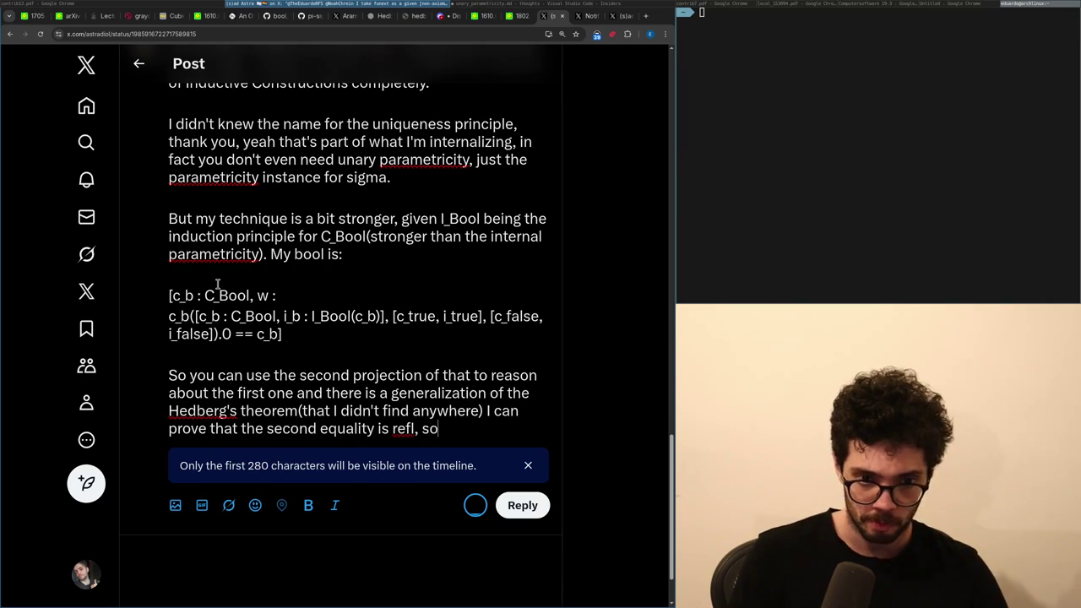
text( I use it to reason a)
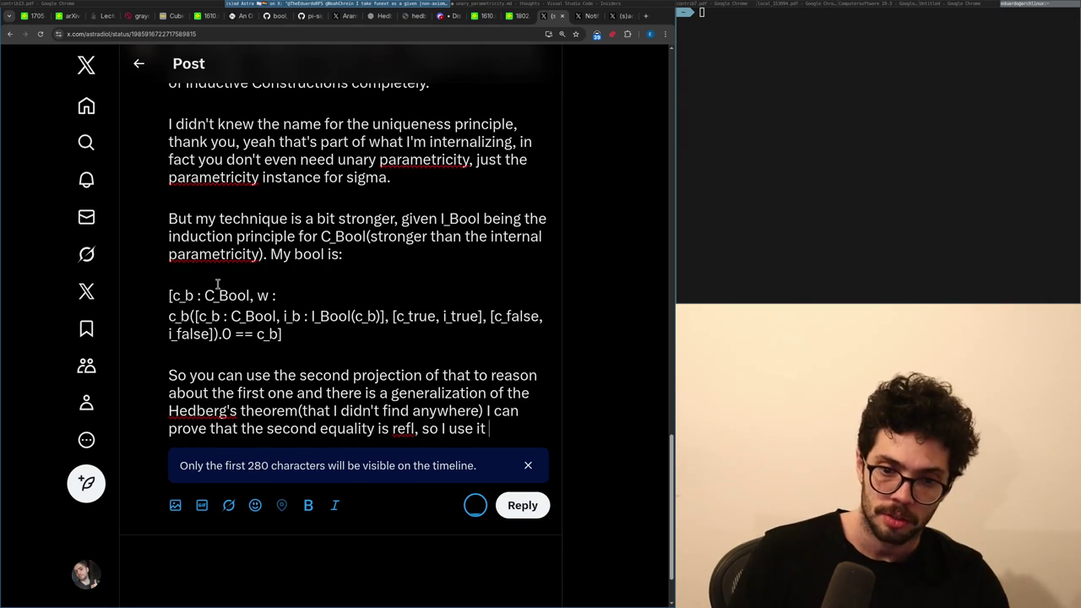
text(bout c_)
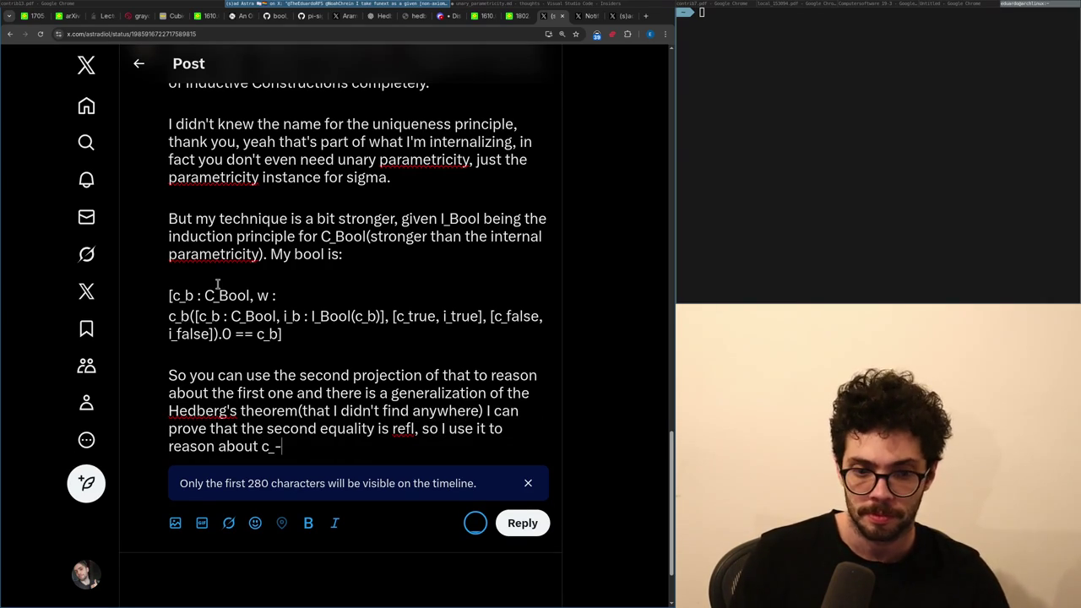
text(b and pair extensionality)
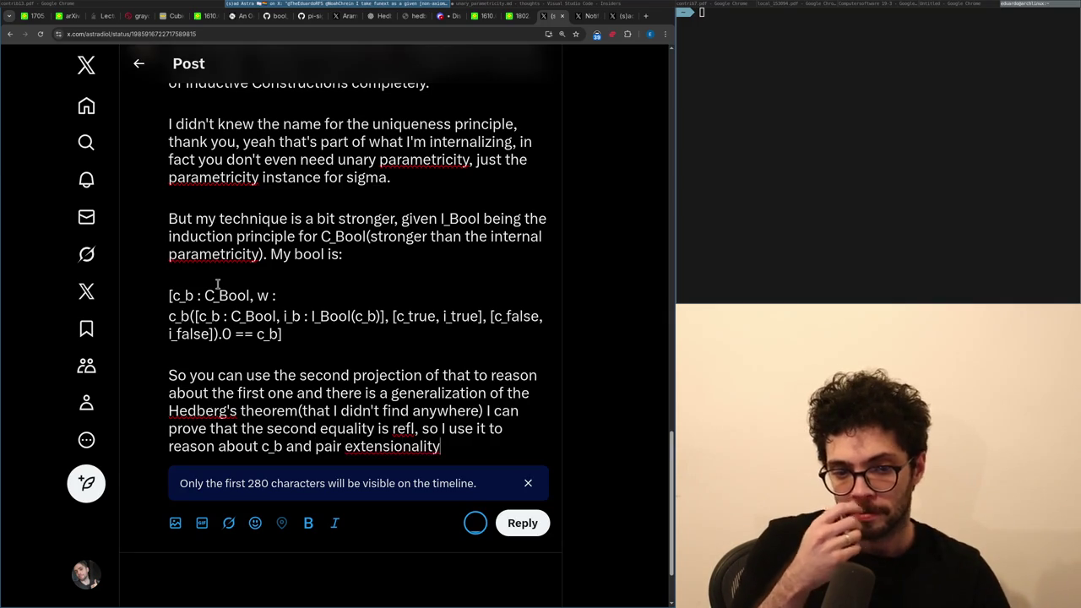
text( to say )
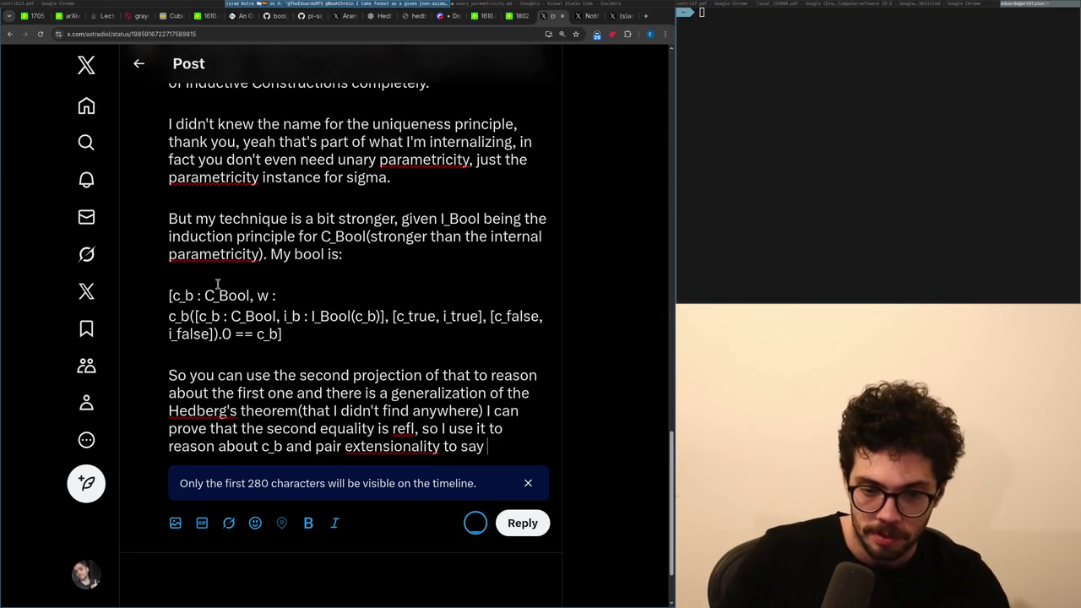
text(that if the first element)
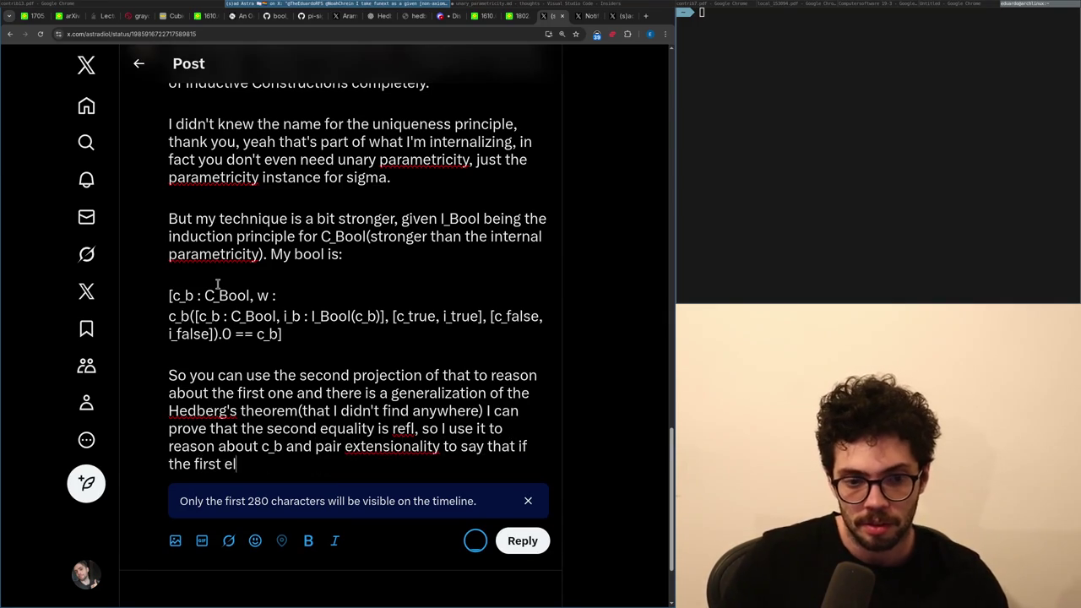
text( is c_true)
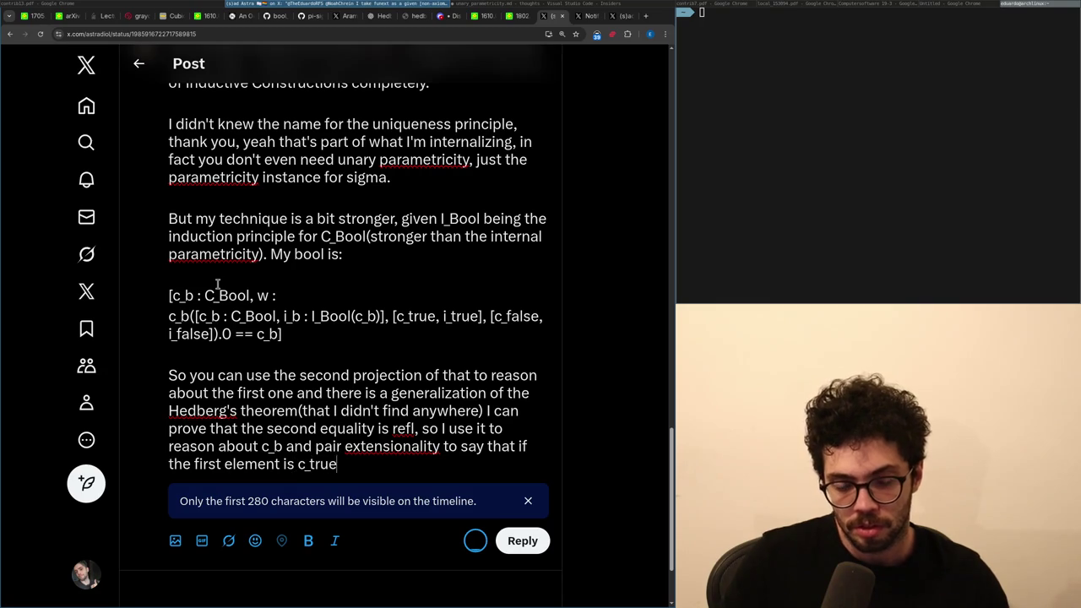
text( then the whole thing is true.)
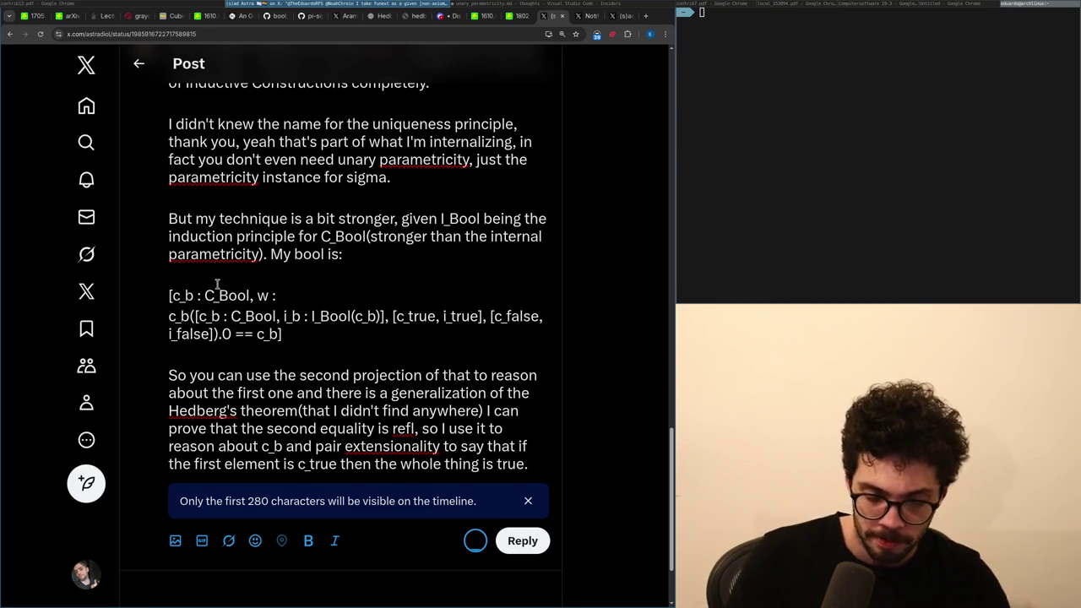
click(511, 540)
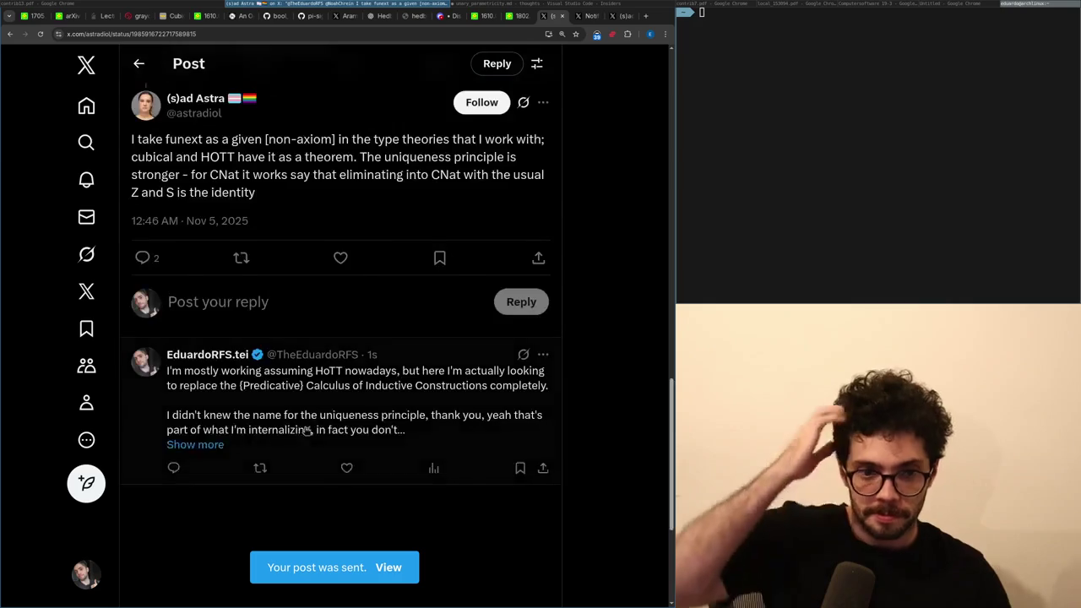
Draft a reply 'BTW, yesterday I was thinking on more magic inductive types', then switch to VS Code search.
click(308, 432)
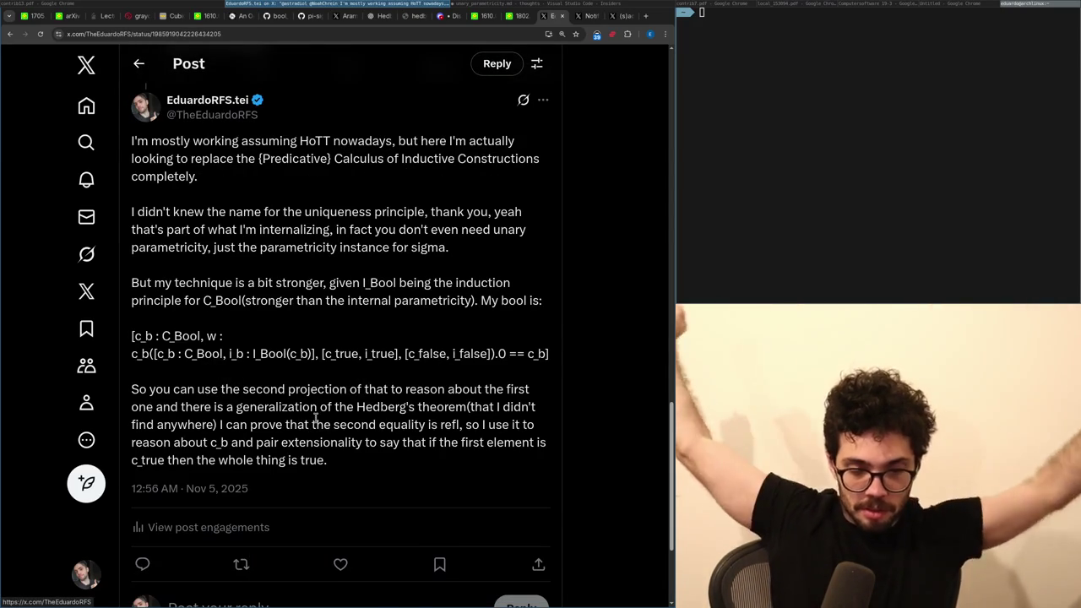
scroll(186, 470, down, 3)
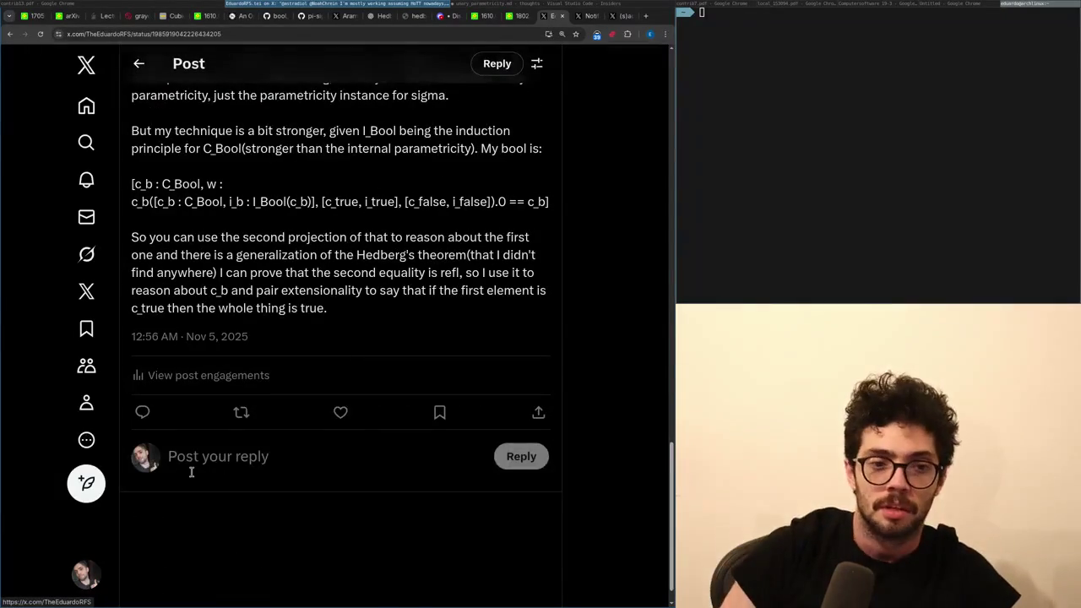
click(186, 470)
text(BTW, yesterday I was thinking )
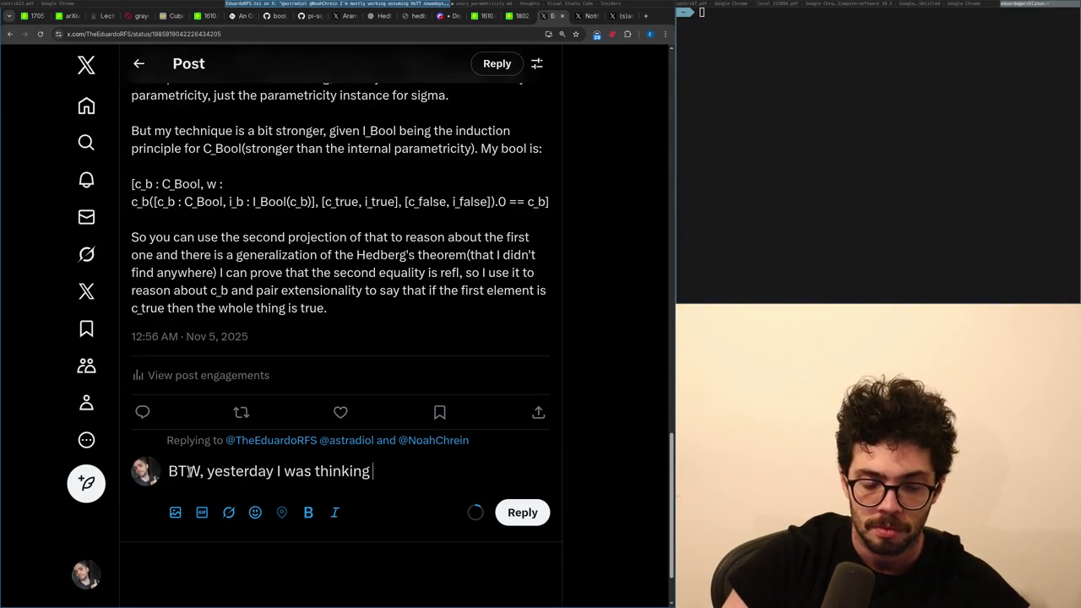
text(addi)
key(ctrl+BackSpace)
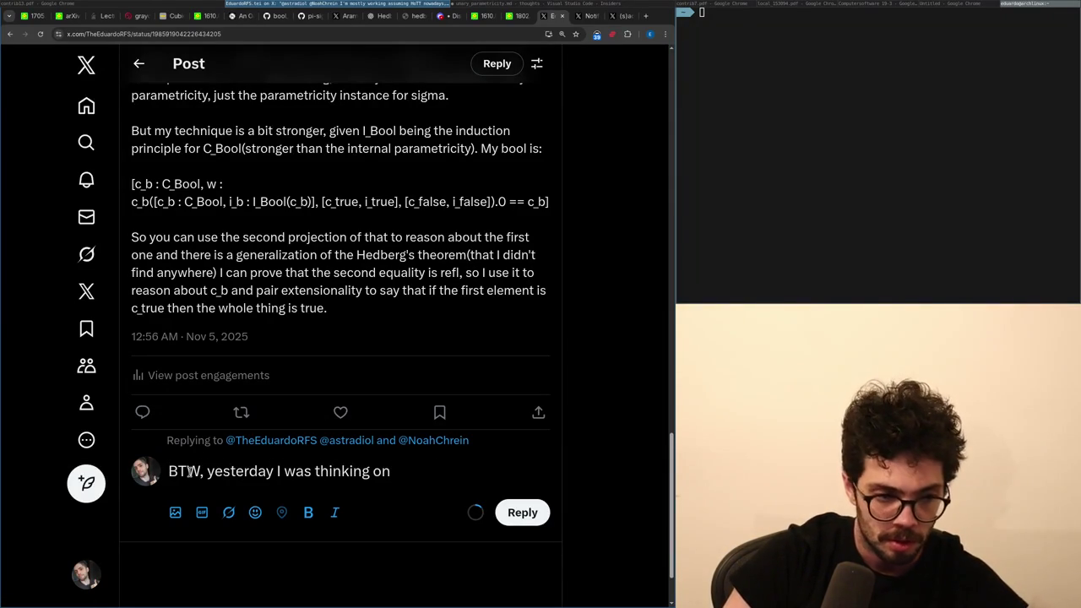
text(better wa)
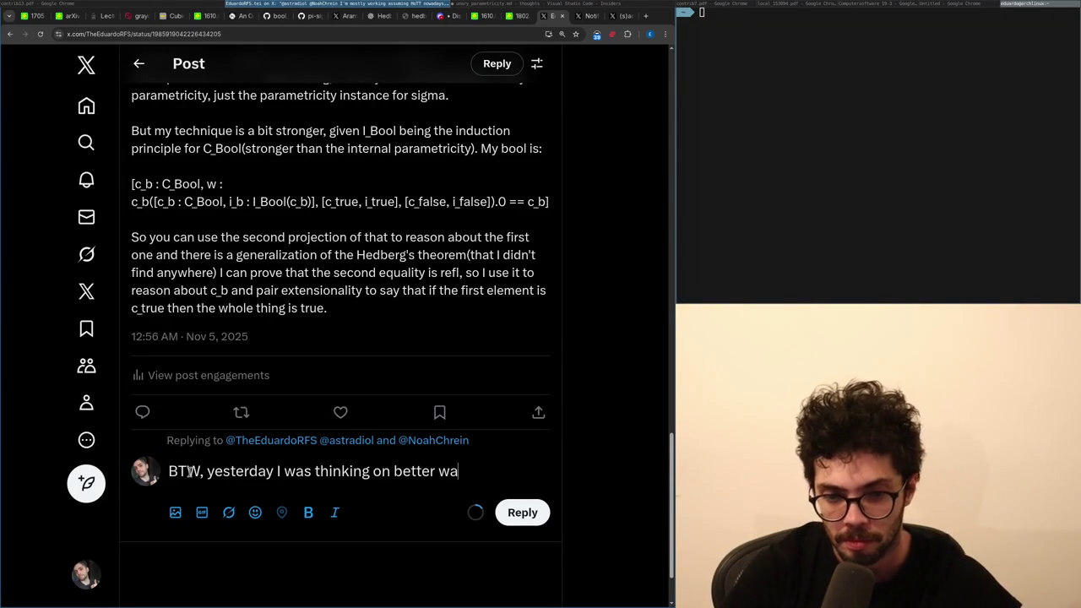
key(ctrl+BackSpace)
key(ctrl+BackSpace)
key(ctrl+BackSpace)
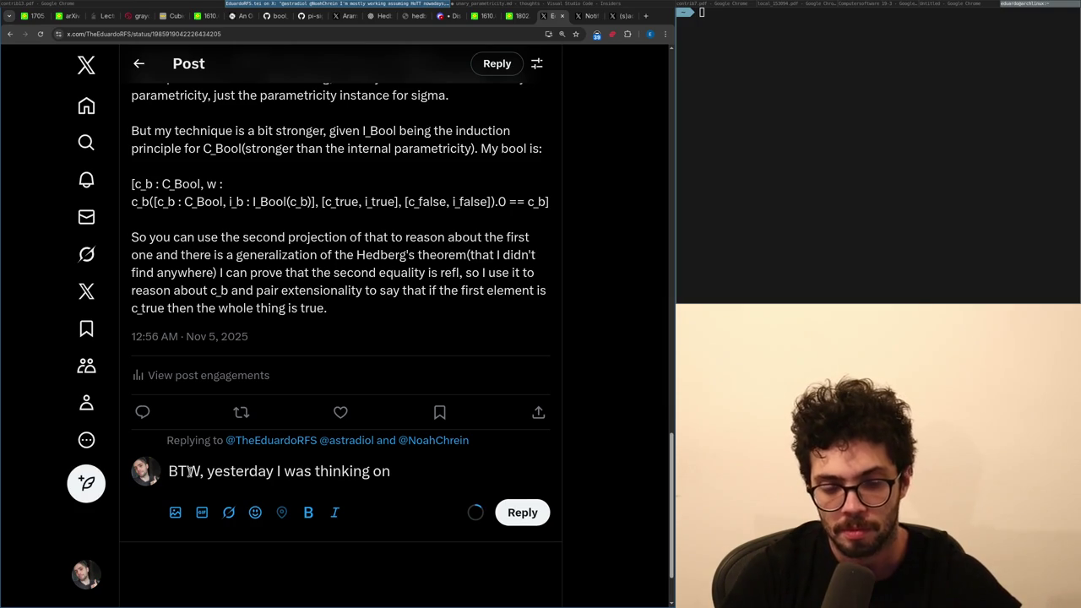
text(more ma)
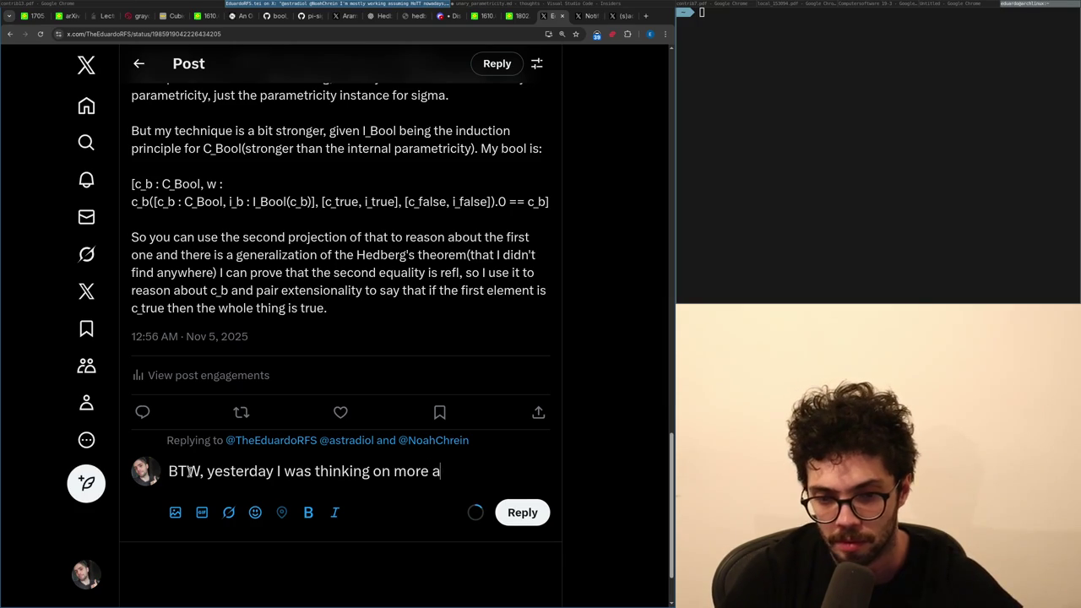
text(gic inductive types and)
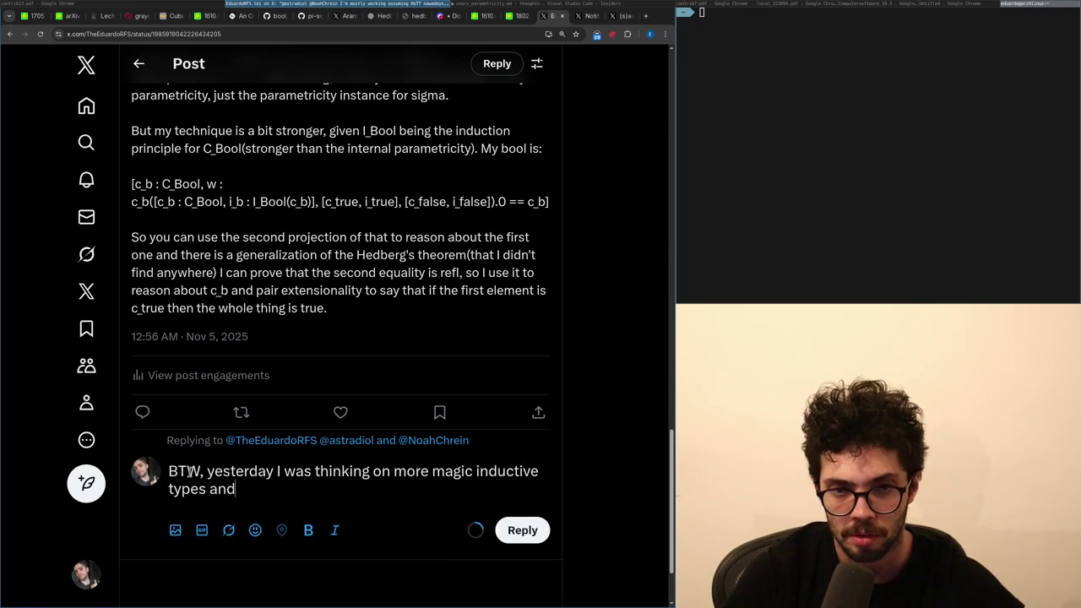
key(alt+Tab)
key(ctrl+shift+f)
Search the workspace for case_sigma and open its match in equality.md.
text(case_si)
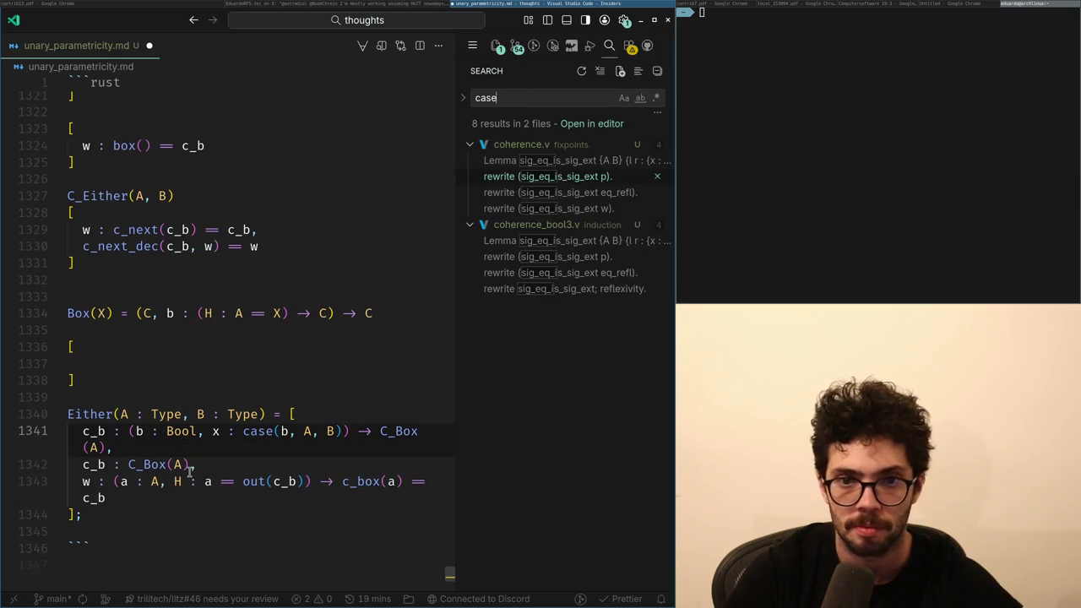
text(gma)
click(506, 160)
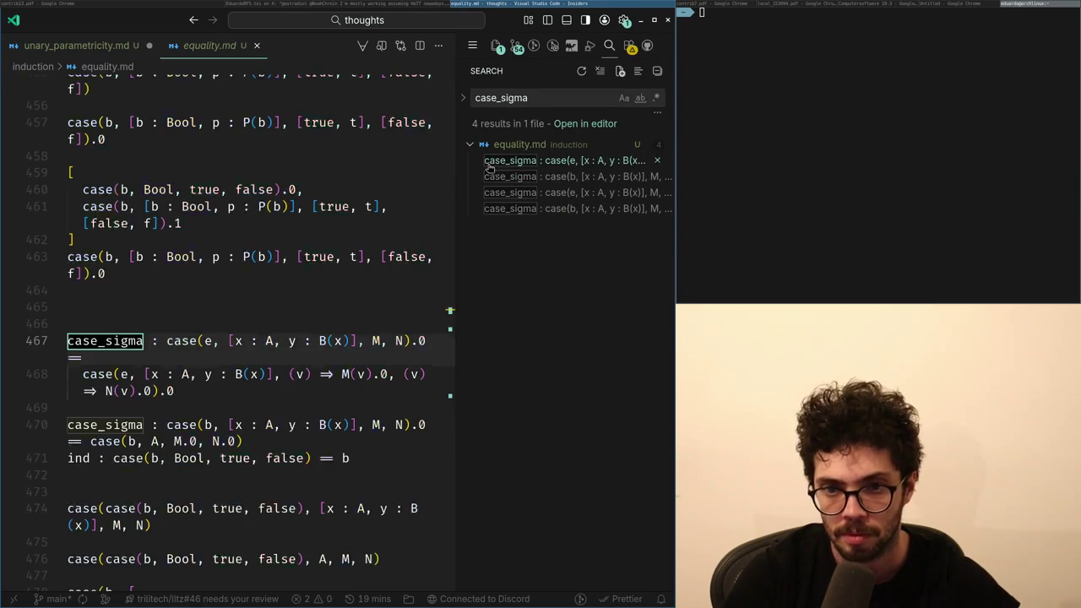
click(314, 340)
key(ctrl+b)
Add blank lines above the case_sigma equation and below the ind equation.
key(Down)
key(Down)
key(Down)
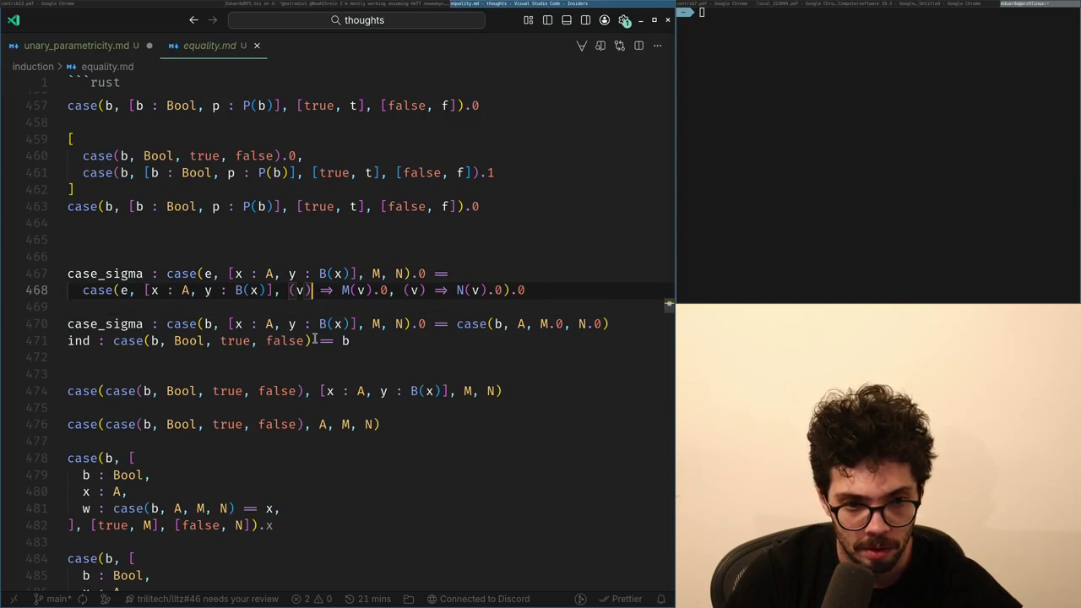
key(Down)
key(Up)
key(Home)
key(Return)
key(Up)
key(Down)
key(Down)
key(Up)
key(ctrl+Right)
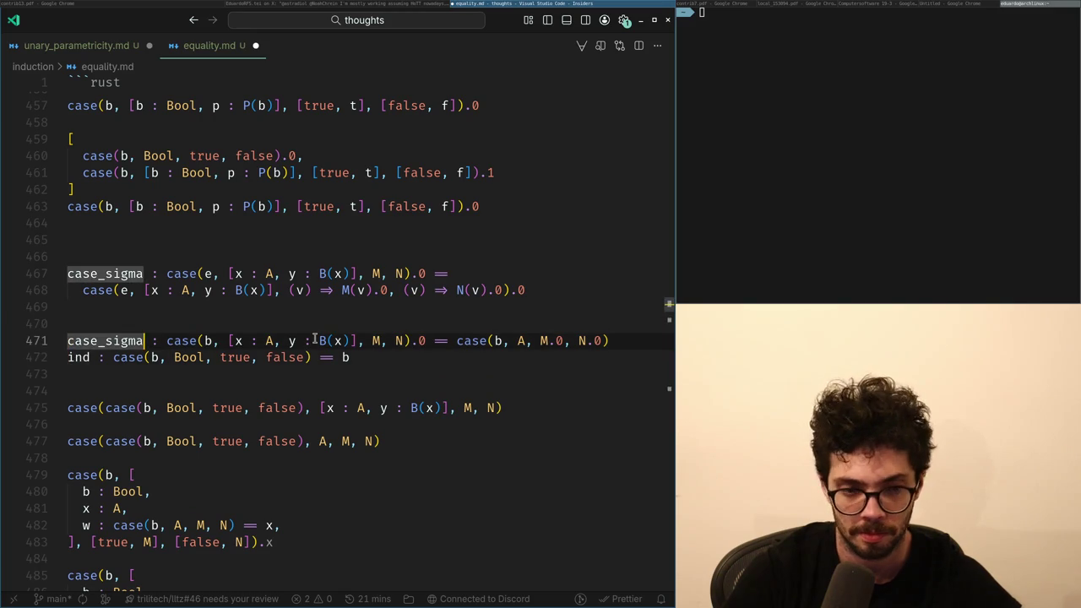
key(ctrl+Right)
key(ctrl+Right)
key(Down)
key(Down)
key(Return)
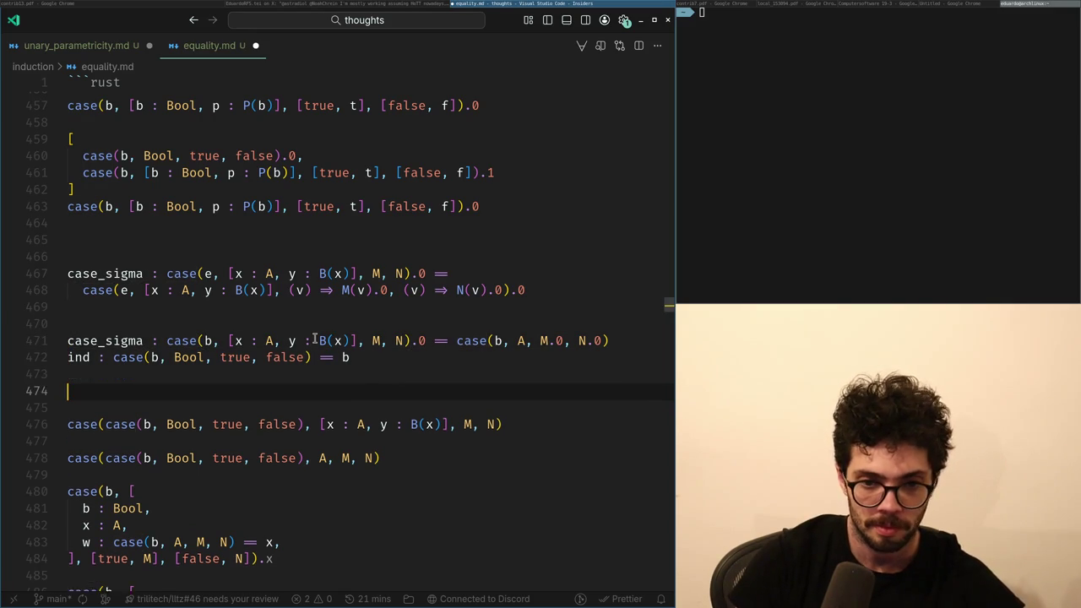
key(Return)
key(Up)
key(Up)
key(Up)
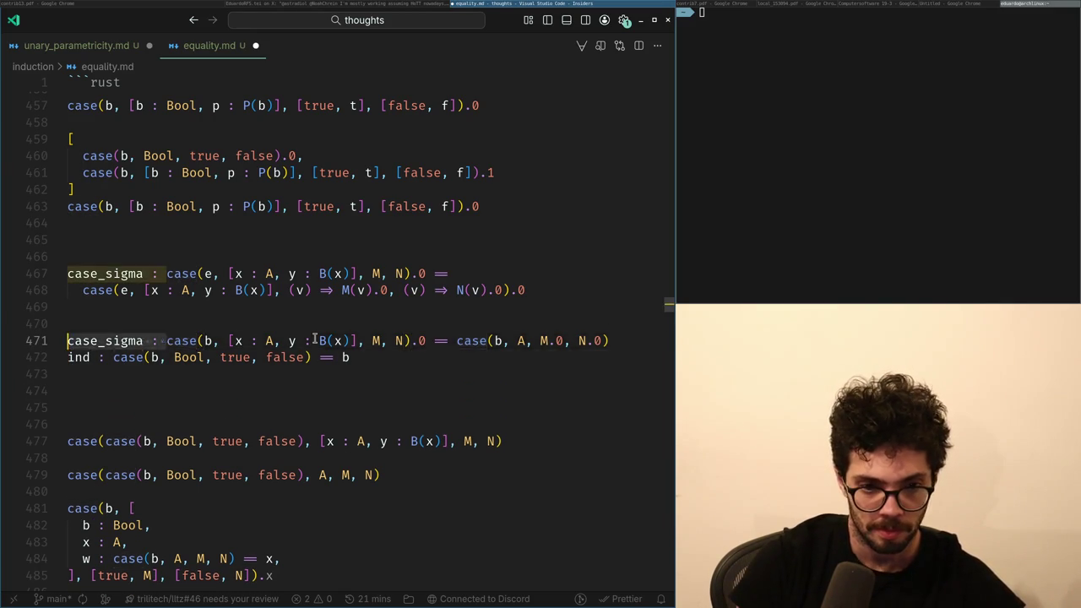
Drop the case_sigma and ind labels and turn both == into |-> rewriting arrows.
key(ctrl+Delete)
key(ctrl+Delete)
key(ctrl+Right)
key(ctrl+Right)
key(ctrl+Right)
key(Left)
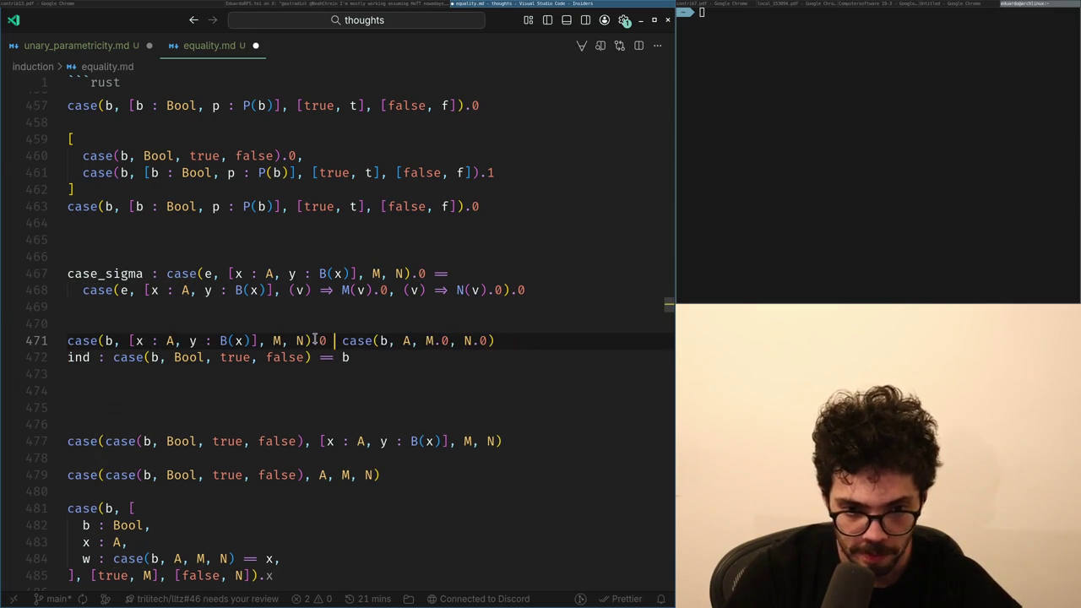
key(BackSpace)
key(BackSpace)
text(|->)
key(Down)
key(Home)
key(ctrl+Delete)
key(ctrl+Delete)
key(End)
key(Left)
key(Left)
text(>)
key(Down)
key(Down)
key(Return)
Capture lines 471–472 with Flameshot and copy the image to the clipboard.
key(Print)
drag(55, 322, 526, 378)
key(ctrl+c)
key(alt+Tab)
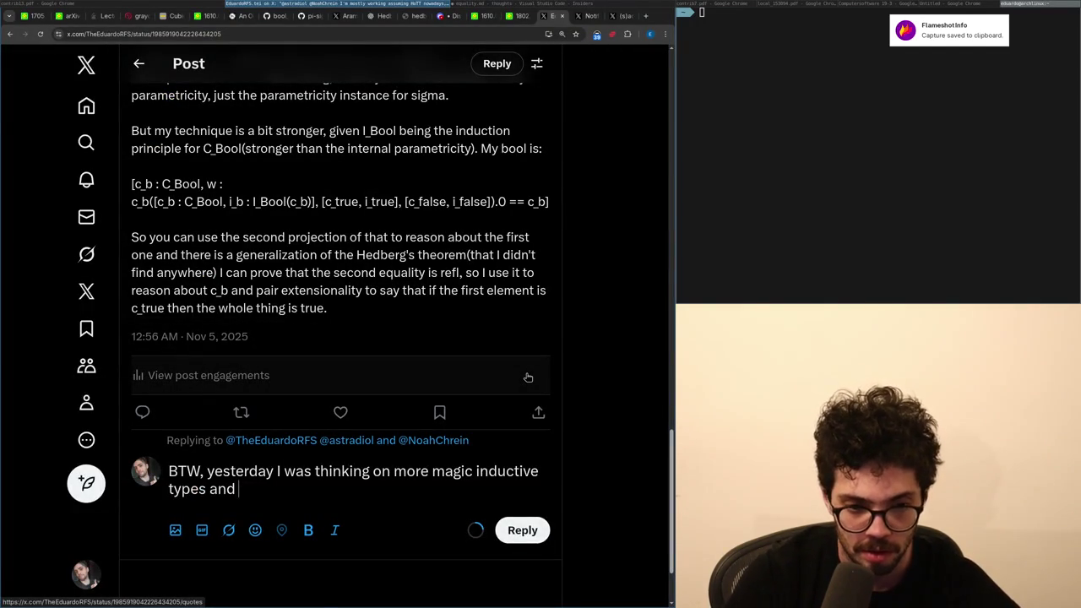
Add 'you can see the uniqueness principle there as a rewriting rule' and drop the opening 'BTW,'.
text(you can see th)
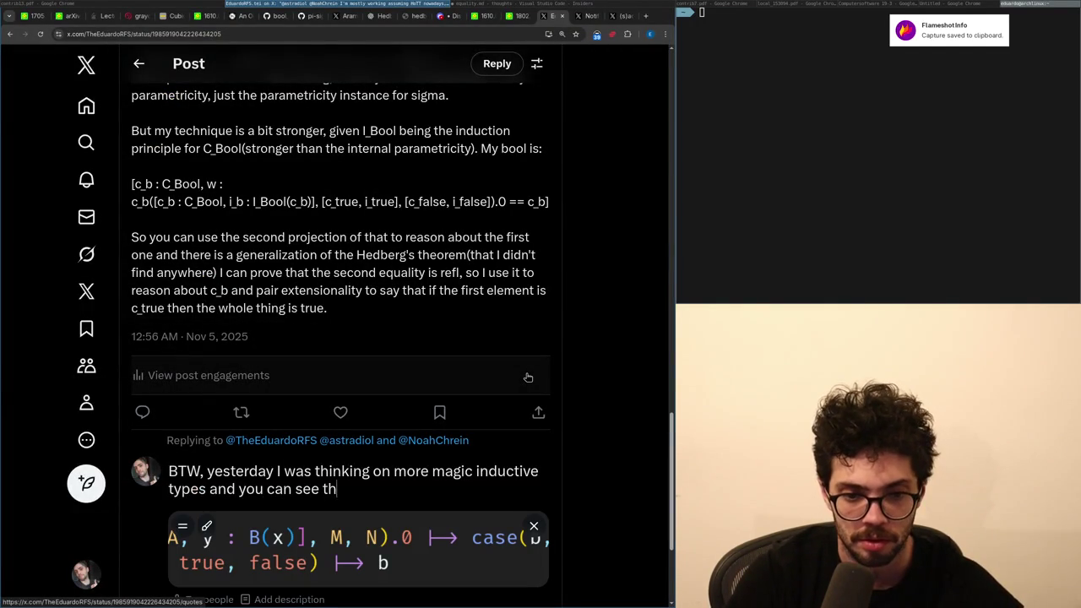
text(e uniqueness princip)
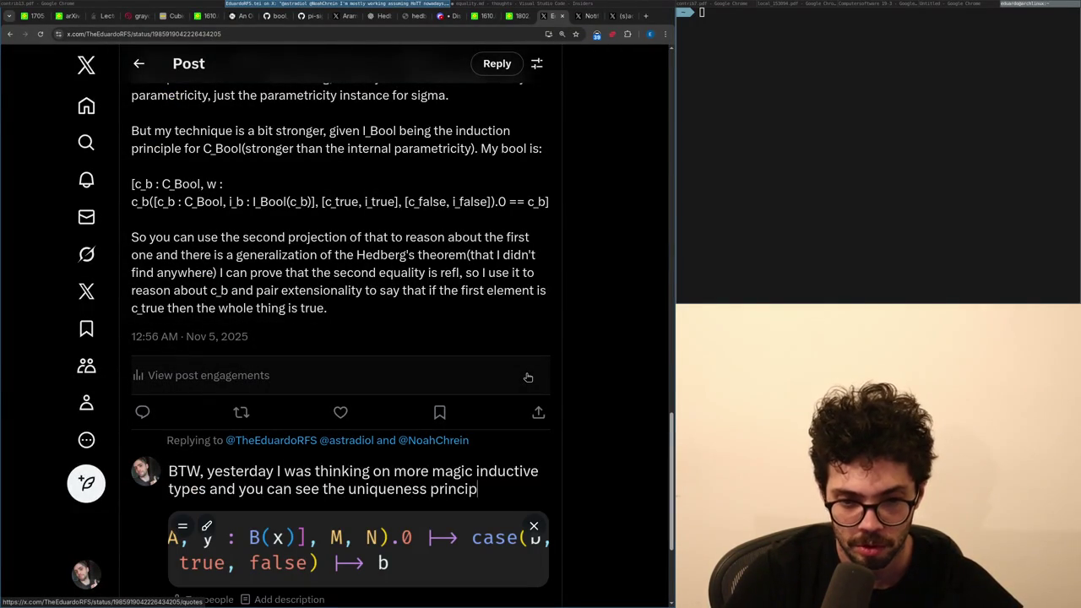
text(le there as a)
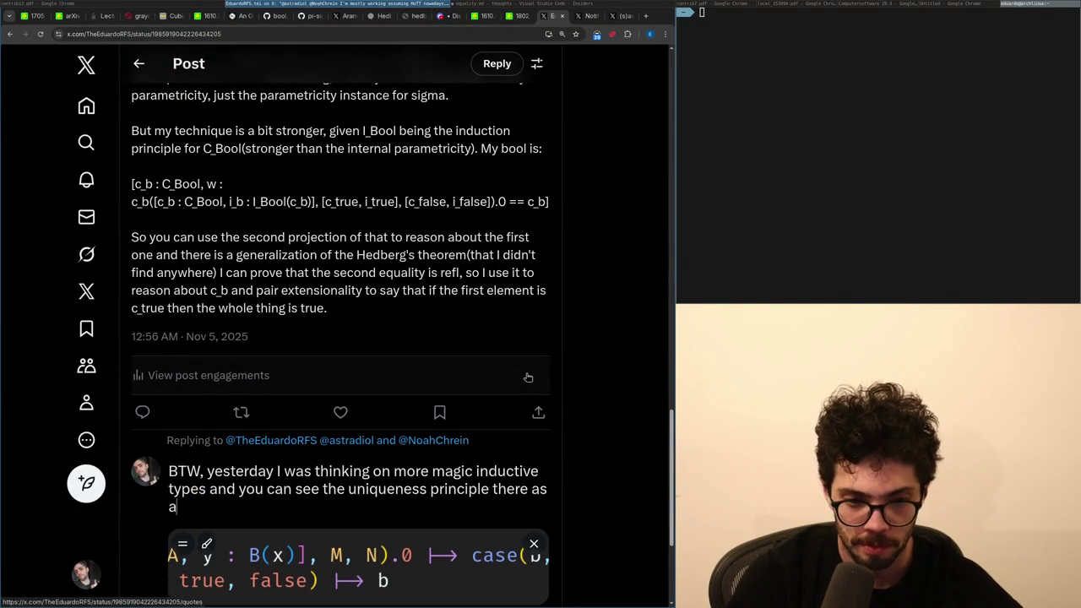
text( rewriting rule)
key(Up)
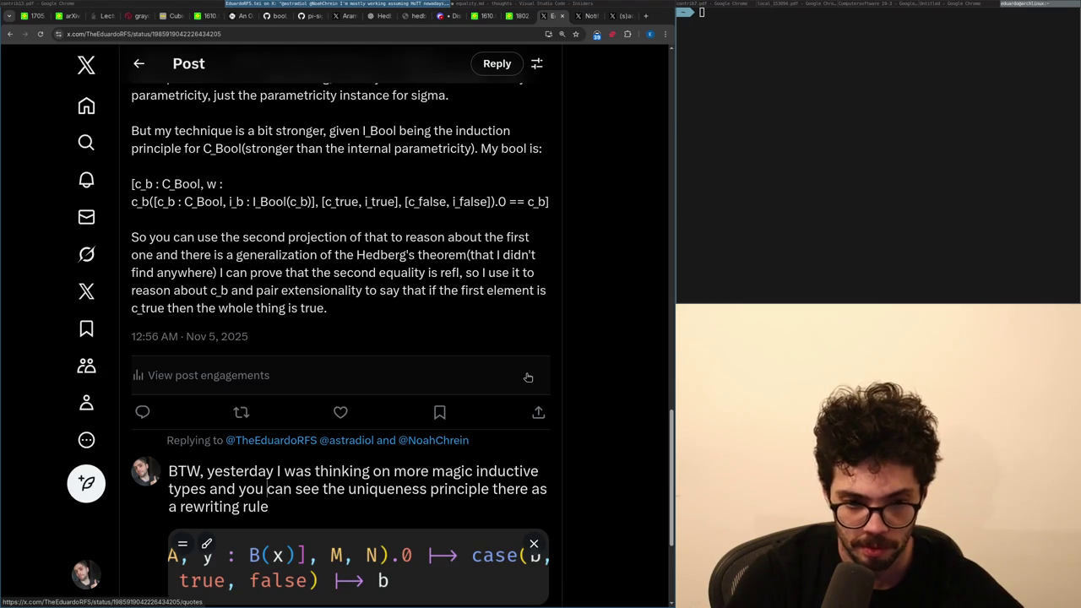
key(Right)
key(shift+Home)
text(Y)
key(ctrl+End)
Reword the ending to '…parametricity as rewriting rules actually leads to a much nicer UX.' and post.
scroll(445, 306, down, 2)
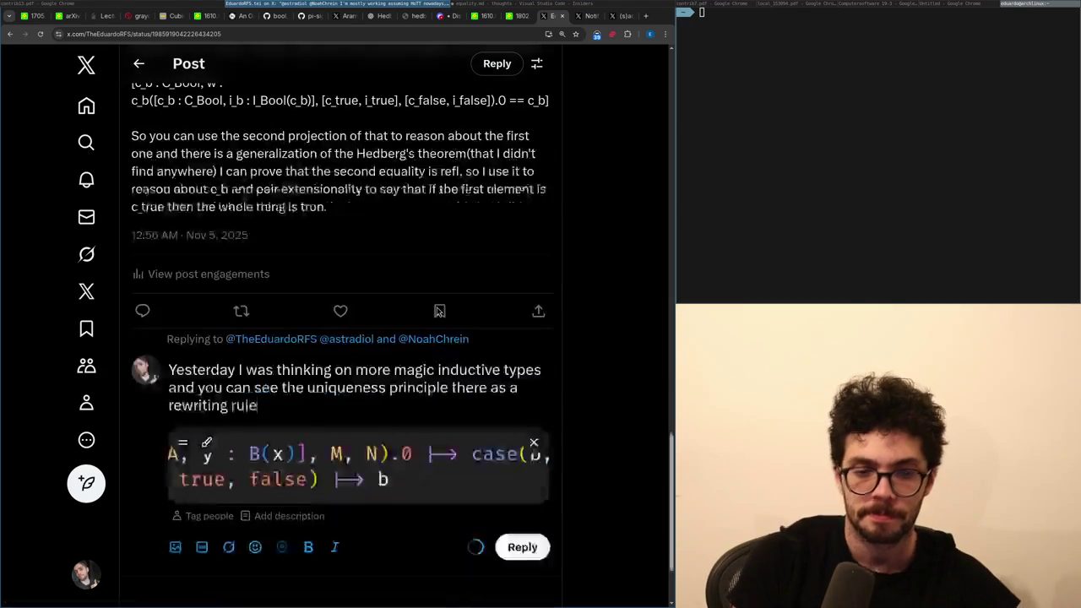
key(ctrl+shift+Left)
key(ctrl+shift+Left)
key(ctrl+shift+Left)
key(ctrl+shift+Left)
key(shift+Home)
key(ctrl+shift+Right)
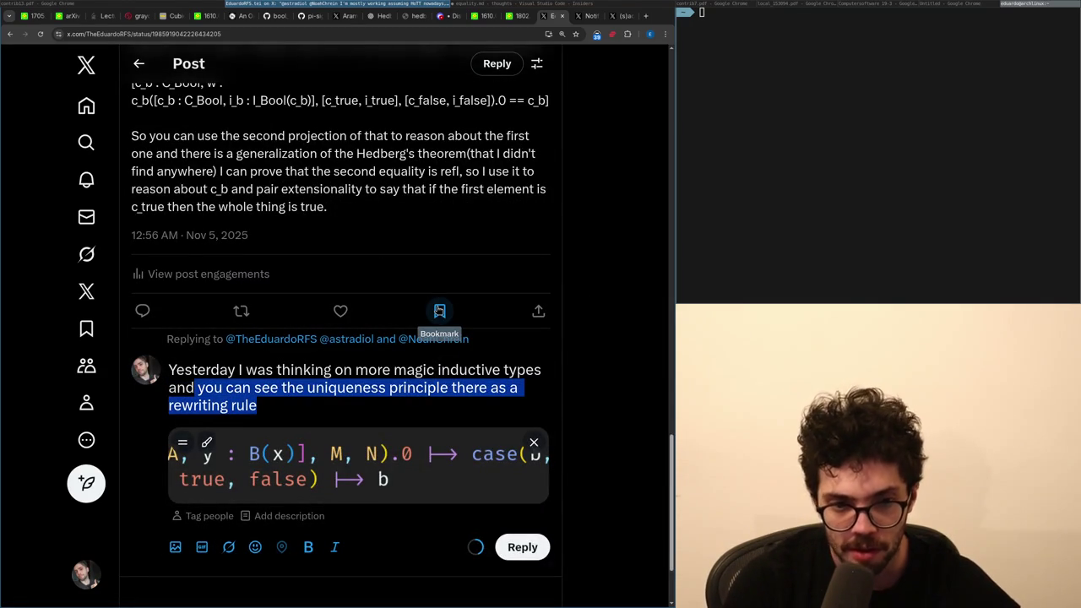
text(internal)
key(ctrl+BackSpace)
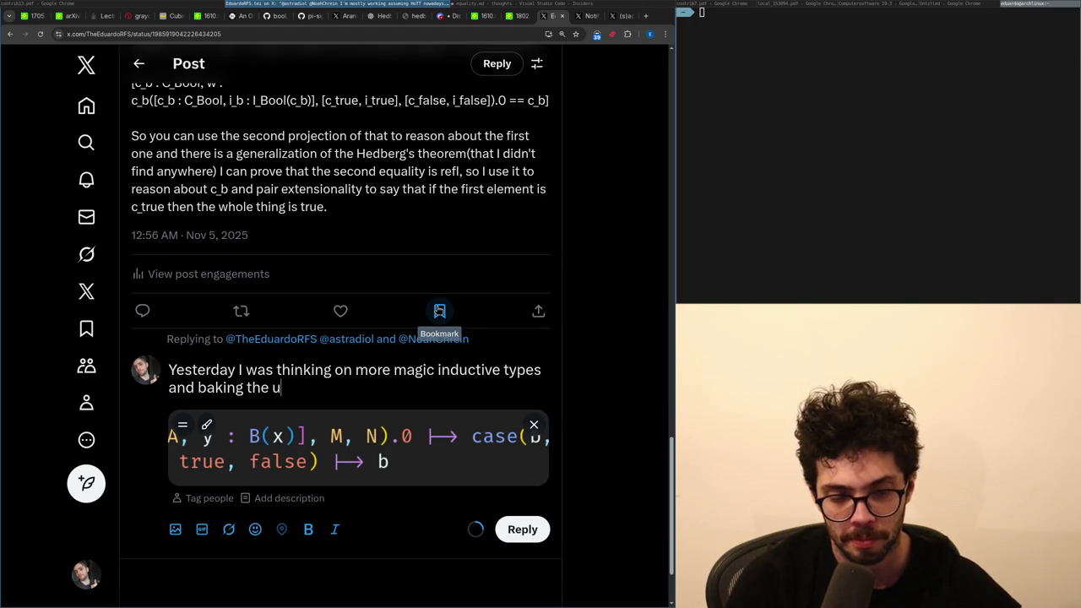
text(eness princ)
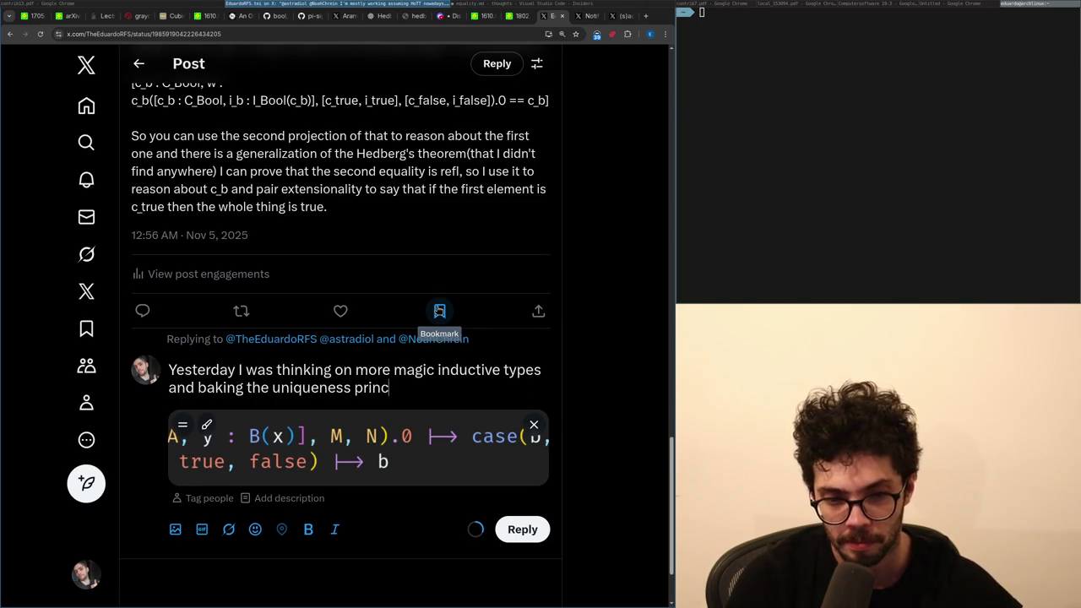
text(iple + parametricity )
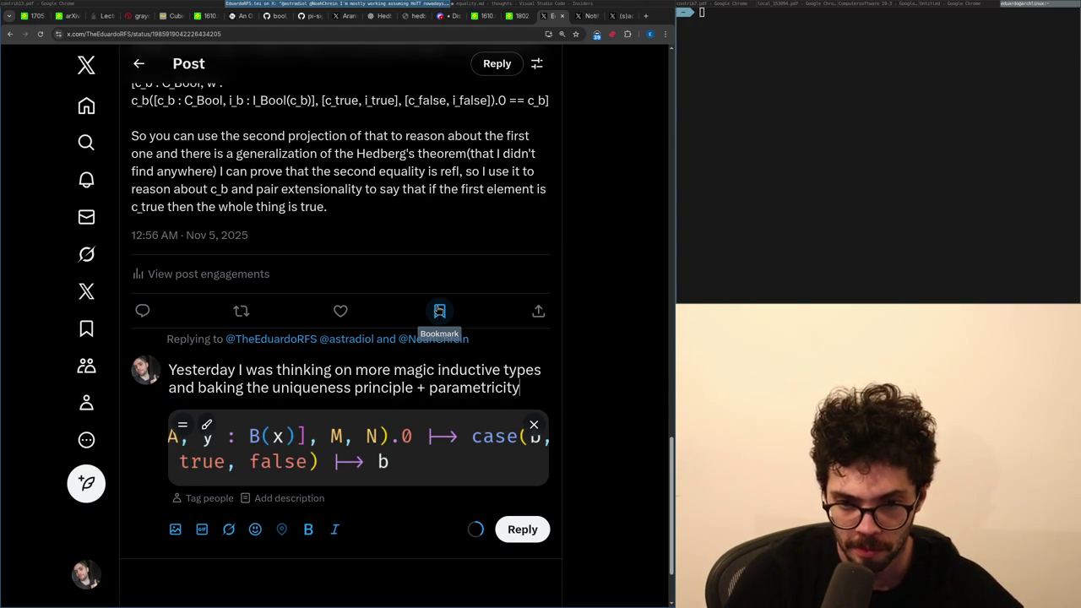
text(as a)
key(BackSpace)
key(BackSpace)
key(BackSpace)
text(as rewriting rules w)
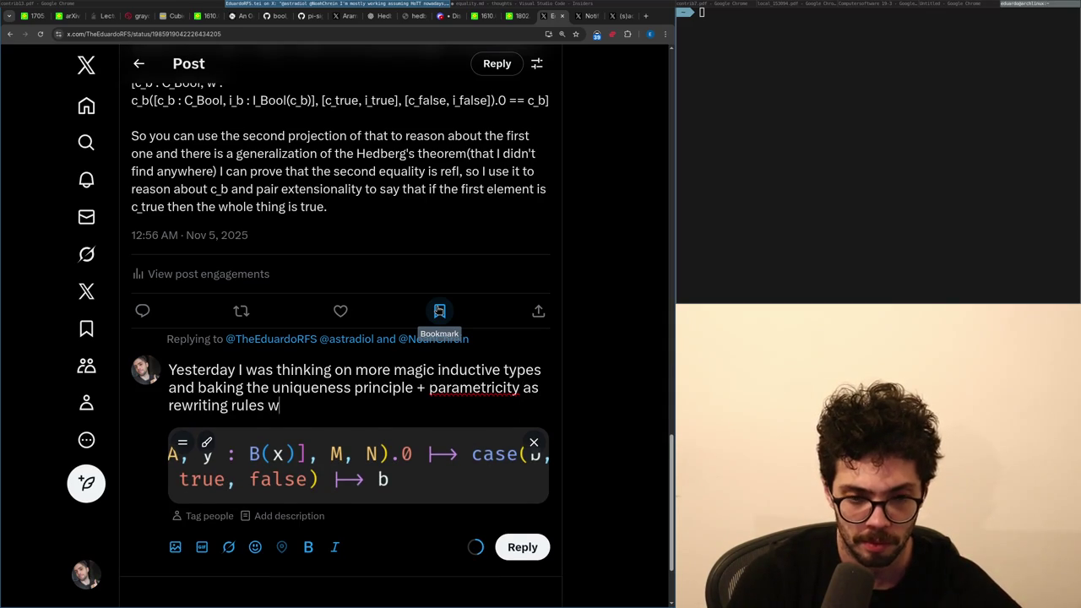
key(BackSpace)
text(ac)
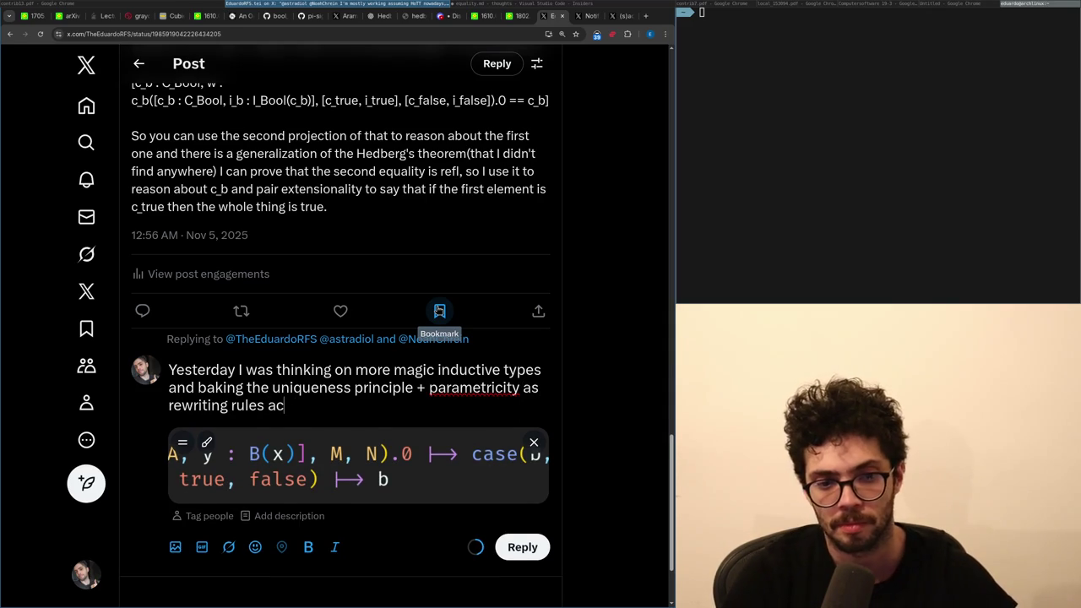
text(tually leads to a m)
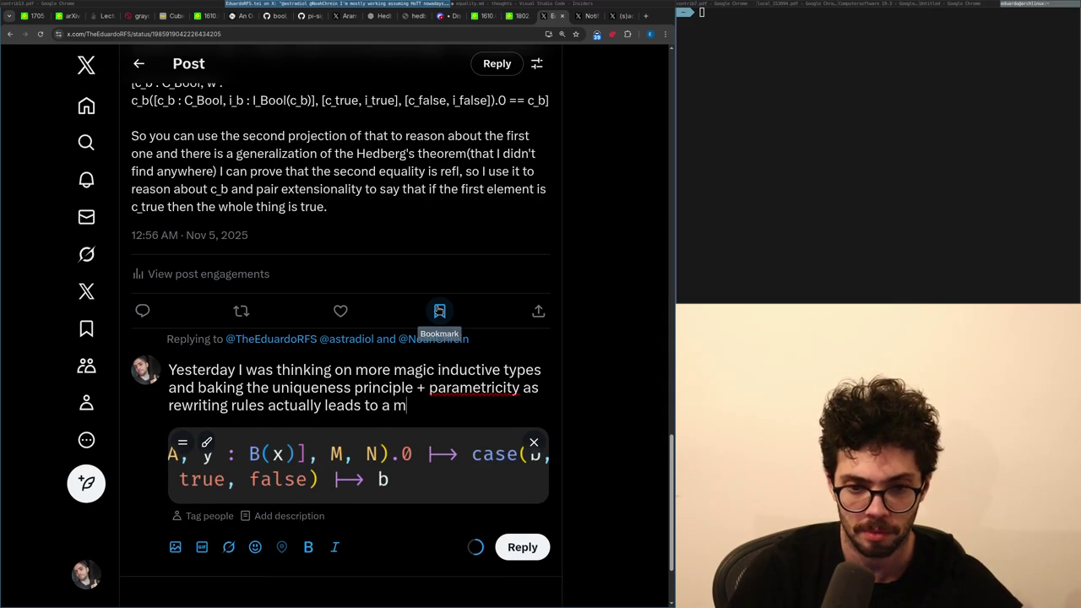
text(uch nicer UX.)
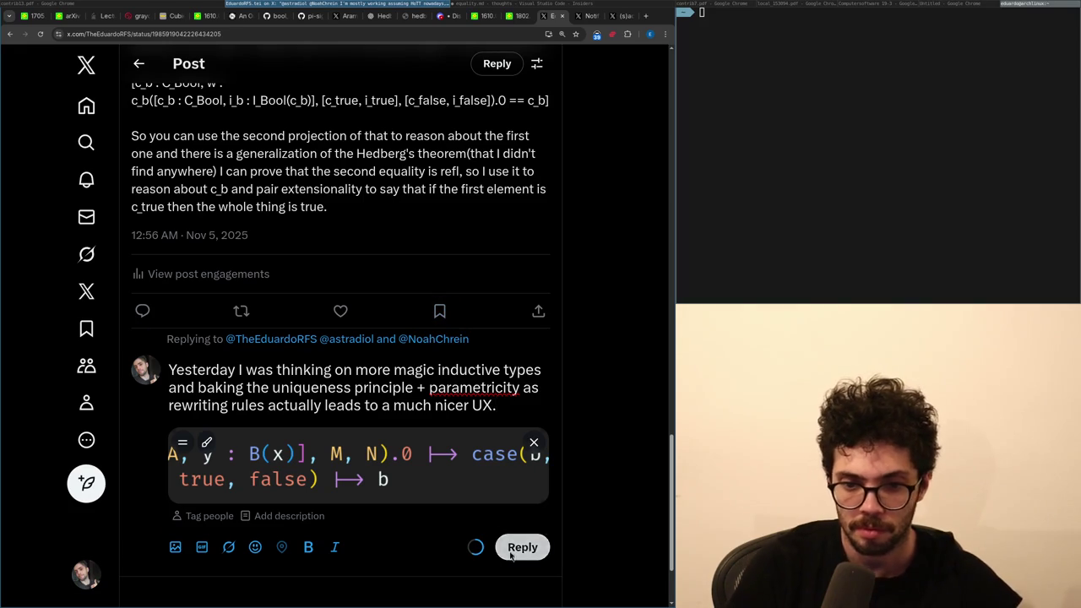
click(501, 548)
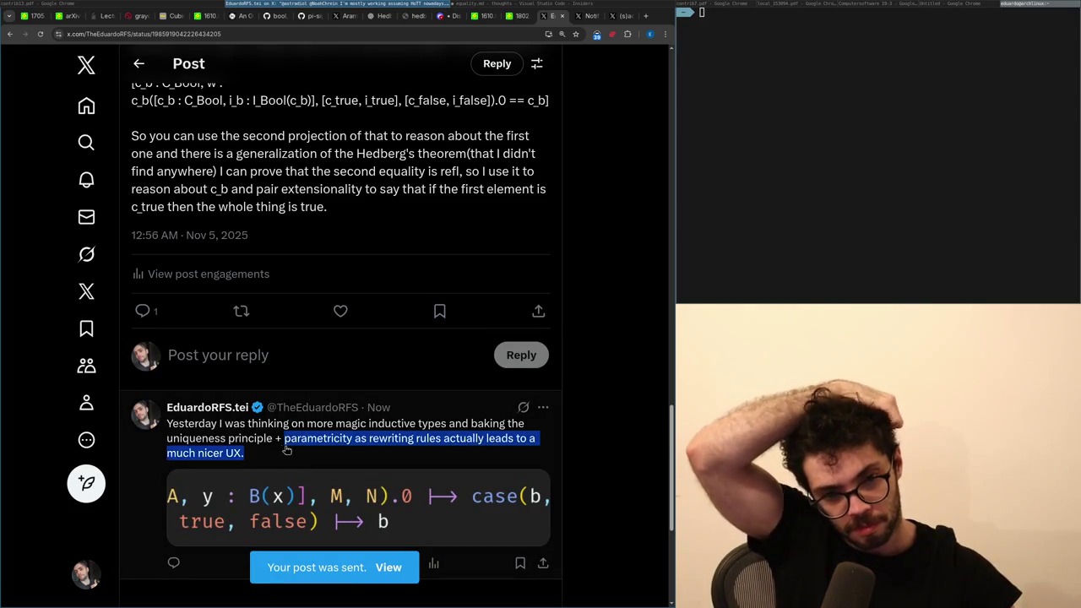
Open the 'Is this helpful?' post from notifications and view its image full-screen.
click(279, 441)
key(g)
key(n)
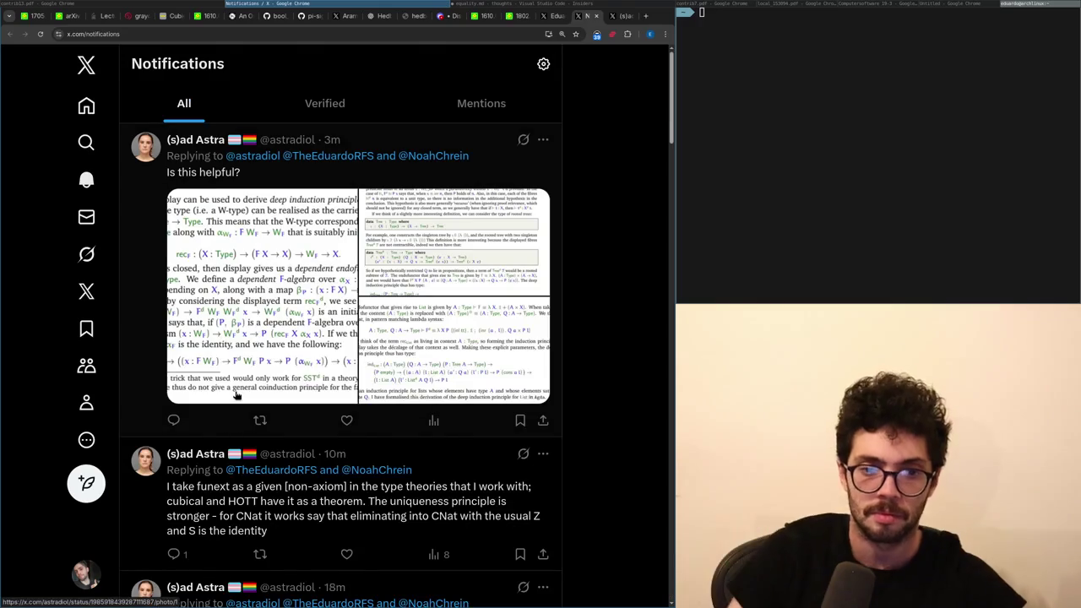
click(140, 345)
click(182, 329)
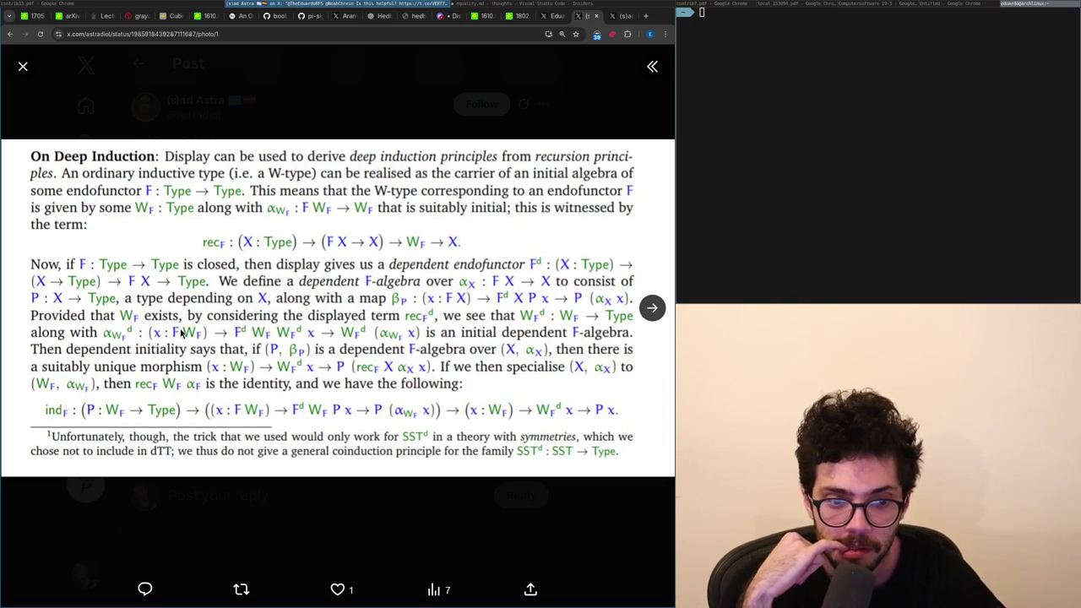
Reopen the viewer, advance to the second image, and open it full-size in a new tab.
click(233, 518)
click(225, 496)
click(201, 349)
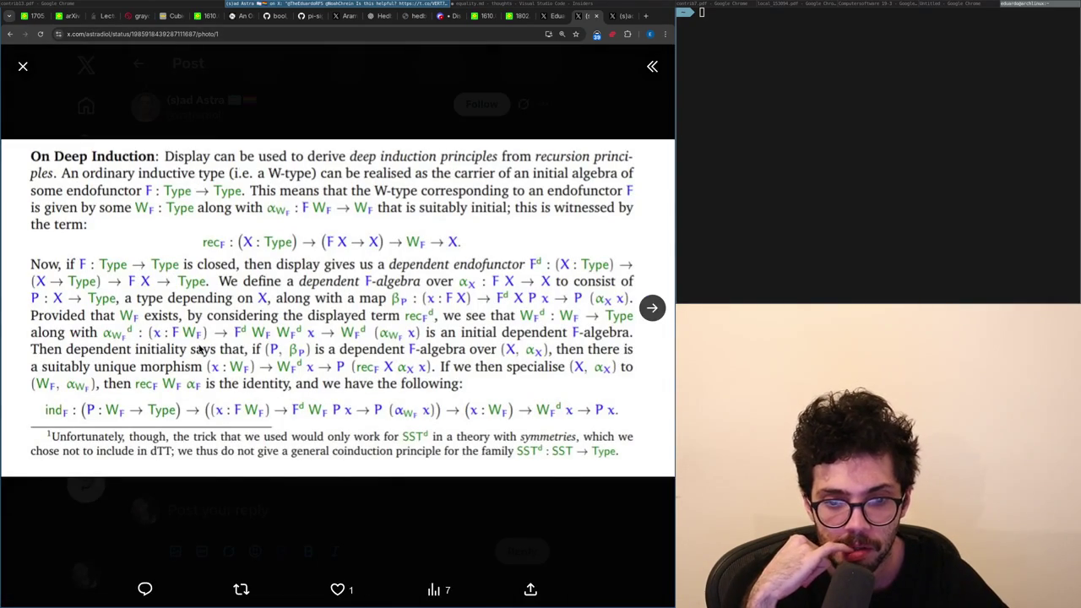
key(Right)
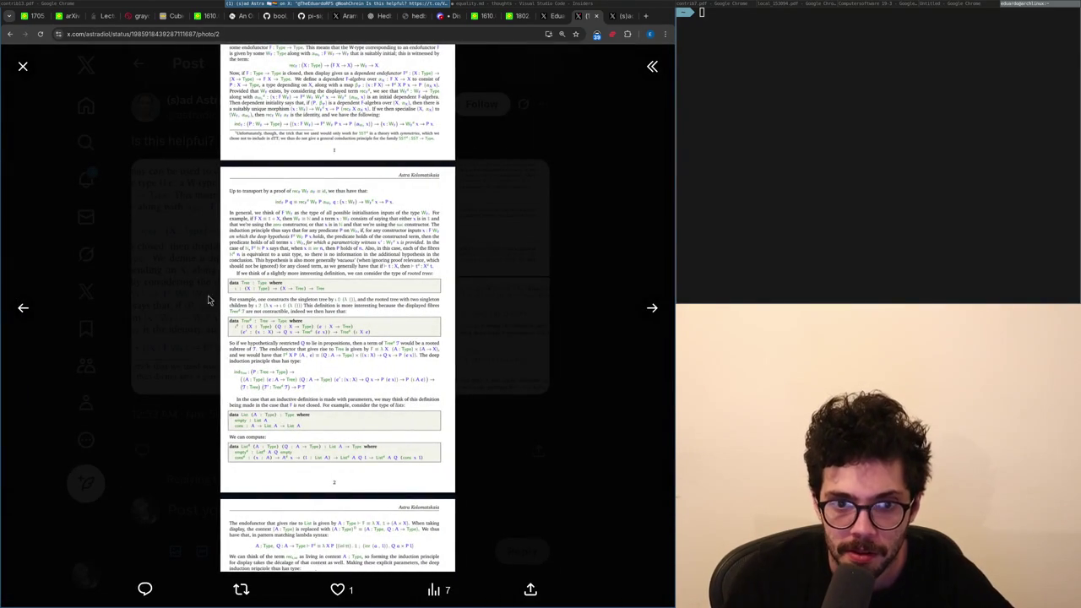
right_click(298, 135)
click(332, 186)
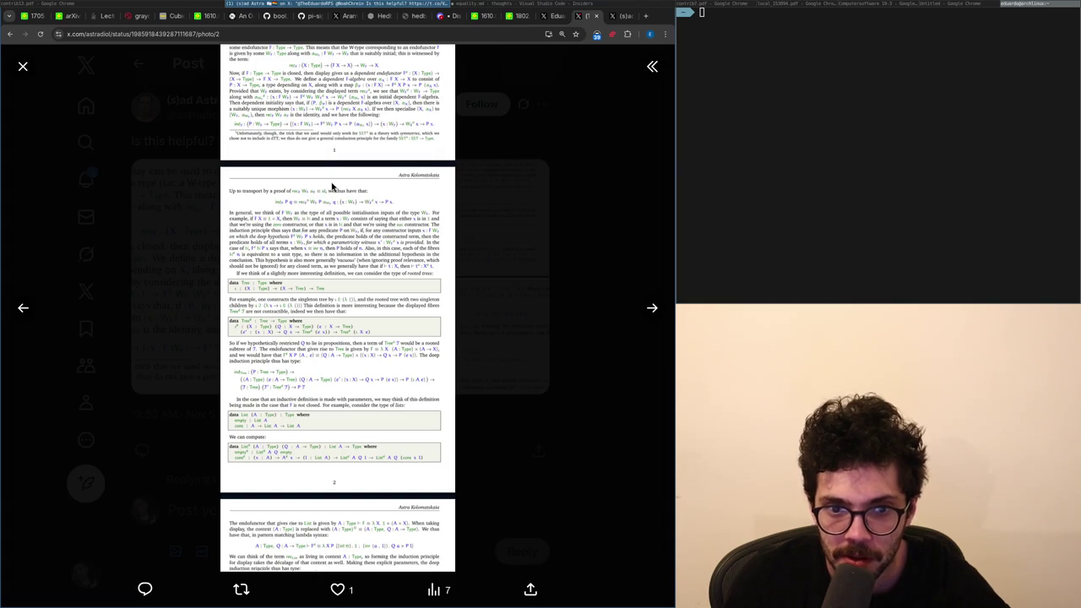
key(ctrl+Tab)
Zoom in and read the full-size paper page, then return to the post.
click(331, 181)
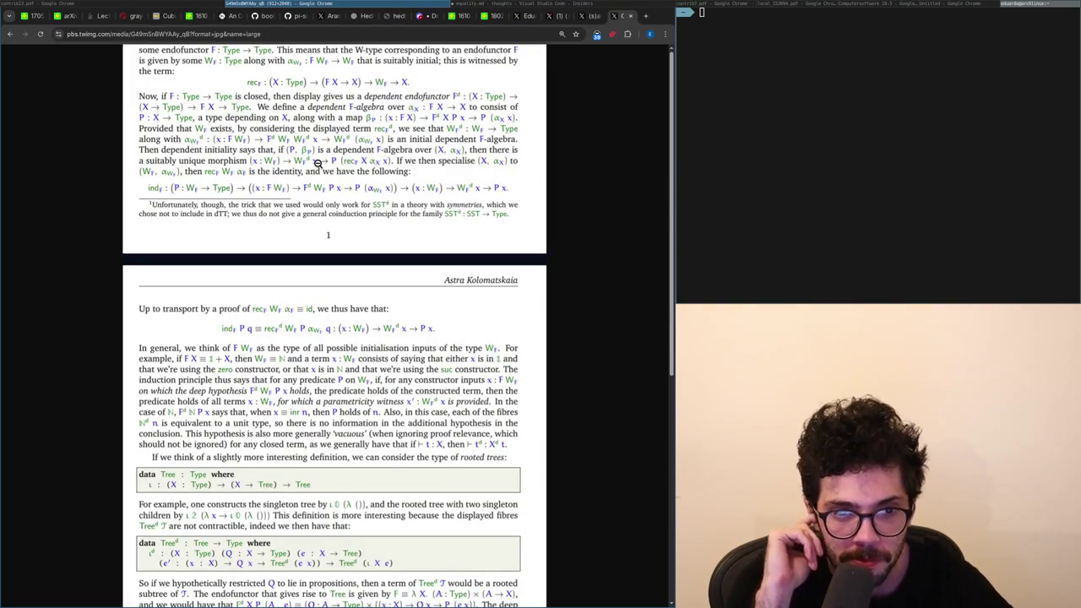
scroll(317, 163, down, 1)
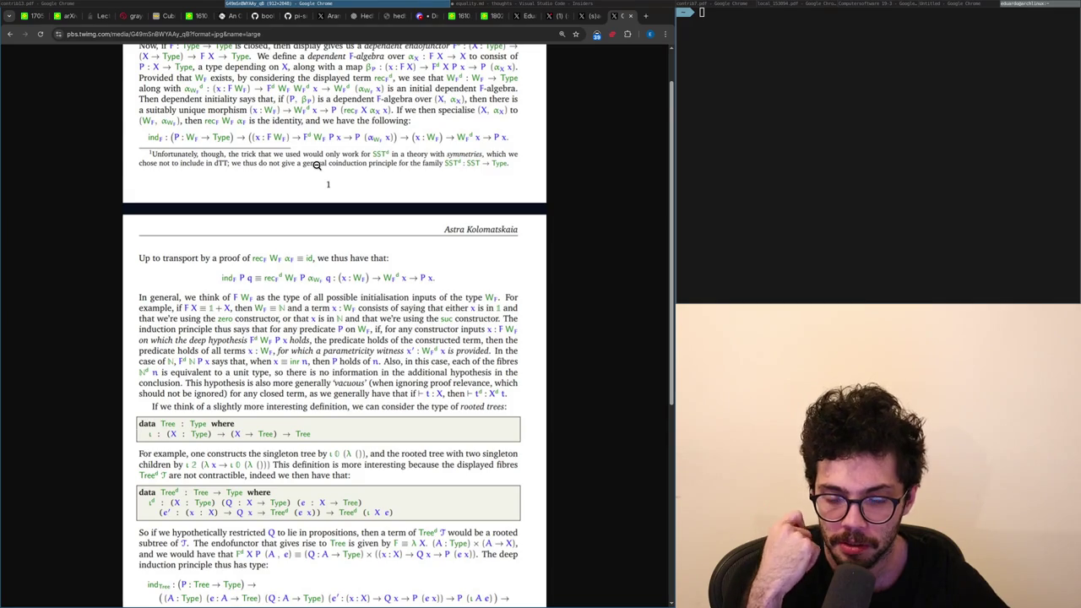
scroll(317, 165, down, 2)
scroll(313, 165, up, 1)
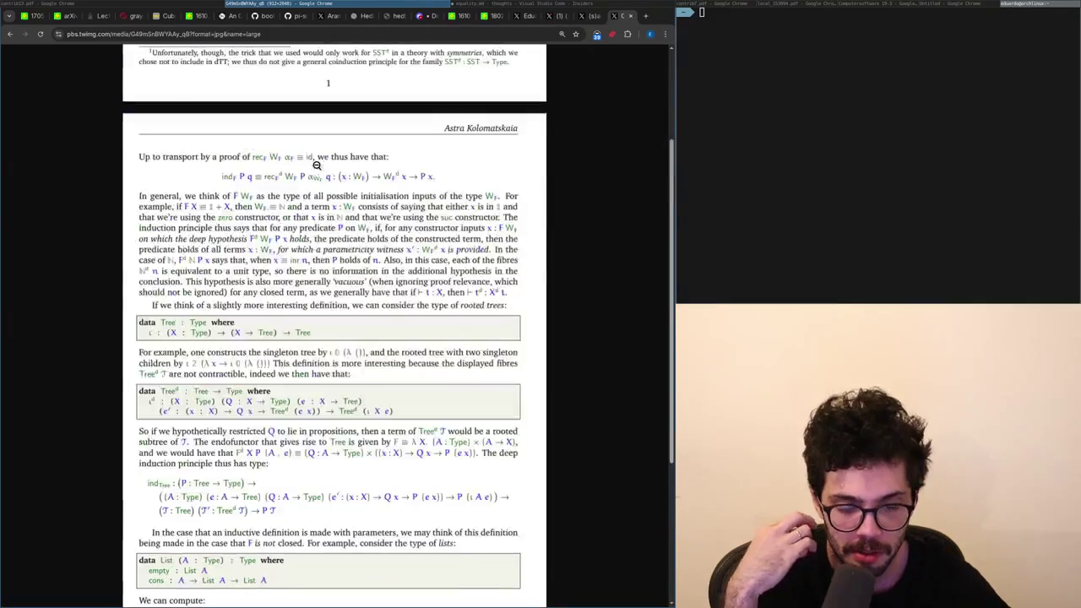
key(ctrl+shift+Tab)
key(ctrl+shift+Tab)
key(Escape)
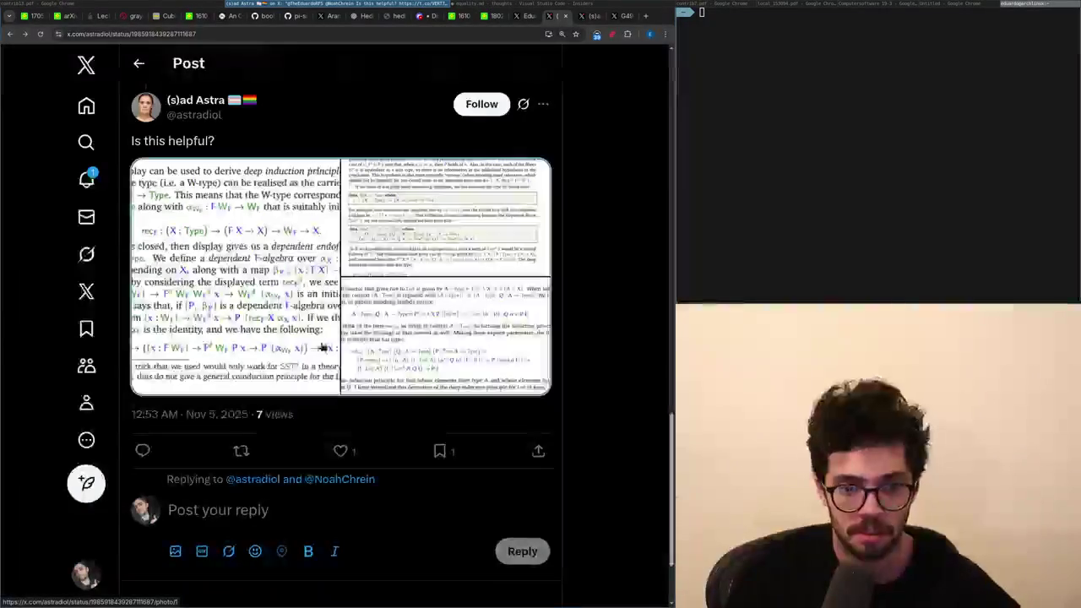
Type the reply 'This is actually nice, I was looking on getting induction for Mu types a couple hours ago,'.
text(This is act)
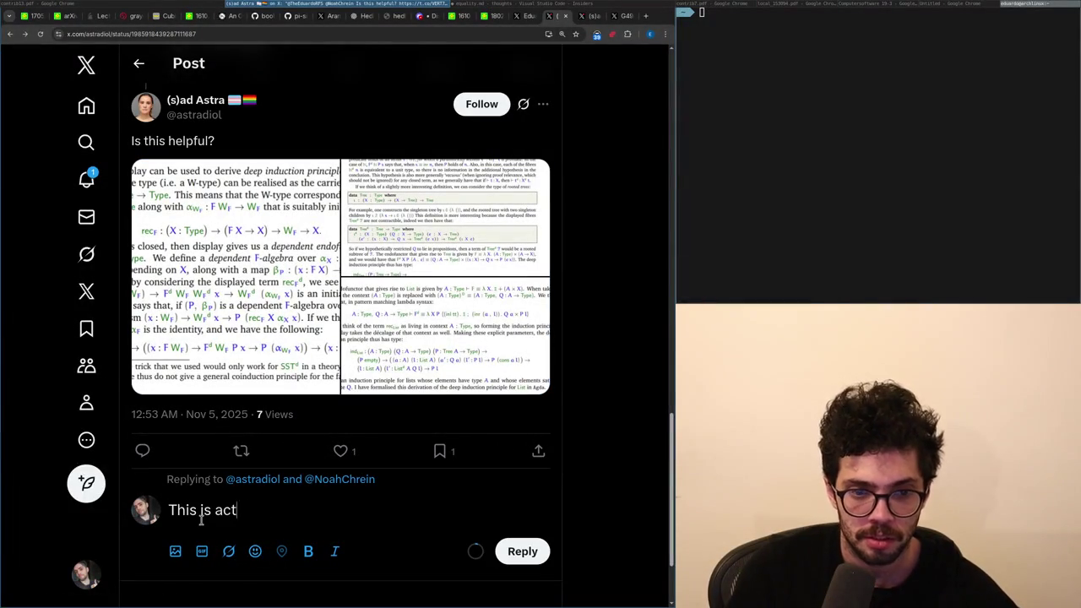
text(ually a bit help)
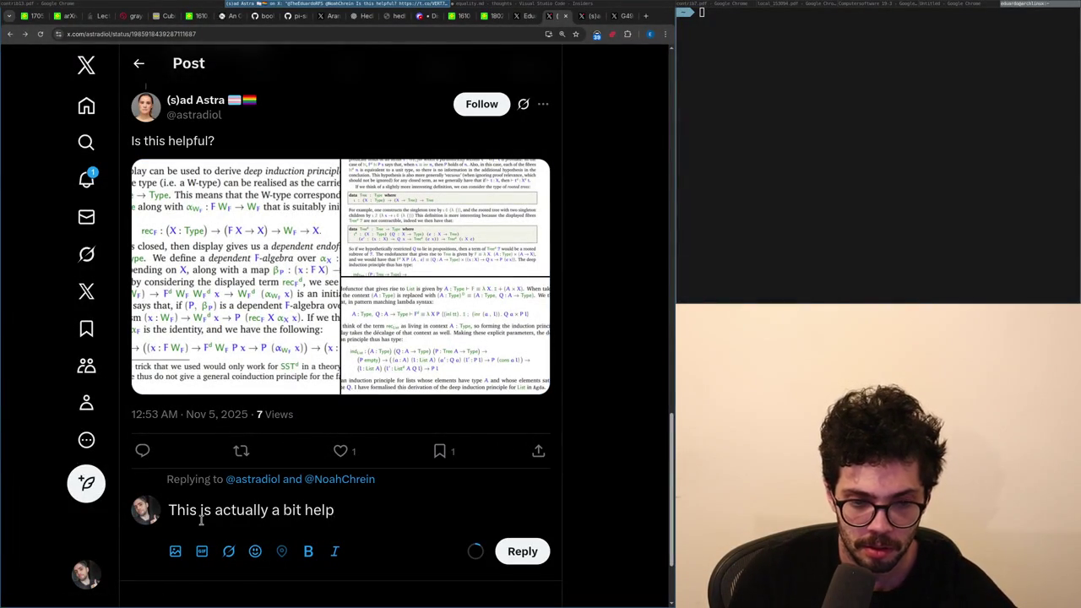
key(BackSpace)
key(BackSpace)
key(BackSpace)
text(nice, )
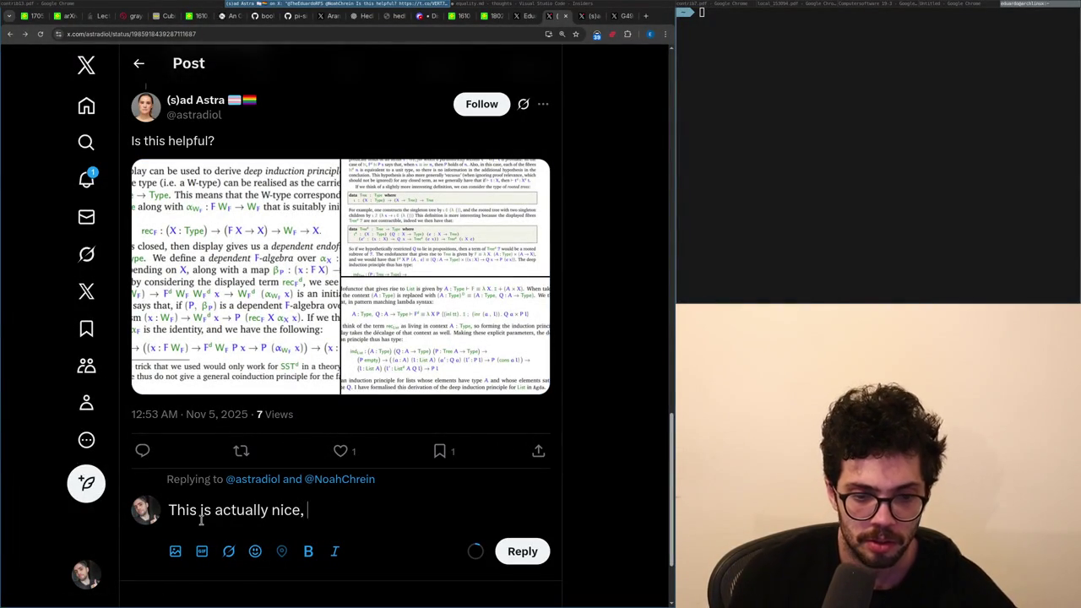
text(I was look)
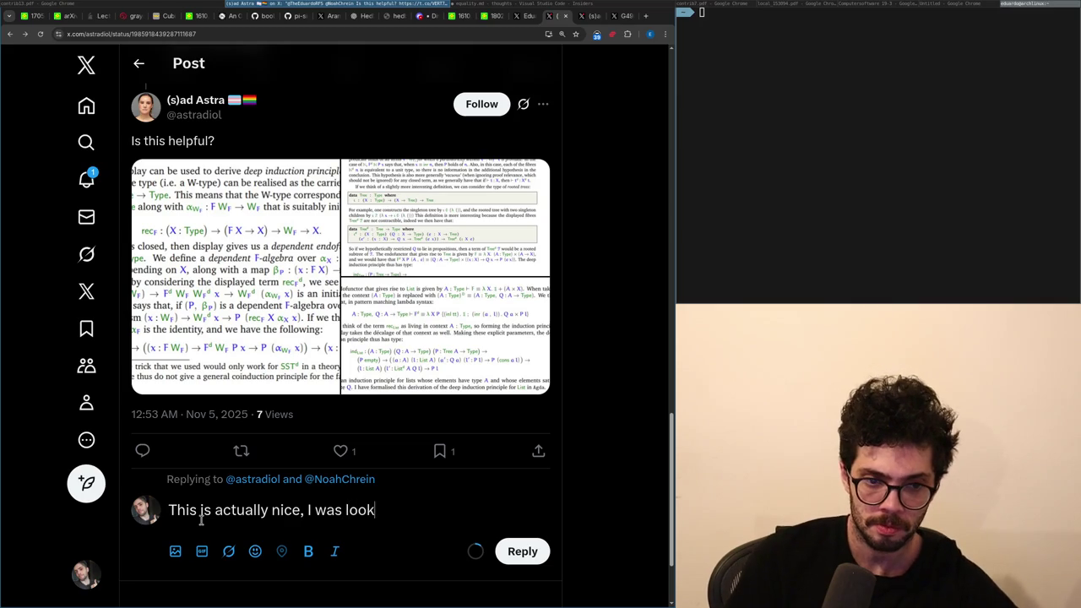
text(ing on getting )
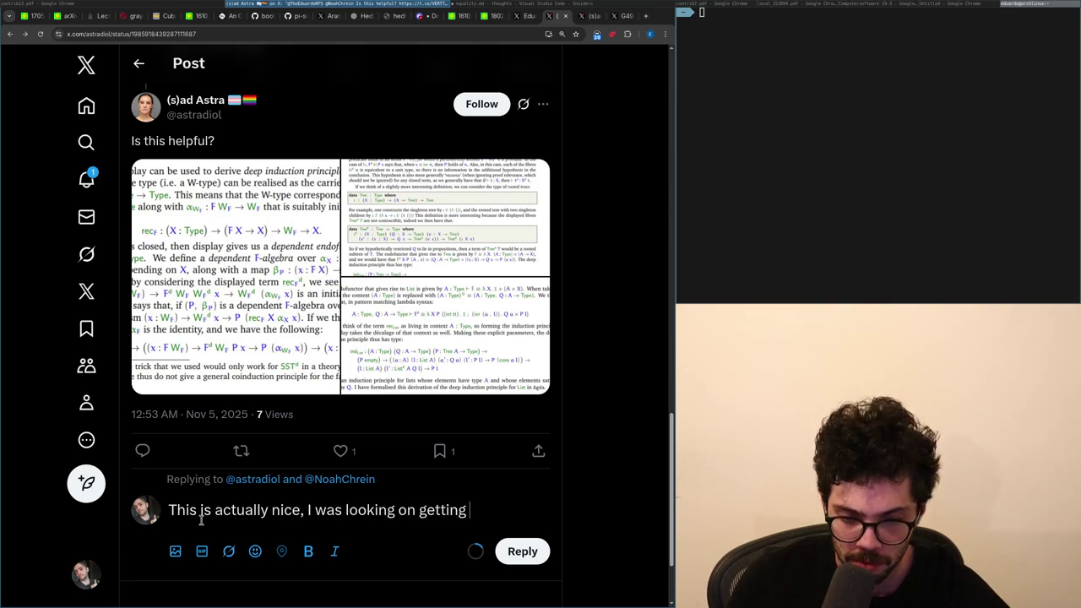
text(induction for N)
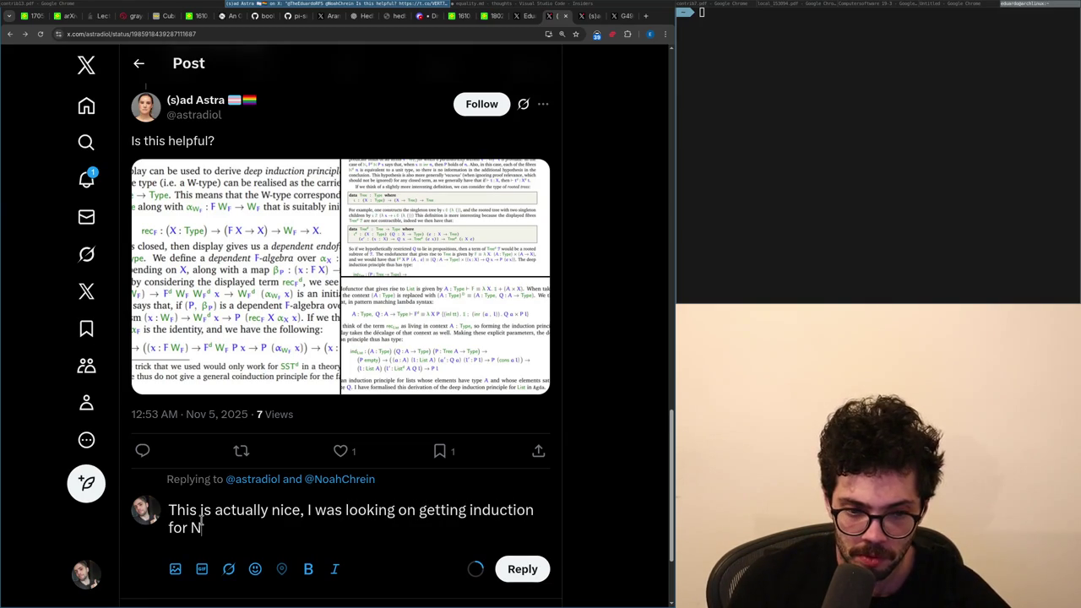
text(Type)
key(ctrl+BackSpace)
key(BackSpace)
key(BackSpace)
key(BackSpace)
text(Mu types a couple hours ago,)
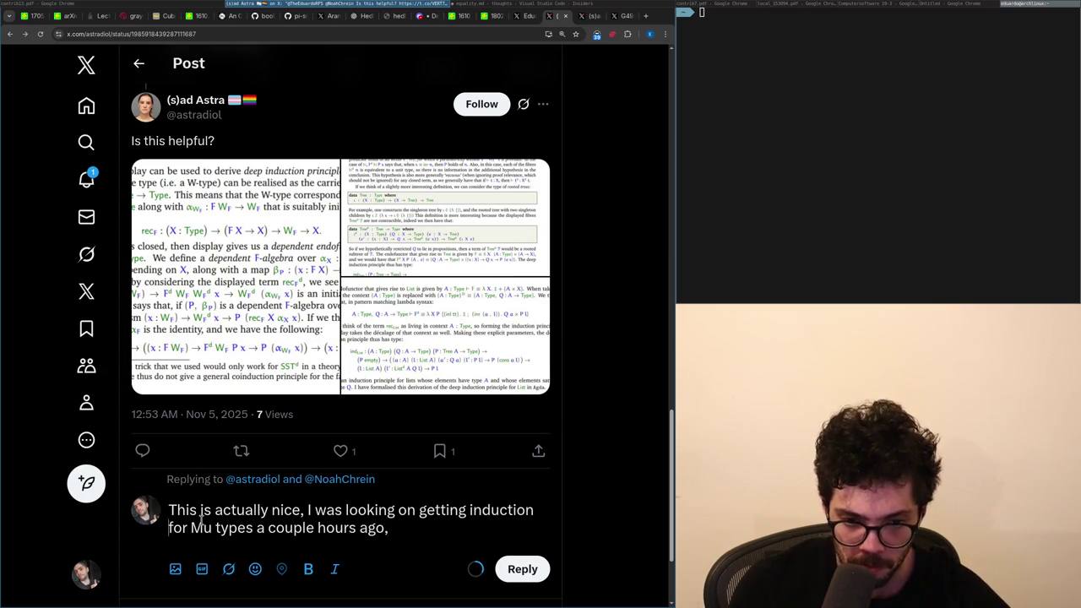
text(o)
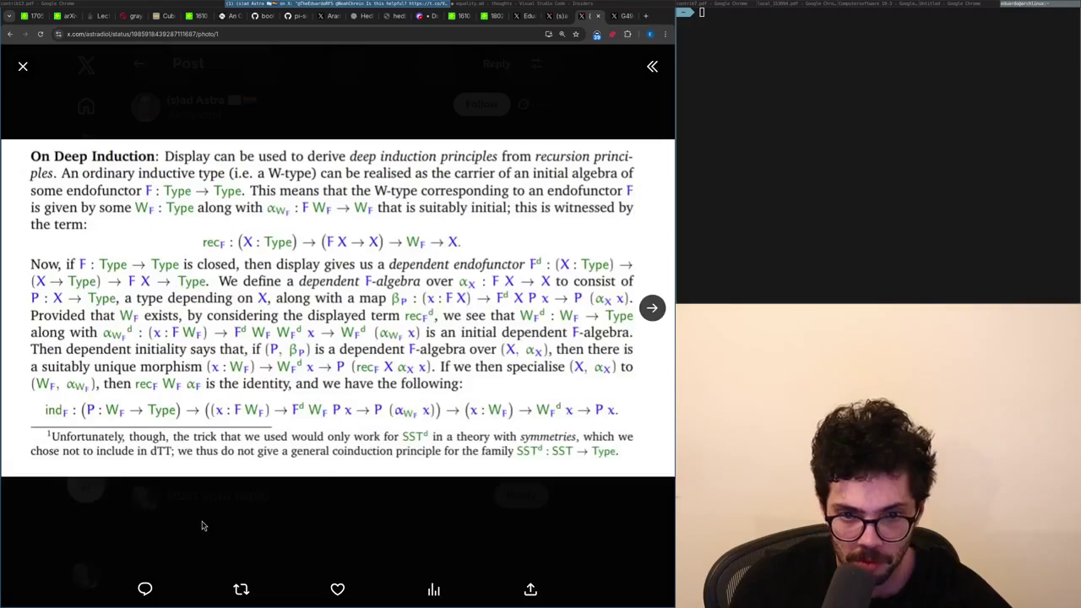
Page through the post's second and third images, reread the full-size page, and return to the post.
key(Right)
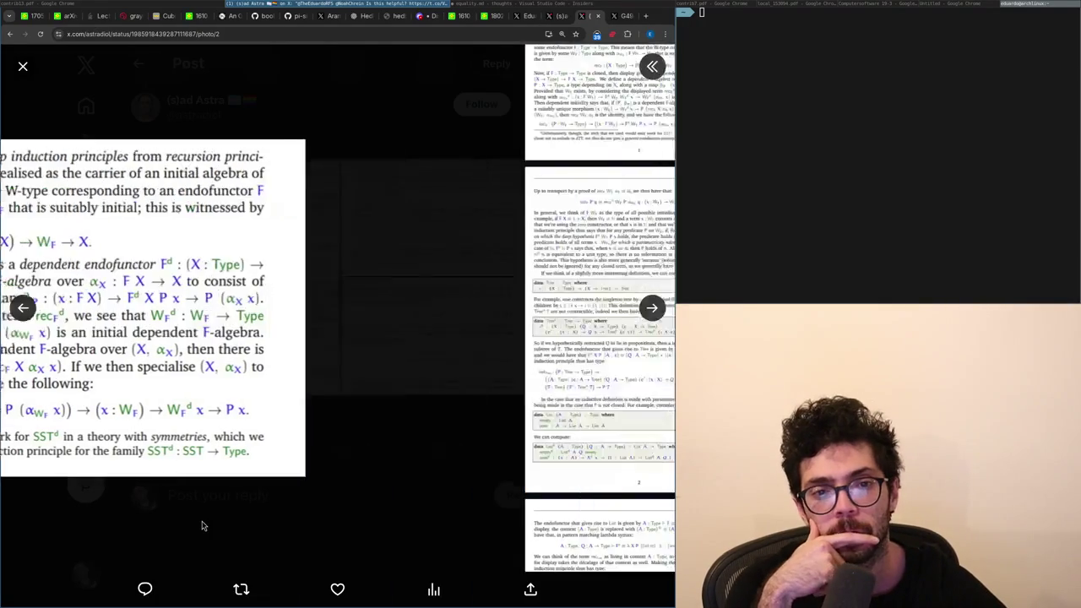
key(Right)
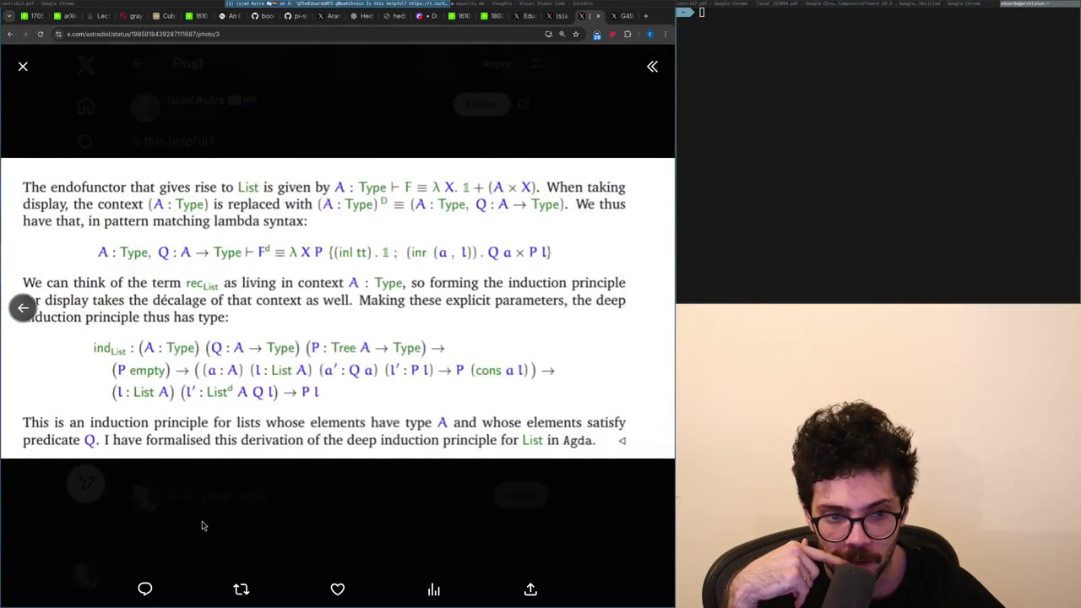
key(Left)
key(ctrl+Tab)
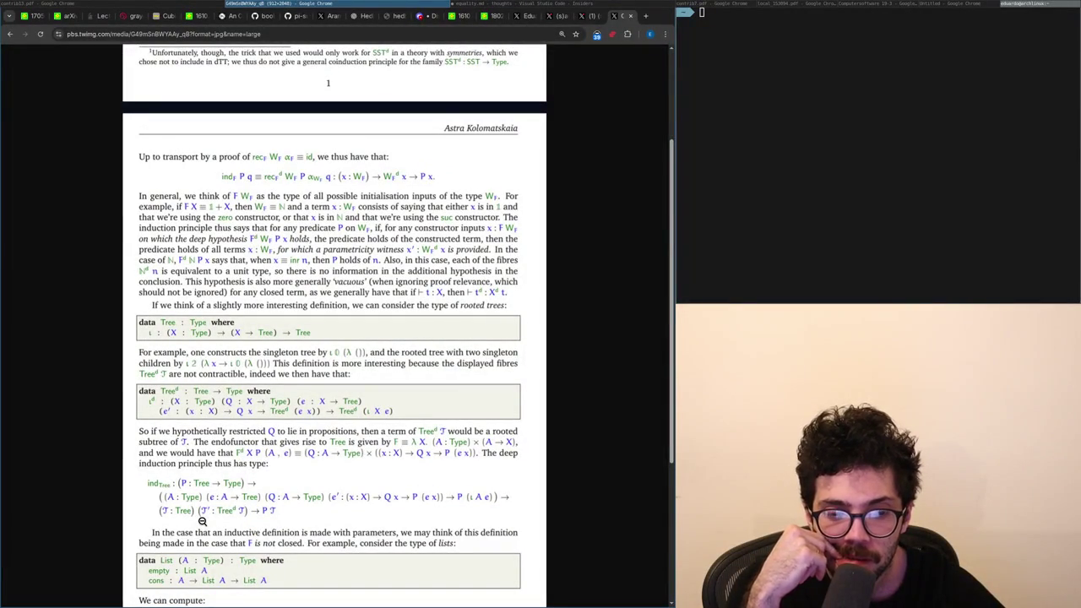
scroll(203, 520, up, 3)
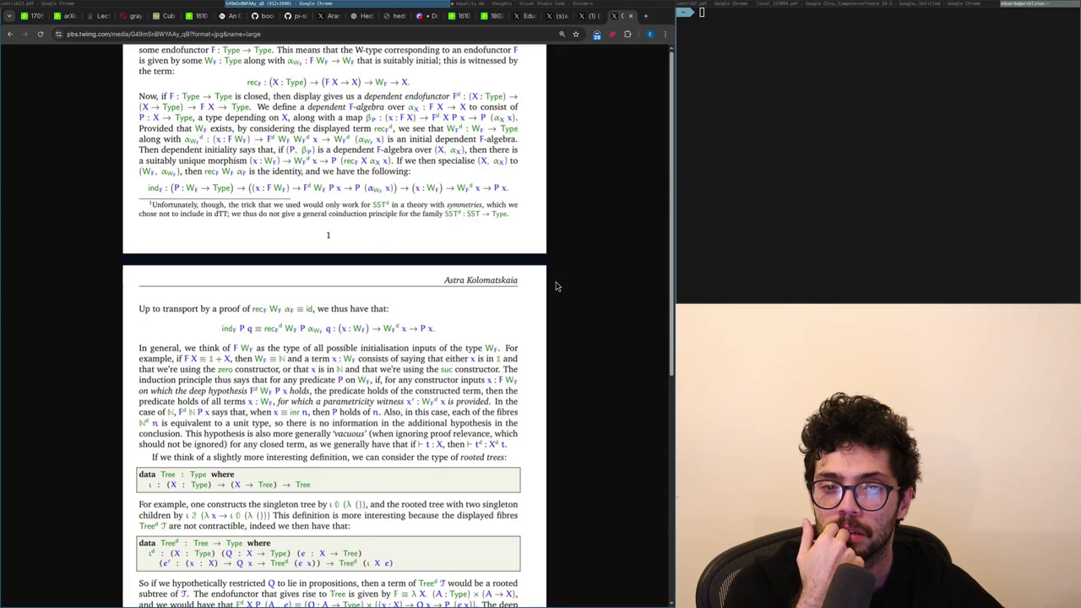
key(ctrl+Page_Up)
key(Escape)
key(ctrl+a)
Restore the draft and replace everything after 'nice,' with 'I need to digest it, but'.
text(A)
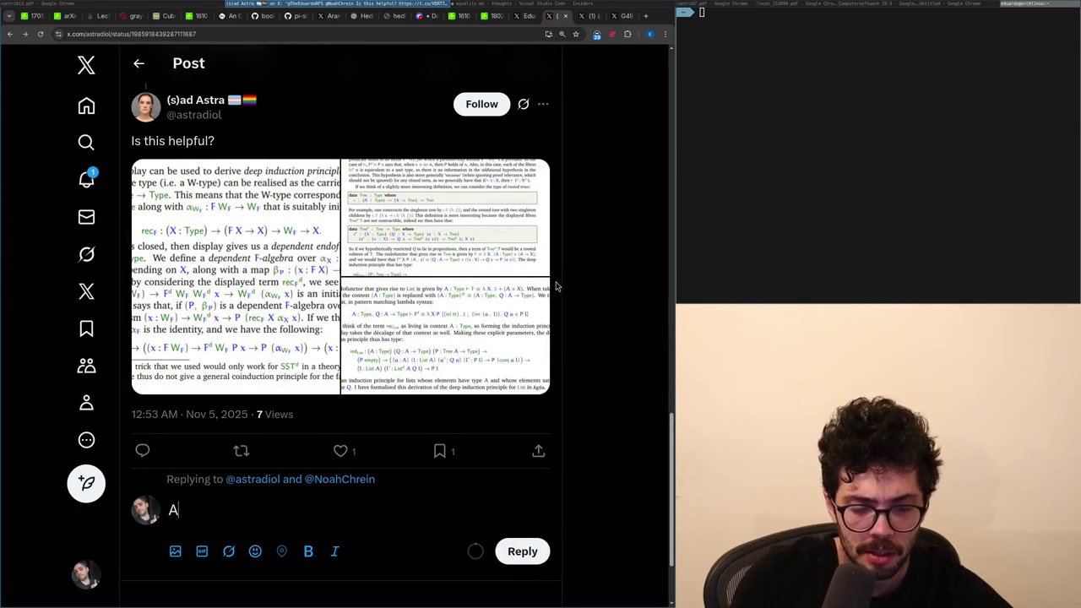
key(BackSpace)
text(This is actually nice, I was looking on getting induction for Mu types a couple hours ago,)
key(ctrl+Left)
key(ctrl+shift+End)
key(BackSpace)
text(I need to digest it, but)
Copy the second image's address from the full-size image tab.
key(ctrl+Page_Down)
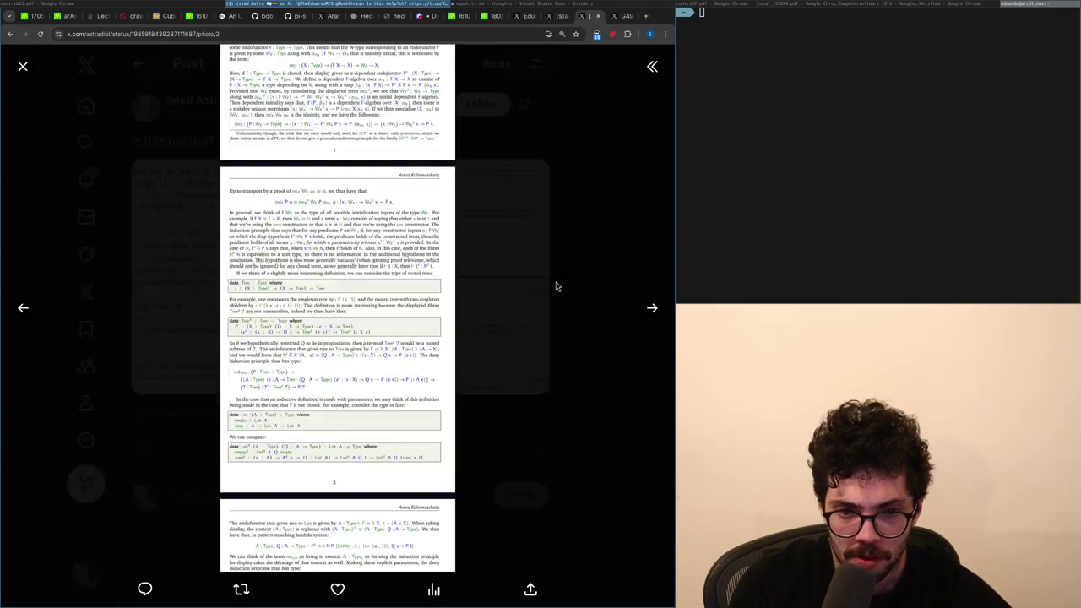
right_click(363, 234)
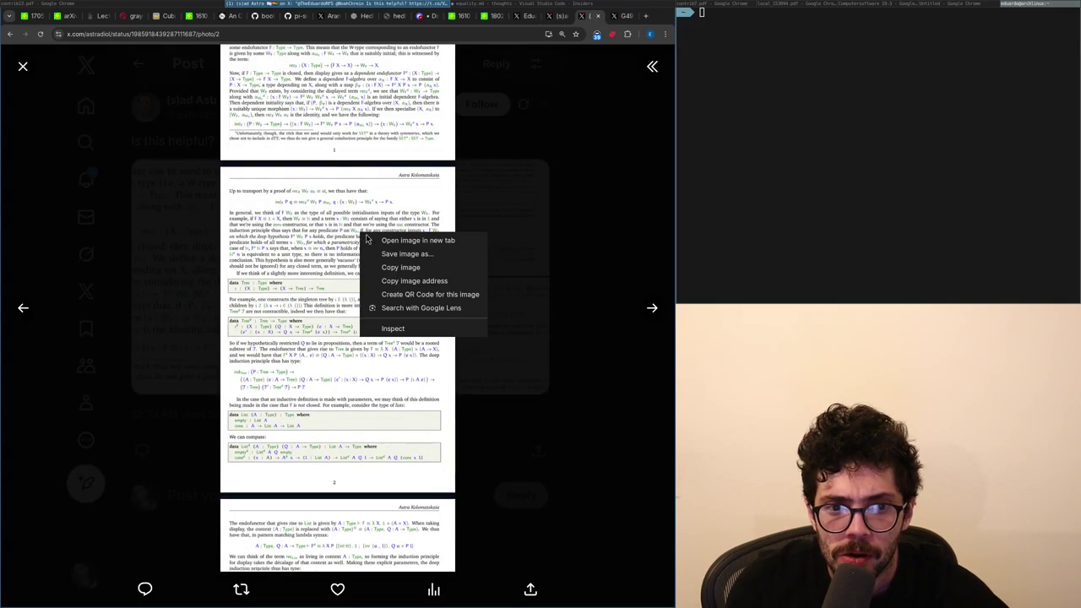
click(391, 281)
key(ctrl+Page_Up)
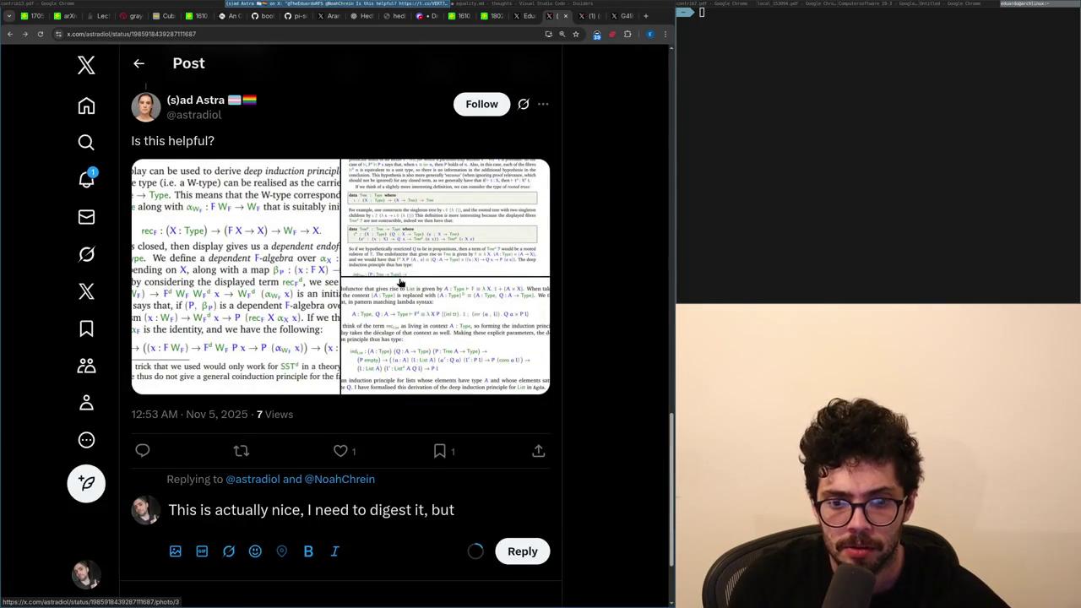
Continue the reply with 'I'm currently working in' and reopen the post's image full-screen.
text(I'm c)
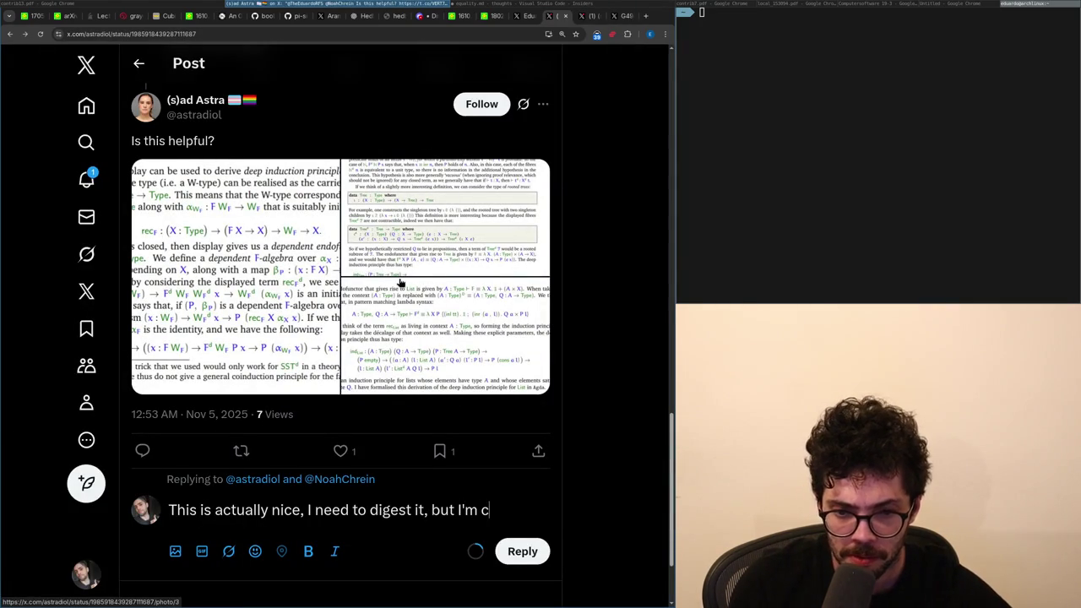
text(urrently working in)
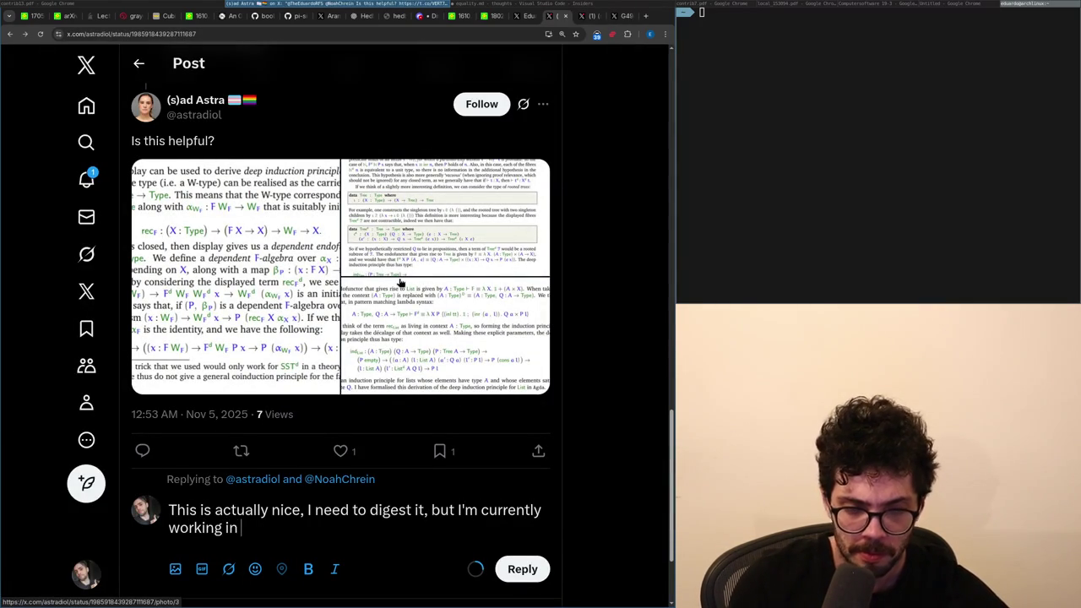
click(400, 283)
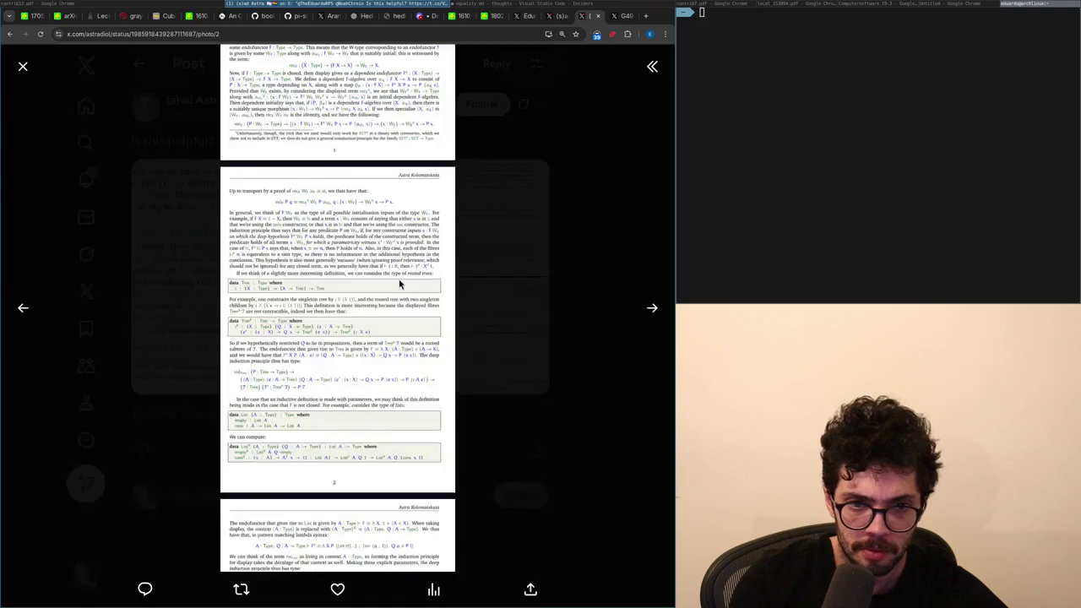
key(ctrl+Page_Down)
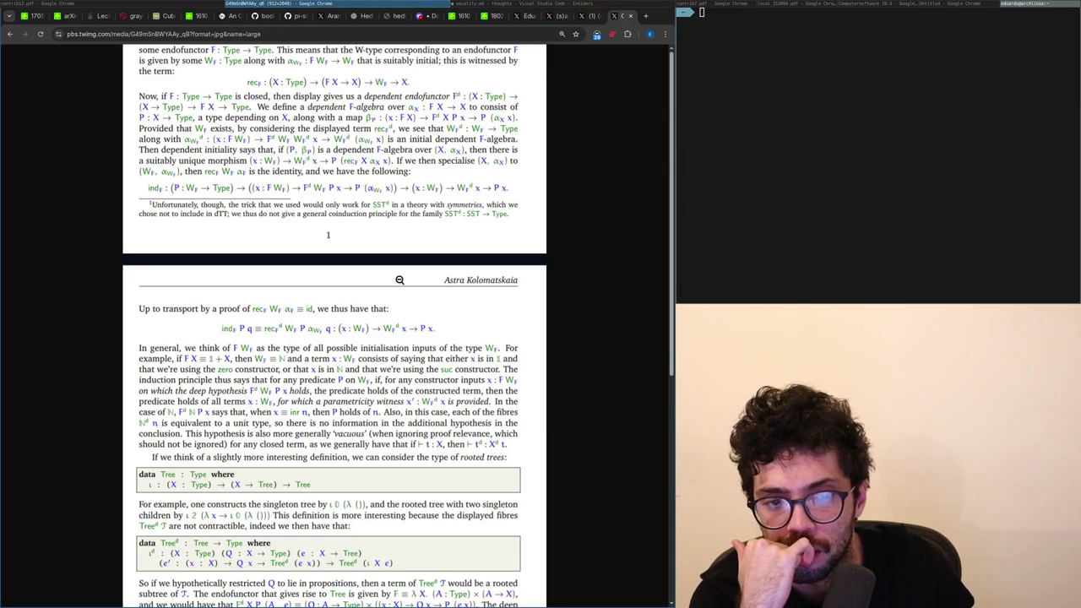
key(ctrl+shift+Tab)
key(ctrl+shift+Tab)
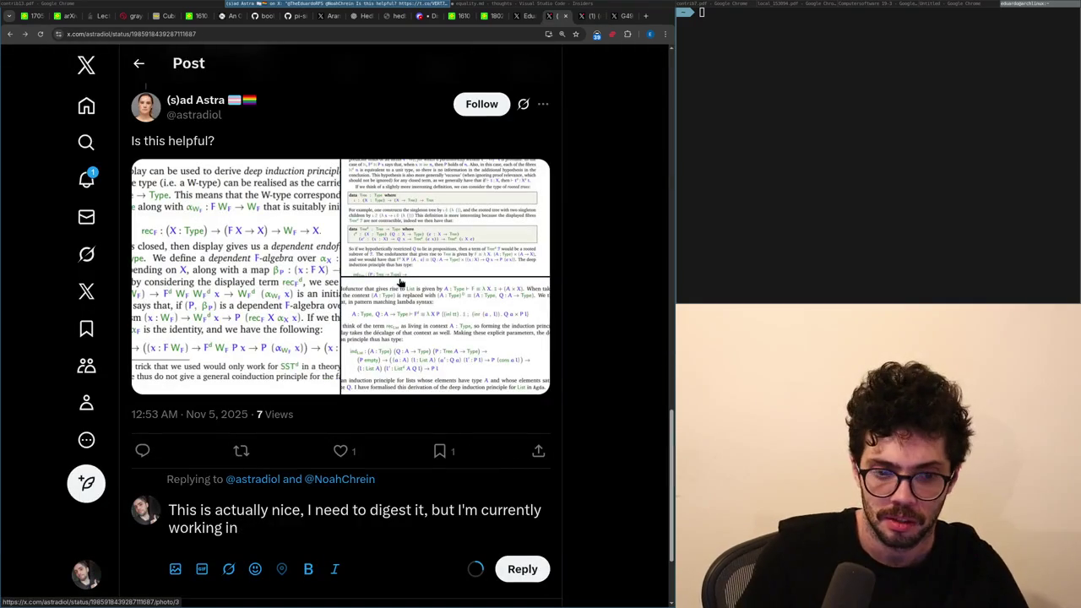
Replace the end of the reply with 'I was actually thinking on'.
key(shift+Up)
key(ctrl+shift+Right)
key(ctrl+shift+Right)
key(ctrl+shift+Right)
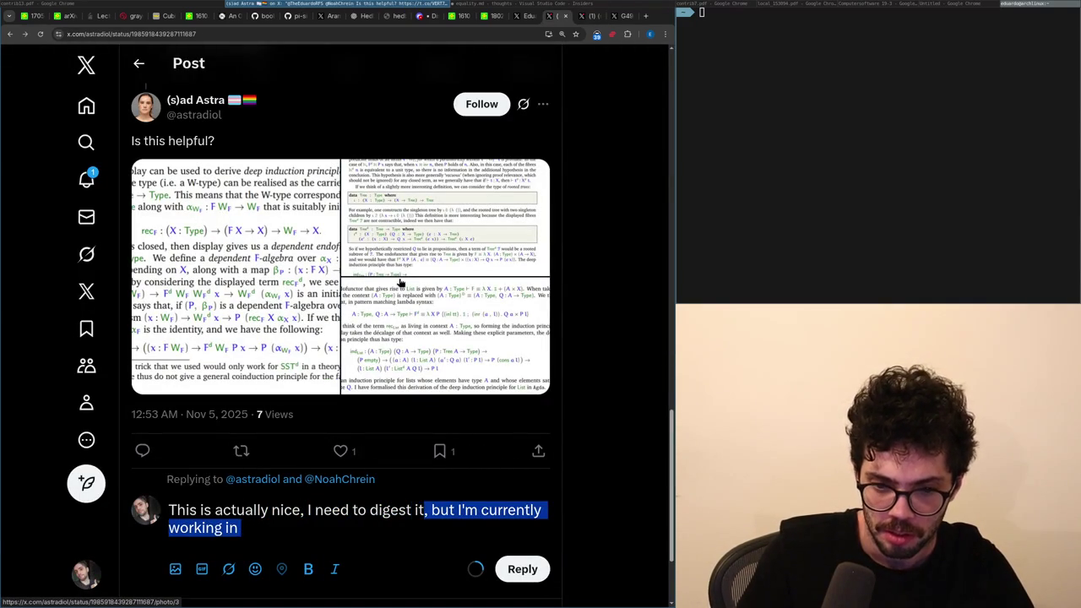
key(BackSpace)
key(BackSpace)
text(a bit, but it)
key(BackSpace)
key(BackSpace)
text(overall)
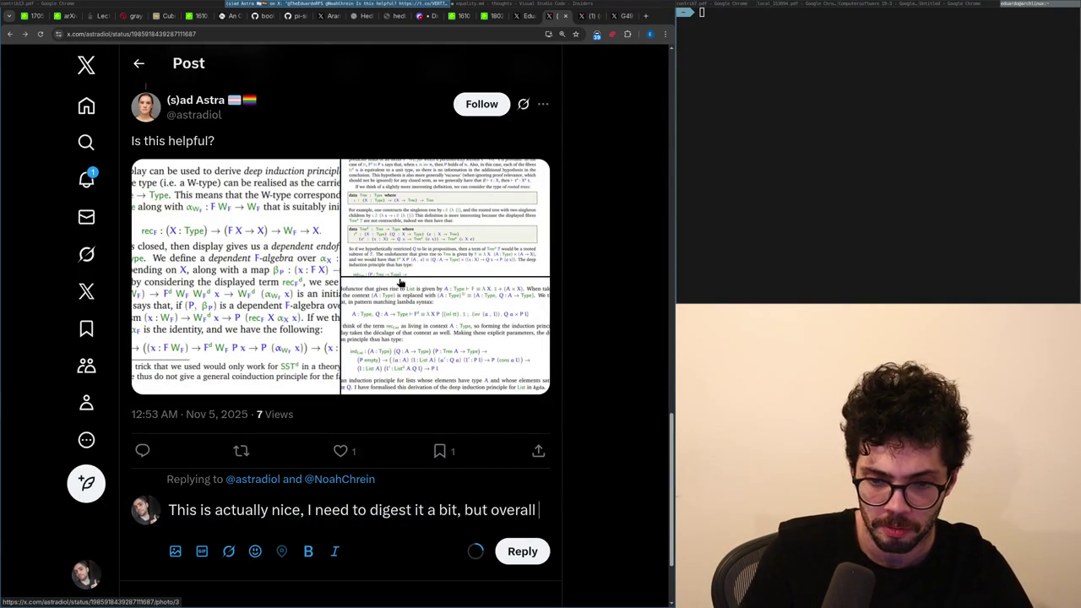
key(ctrl+BackSpace)
text(I was actuall)
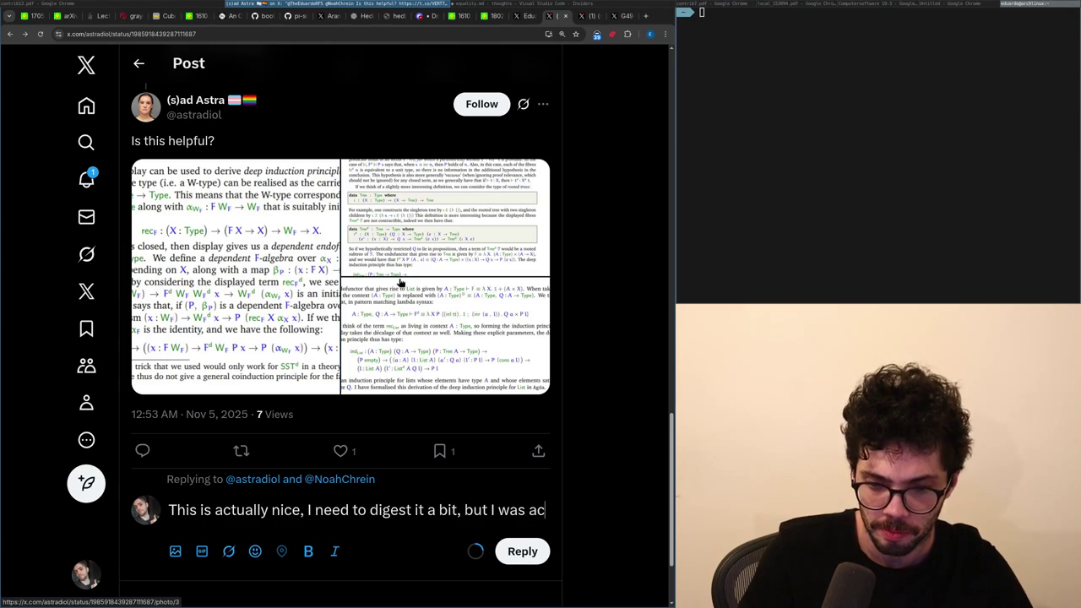
text(y thinking on)
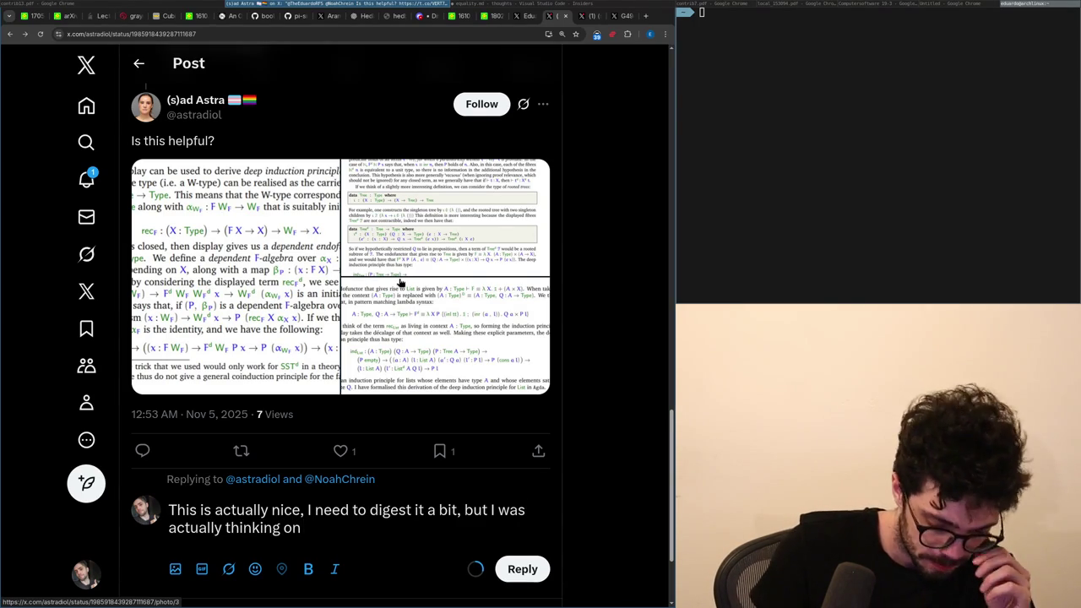
Continue the sentence with 'the indF', checking the attached paper pages full-size.
key(shift+Up)
key(shift+Down)
key(ctrl+shift+Left)
key(ctrl+shift+Left)
key(ctrl+shift+Left)
key(ctrl+shift+Left)
key(ctrl+shift+Left)
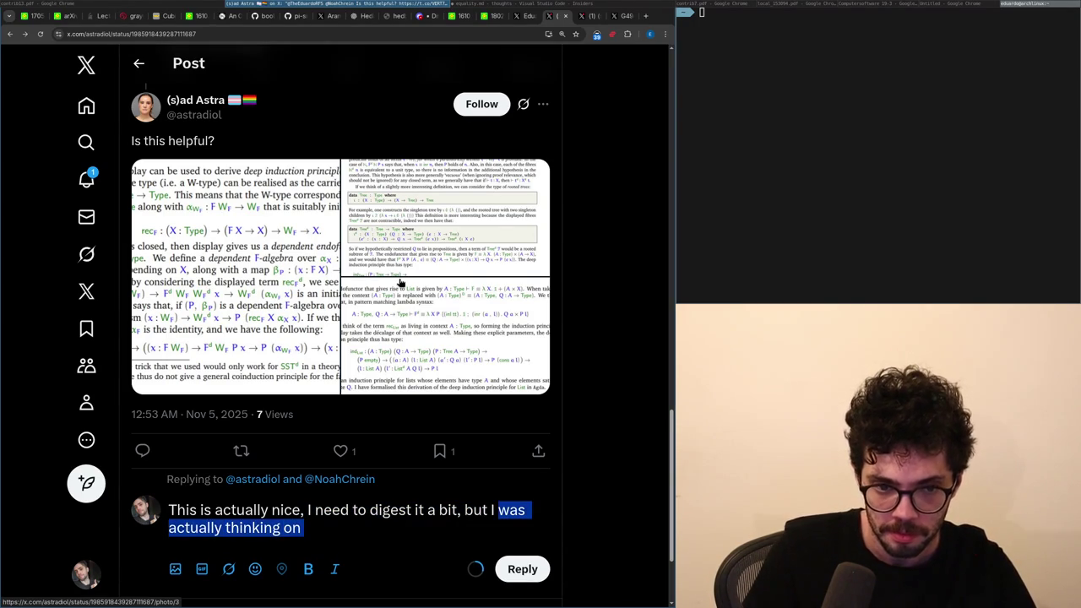
key(Right)
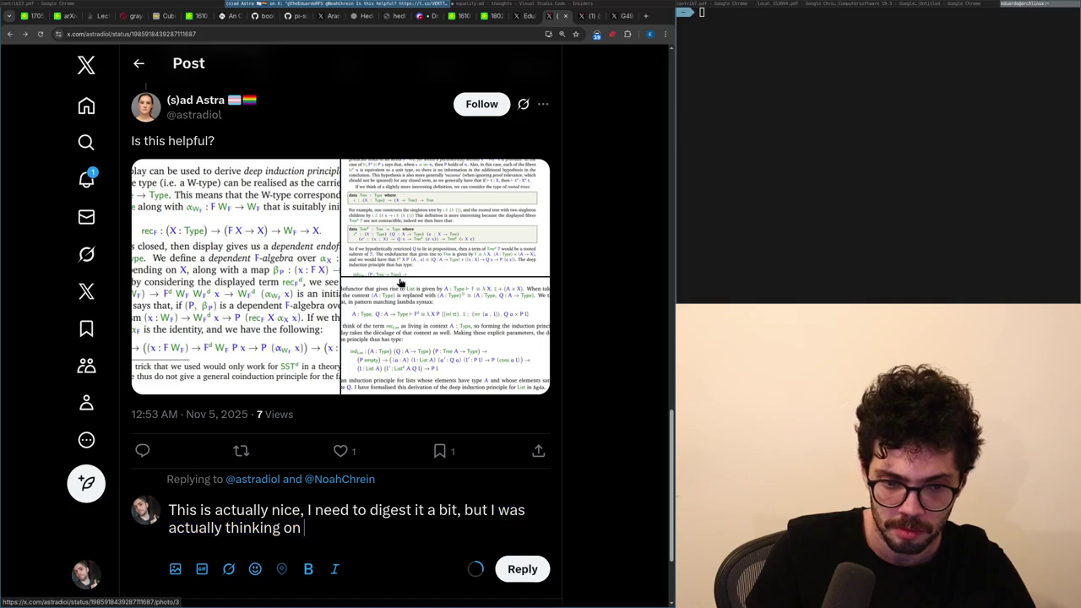
text(the ref)
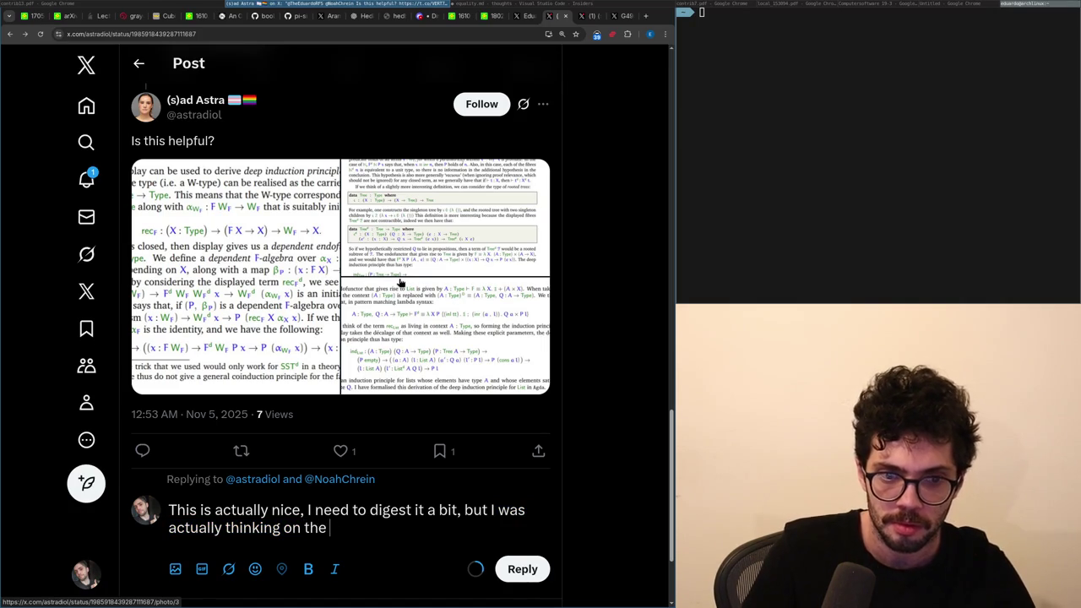
key(BackSpace)
text(c)
key(BackSpace)
key(BackSpace)
key(BackSpace)
text(ind)
click(401, 283)
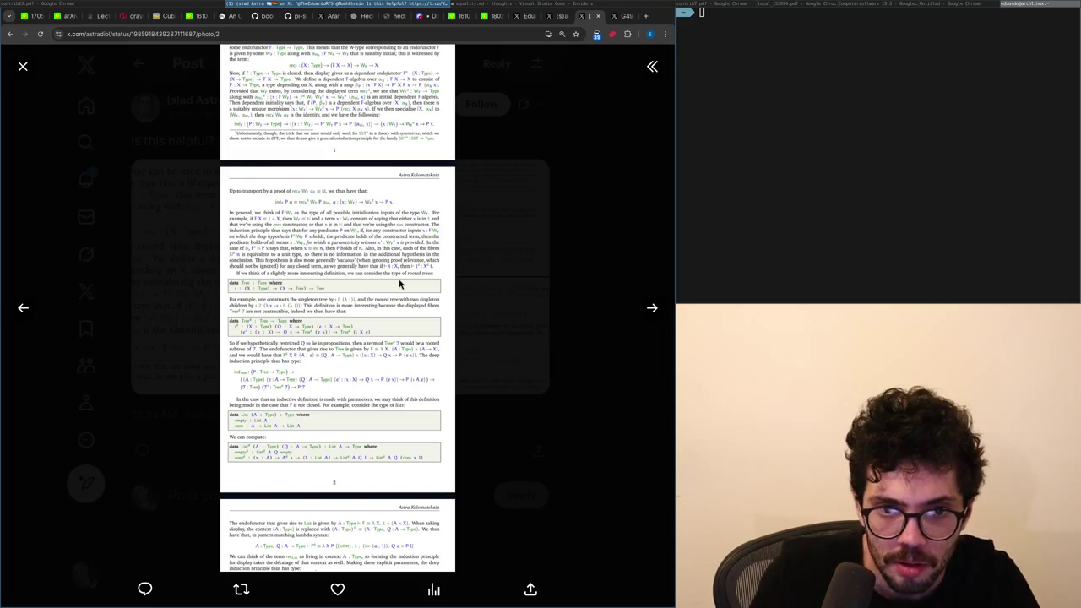
key(Escape)
Add 'mentioned' and a clause about generalizing this further, rechecking the attached images.
text(F)
text( mentioned as )
text(I'm tr)
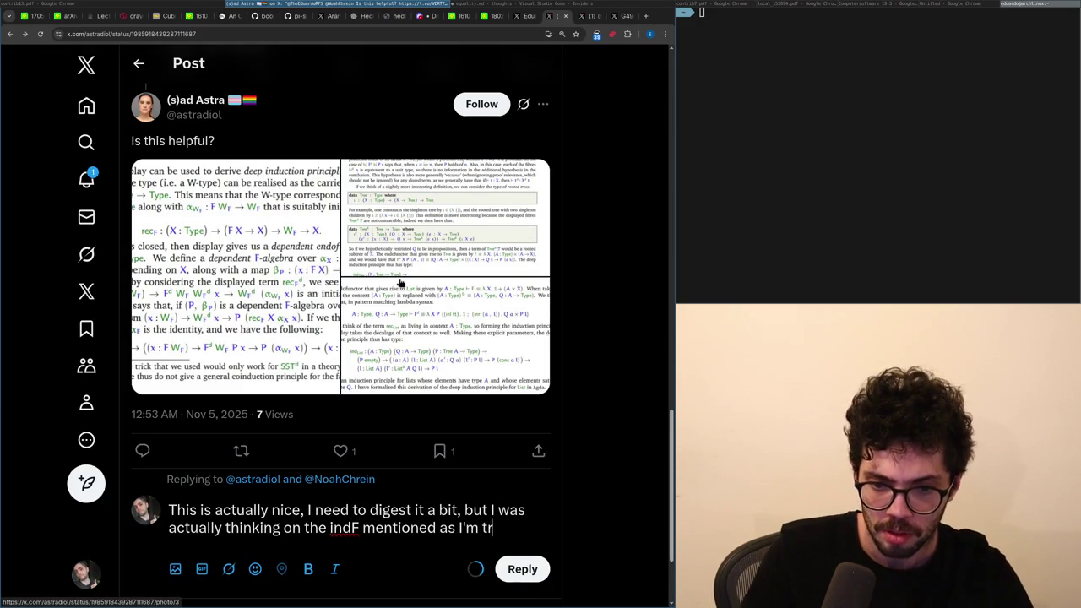
text(ying to get this to)
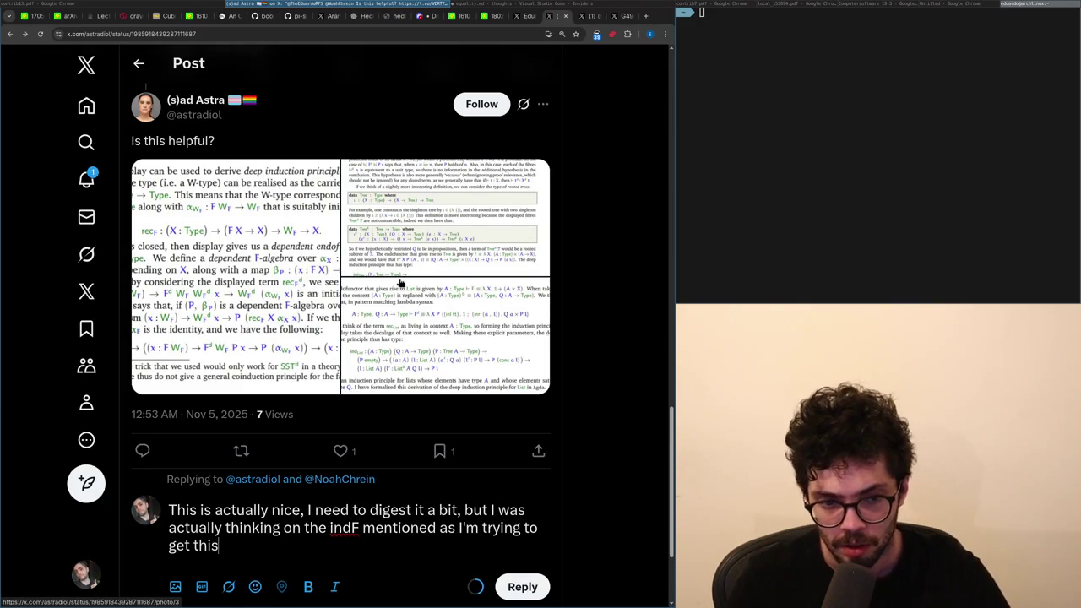
key(BackSpace)
key(BackSpace)
key(BackSpace)
key(BackSpace)
key(BackSpace)
key(BackSpace)
text(trying to see how to generalize )
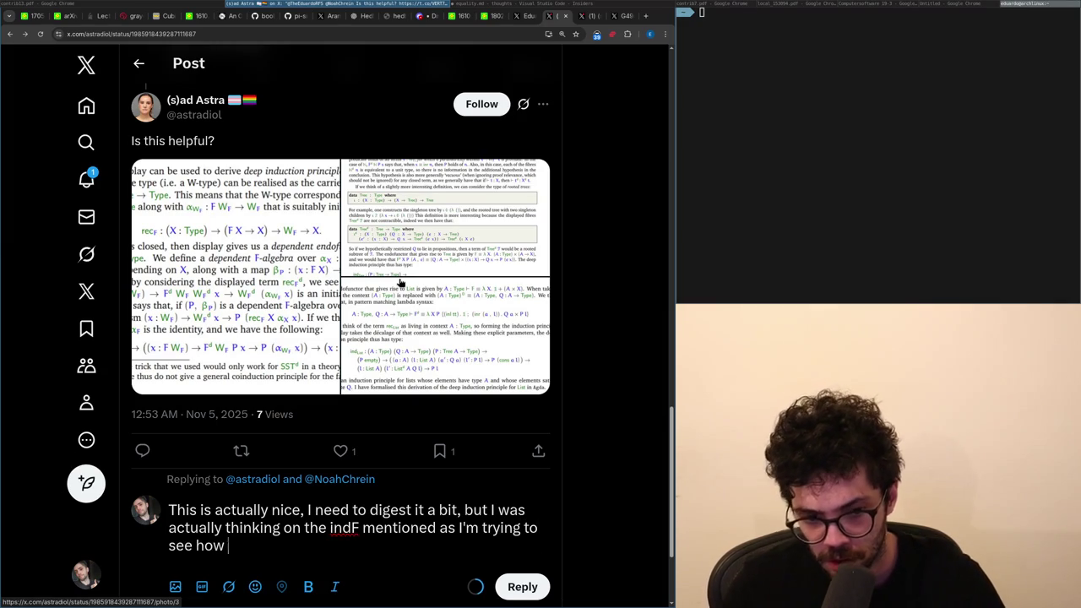
text(this )
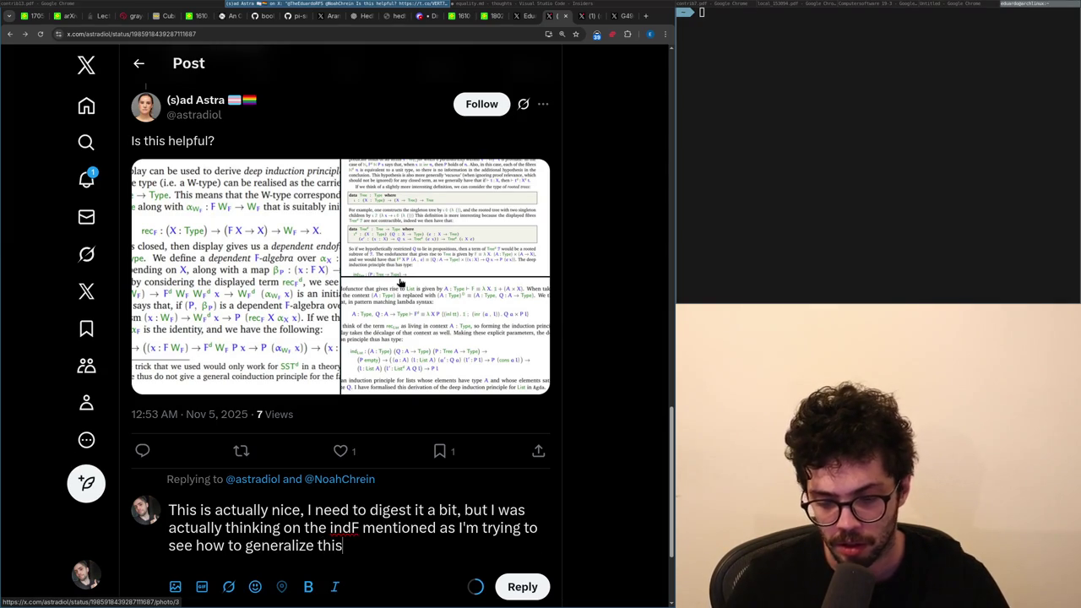
text(for)
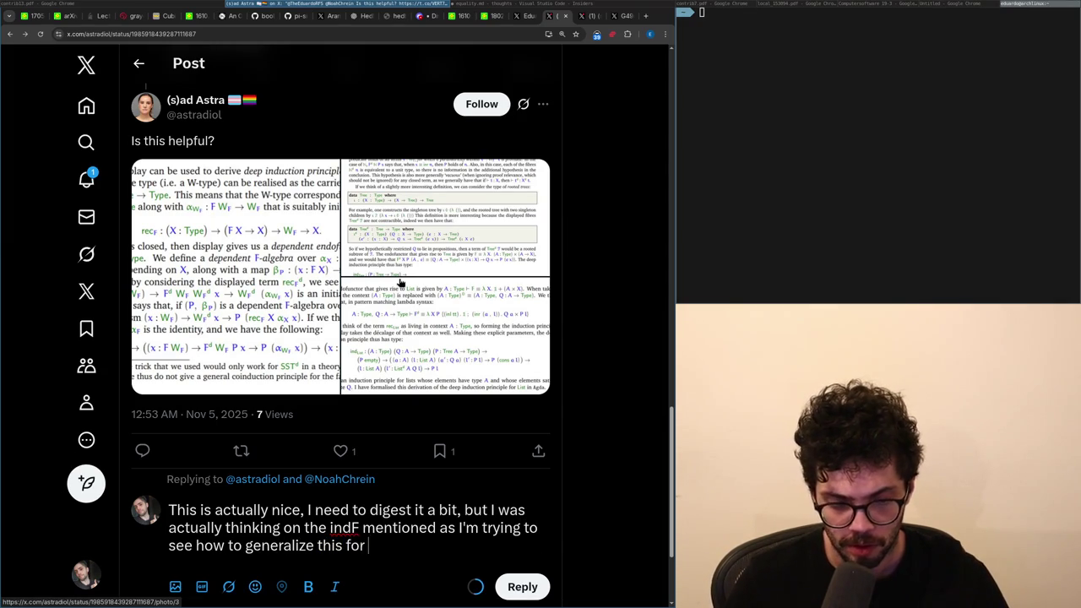
key(ctrl+shift+Left)
key(ctrl+shift+Left)
key(ctrl+shift+Left)
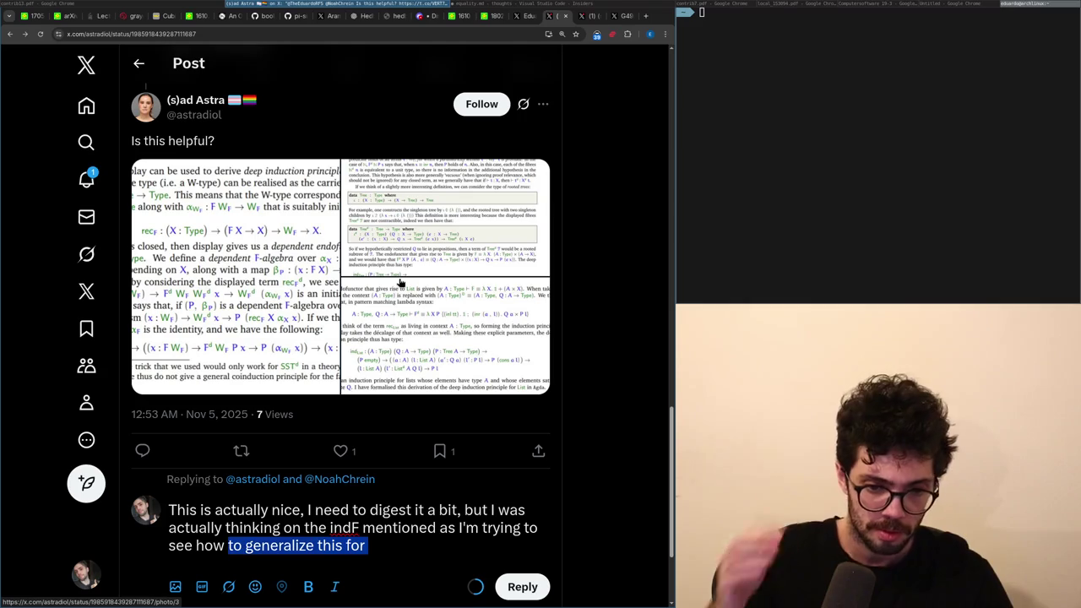
key(End)
key(ctrl+BackSpace)
text(a bit furt)
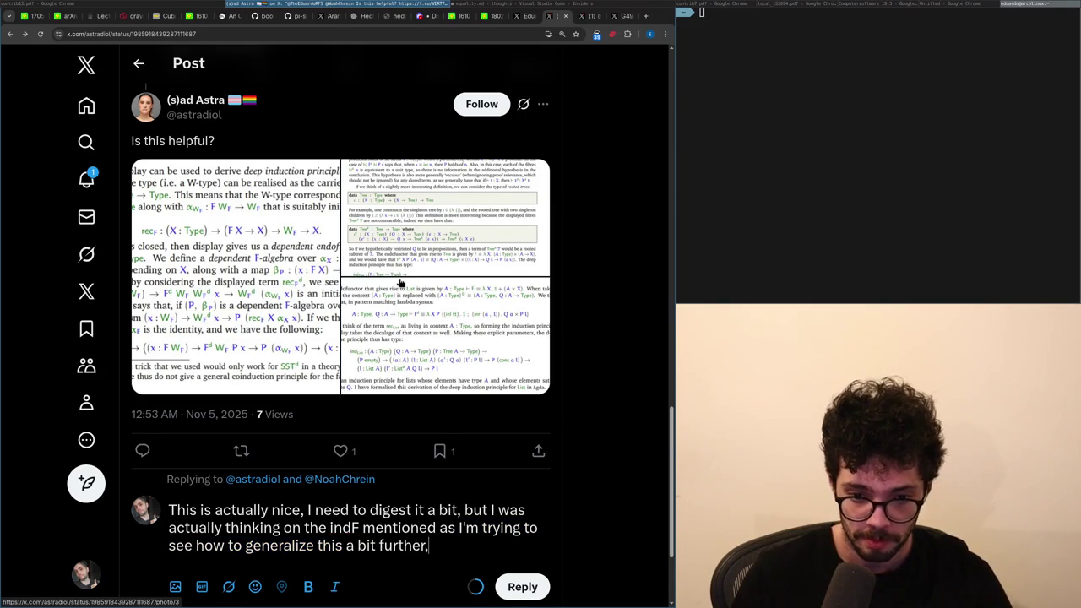
click(400, 282)
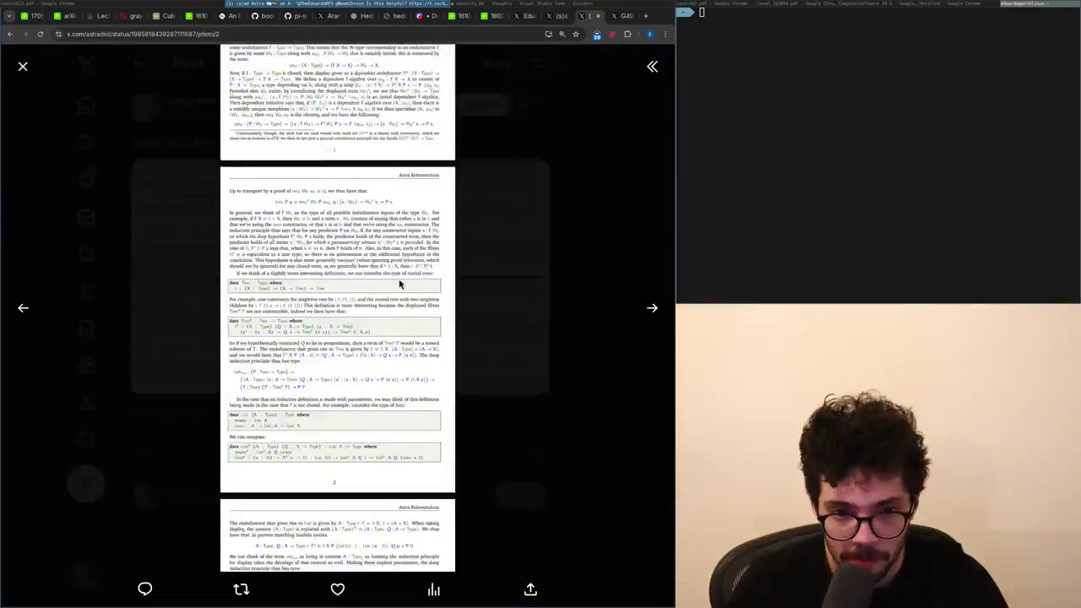
key(Escape)
Replace the generalizing clause with 'looking in which endofunctors can I give an initial algebra'.
key(ctrl+shift+Left)
key(ctrl+shift+Left)
key(ctrl+shift+Left)
key(ctrl+shift+Left)
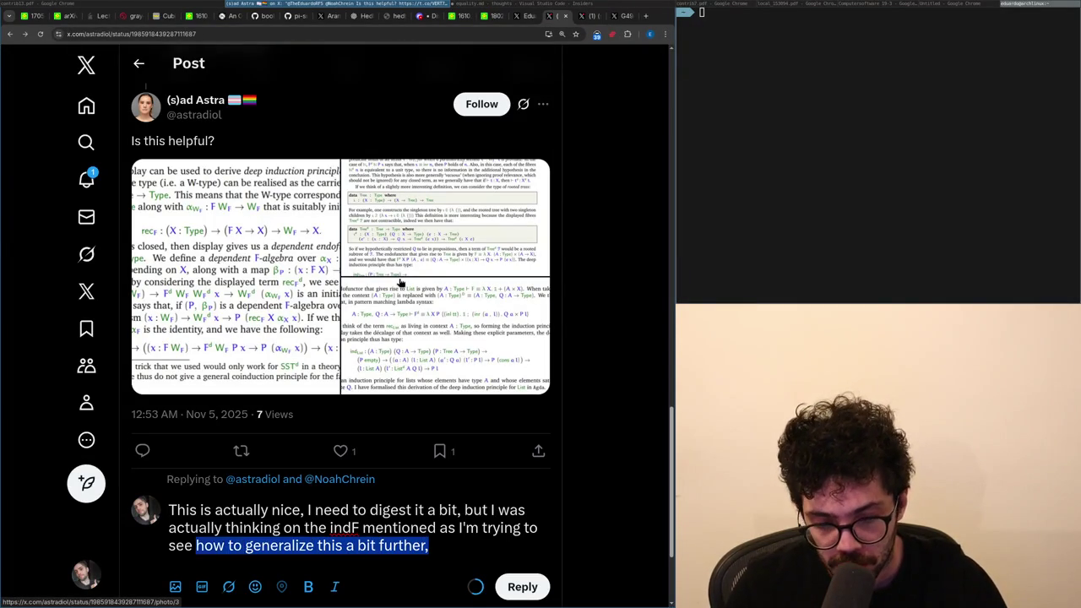
key(ctrl+shift+Left)
key(BackSpace)
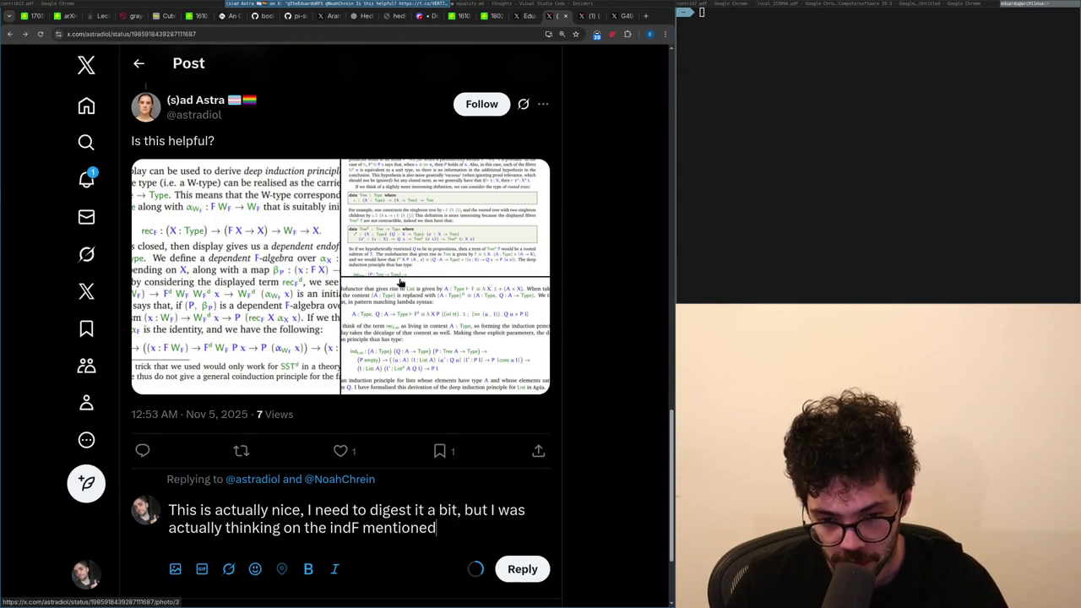
text(, as I'm loking s)
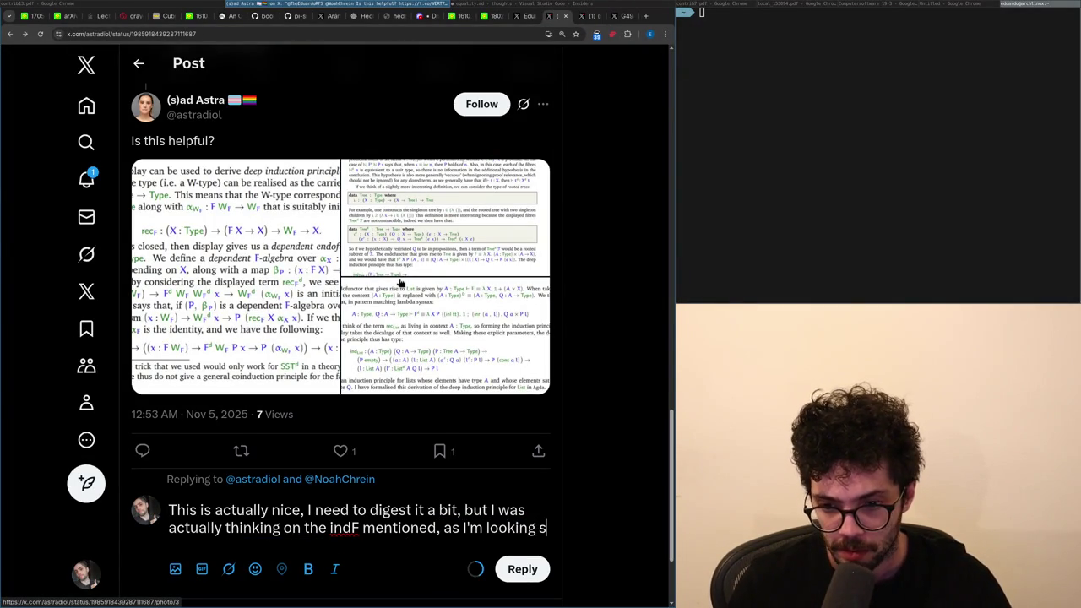
key(BackSpace)
text(in)
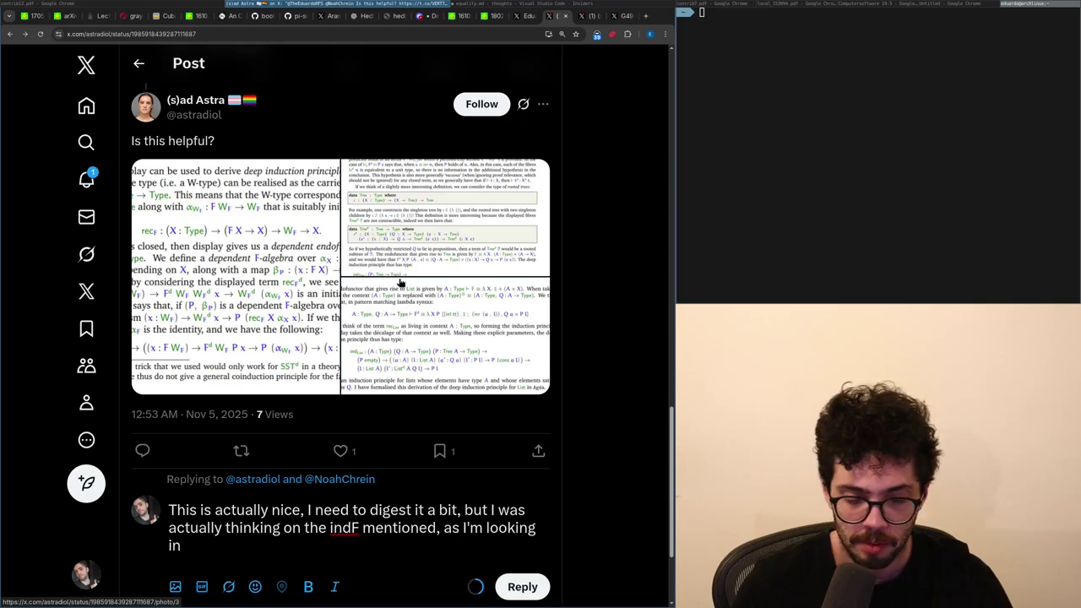
text( which )
text(s can I give an init)
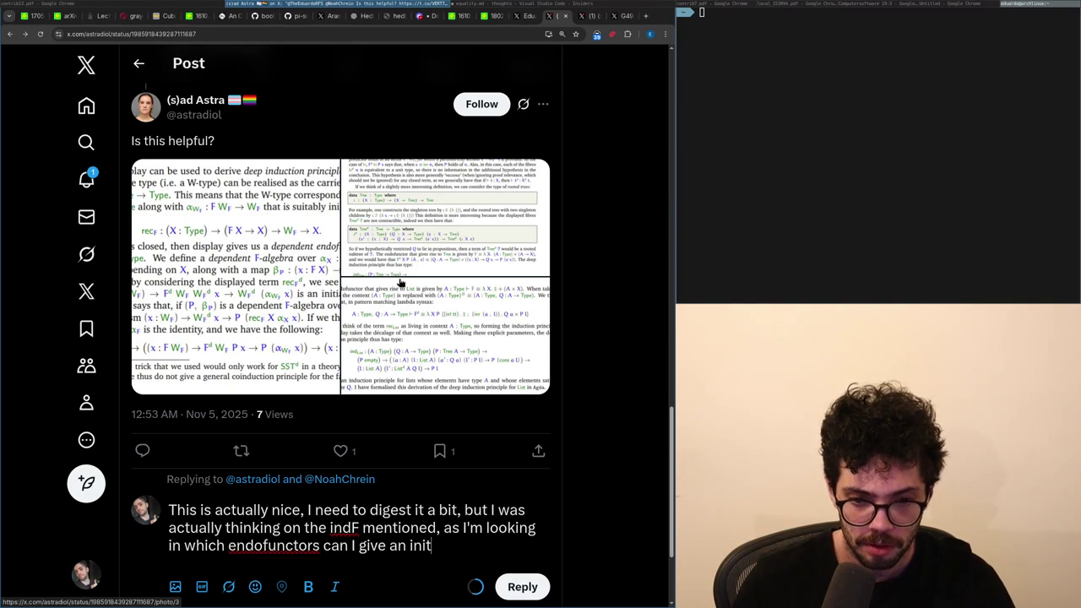
text(ial algebra)
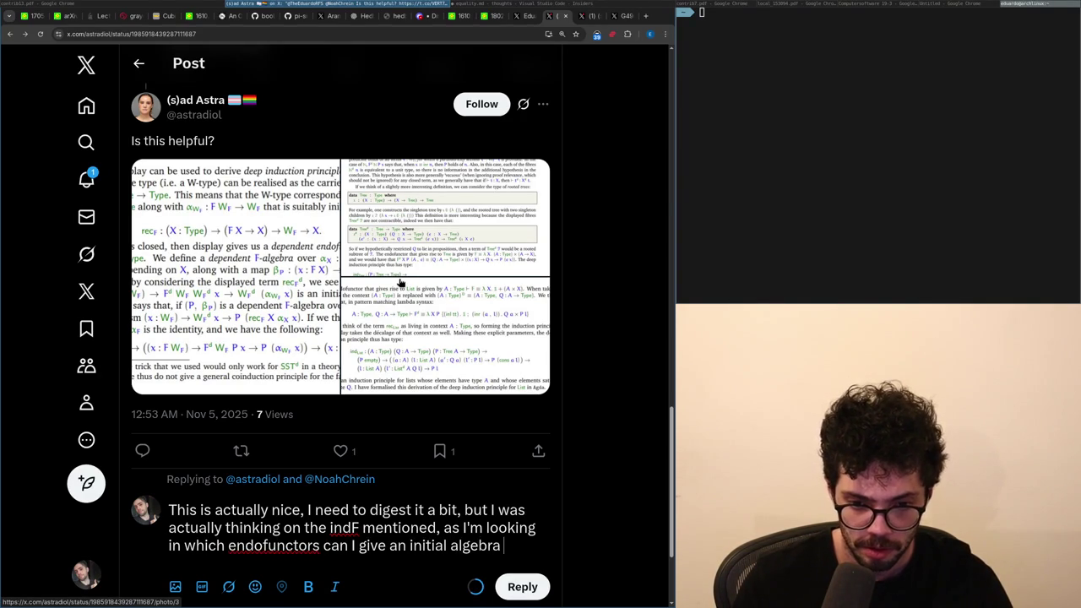
text( to)
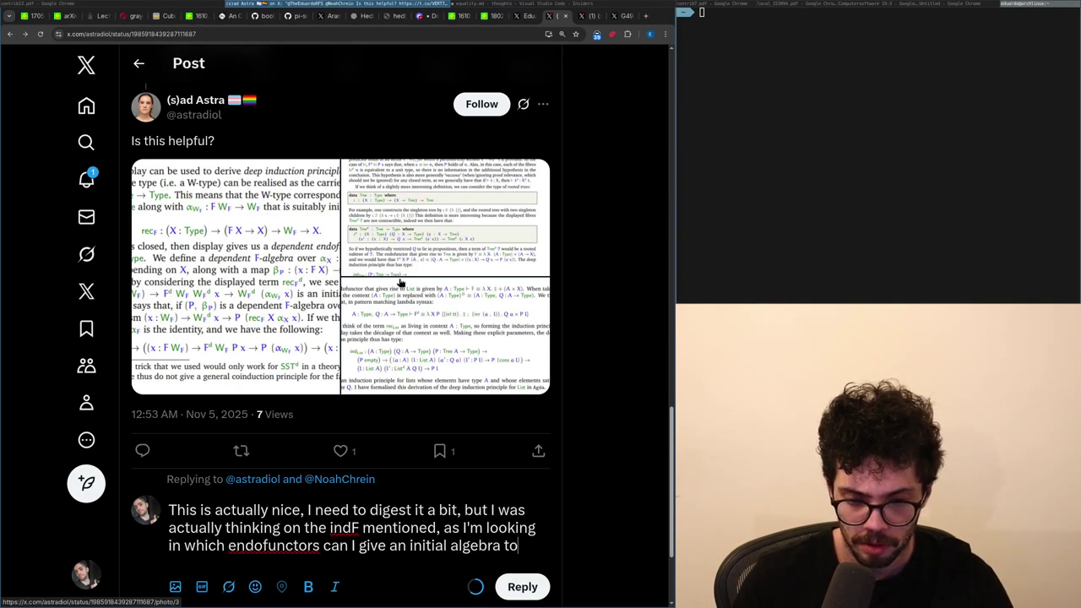
text(. )
text(o)
Insert 'currently' after 'can I' and trim the trailing space after 'algebra'.
key(BackSpace)
key(BackSpace)
key(BackSpace)
key(ctrl+shift+Left)
key(ctrl+shift+Left)
key(ctrl+shift+Left)
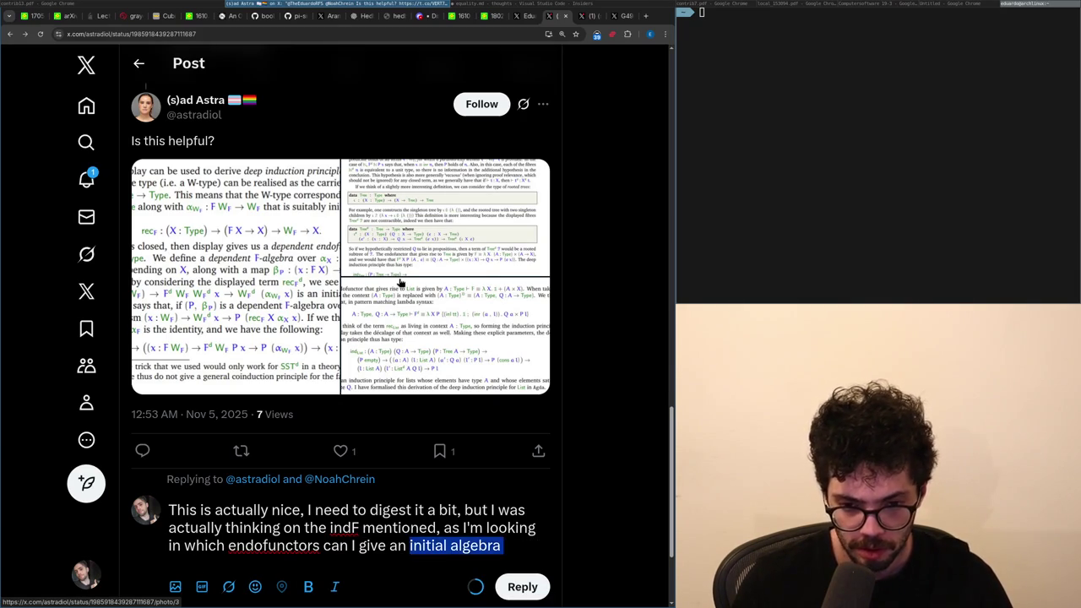
key(ctrl+Left)
key(ctrl+Left)
key(ctrl+Left)
key(Left)
key(ctrl+Right)
text(currently)
key(BackSpace)
scroll(384, 310, down, 2)
Post the reply, then open the 'liked your reply' post from Notifications.
click(511, 451)
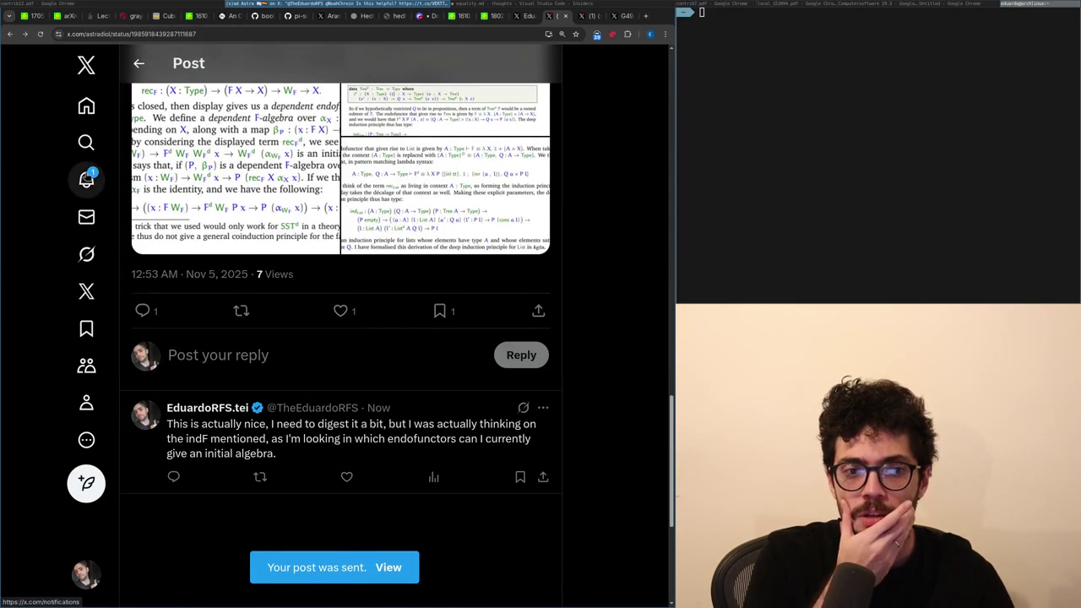
click(86, 179)
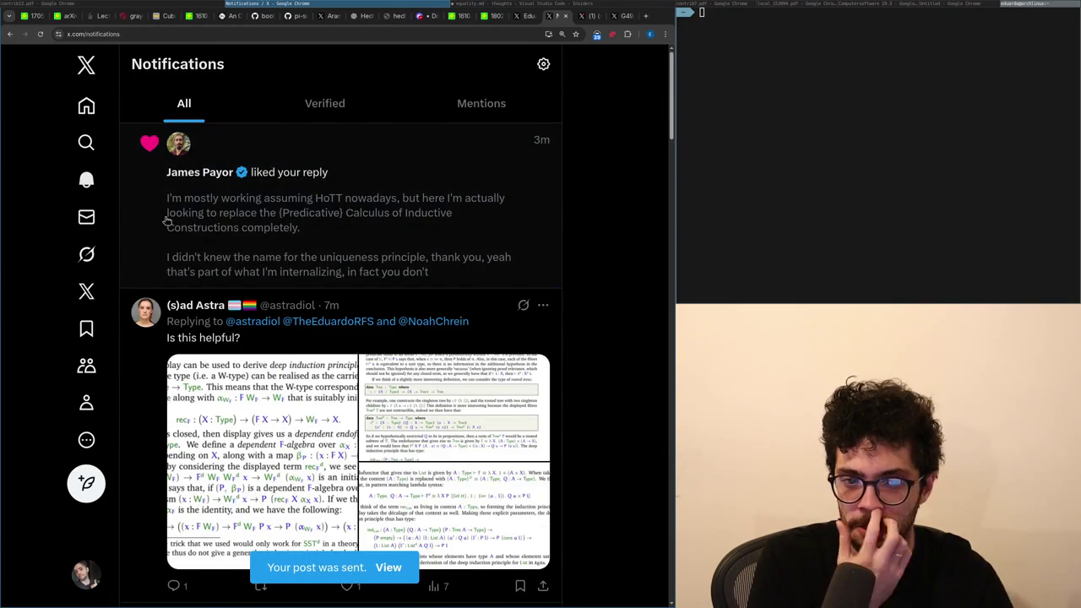
click(164, 220)
scroll(227, 208, down, 3)
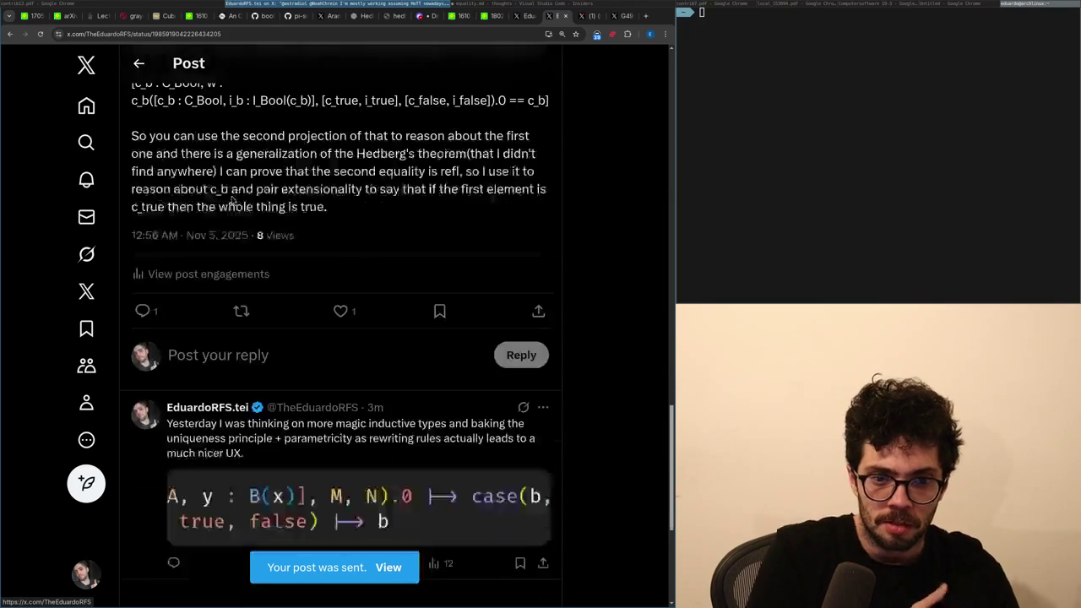
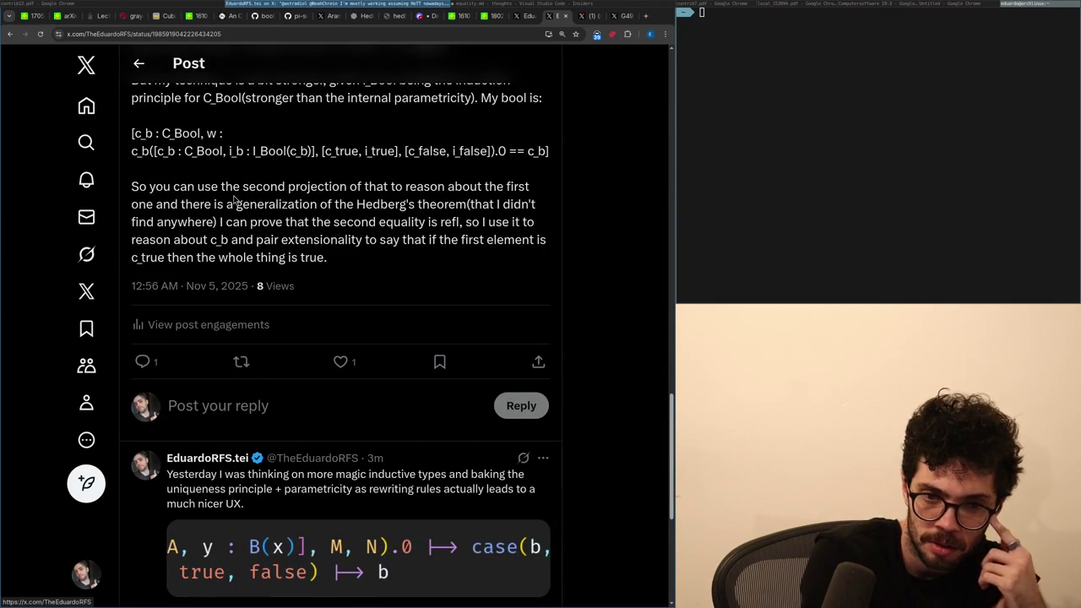
Start the reply to the Hedberg post with 'The hedbergs generaliza'.
click(244, 405)
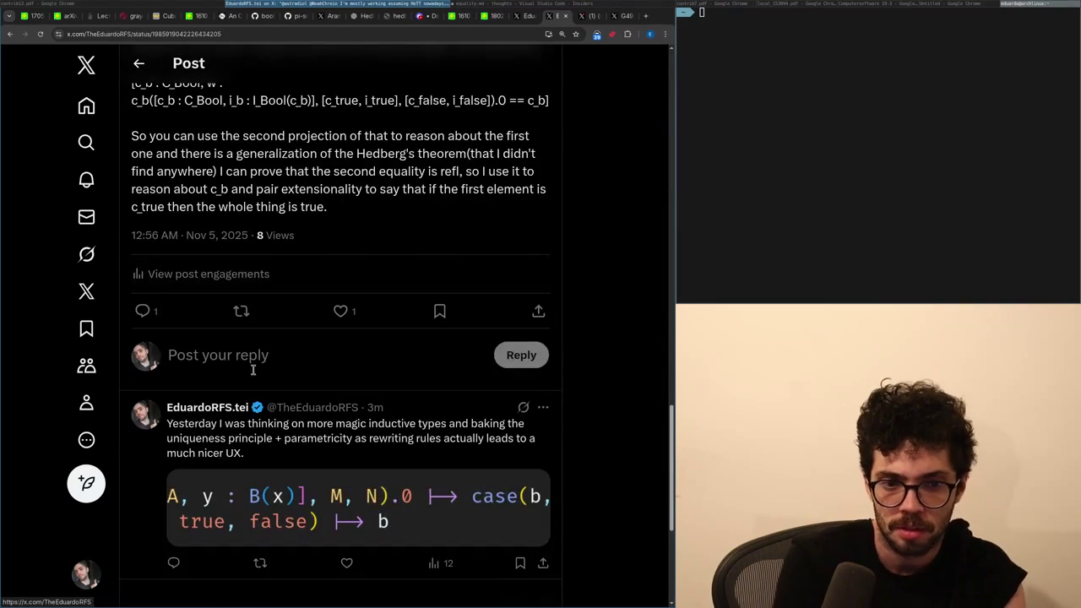
text(The hed)
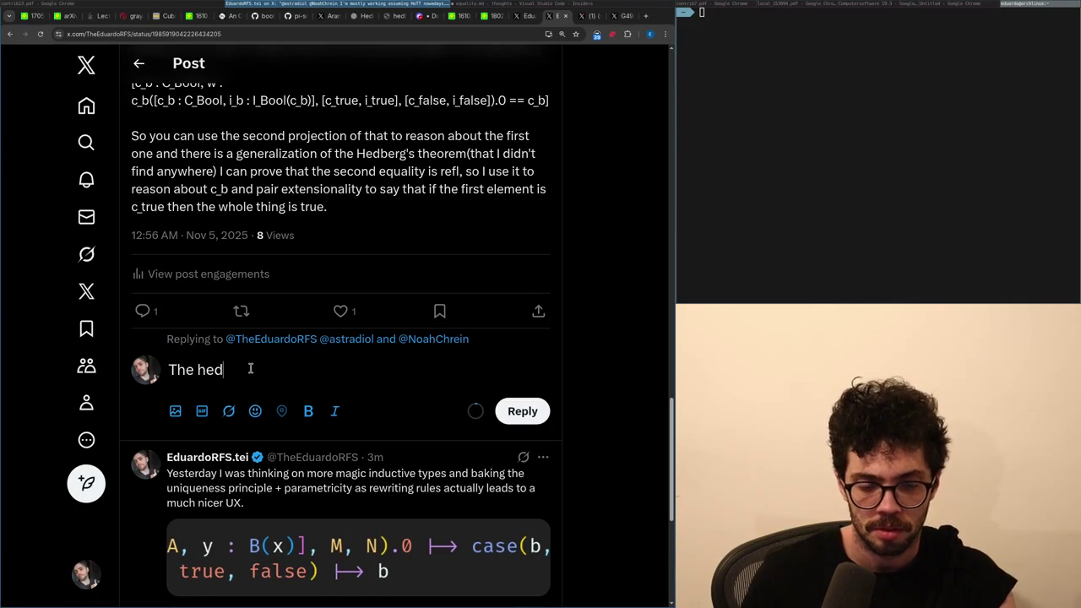
text(bergs generaliza)
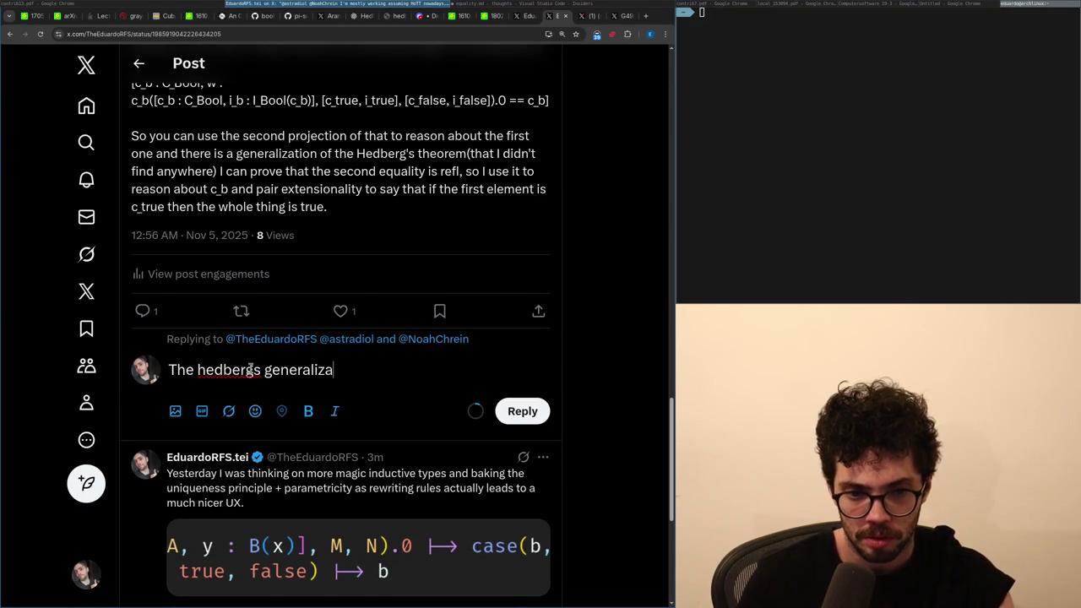
Switch to VS Code and bring up the quick-open file list.
key(alt+Tab)
key(ctrl+Tab)
key(ctrl+p)
Open general3.v, after briefly opening coherence_bool6.v.
key(Down)
key(Down)
key(Down)
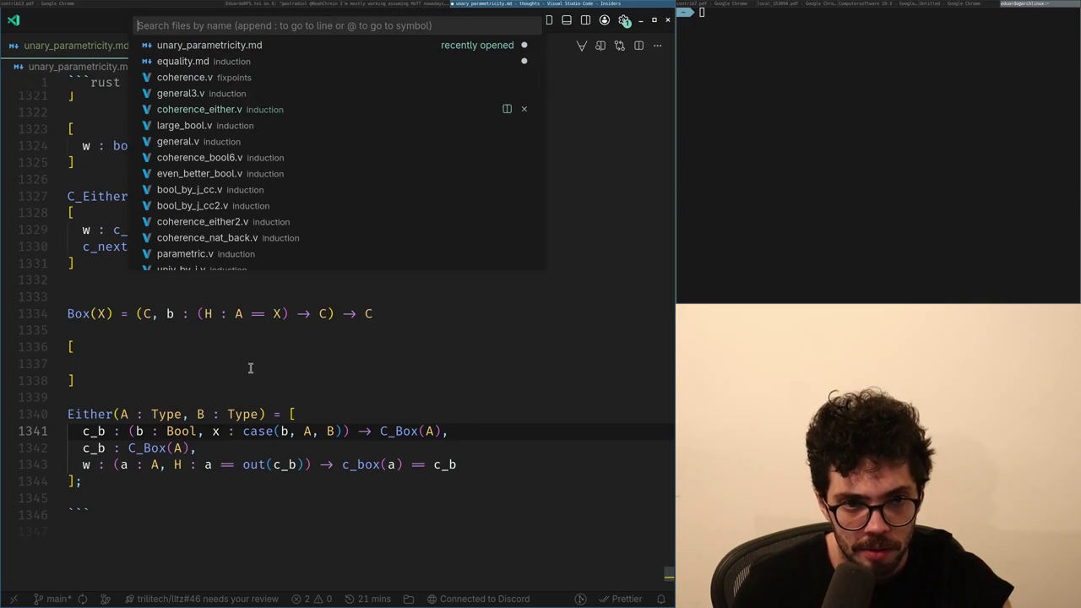
key(Return)
key(Page_Up)
key(Page_Up)
key(Page_Up)
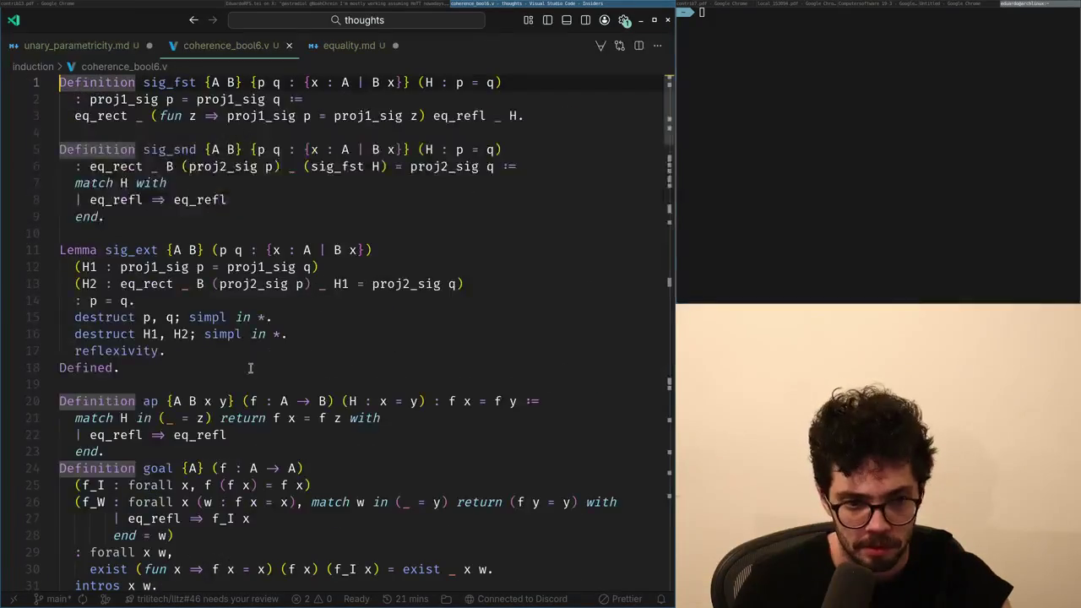
key(ctrl+p)
text(general3)
key(Return)
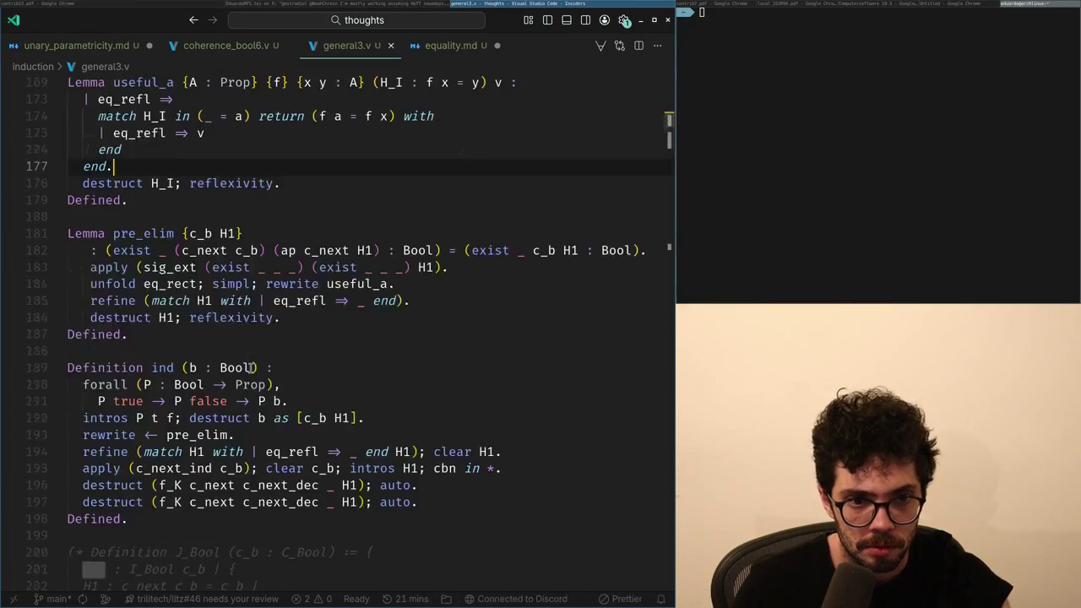
Find Theorem f_K and rename its hypothesis f_cmp to f_dec.
key(ctrl+f)
text(f_K)
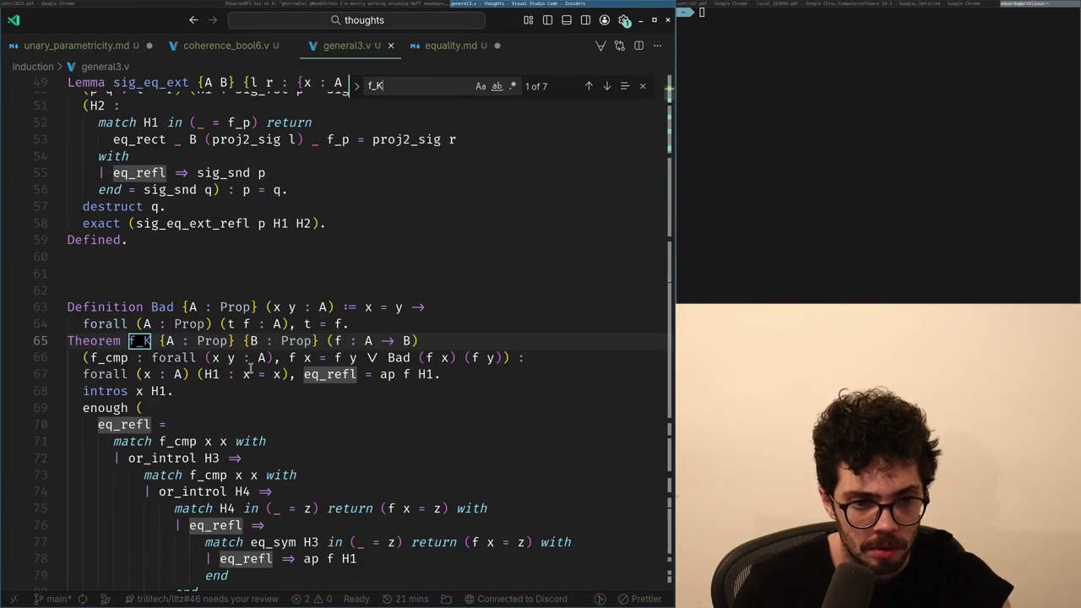
click(342, 358)
click(104, 357)
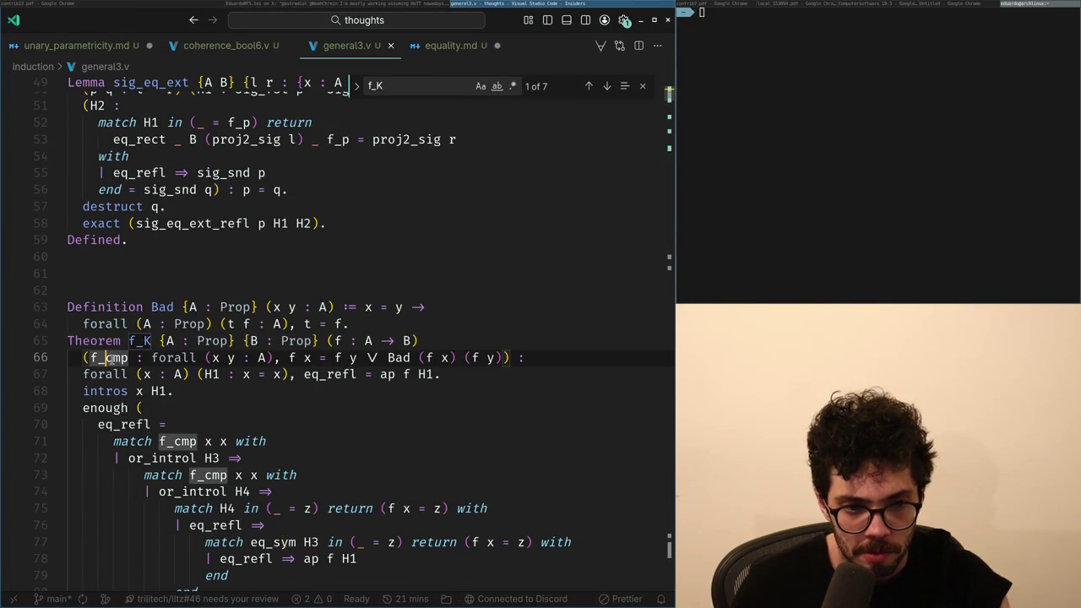
double_click(109, 358)
text(f_dec)
key(Escape)
Replace Bad with the inequality (f x) <> (f y) in the f_dec hypothesis.
key(Down)
key(End)
key(Return)
key(Up)
key(Up)
key(End)
key(Left)
key(Left)
key(Left)
key(Left)
key(Left)
key(Left)
key(BackSpace)
key(BackSpace)
key(BackSpace)
key(Right)
key(Right)
key(Right)
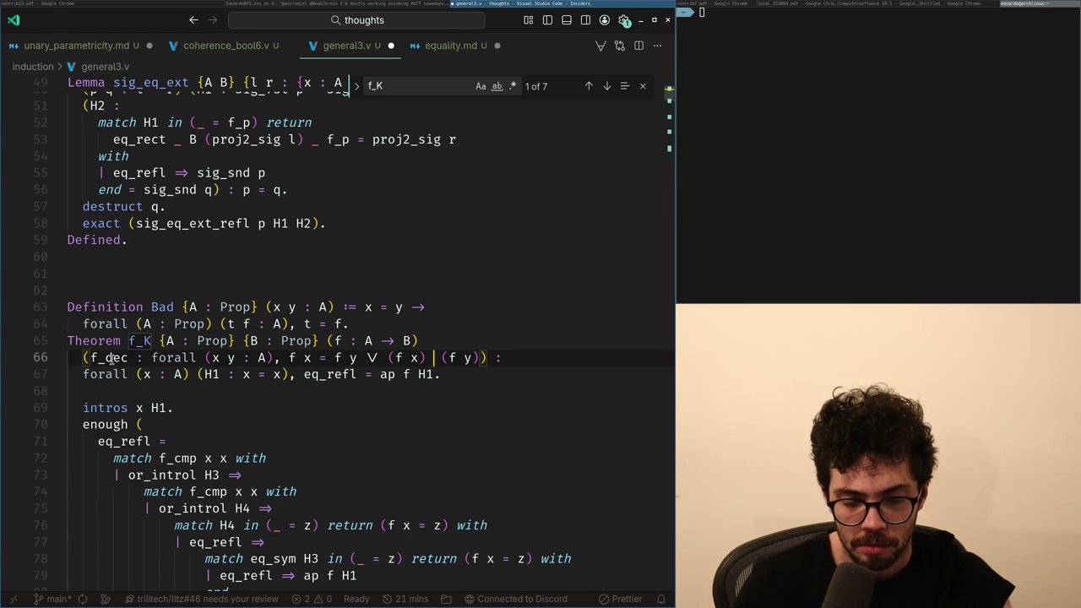
text(<>)
Insert a blank line between the Bad definition and Theorem f_K.
key(Down)
key(Down)
key(Up)
key(Up)
key(Up)
key(Return)
key(Up)
key(Up)
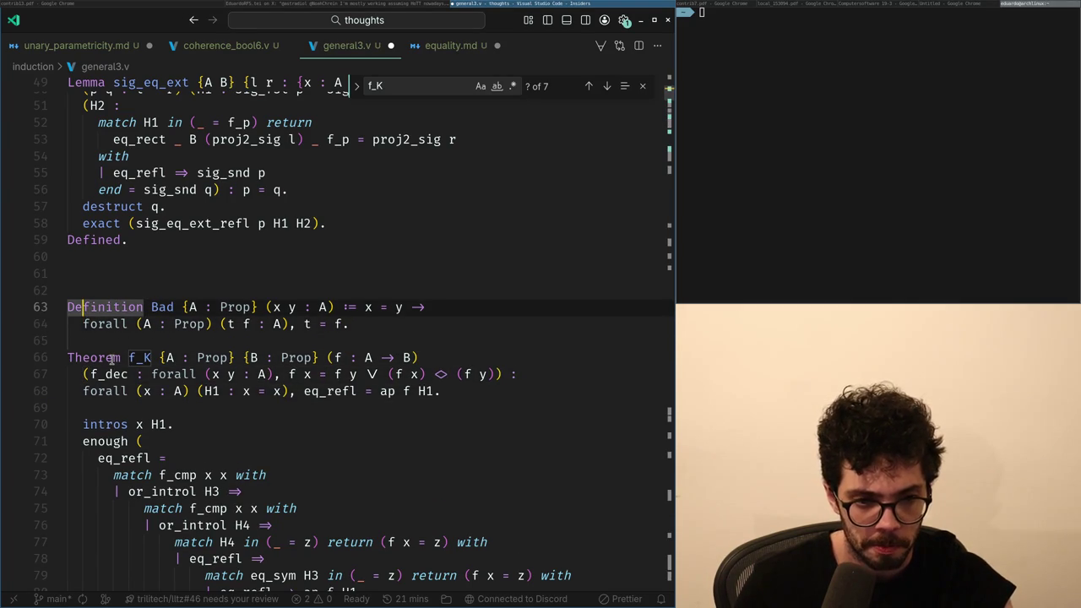
key(Down)
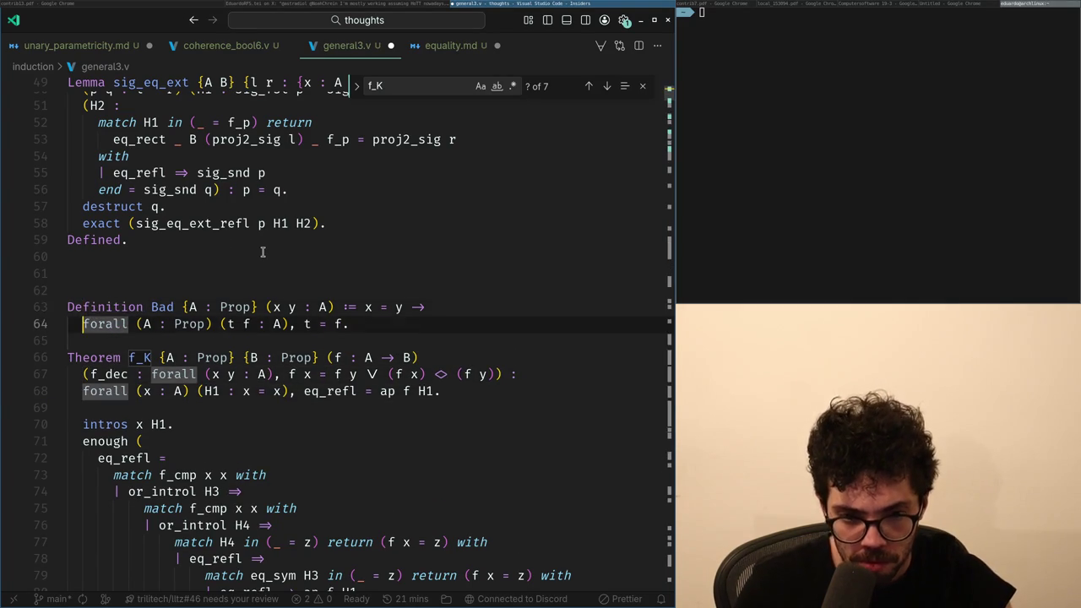
Change hypothesis H1 to read f x = f x.
key(Down)
key(Down)
key(Down)
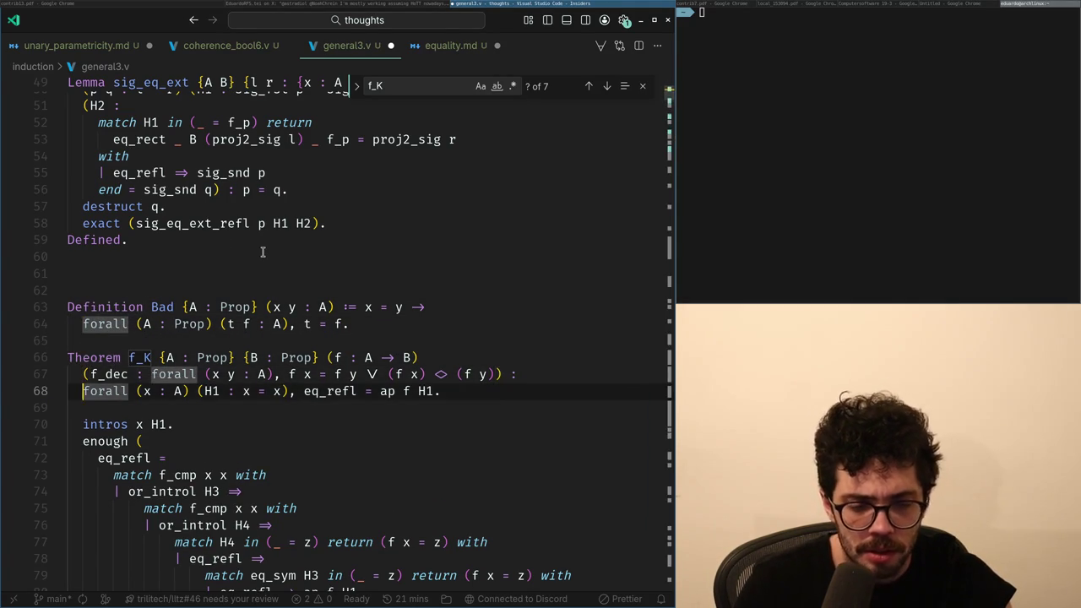
key(ctrl+Right)
key(ctrl+Right)
key(ctrl+Right)
key(Right)
key(Right)
key(Right)
text(f)
key(Right)
key(Right)
key(Right)
text(f)
Change the codomain of f from B to A, making f : A → A.
key(Up)
key(Up)
key(End)
key(Left)
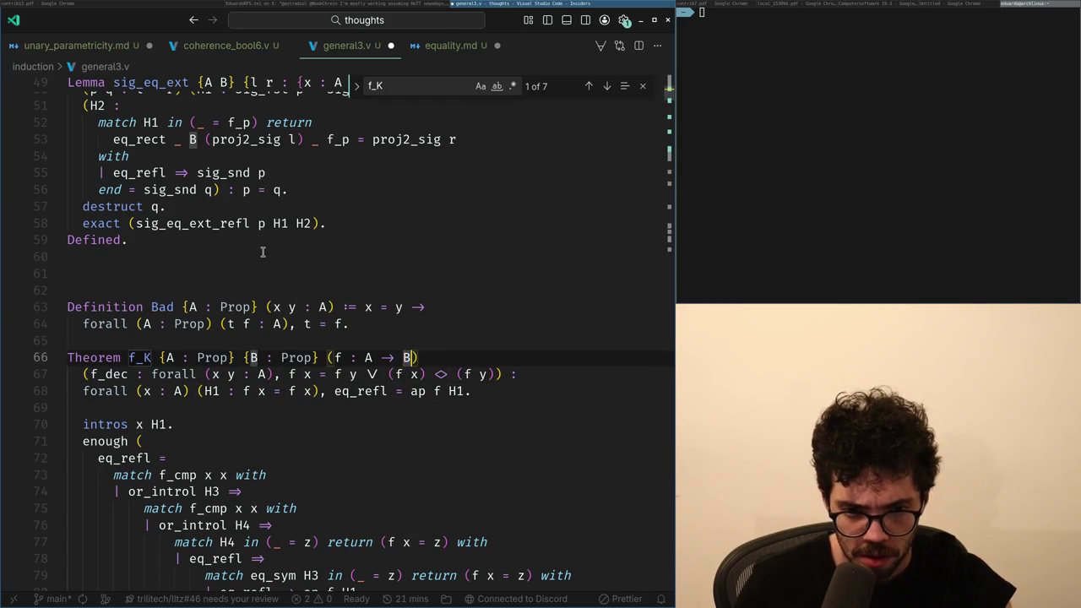
key(BackSpace)
text(A)
key(Escape)
Run the proof checker, show the proof view, and return to Theorem f_K.
key(Down)
key(Down)
key(alt+Down)
key(alt+Down)
key(ctrl+f)
key(Return)
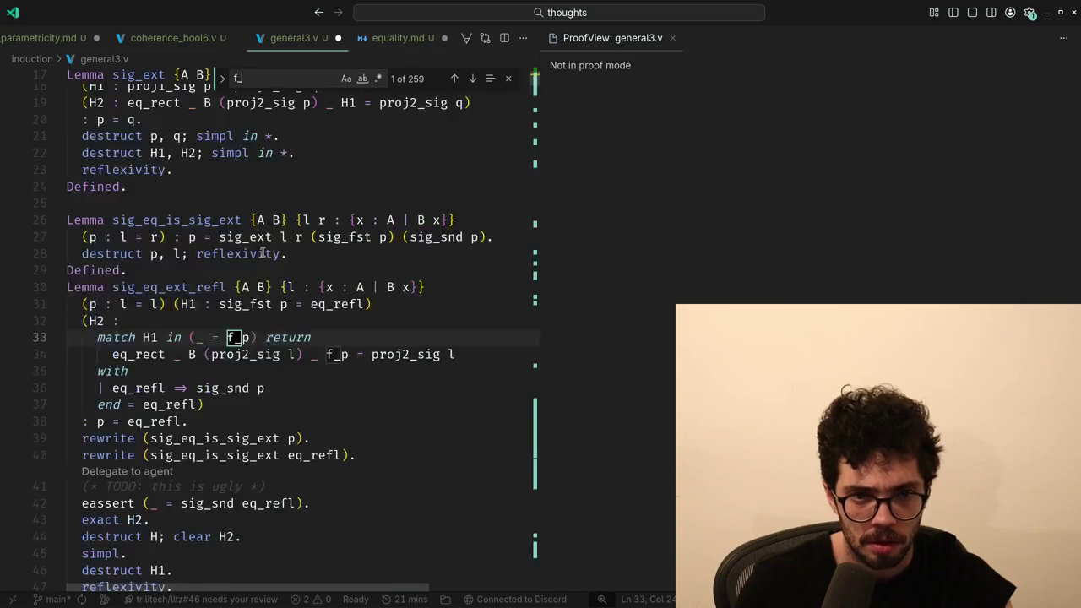
key(Escape)
key(Up)
key(Up)
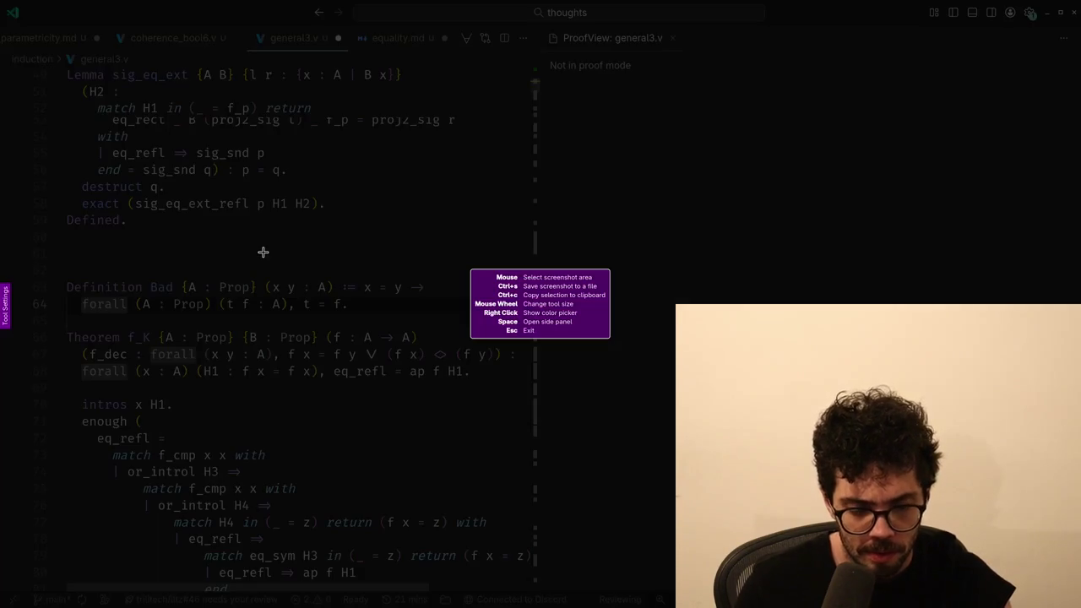
key(Up)
key(Up)
key(Up)
Screenshot the Theorem f_K header to the clipboard and return to the browser.
key(Print)
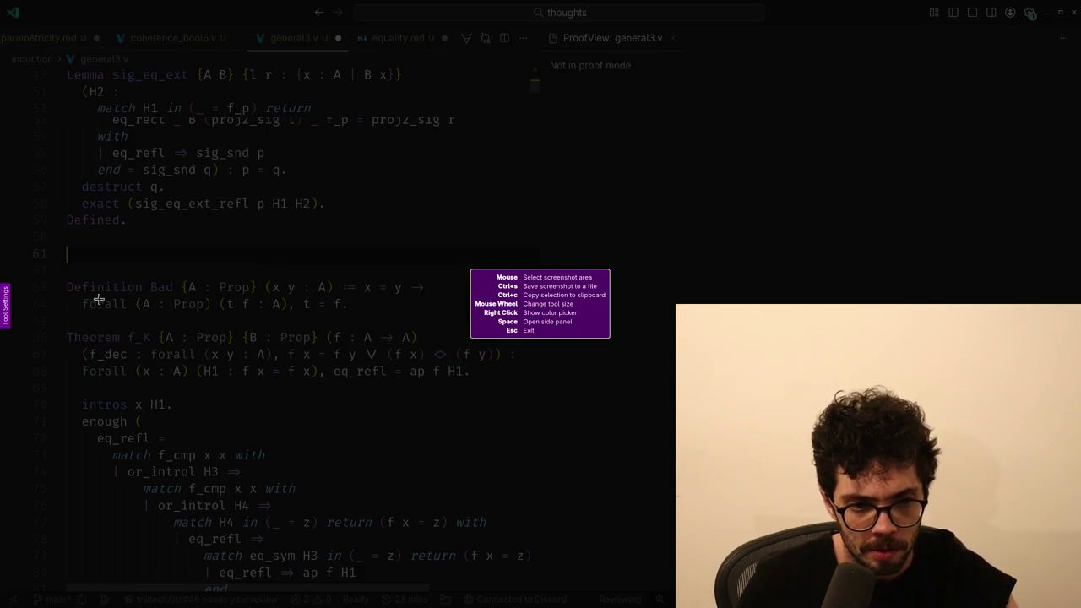
mouse_move(53, 320)
mouse_down()
mouse_move(324, 370)
mouse_move(523, 386)
mouse_up()
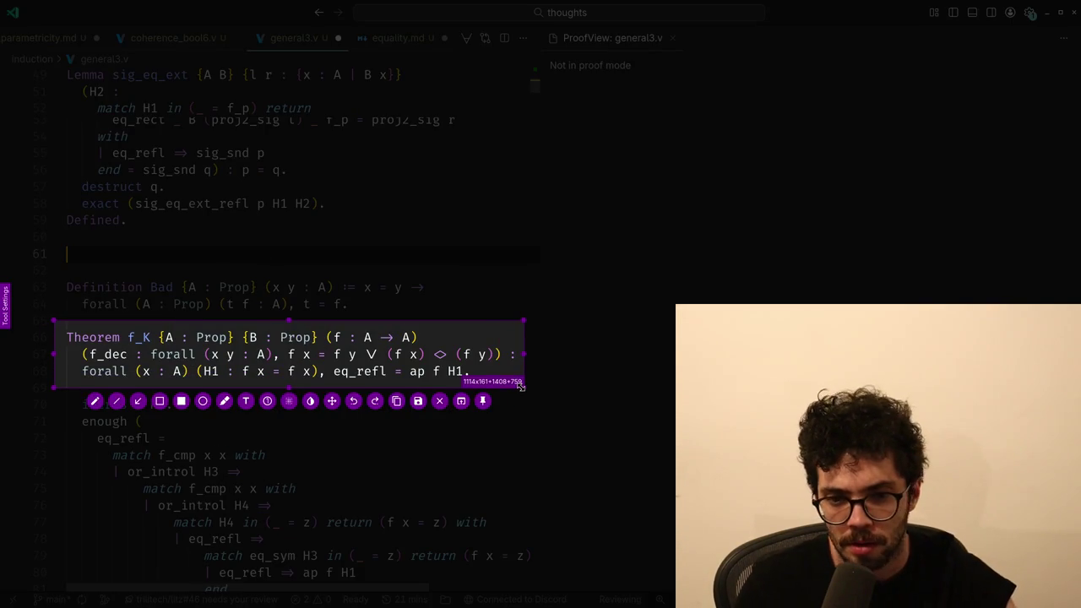
key(ctrl+c)
key(super+2)
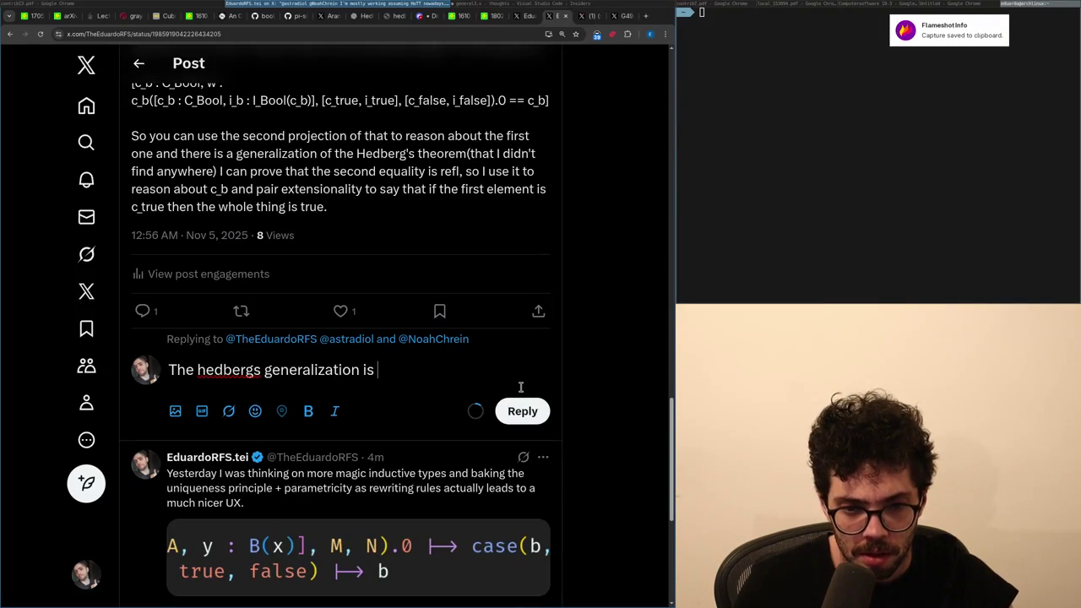
Attach the f_K screenshot and continue the reply: 'as you're a HoTT person, if you ever saw it or somethin'.
key(ctrl+v)
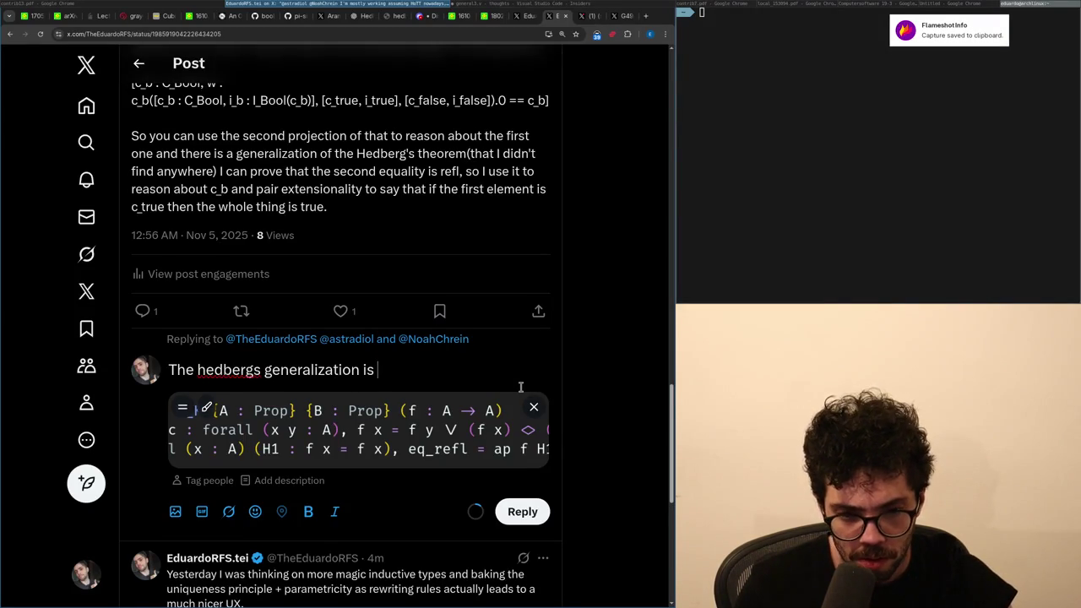
key(BackSpace)
key(BackSpace)
key(BackSpace)
text(as you)
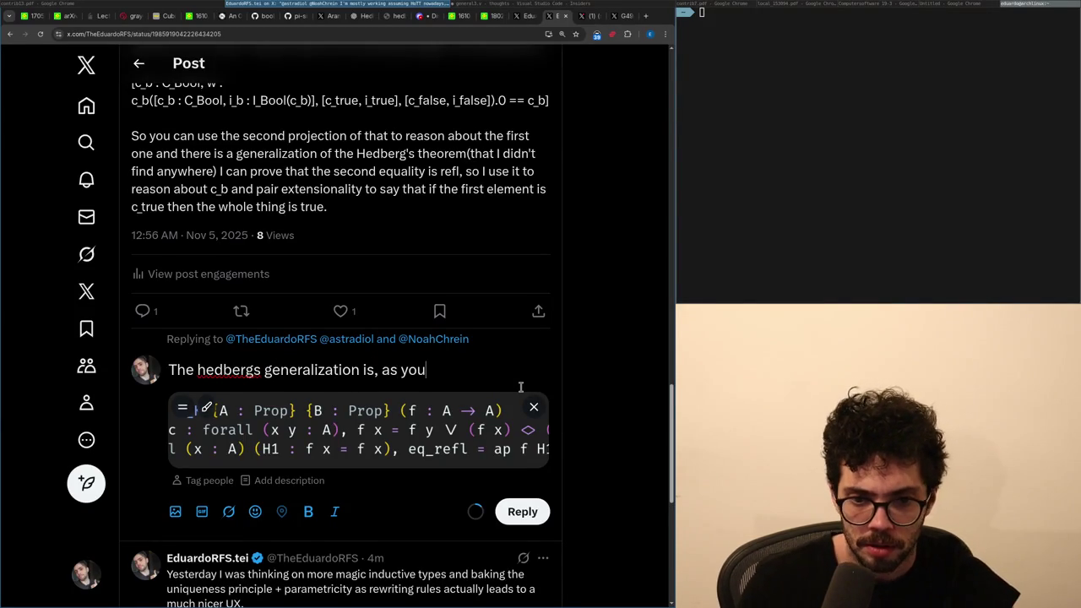
text('re a)
key(BackSpace)
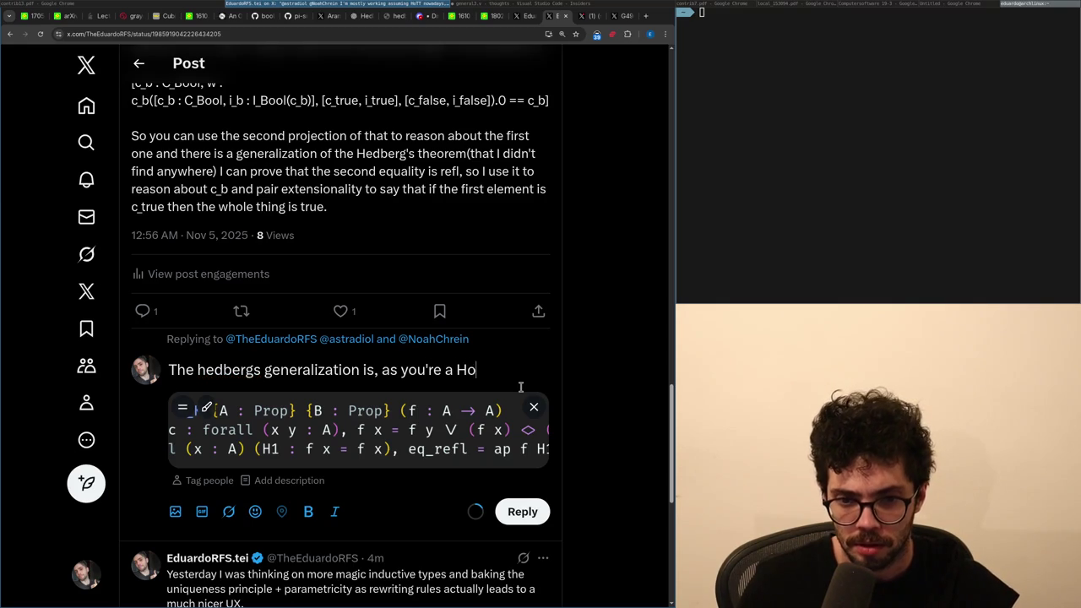
text(person,)
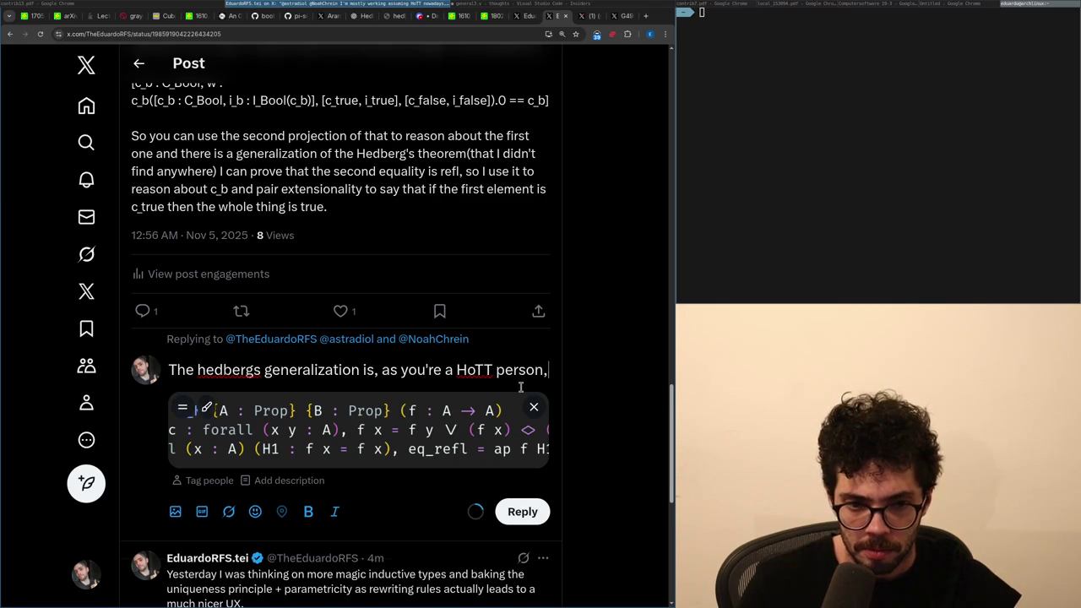
text( if you ever saw it )
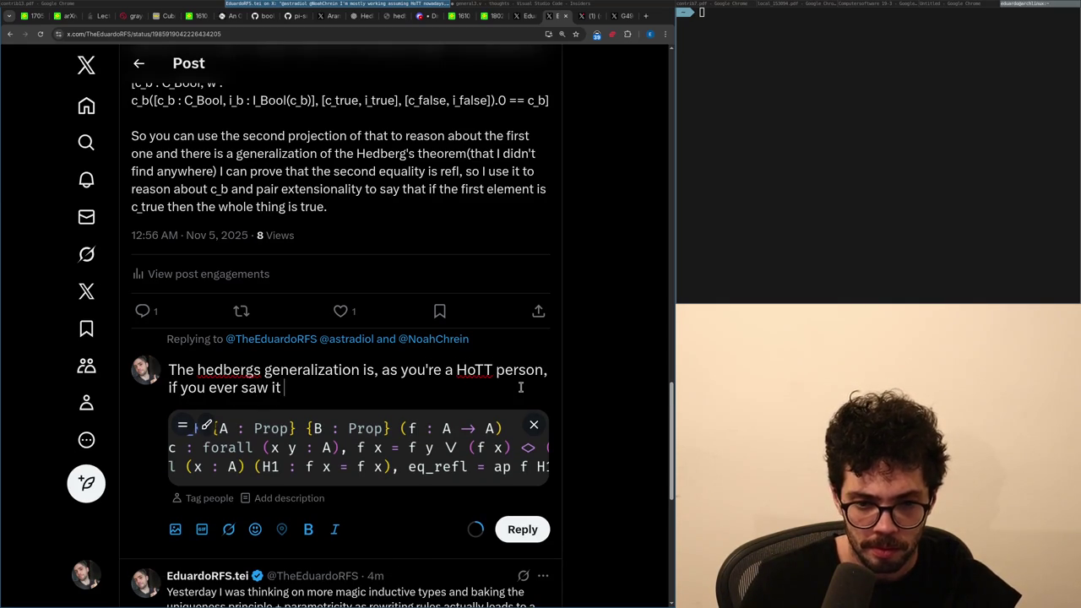
text(or something like)
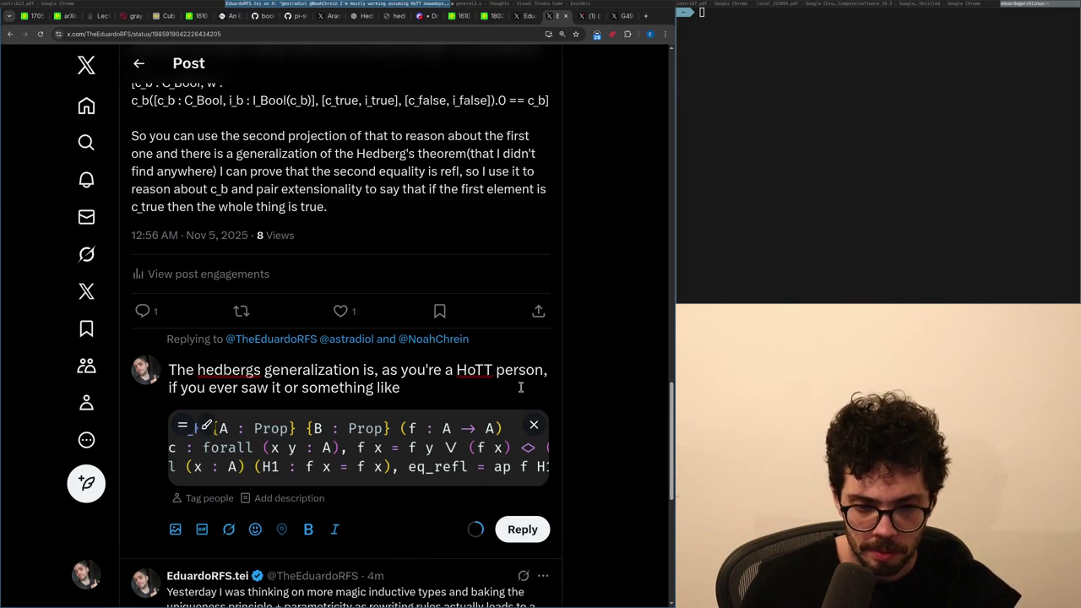
key(alt+Tab)
key(Down)
key(Down)
key(Down)
Duplicate the f_K theorem header below and rename the copy f_K2.
key(shift+Down)
key(shift+Down)
key(shift+End)
key(ctrl+c)
key(Down)
key(Return)
key(ctrl+v)
key(Up)
key(Up)
key(Home)
key(ctrl+Right)
key(ctrl+Right)
key(Home)
key(shift+Tab)
key(ctrl+Right)
key(ctrl+Right)
text(2)
Rewrite f_K2's hypothesis H1 as x = x.
key(Down)
key(ctrl+Right)
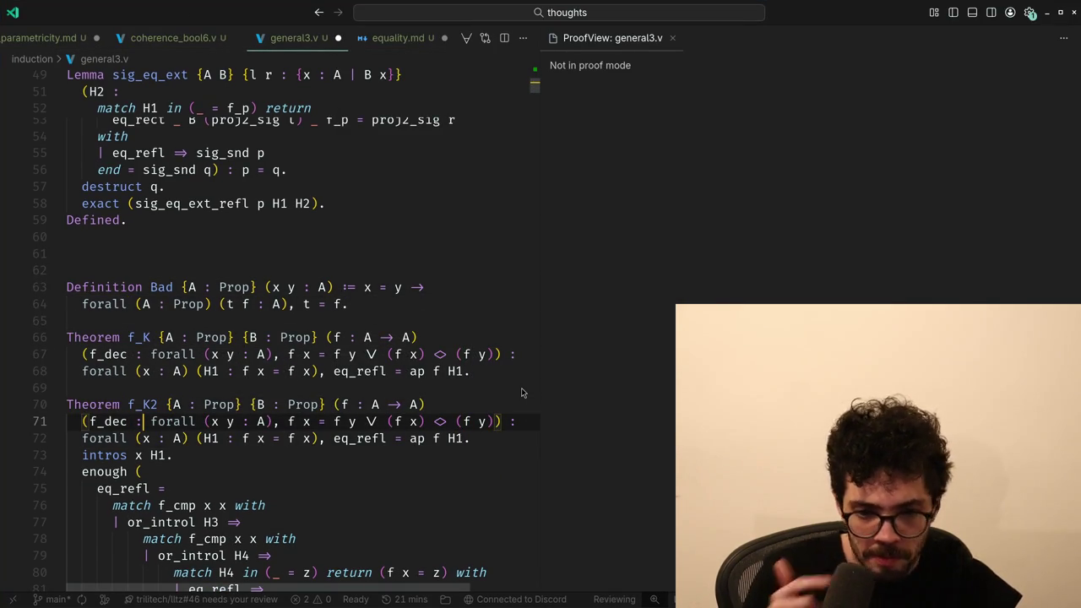
key(Down)
key(ctrl+Right)
key(ctrl+Right)
key(ctrl+Right)
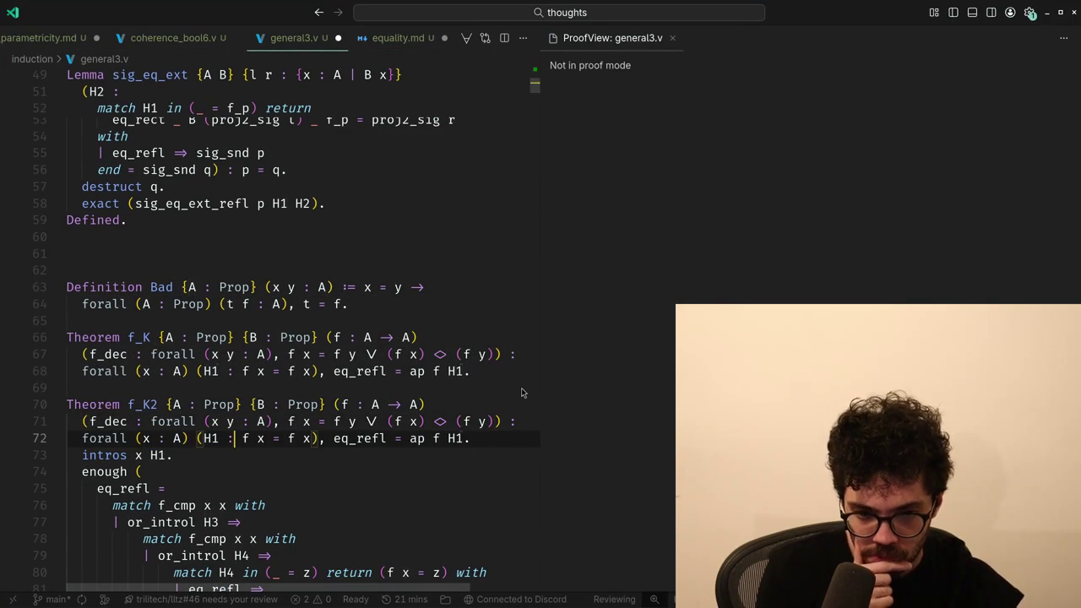
key(ctrl+Right)
key(ctrl+Right)
key(ctrl+Right)
key(ctrl+Right)
key(Right)
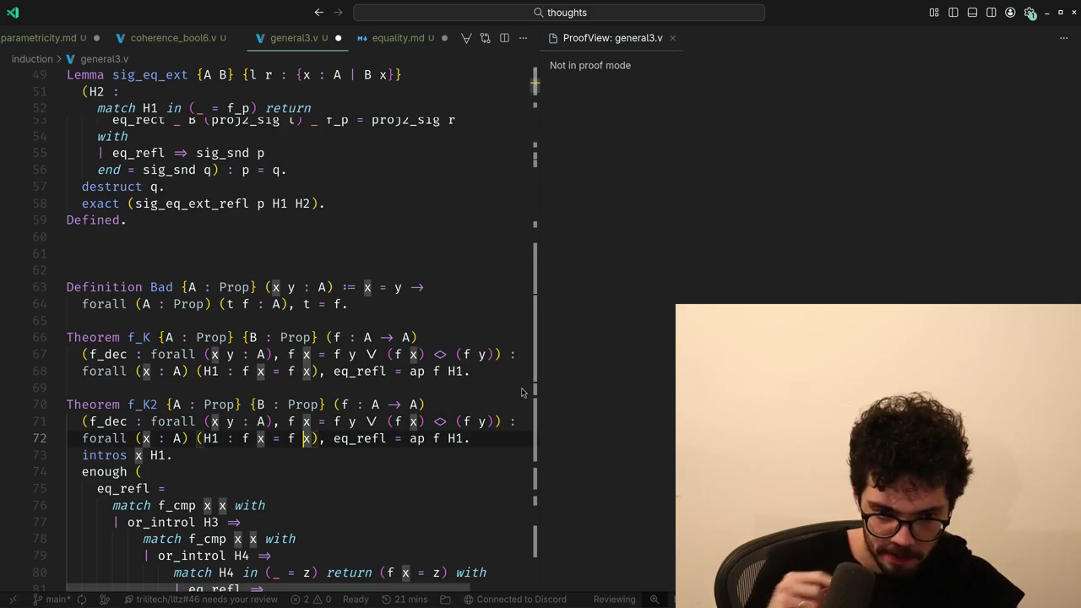
key(ctrl+shift+Left)
key(ctrl+shift+Left)
key(ctrl+shift+Left)
text(x =)
key(End)
key(Return)
key(BackSpace)
key(Return)
key(Return)
Change f_K2's codomain from A to B, so f : A → B.
key(Print)
mouse_move(55, 388)
mouse_down()
mouse_move(560, 462)
mouse_move(524, 451)
mouse_up()
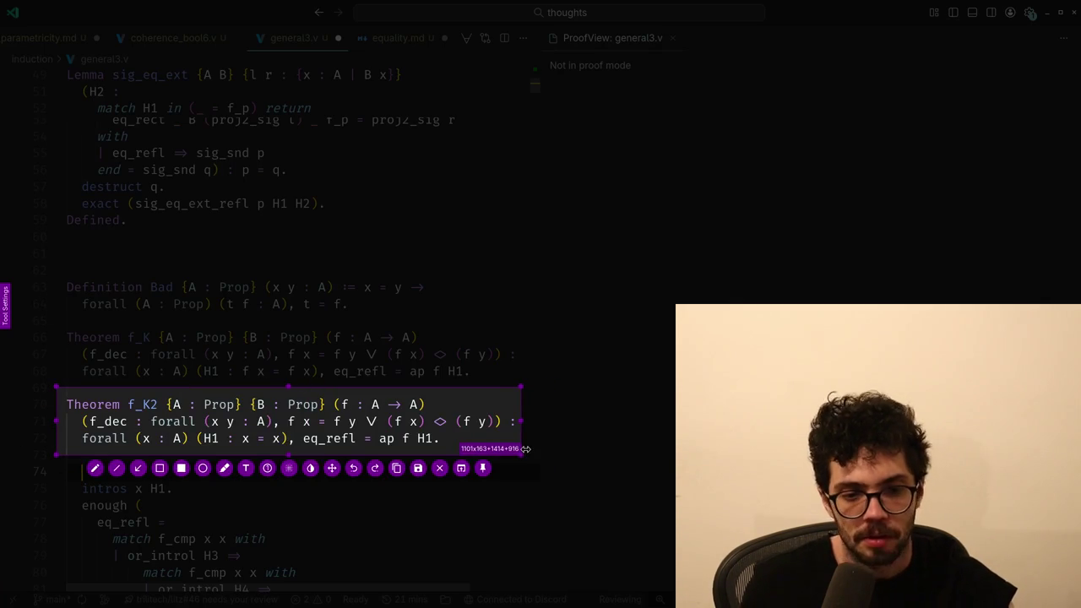
key(ctrl+c)
key(Up)
key(Up)
key(Up)
Screenshot the f_K2 header lines 70–72 and paste it into the X reply.
key(Up)
key(End)
key(Left)
key(BackSpace)
text(B)
key(Escape)
key(Up)
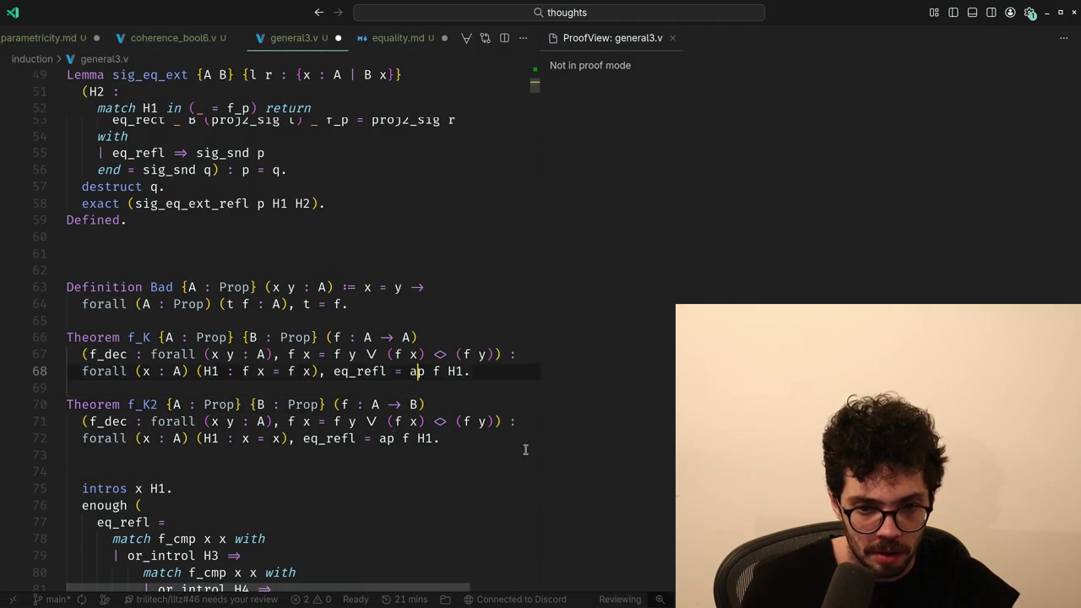
key(Up)
key(Print)
mouse_move(55, 389)
mouse_down()
mouse_move(393, 454)
mouse_move(523, 454)
mouse_up()
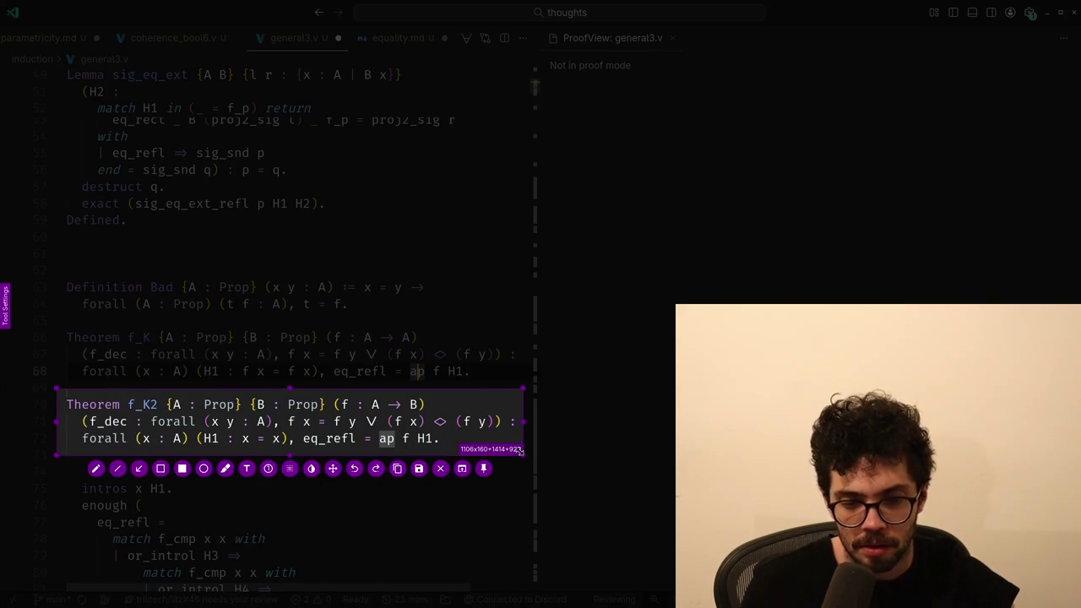
key(ctrl+c)
key(alt+Tab)
key(ctrl+v)
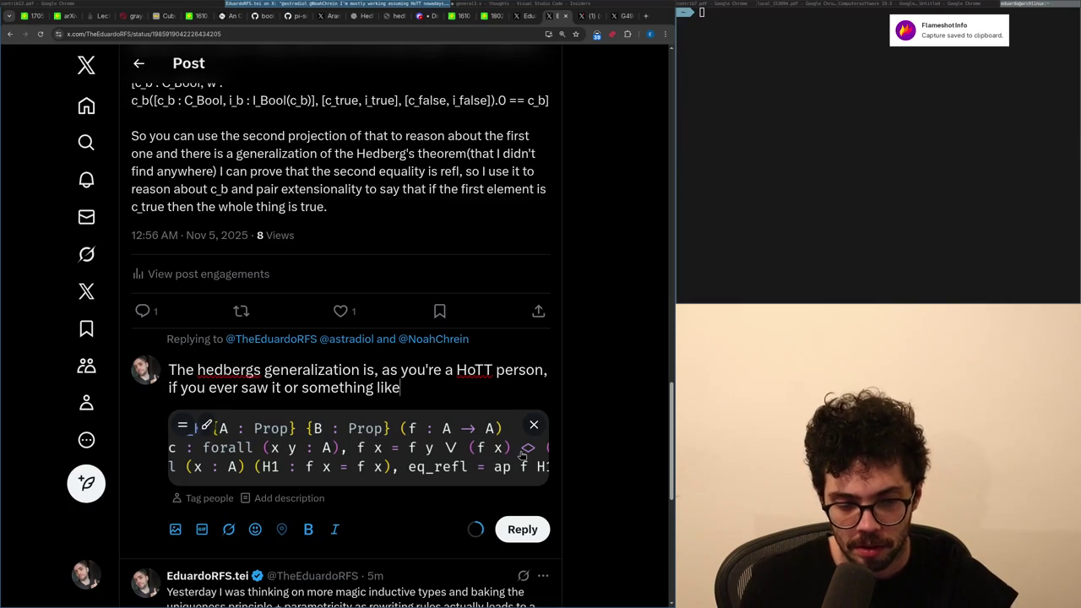
Add the second code image and rewrite the ending as 'any of the following, maybe they're equivalent'.
key(ctrl+v)
key(ctrl+shift+Left)
key(ctrl+shift+Left)
key(ctrl+shift+Left)
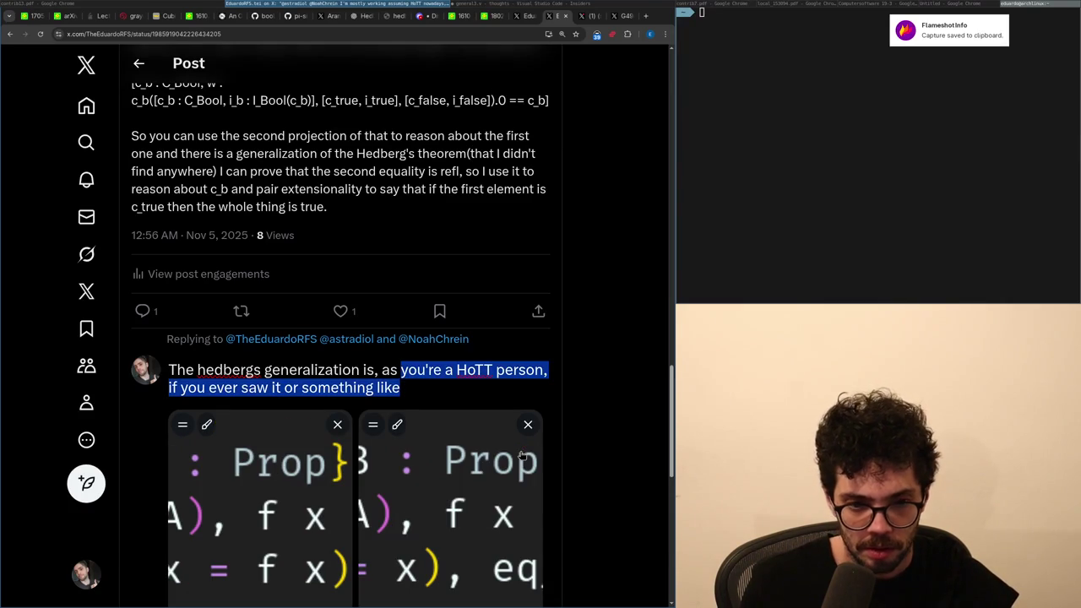
key(ctrl+shift+Left)
key(ctrl+shift+Left)
key(BackSpace)
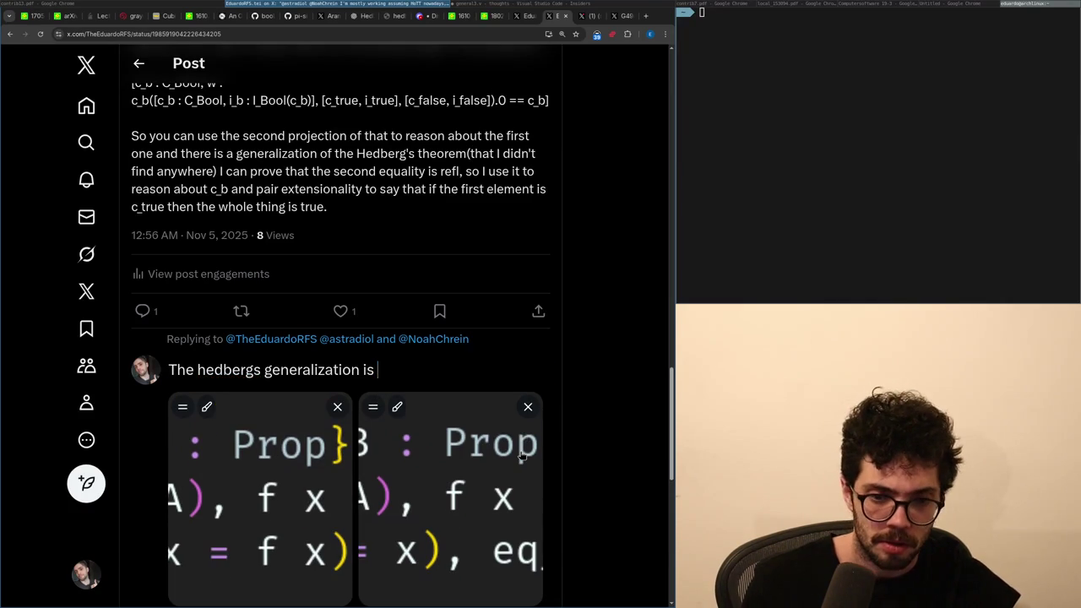
key(ctrl+BackSpace)
key(ctrl+BackSpace)
key(ctrl+BackSpace)
text(any of the follo)
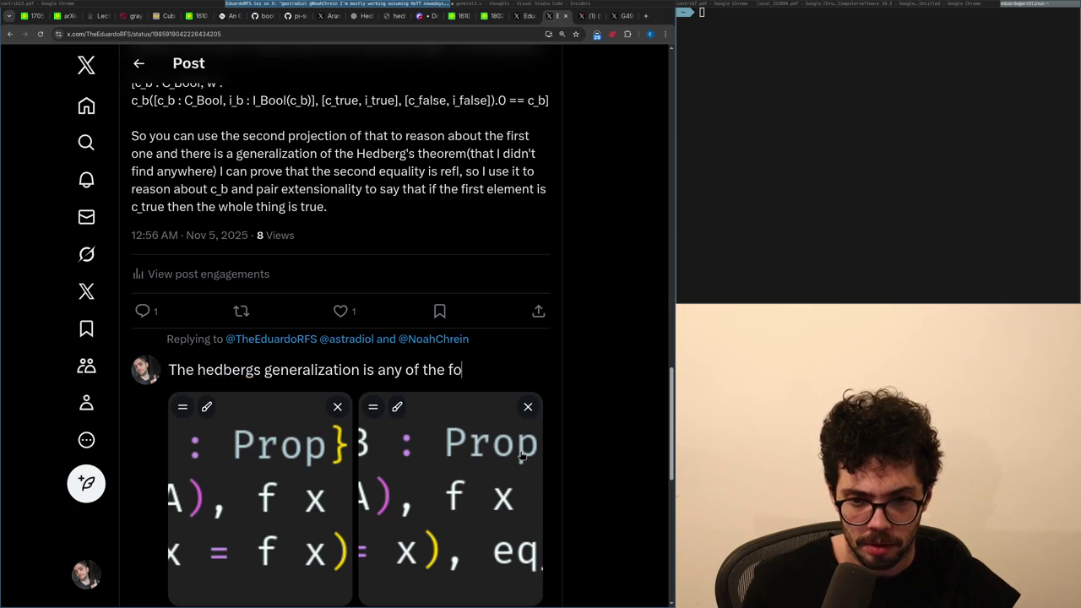
text(wing, maybe they)
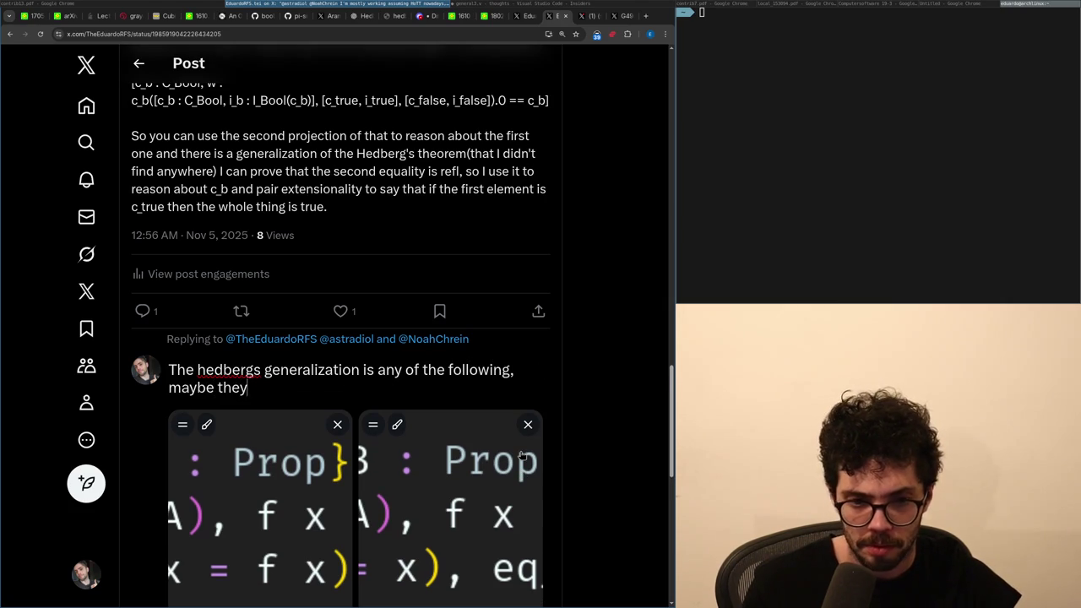
text('re equivalent)
Replace that clause with 'I mostly use the former… what I'm dealing with.'.
key(ctrl+shift+Left)
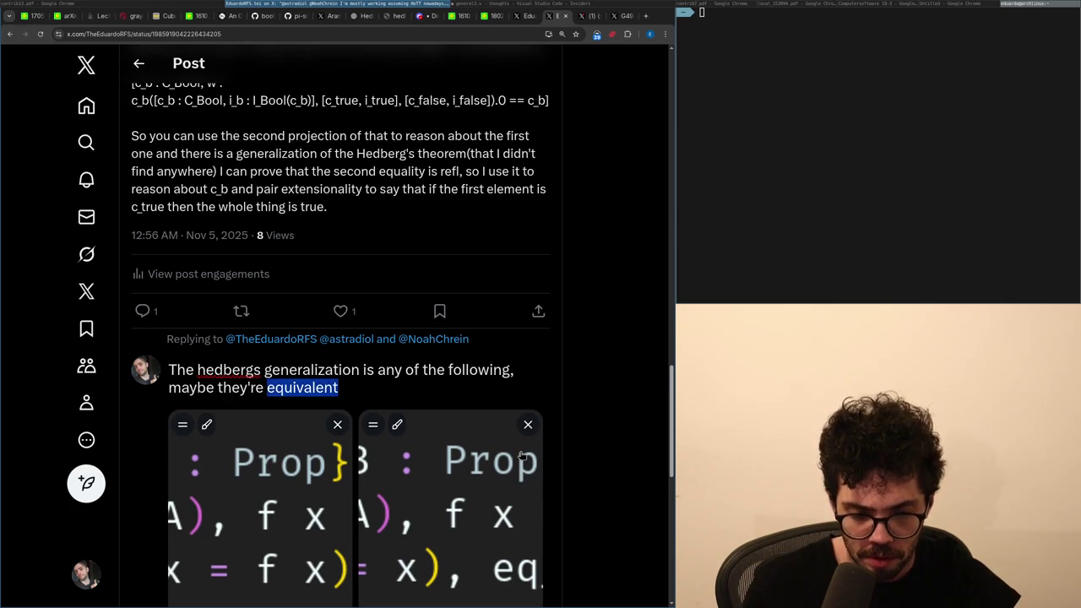
key(ctrl+shift+Left)
key(ctrl+shift+Left)
key(shift+Left)
text(I mostly )
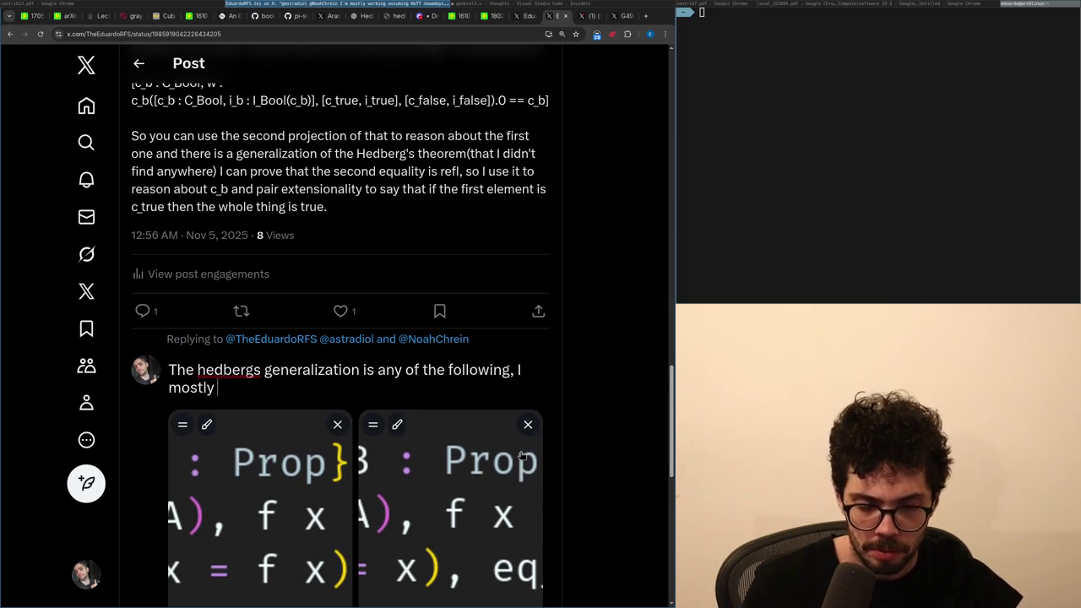
text(use the former)
text( because e)
text(ndofunctions )
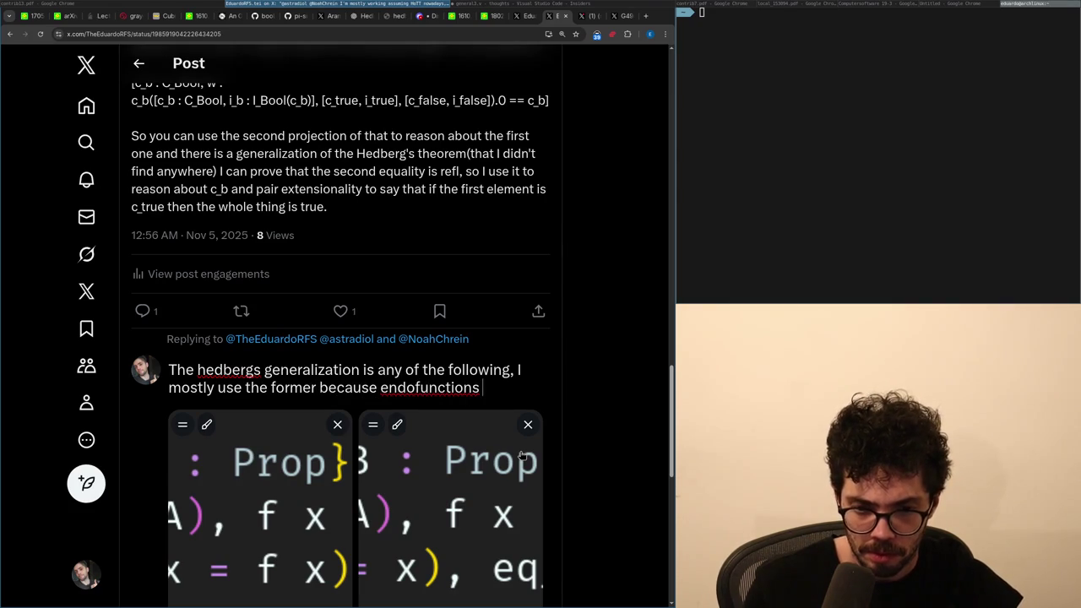
text(the objects)
key(BackSpace)
key(BackSpace)
key(BackSpace)
key(BackSpace)
key(BackSpace)
key(BackSpace)
text(my)
key(BackSpace)
key(BackSpace)
key(BackSpace)
key(BackSpace)
key(BackSpace)
key(BackSpace)
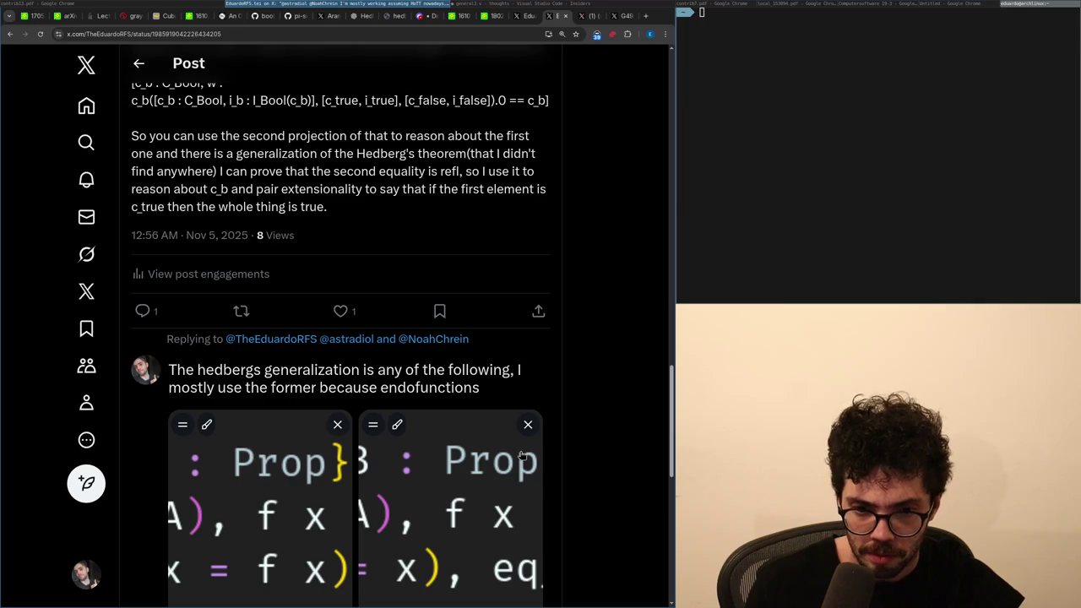
text(what I'm dea)
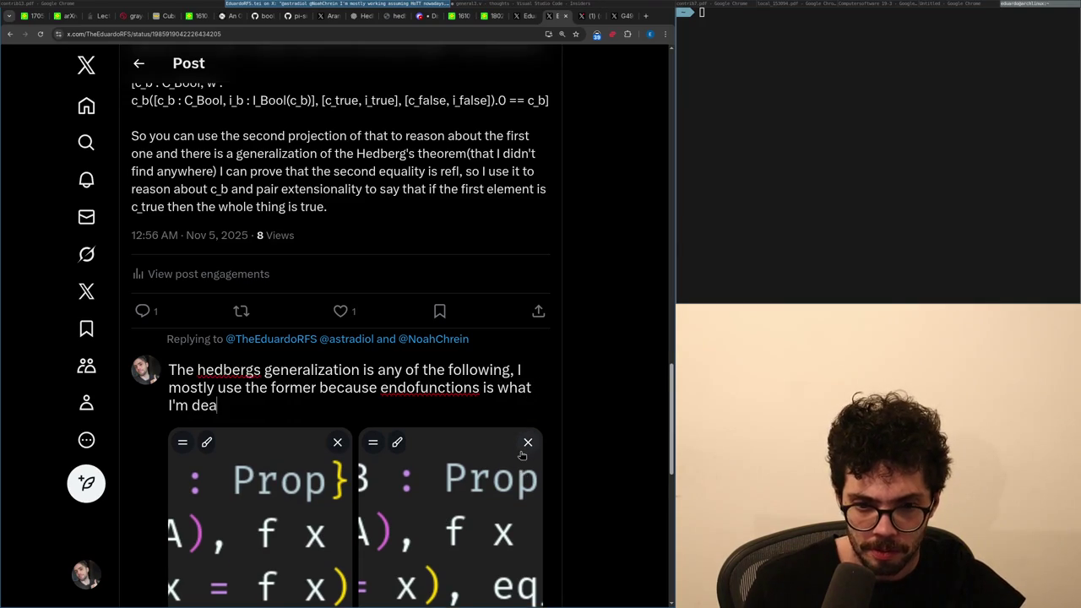
text(ling with.)
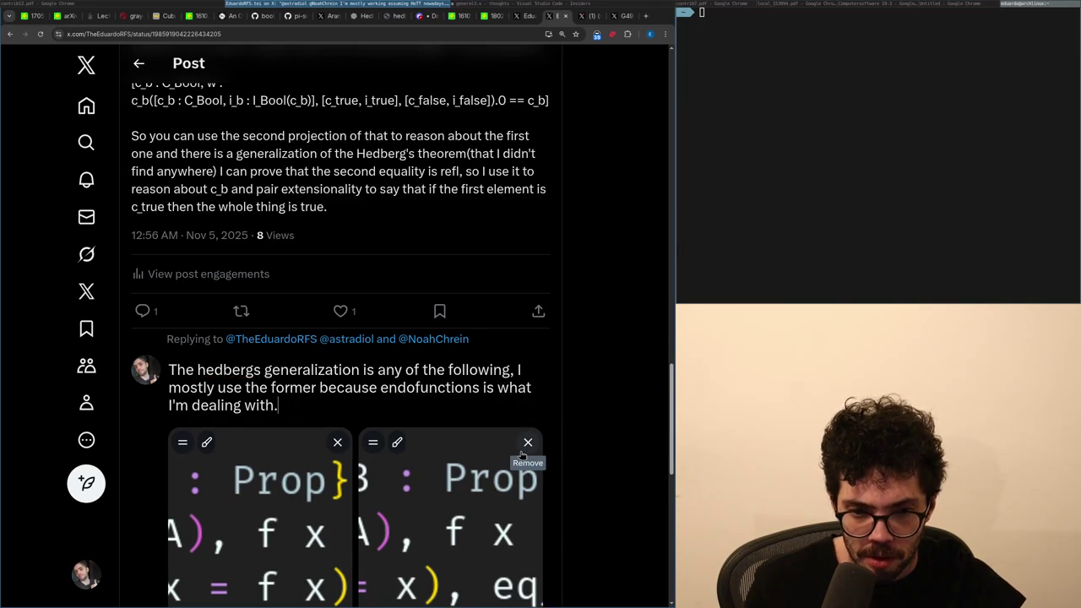
key(Return)
key(Return)
text(But p)
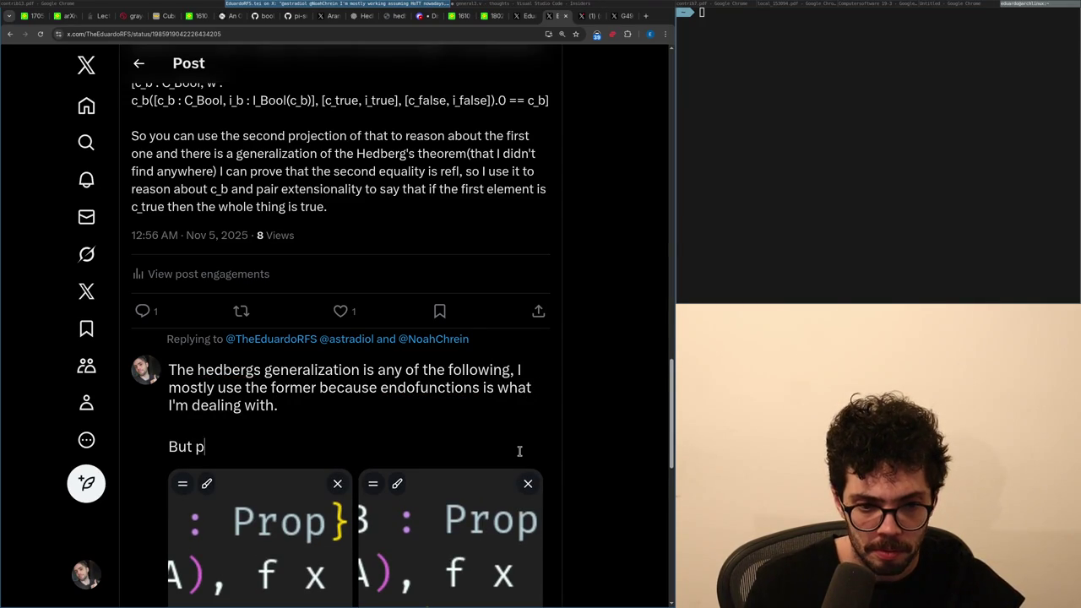
Add the paragraph 'if you ever saw it anywhere, let me…', trimming the unfinished clause.
text(lease, if you ever saw it anywher)
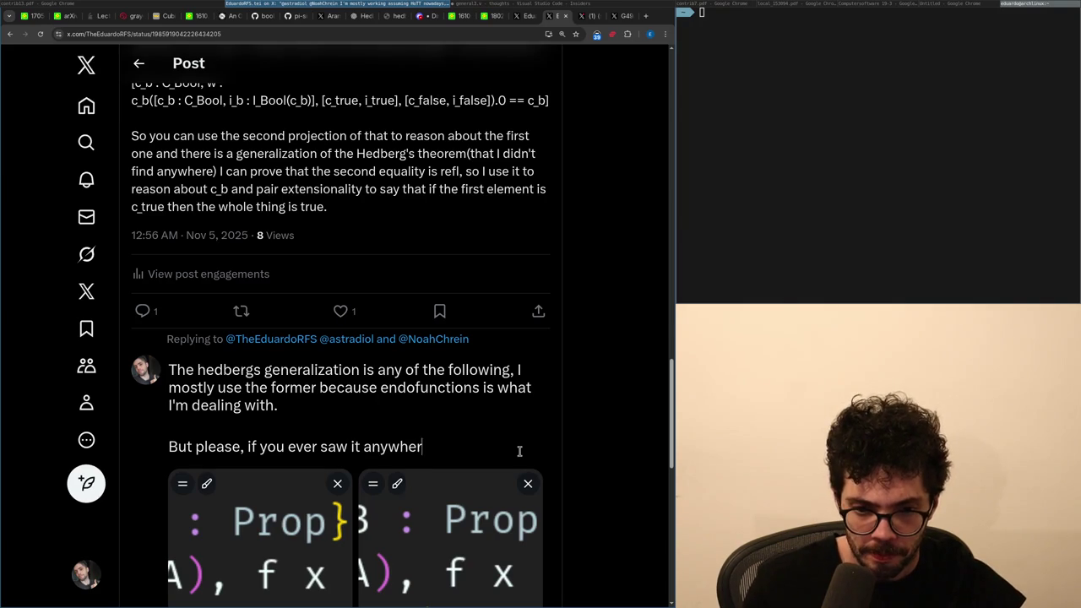
text(e, let me know)
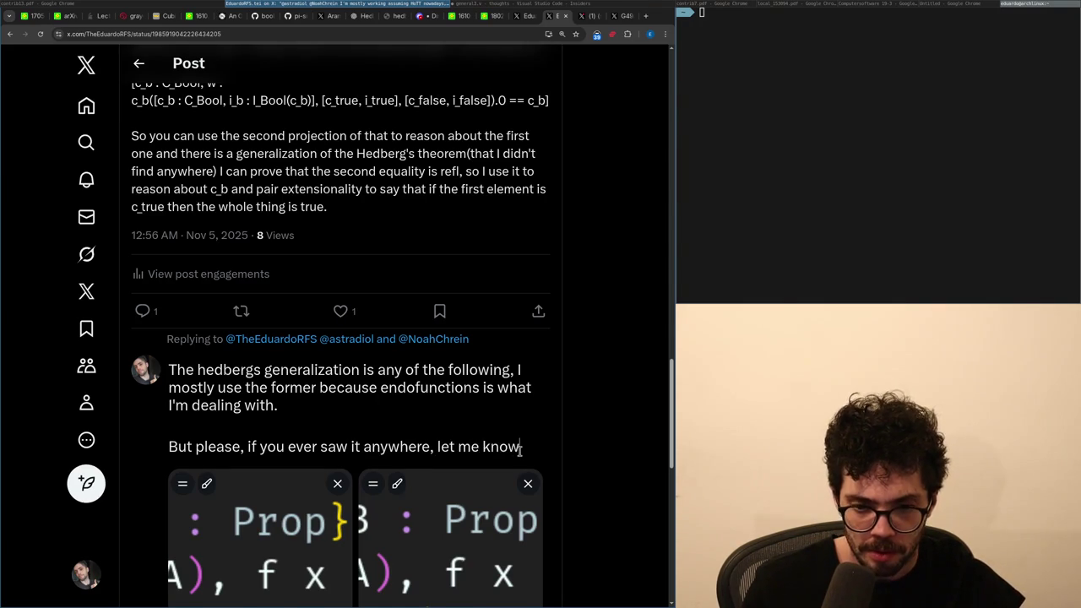
key(super+Right)
key(super+Left)
text(, i)
text( I'm trying to)
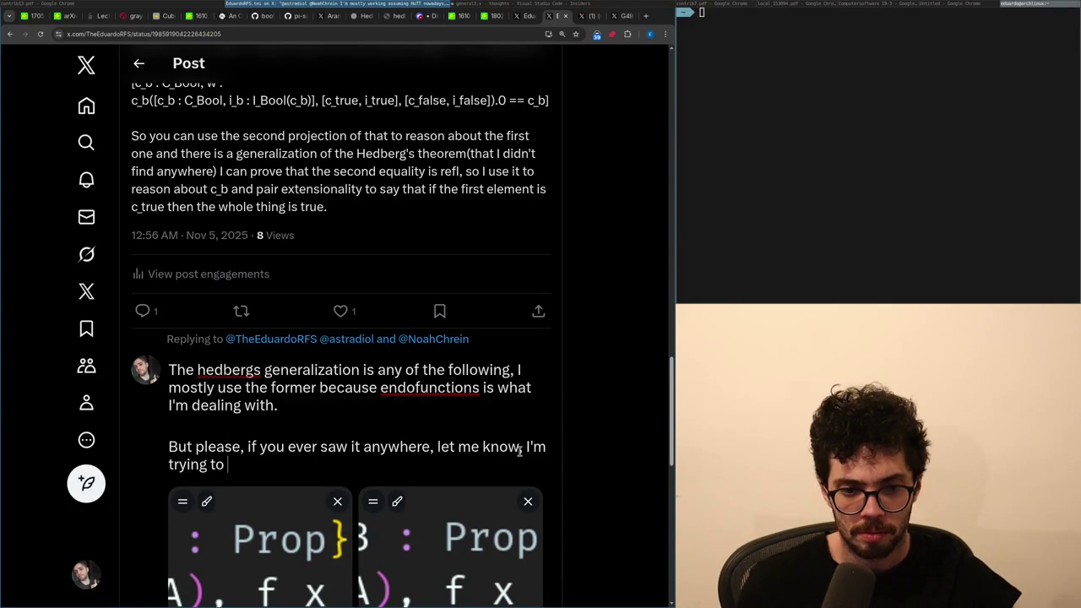
key(ctrl+shift+Left)
key(ctrl+shift+Left)
key(ctrl+shift+Left)
key(BackSpace)
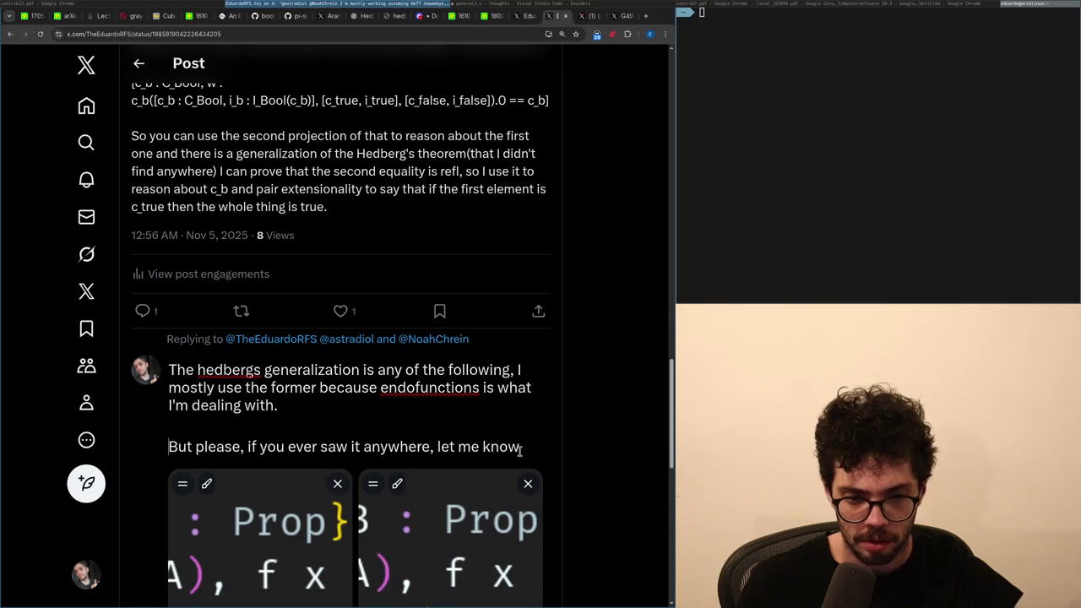
key(ctrl+BackSpace)
key(Delete)
key(BackSpace)
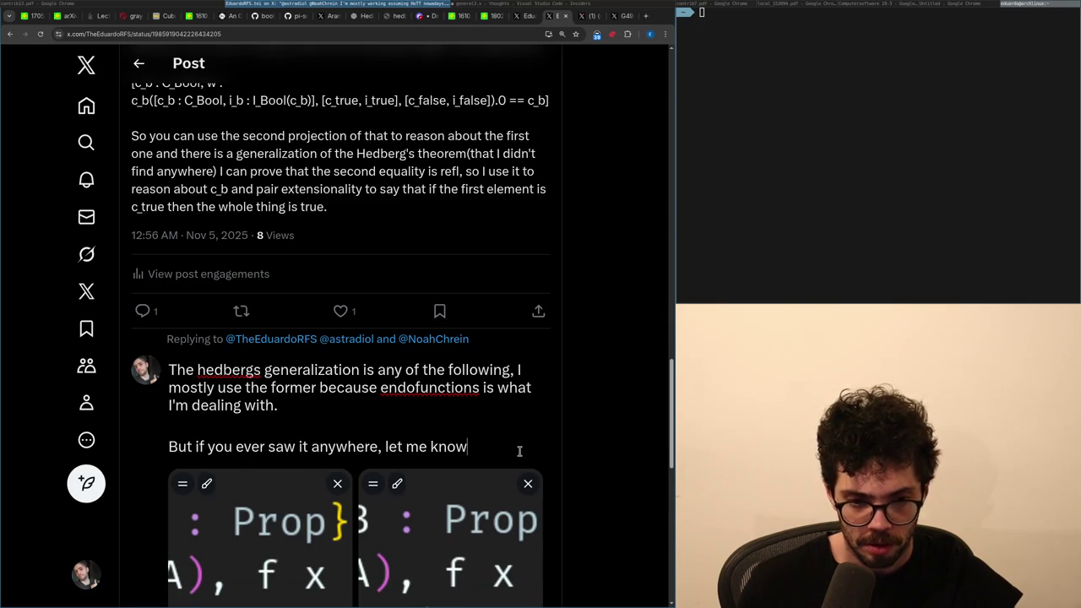
text(.)
scroll(454, 490, down, 3)
Post the Hedberg-generalization reply with both code screenshots.
click(518, 470)
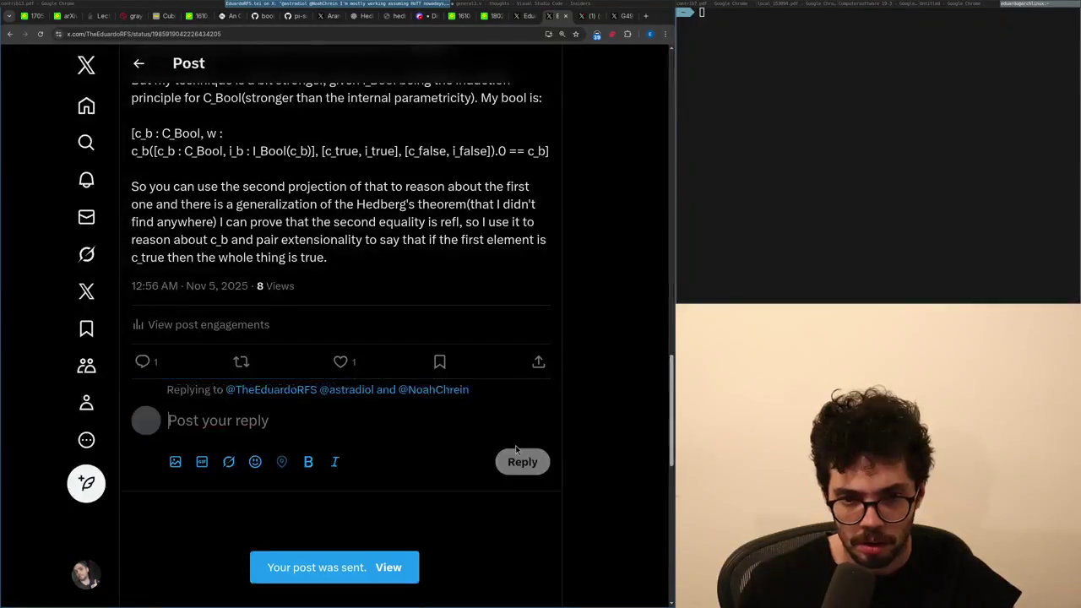
scroll(516, 447, down, 2)
scroll(507, 444, up, 5)
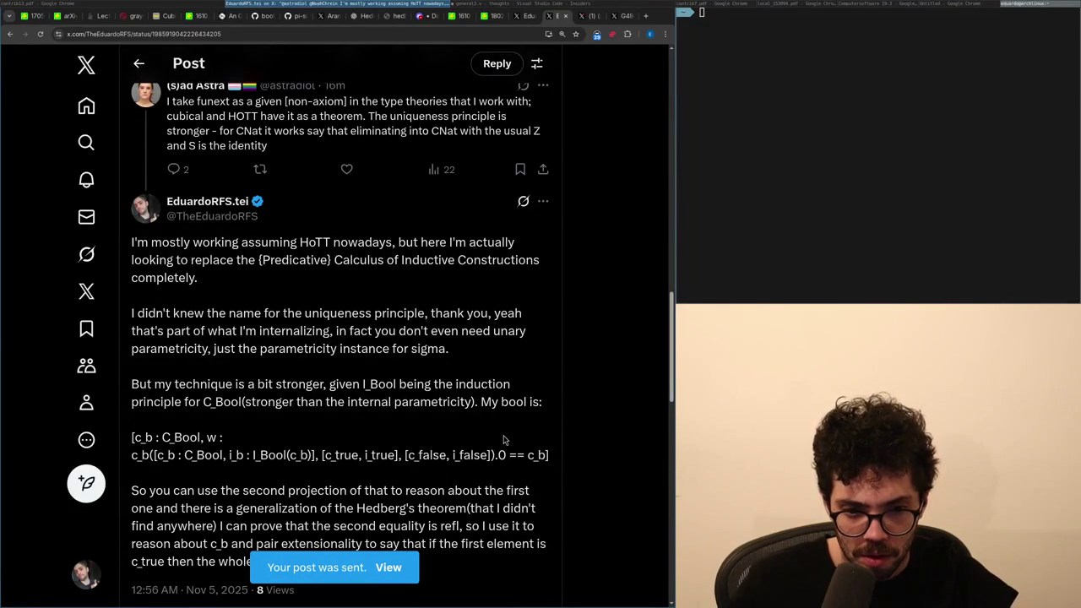
scroll(379, 349, down, 5)
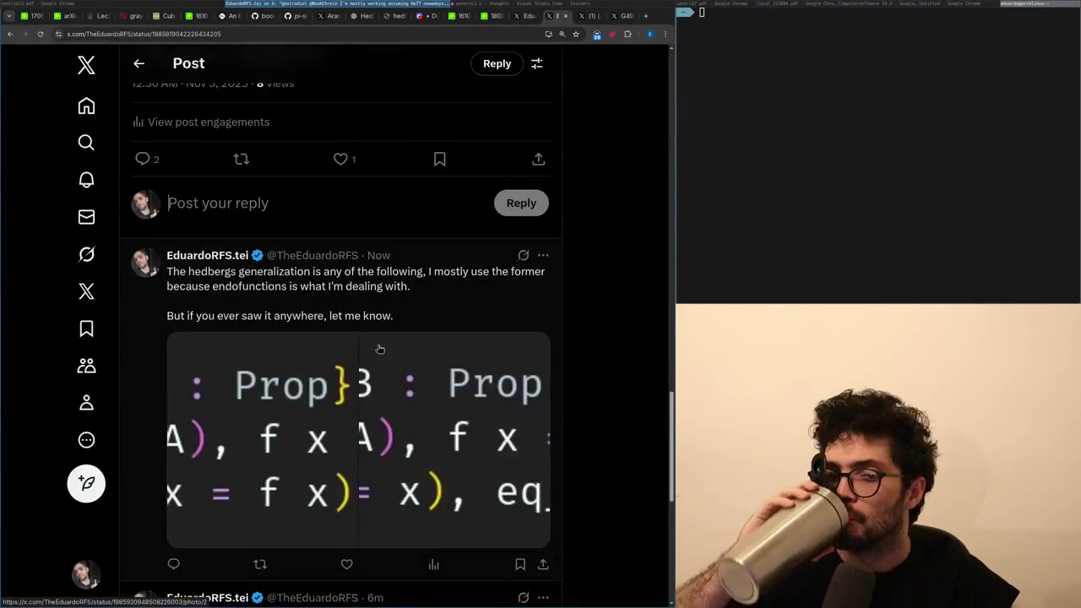
Open the posted reply and view its second attached image, f_K2, full size.
click(334, 311)
click(333, 310)
key(Right)
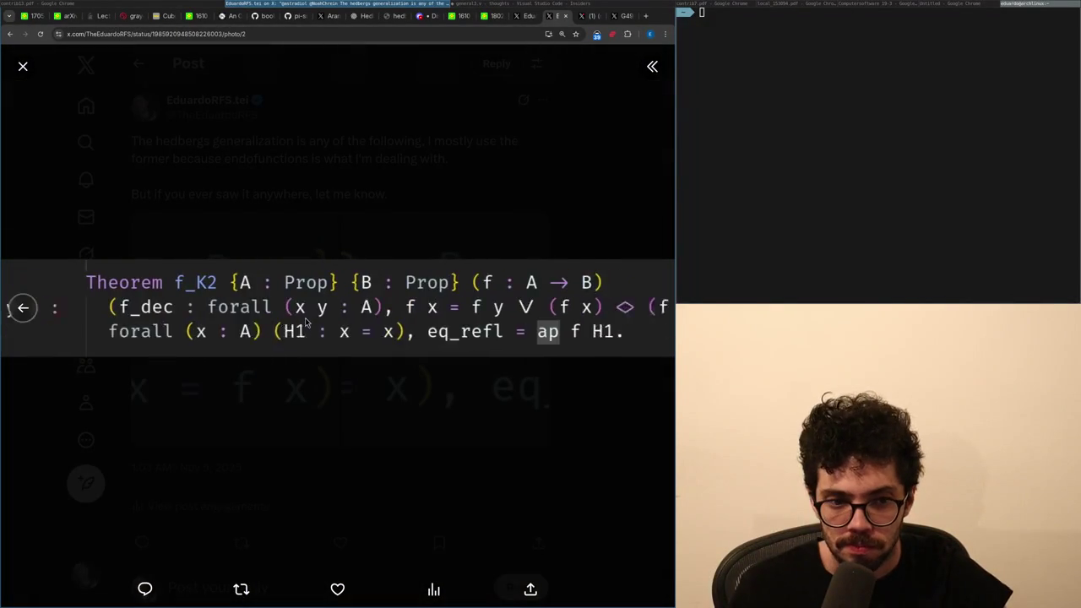
key(Escape)
Back in general3.v, select the duplicated Theorem f_K2 lines below f_K.
key(alt+Tab)
key(Down)
key(shift+Down)
key(shift+Down)
key(shift+Down)
Delete the duplicated f_K2 theorem and re-run Coq checking through the proofs.
key(Delete)
key(Delete)
key(Delete)
key(BackSpace)
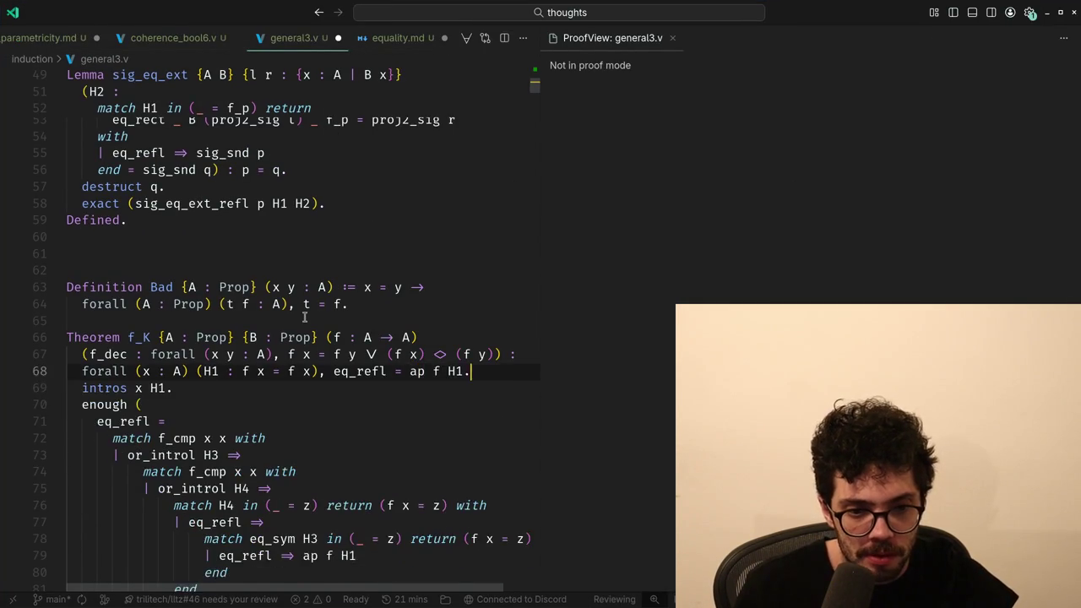
key(ctrl+alt+minus)
key(alt+Down)
key(alt+Down)
key(alt+Down)
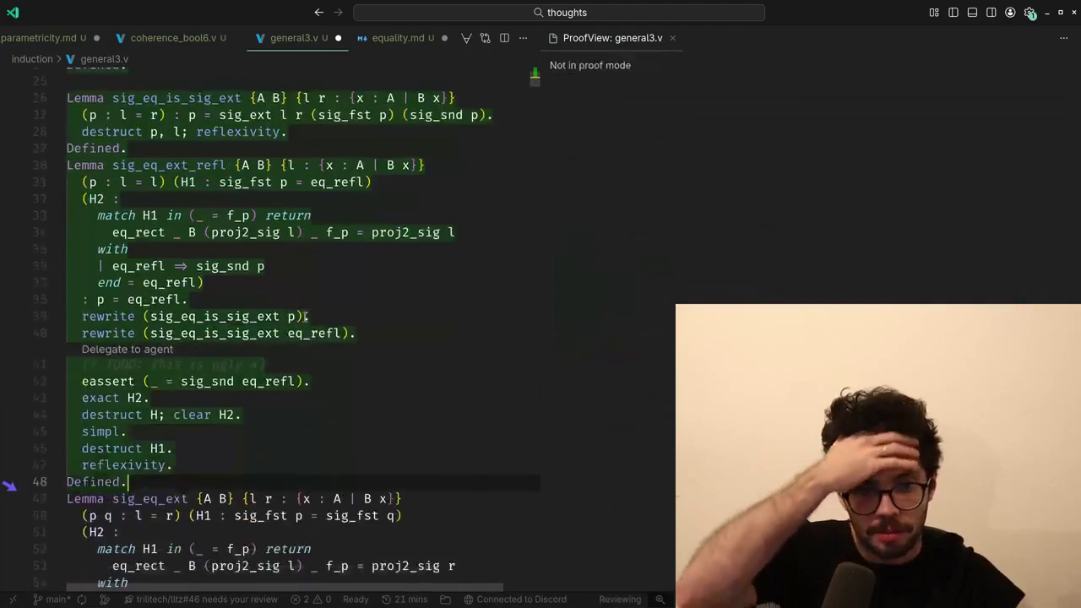
key(alt+Up)
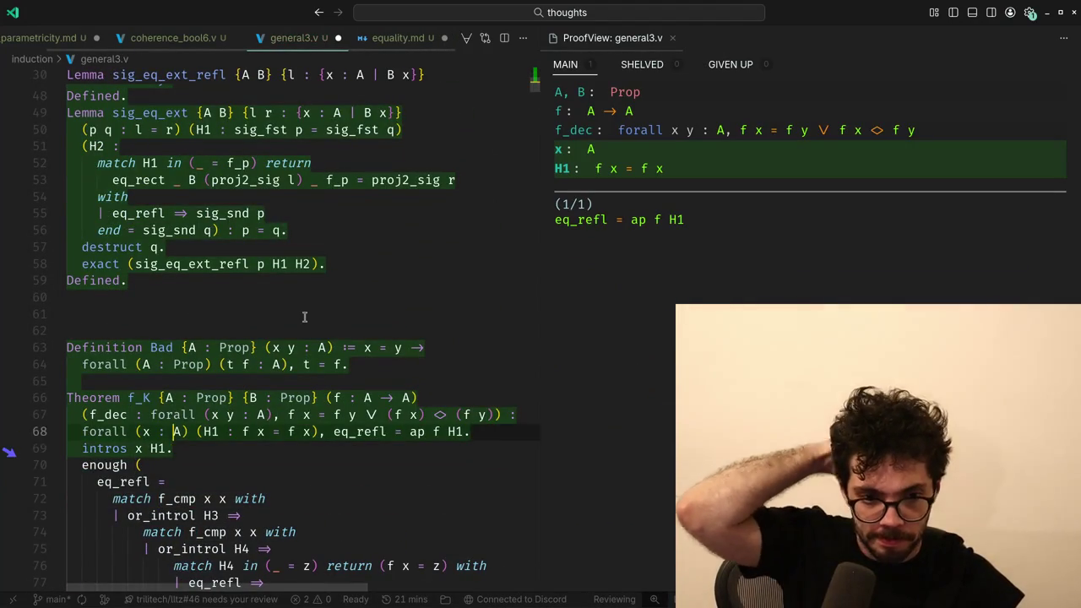
Rename the f_dec hypothesis to f_cmp and check the proof up to ap f H1.
key(Up)
key(Down)
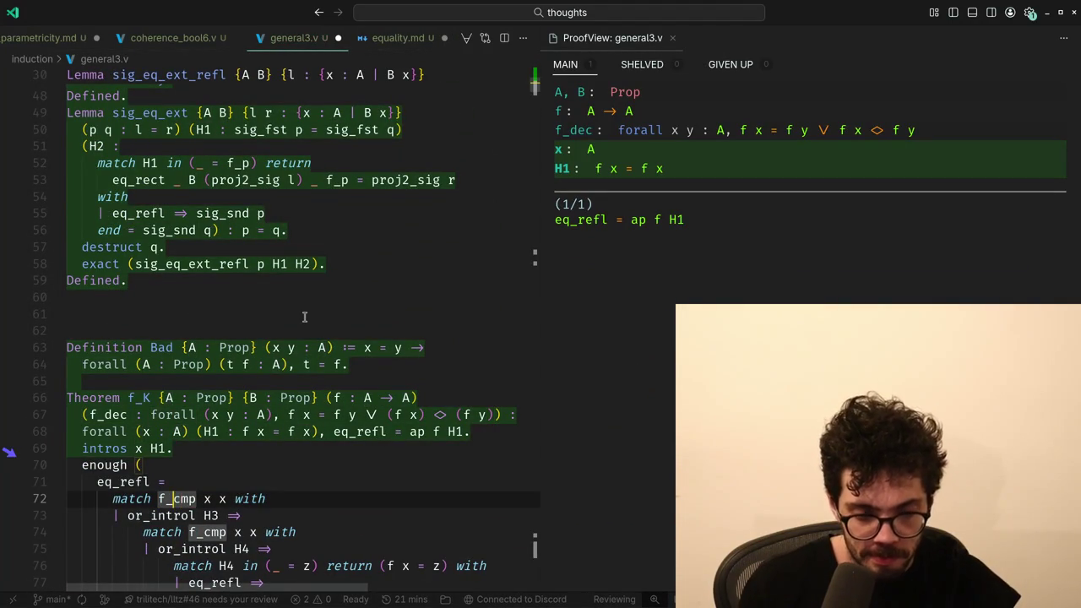
key(Up)
key(Up)
key(Up)
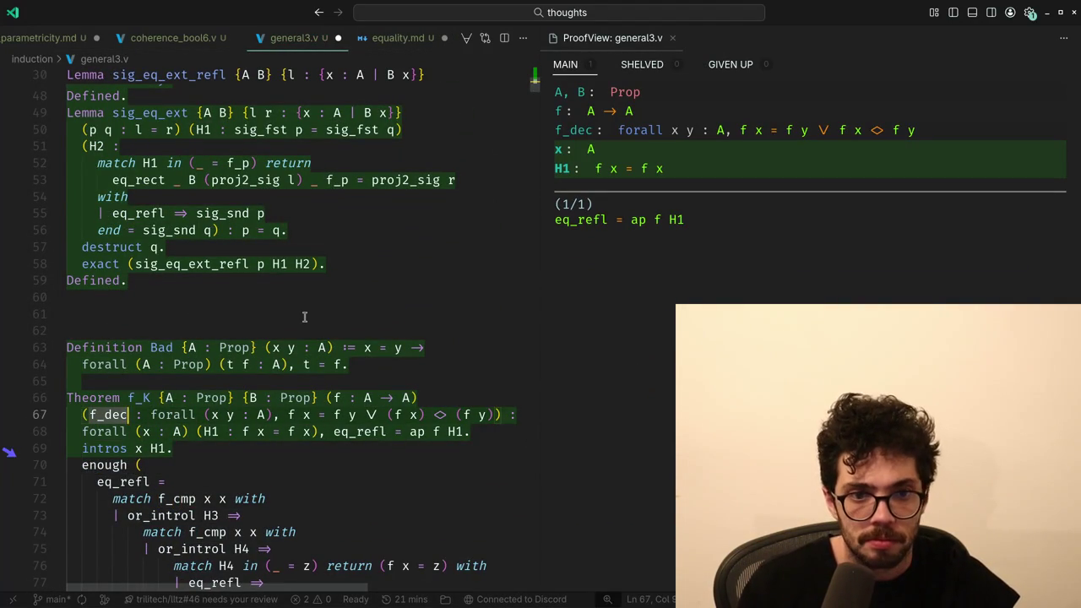
key(BackSpace)
key(BackSpace)
key(BackSpace)
text(cmp)
key(Escape)
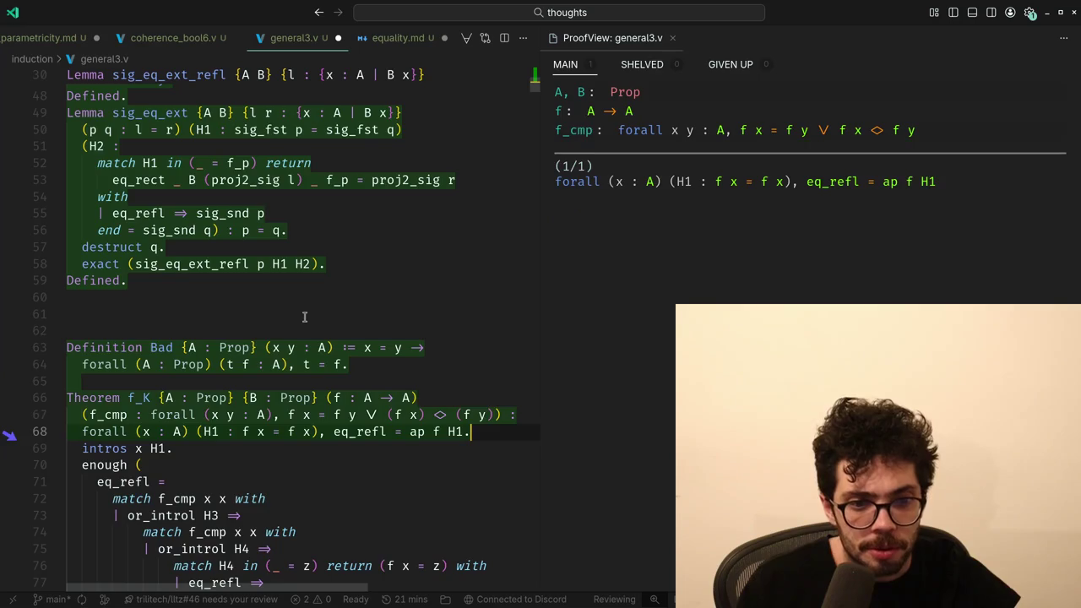
key(ctrl+alt+minus)
Change the return type on line 78 to f (f x) = z.
key(Right)
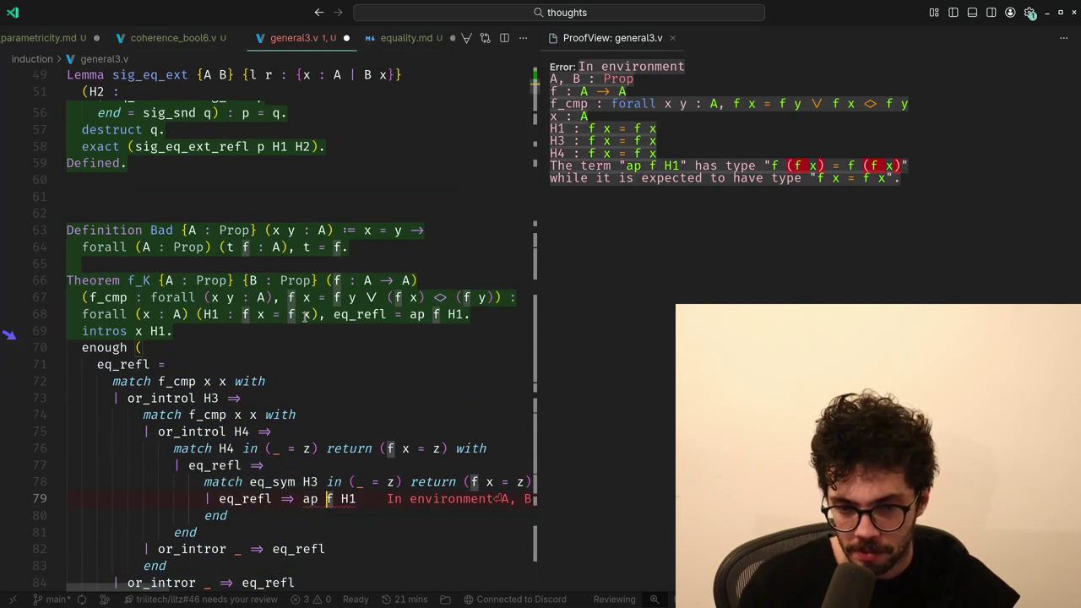
key(Up)
key(End)
key(ctrl+Left)
key(ctrl+Left)
key(ctrl+Left)
text((f)
key(Right)
text())
Wrap x as (f x) in line 76's return type and re-check the proof.
key(Up)
key(Up)
key(ctrl+Left)
key(ctrl+Left)
key(ctrl+Left)
text(()
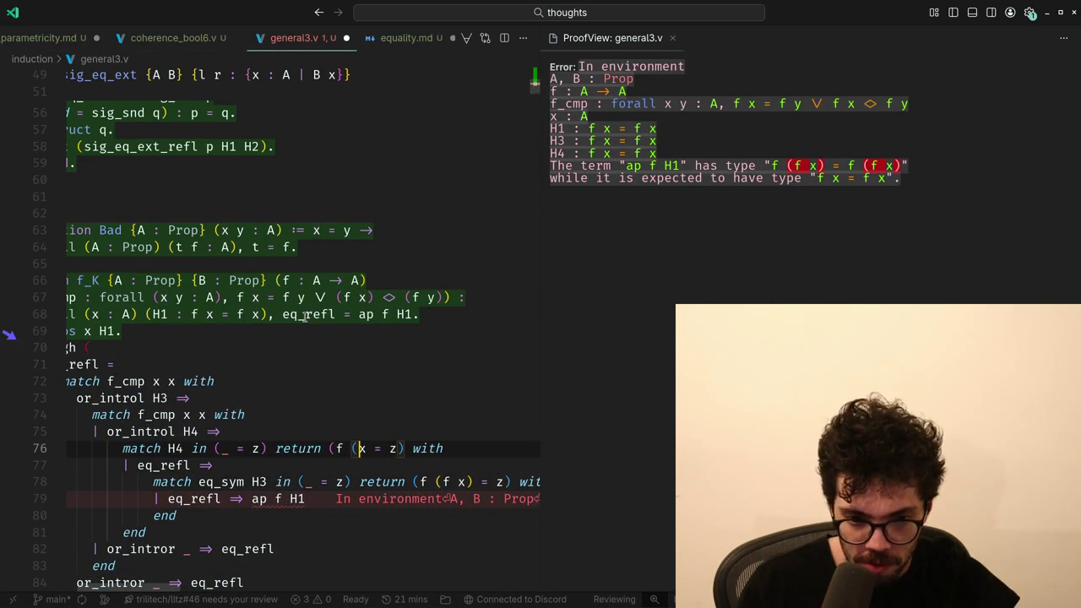
key(Right)
text())
key(Down)
key(Down)
key(Down)
key(ctrl+Left)
key(ctrl+Left)
key(ctrl+Left)
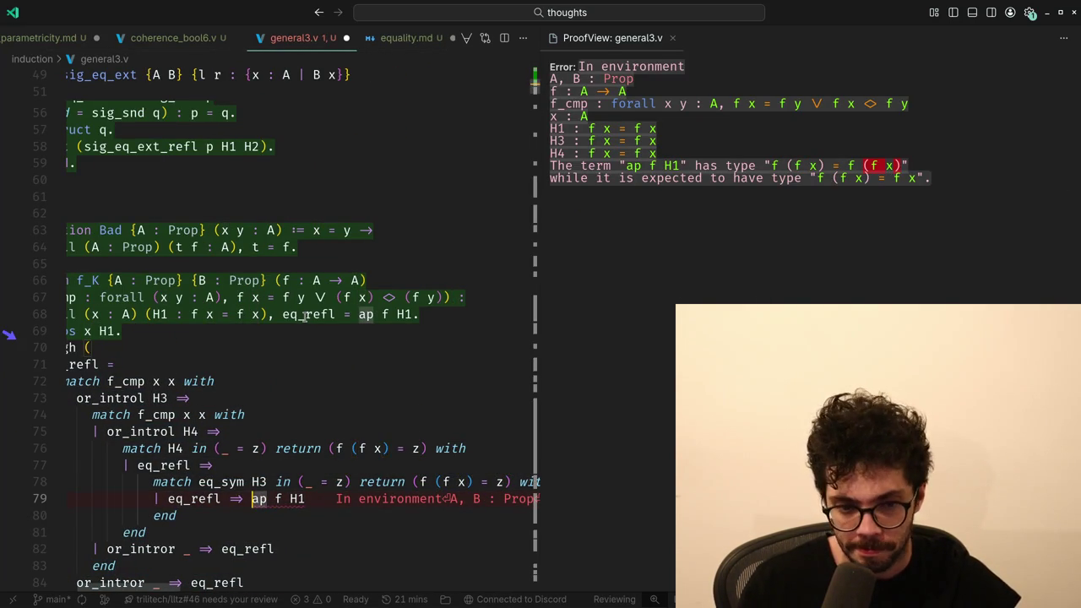
key(ctrl+u)
Make the f_cmp match on line 72 take (f x) (f x).
key(Up)
key(Up)
key(Up)
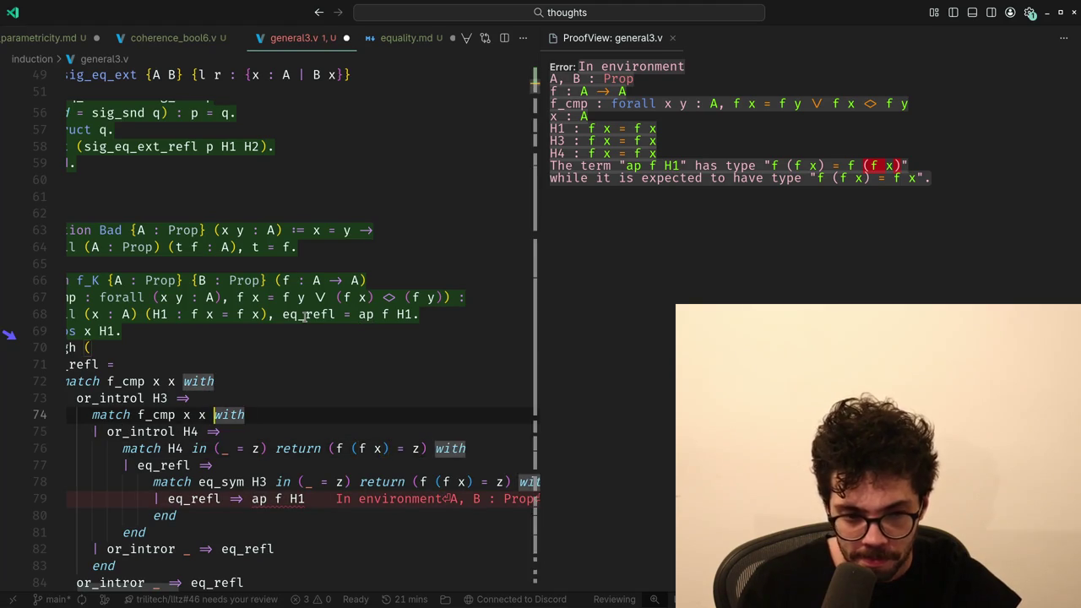
key(ctrl+Left)
key(ctrl+Left)
key(ctrl+Left)
text((f)
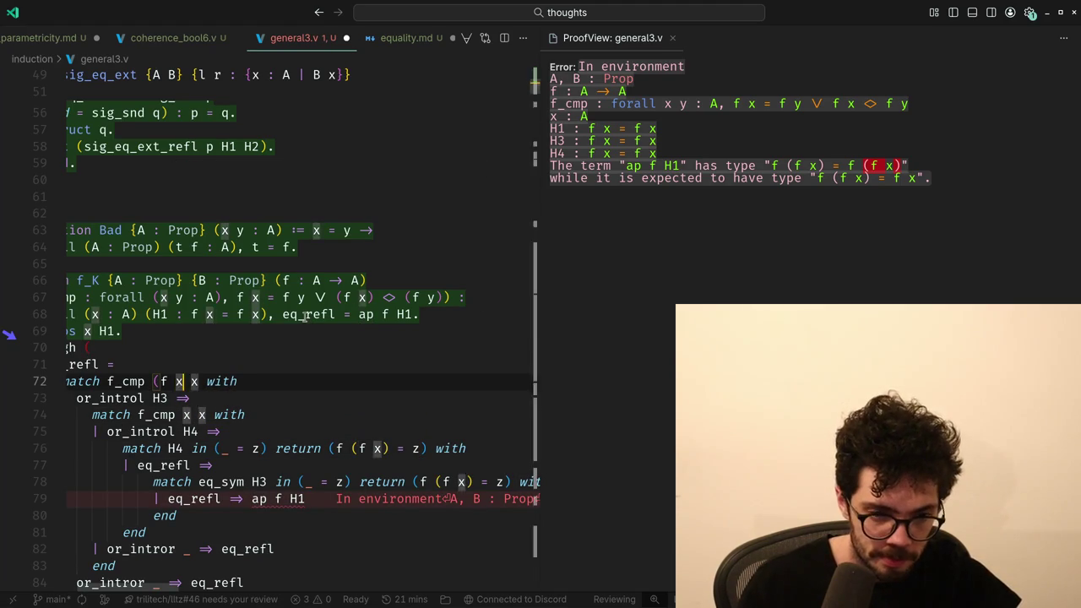
key(Right)
text())
key(Right)
text((f)
key(Right)
text())
Make the match on line 74 take (f x) (f x) and step the proof further.
key(Down)
key(End)
key(Down)
key(Left)
text((f)
key(Right)
text() (f)
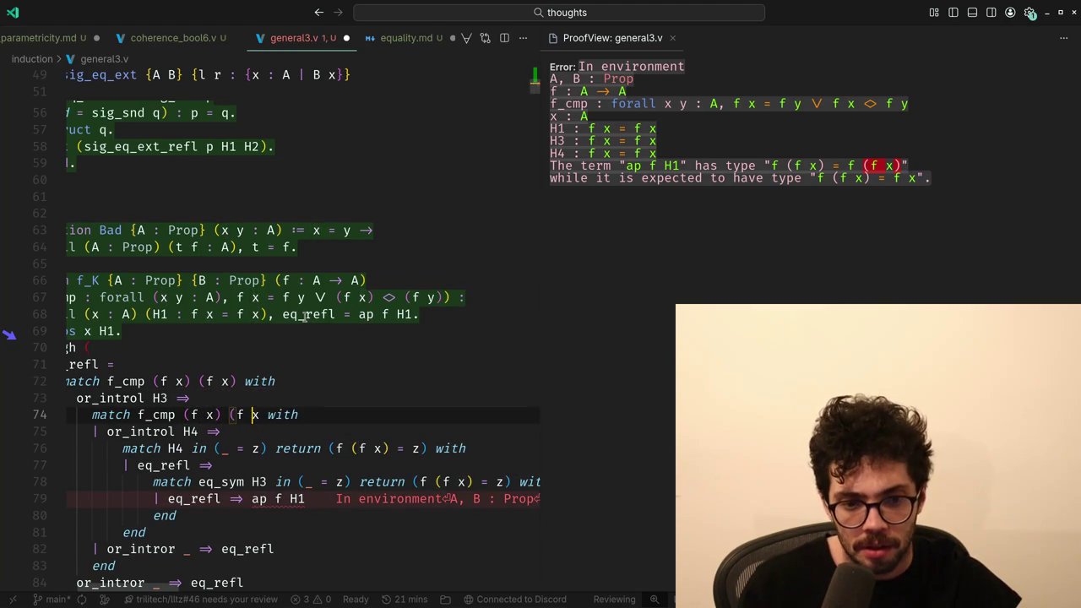
key(Right)
text())
key(alt+Down)
key(alt+Down)
key(alt+Down)
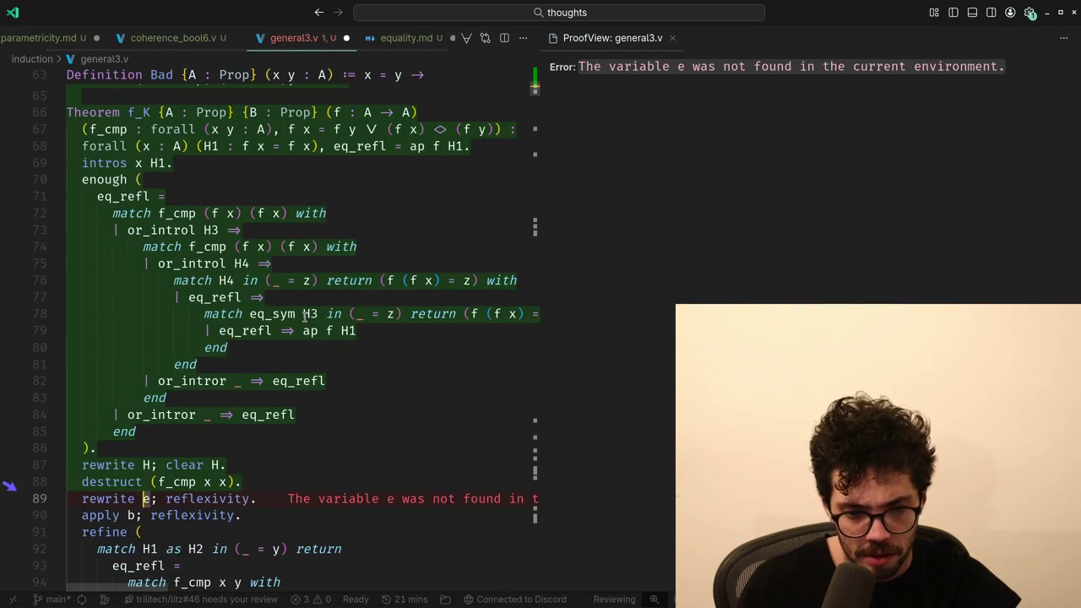
Change the destruct on line 88 to use (f_cmp (f x) (f x)) and step the proof past it.
key(ctrl+z)
key(alt+Down)
key(alt+Down)
key(alt+Down)
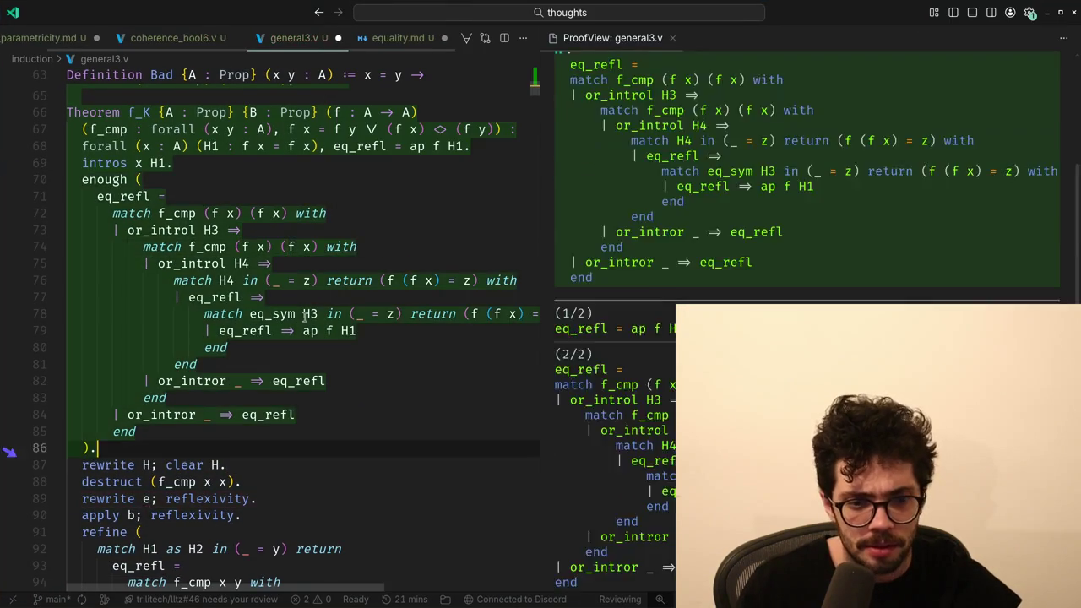
key(Left)
key(Left)
key(Left)
text((f)
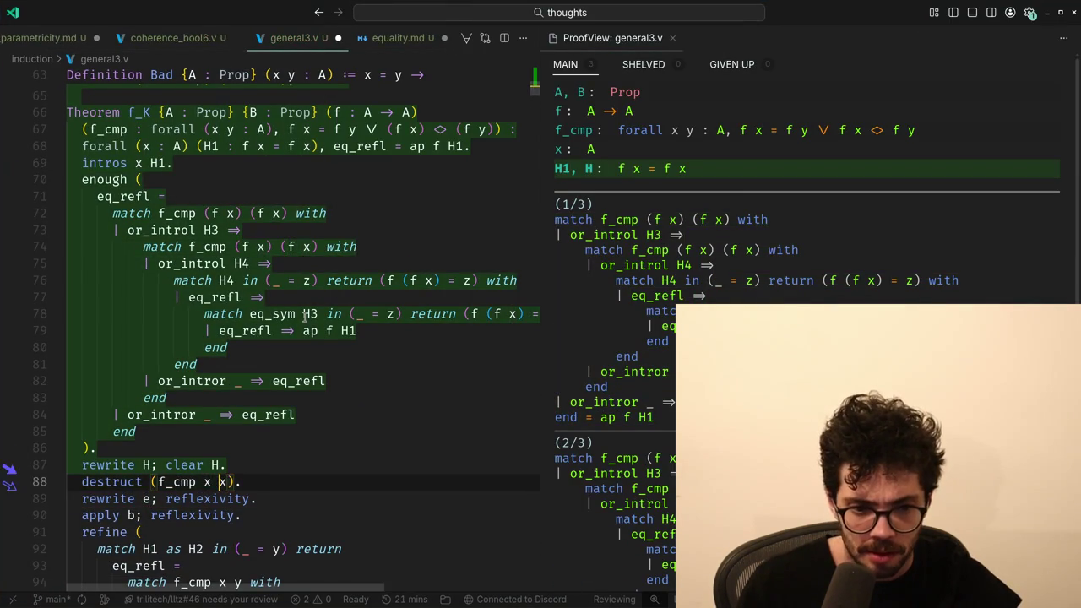
key(Right)
text())
key(Right)
text((f)
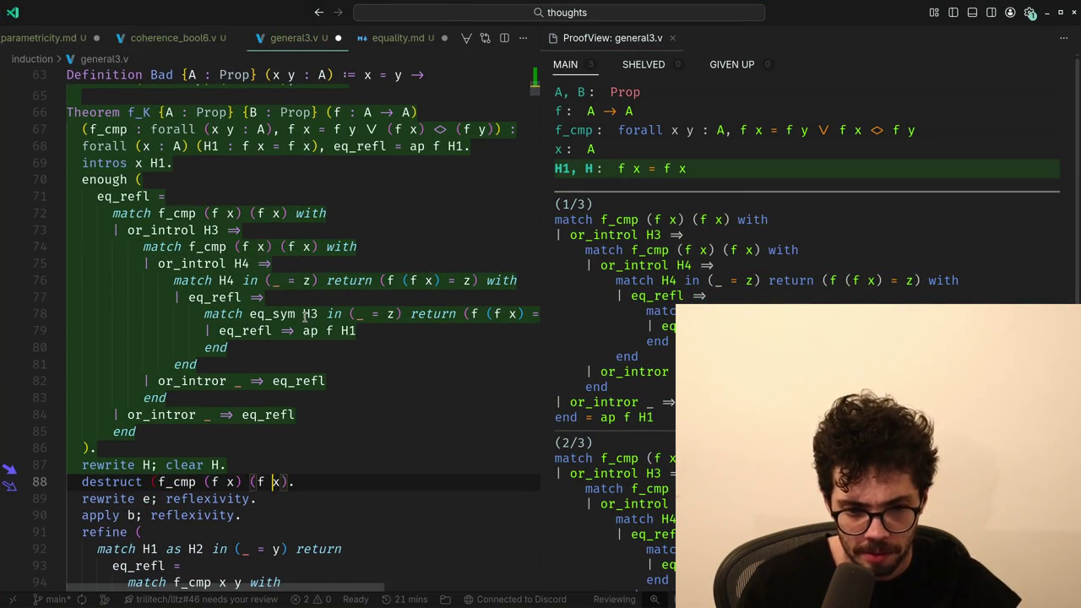
key(alt+Down)
key(alt+Down)
key(alt+Down)
Undo the f_K rework back to the earlier f_weak_K version.
key(alt+Up)
key(alt+Up)
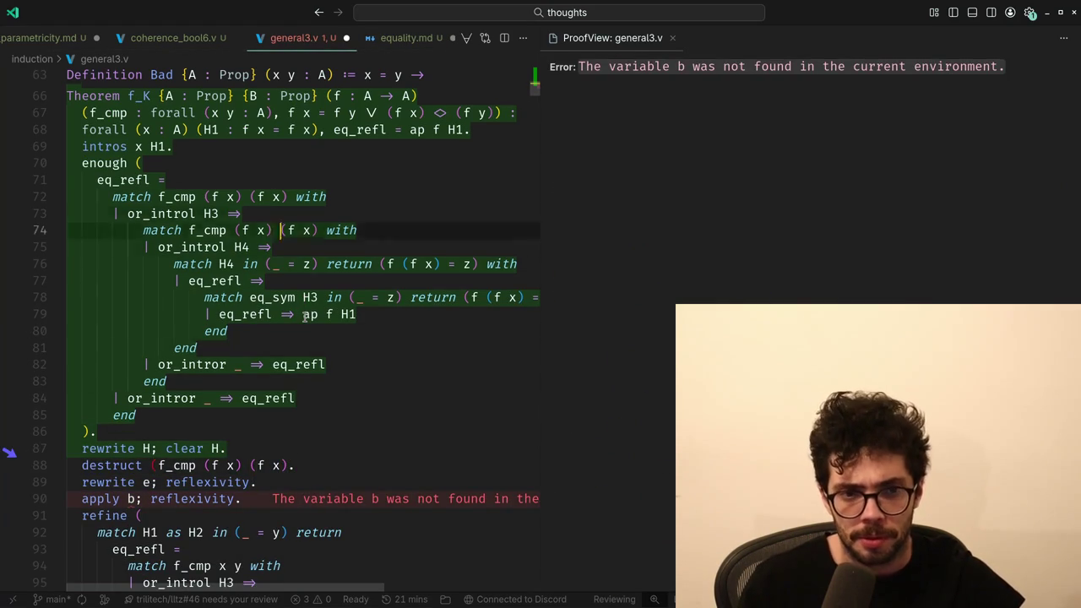
key(shift+Up)
key(shift+Up)
key(shift+Up)
key(ctrl+z)
key(ctrl+z)
key(ctrl+z)
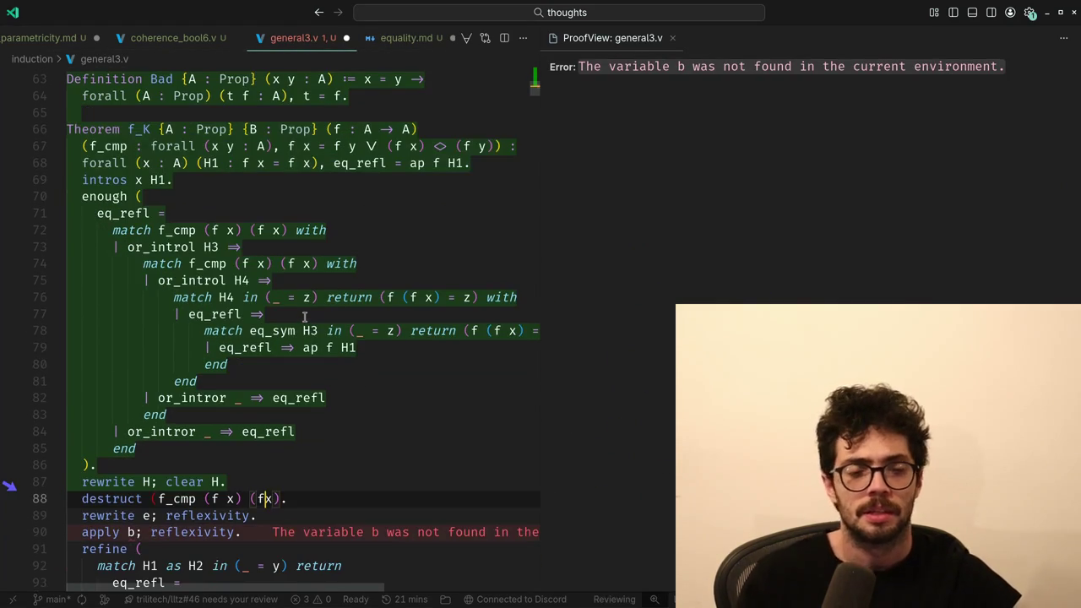
key(ctrl+z)
key(ctrl+z)
key(ctrl+z)
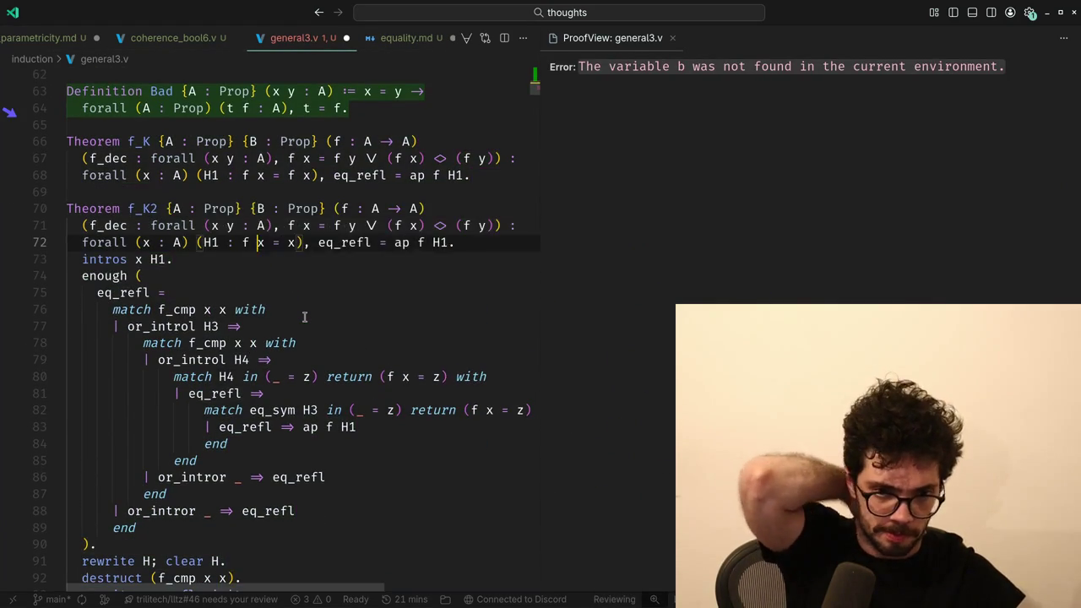
key(ctrl+z)
key(ctrl+z)
key(ctrl+z)
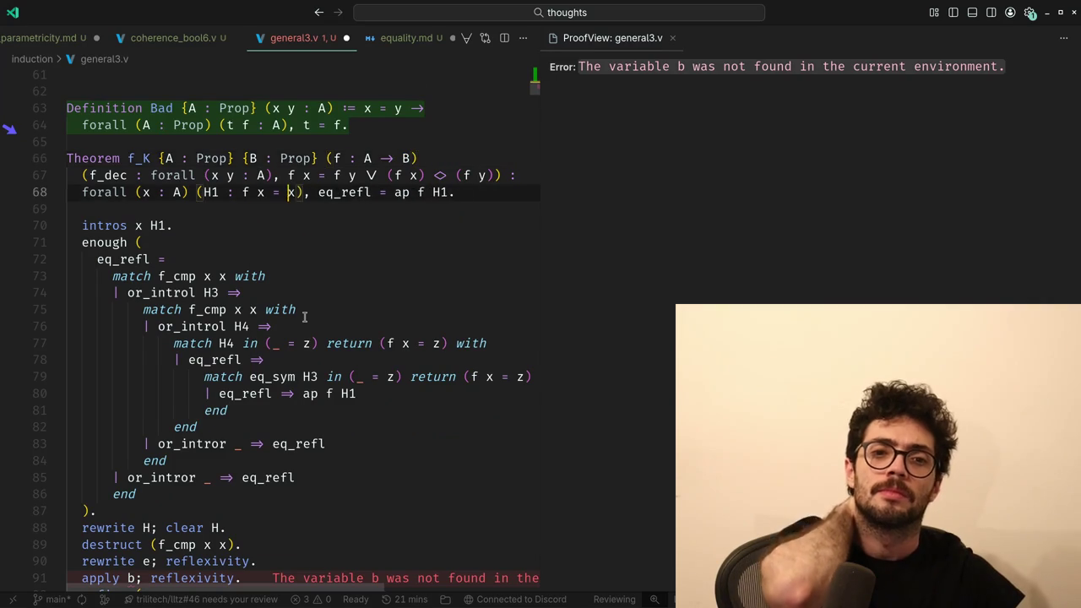
key(ctrl+z)
key(ctrl+z)
key(ctrl+z)
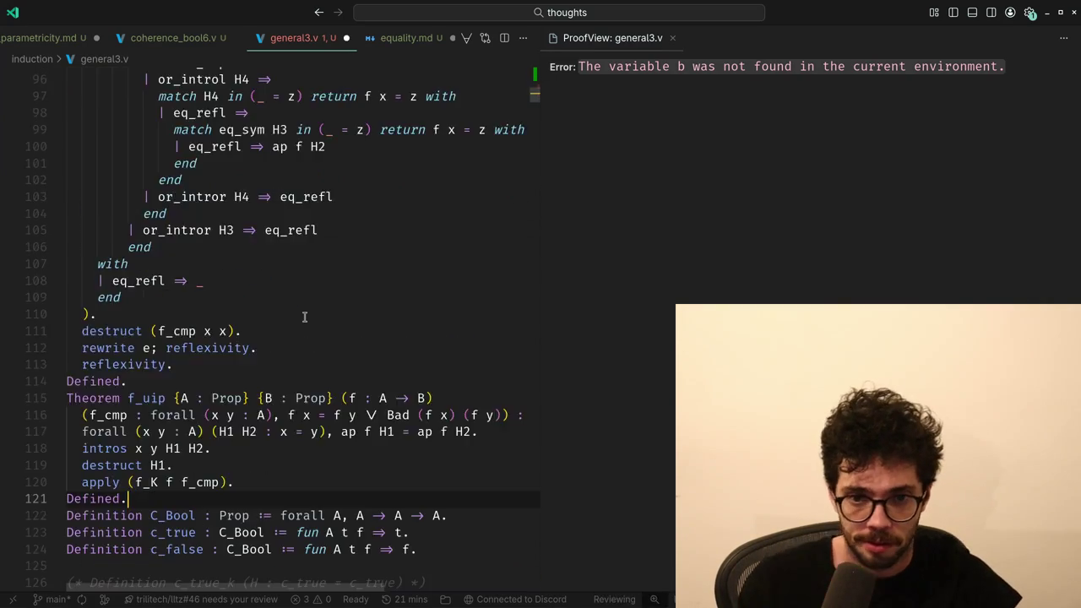
key(ctrl+z)
key(ctrl+z)
key(ctrl+z)
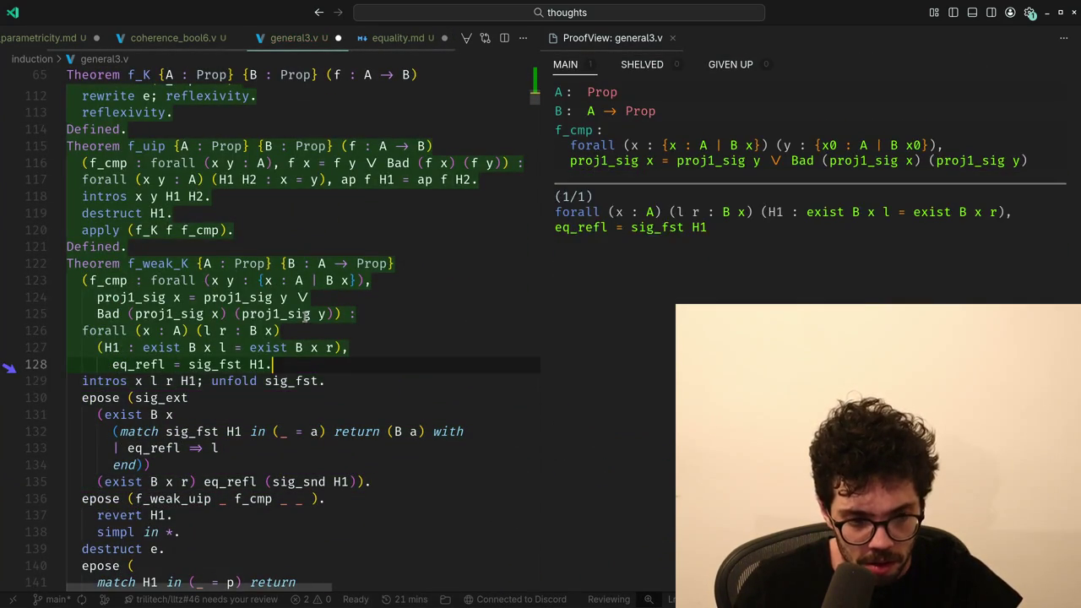
key(Return)
key(BackSpace)
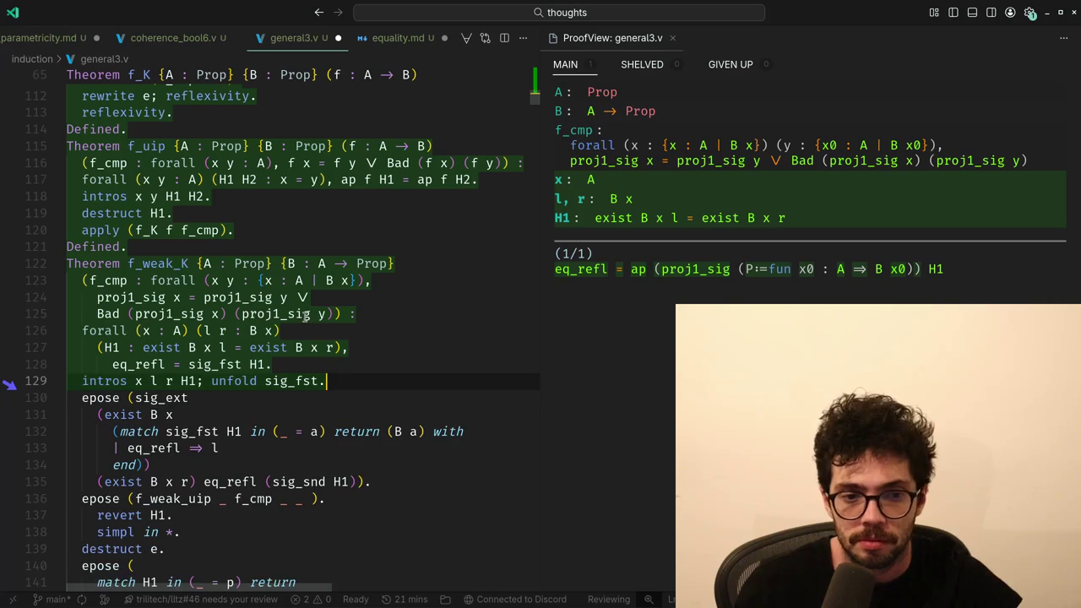
Replace the f_weak_K proof with apply (f_K f_cmp).
key(Up)
key(Up)
key(Up)
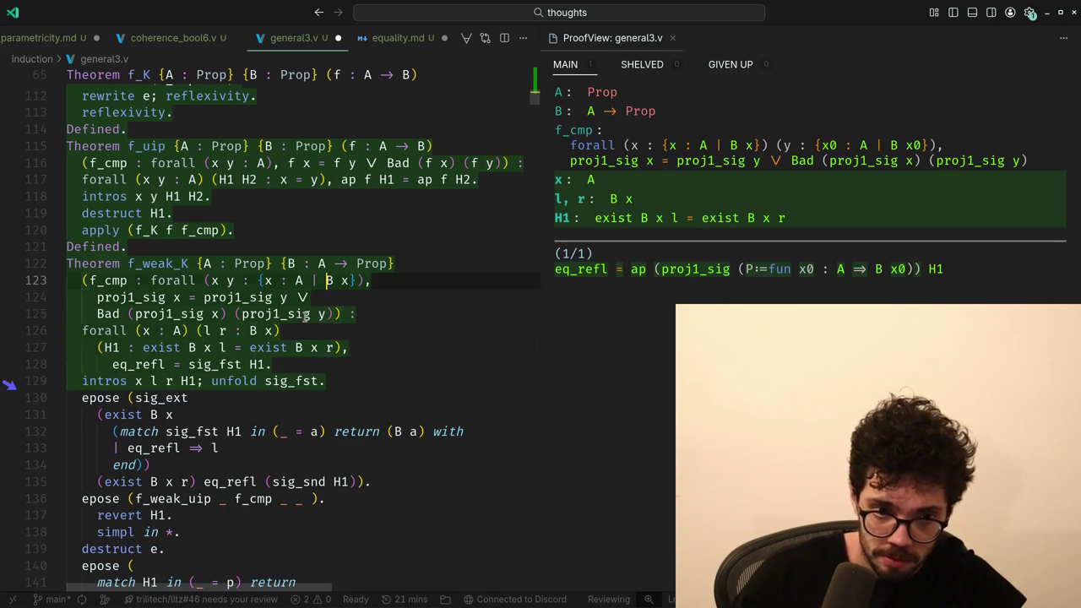
key(shift+Down)
key(shift+Down)
key(shift+Down)
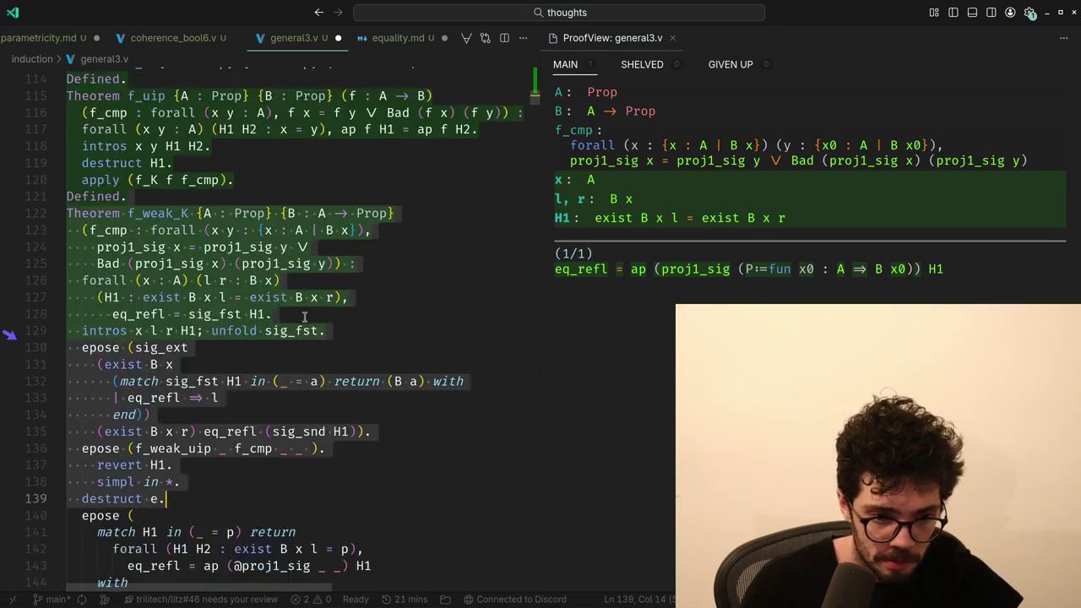
key(shift+Down)
key(shift+Down)
key(shift+Down)
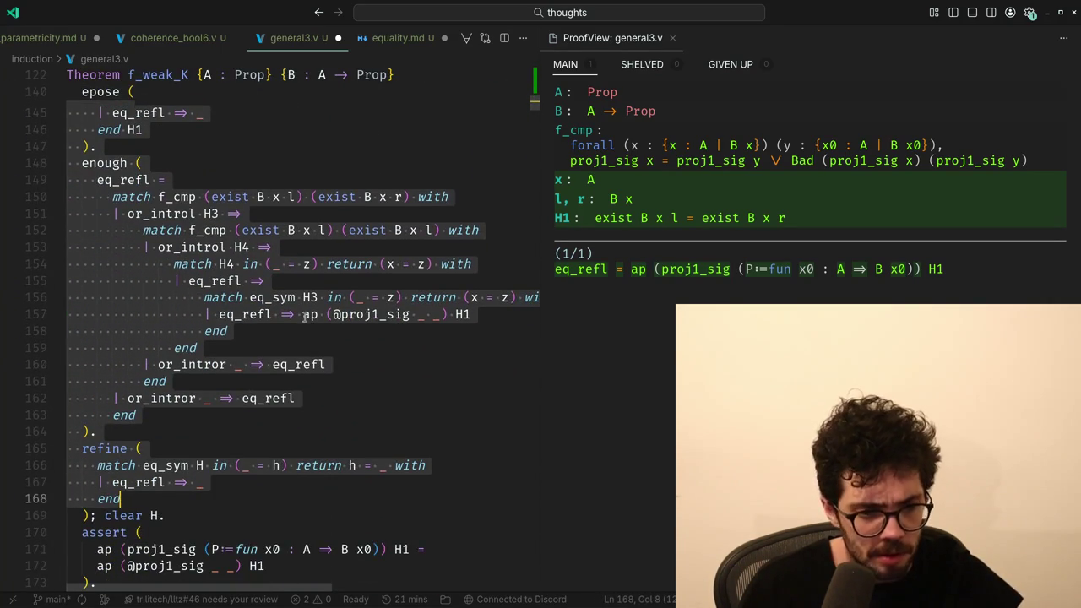
key(shift+Down)
key(shift+Down)
key(shift+Down)
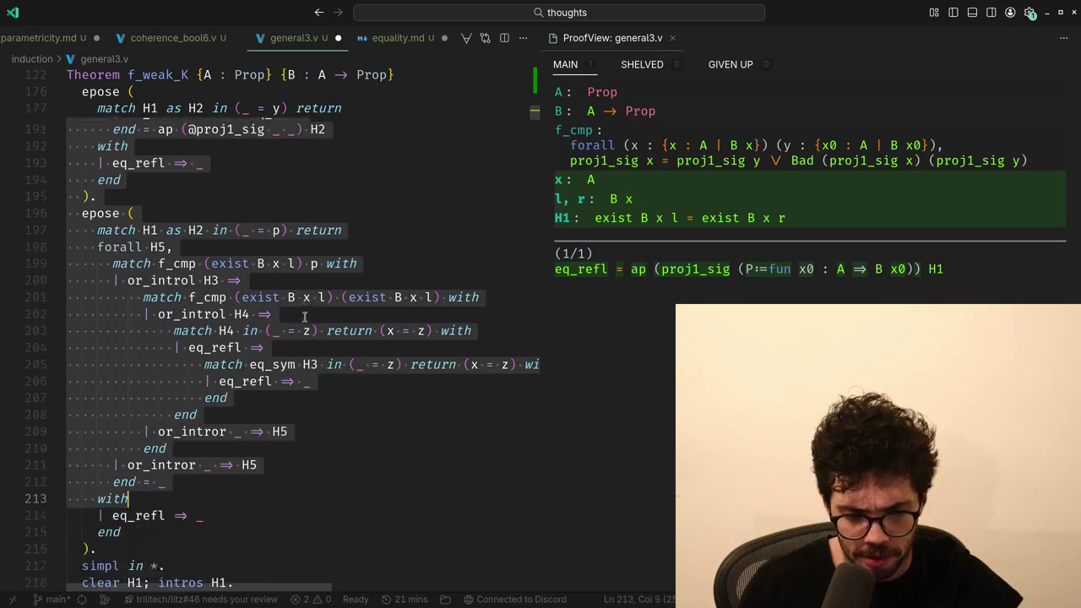
key(ctrl+v)
In the X thread, open the reply linking the arXiv paper and its shared image.
key(alt+Tab)
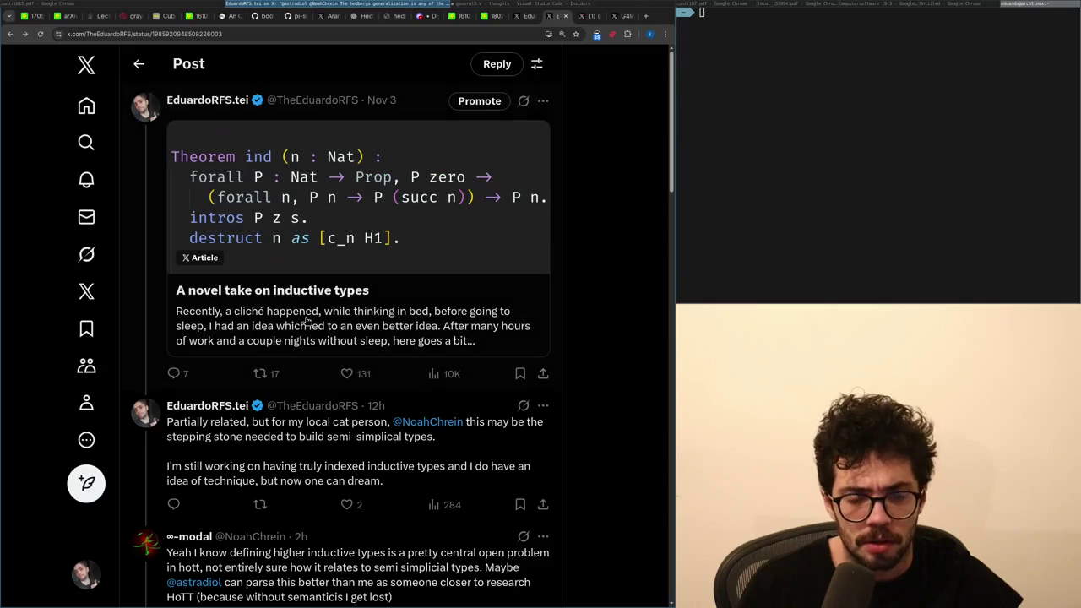
scroll(308, 321, down, 6)
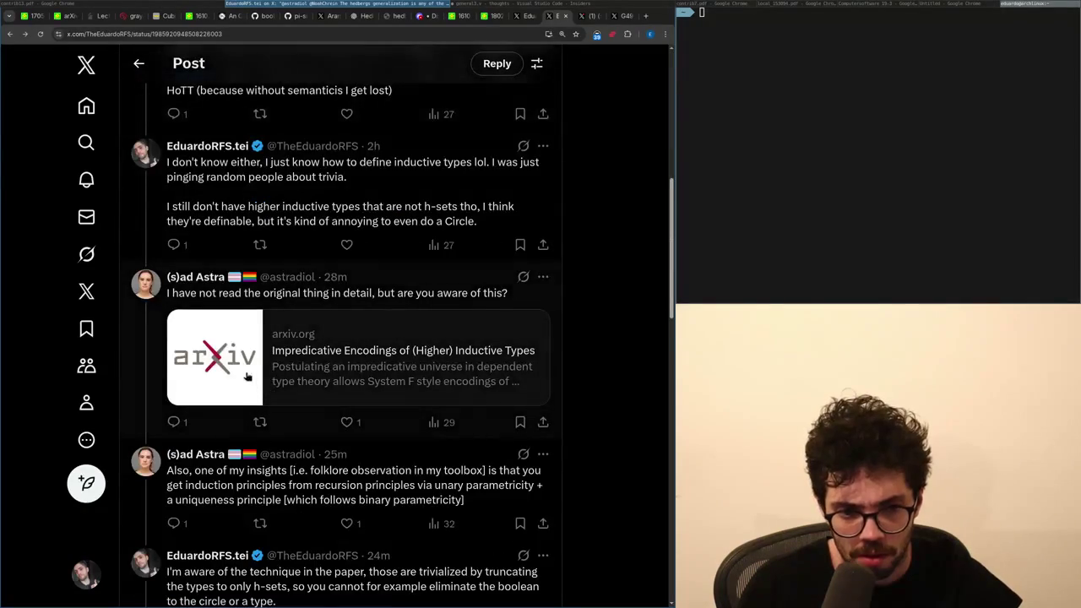
mouse_move(204, 286)
click(280, 316)
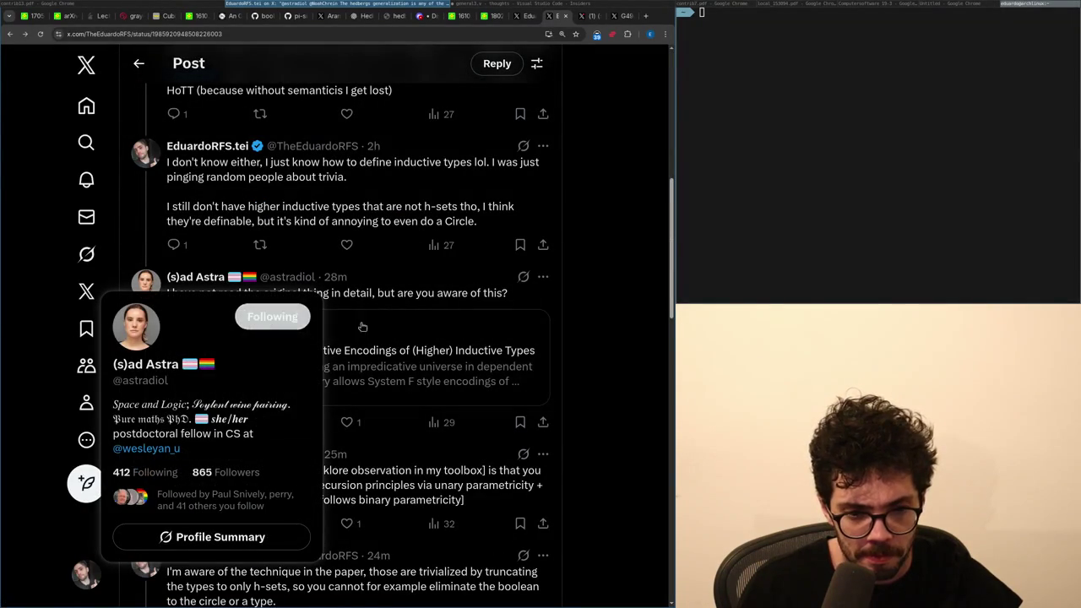
click(561, 356)
key(alt+Left)
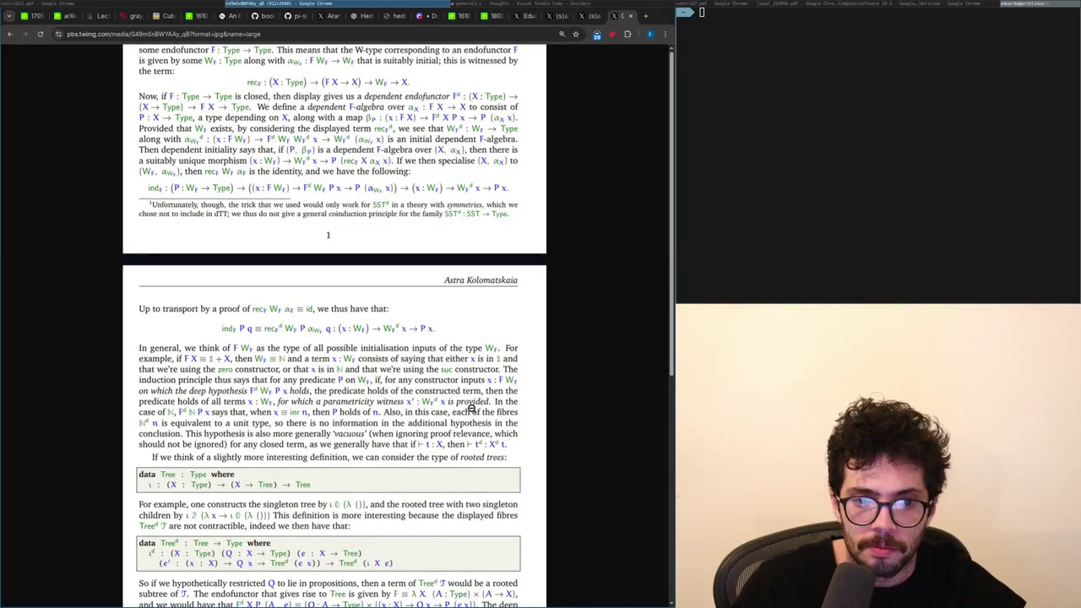
Scroll through the shared W-type paper page, then return to the arXiv-link reply post.
scroll(474, 406, down, 4)
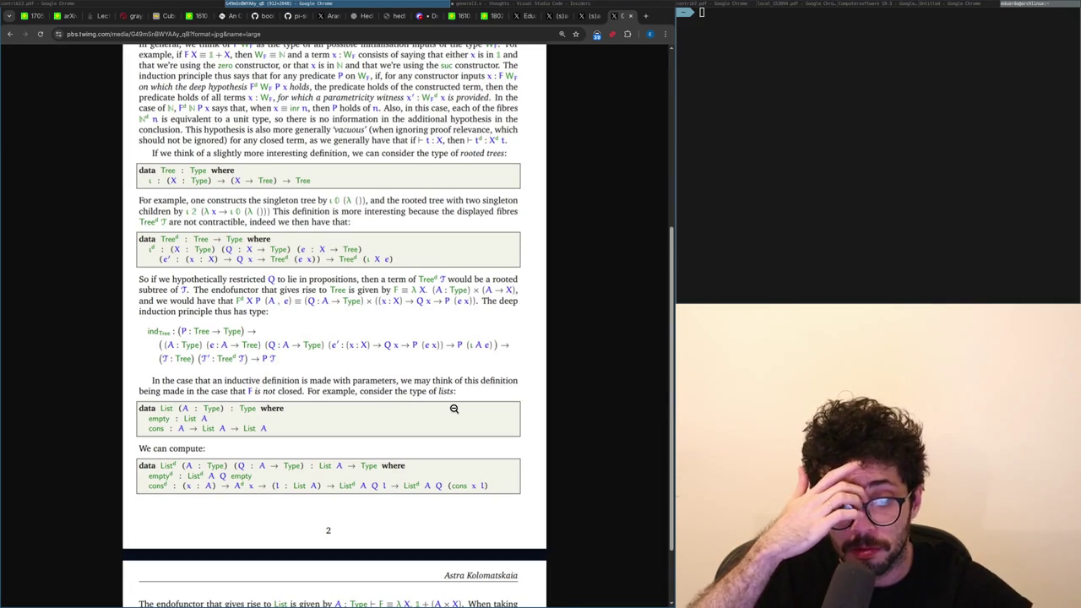
scroll(454, 407, up, 5)
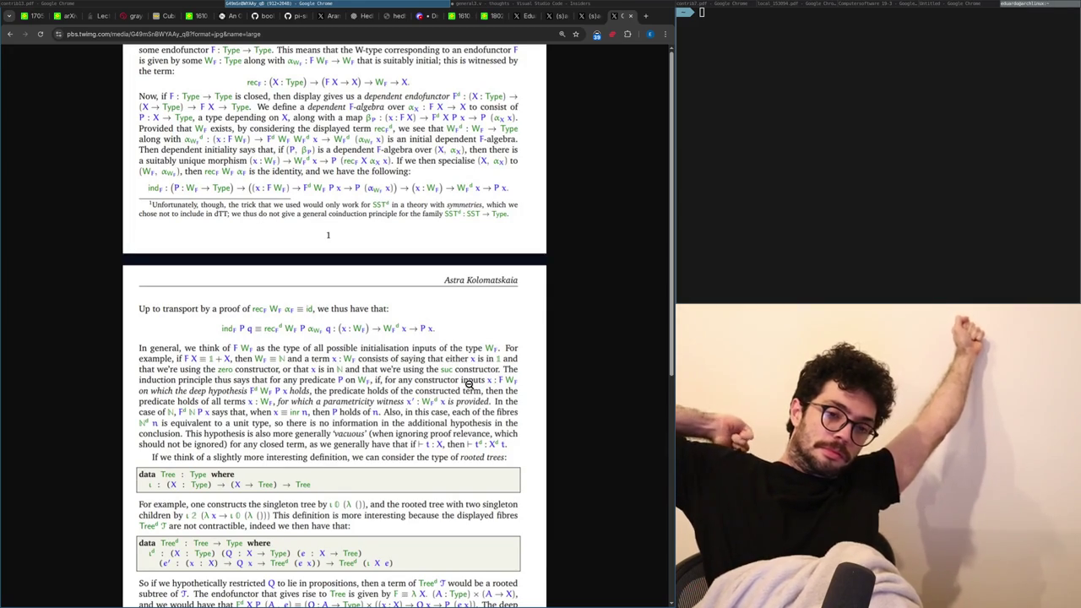
key(ctrl+shift+Tab)
key(ctrl+shift+Tab)
scroll(396, 359, up, 2)
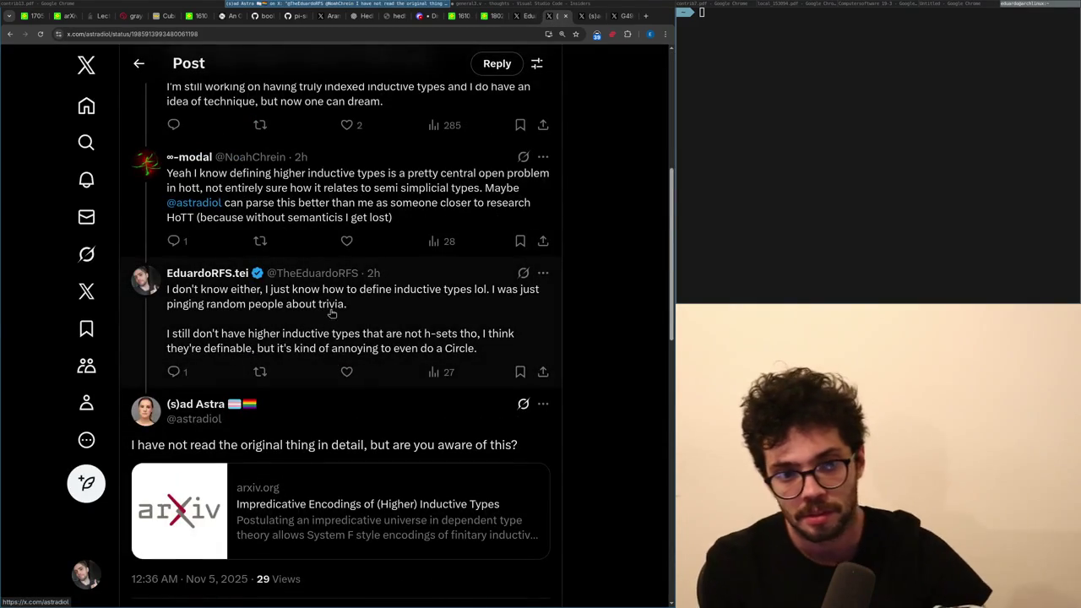
Scroll down the thread and open the newer reply as its own post.
scroll(330, 325, down, 4)
scroll(217, 538, down, 1)
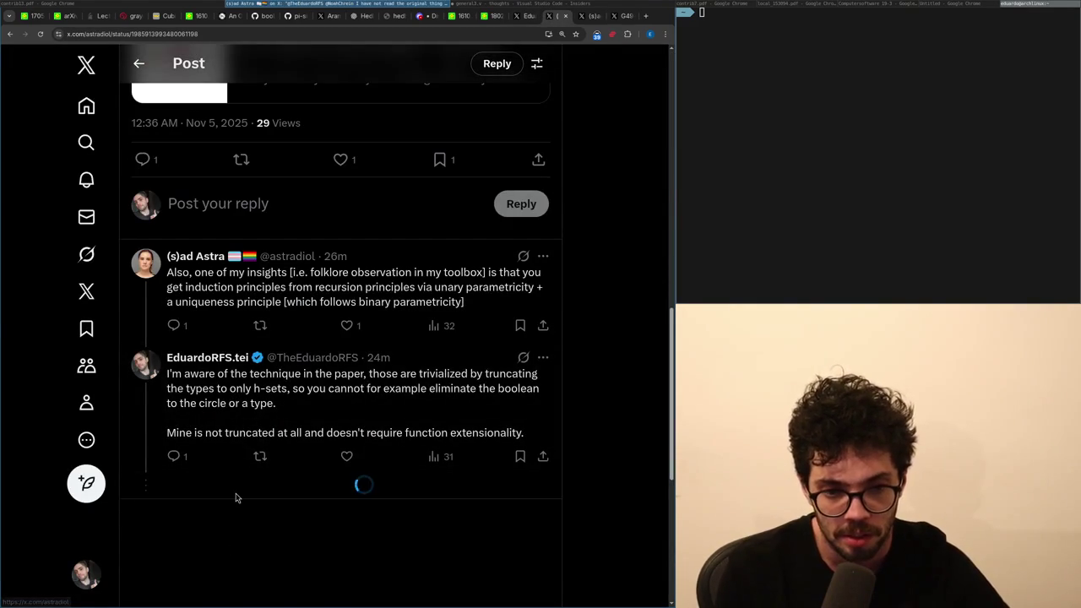
scroll(236, 498, down, 3)
click(236, 471)
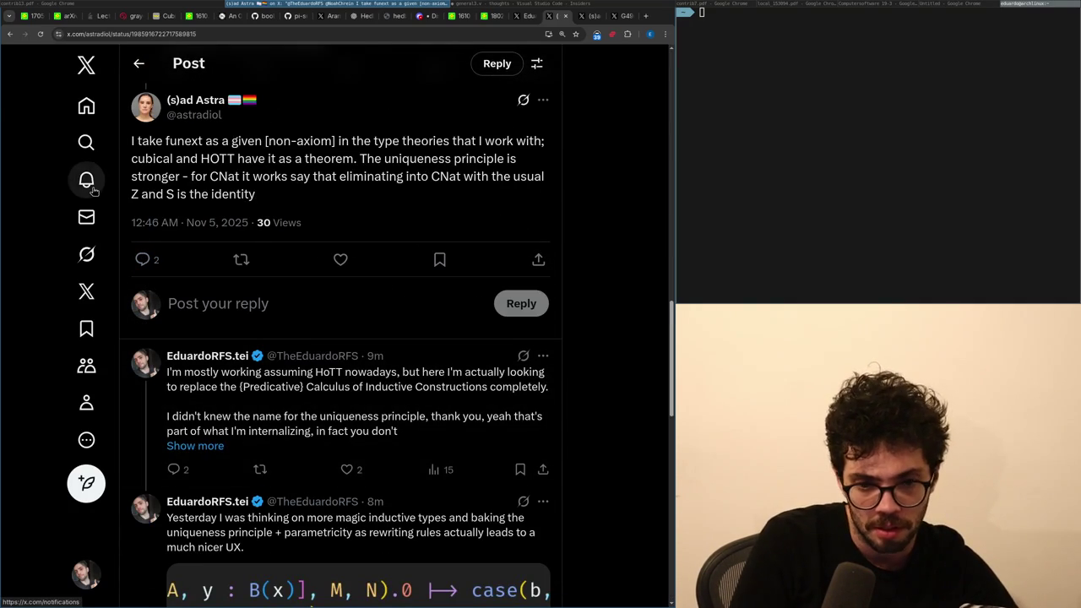
From Notifications, open the liked reply about Hedberg's theorem and select its second-equality passage.
click(88, 182)
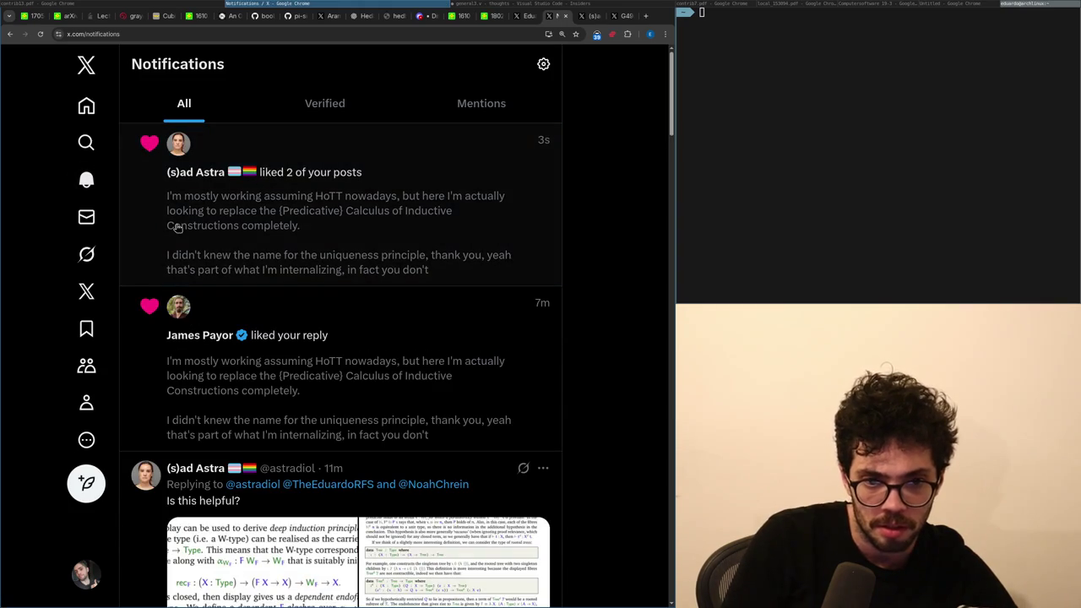
click(177, 228)
click(280, 157)
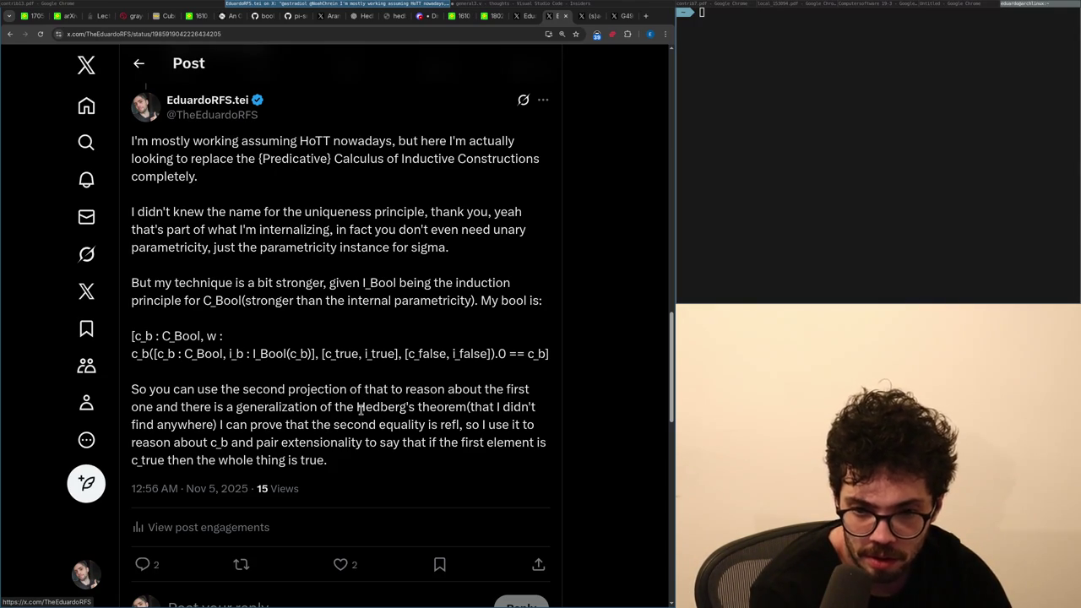
drag(318, 424, 309, 441)
Scroll the thread and open the rewriting-rules reply as its own post.
click(308, 440)
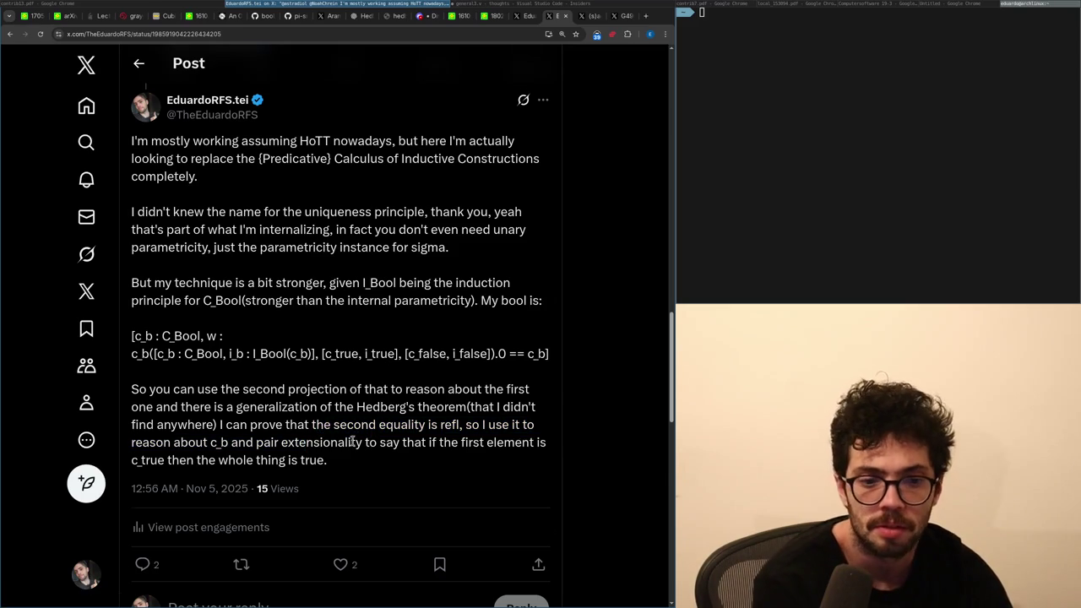
scroll(351, 441, down, 3)
scroll(335, 431, down, 3)
scroll(325, 432, up, 3)
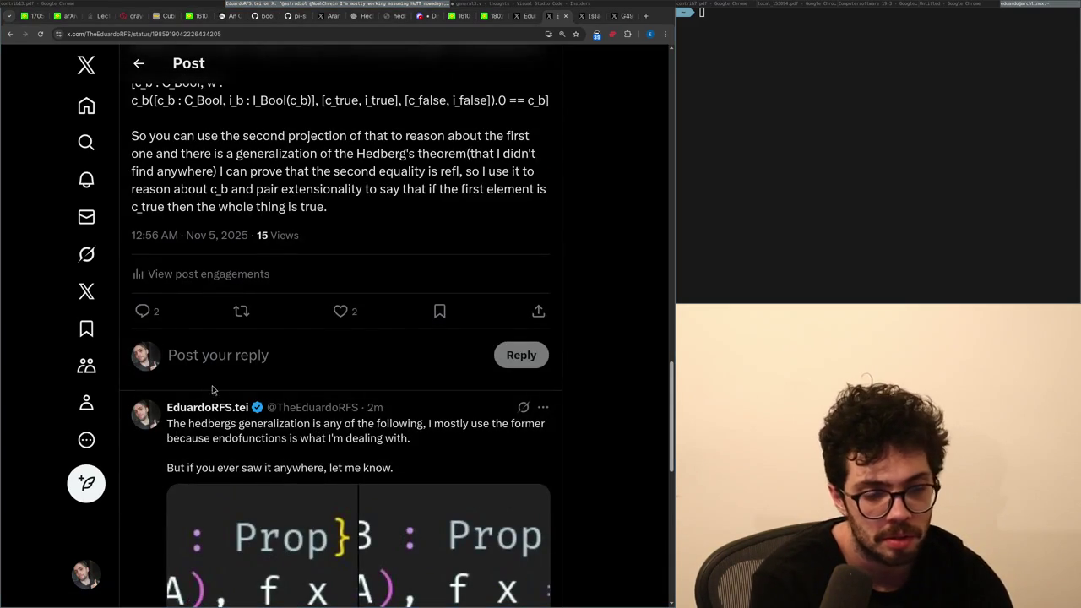
scroll(211, 393, down, 4)
scroll(207, 404, down, 2)
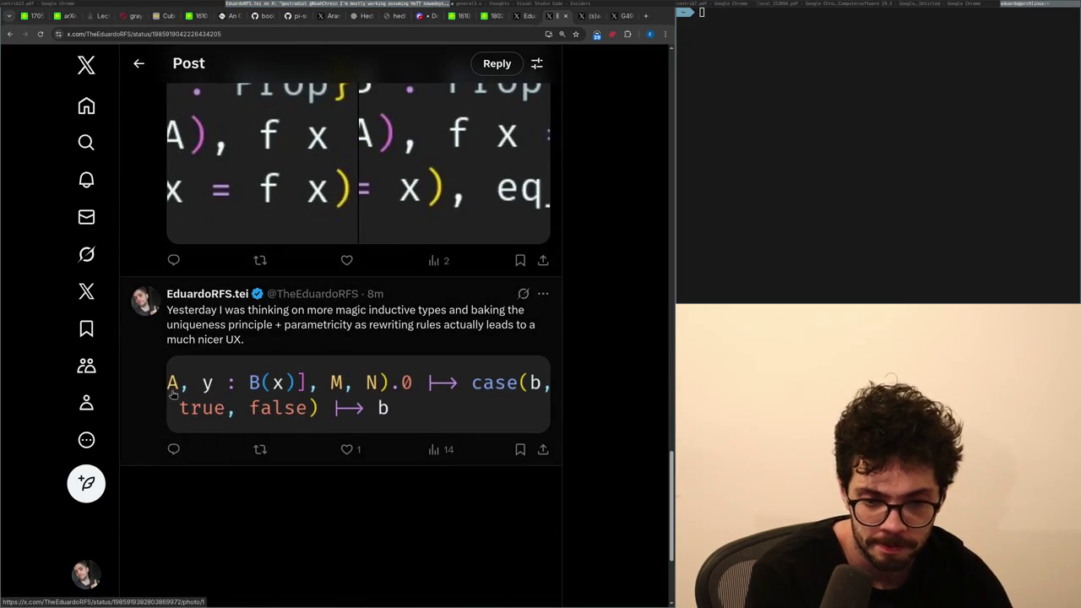
click(156, 346)
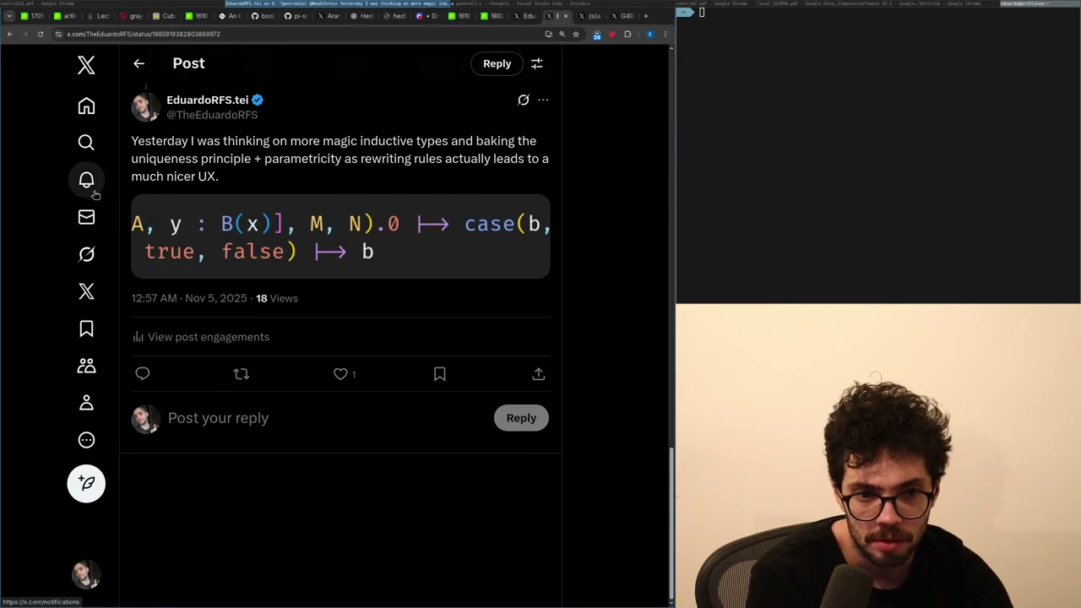
Glance at Notifications, return to the reply, then go to the Home feed.
click(96, 195)
key(alt+Left)
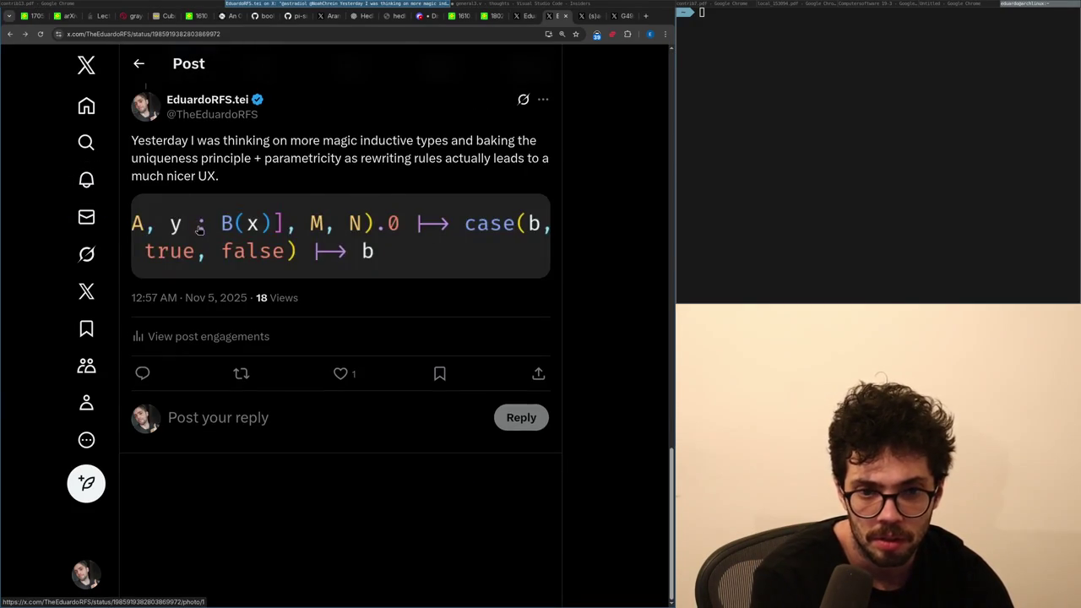
scroll(212, 254, up, 2)
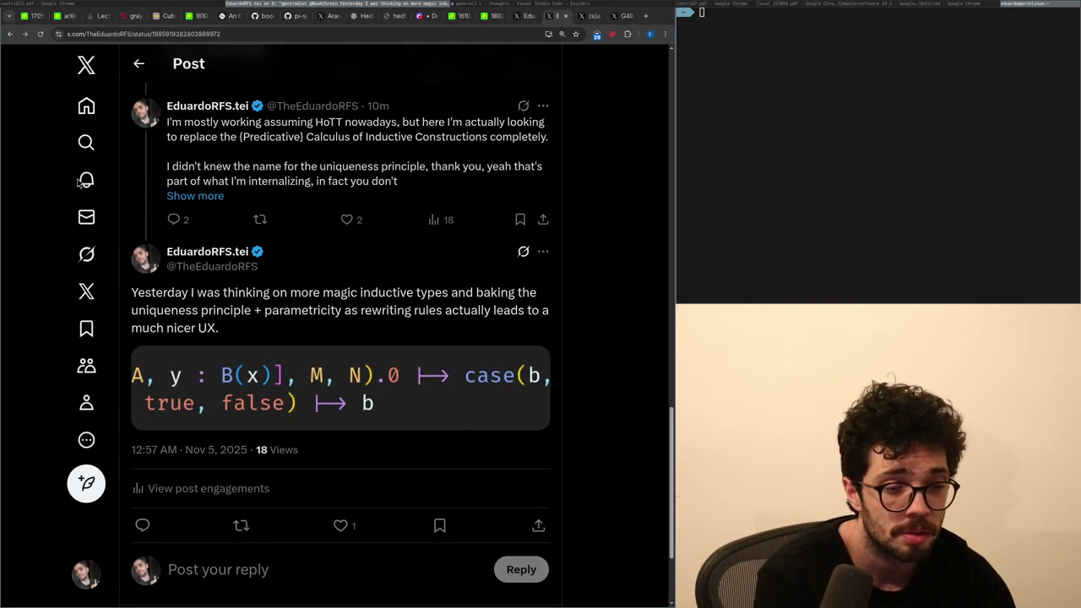
click(100, 103)
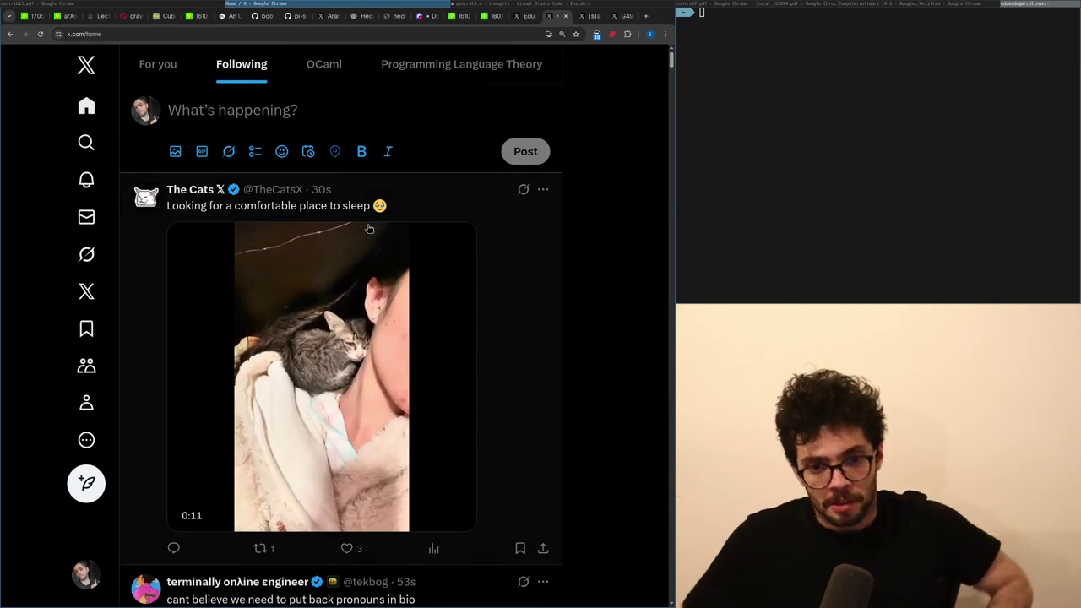
Scroll the Home feed and open a video post to read its replies.
scroll(369, 229, down, 13)
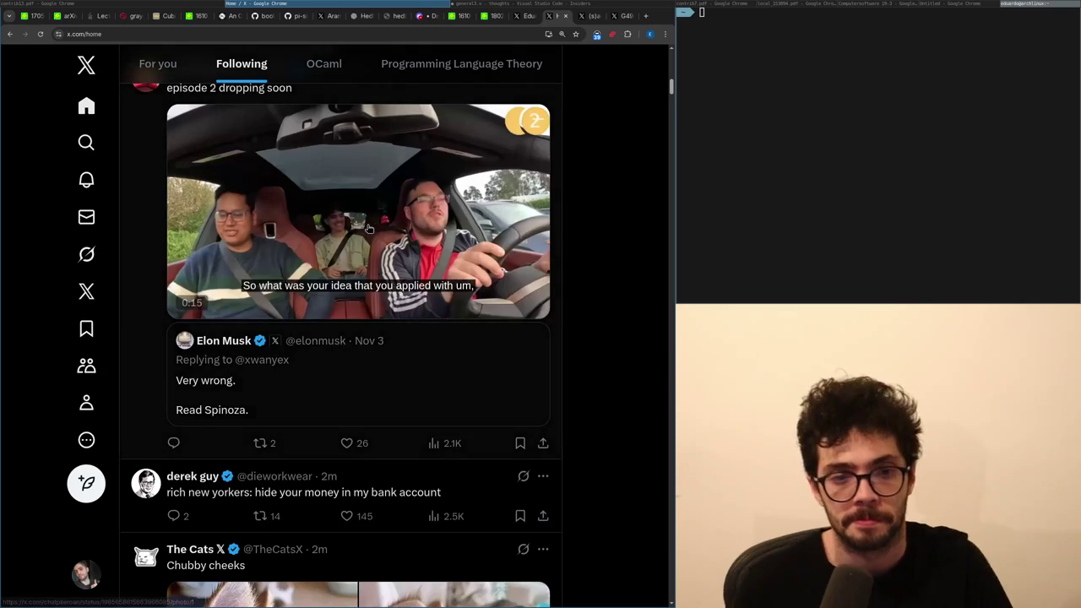
scroll(369, 228, up, 2)
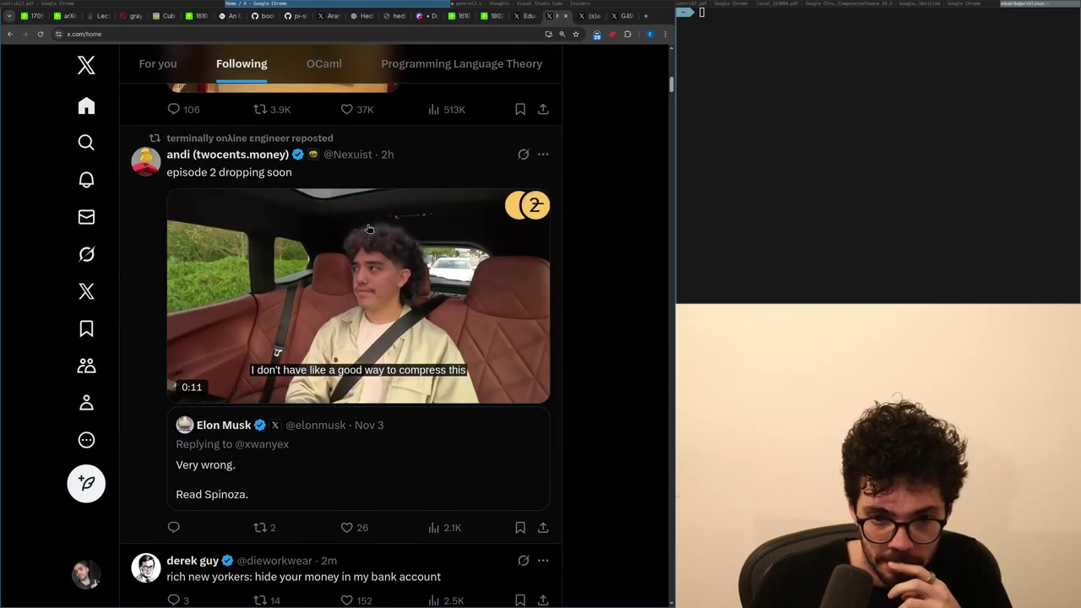
scroll(369, 228, down, 10)
scroll(369, 229, up, 5)
scroll(368, 228, down, 5)
scroll(369, 229, down, 10)
scroll(369, 229, up, 5)
scroll(369, 228, down, 5)
scroll(369, 229, down, 2)
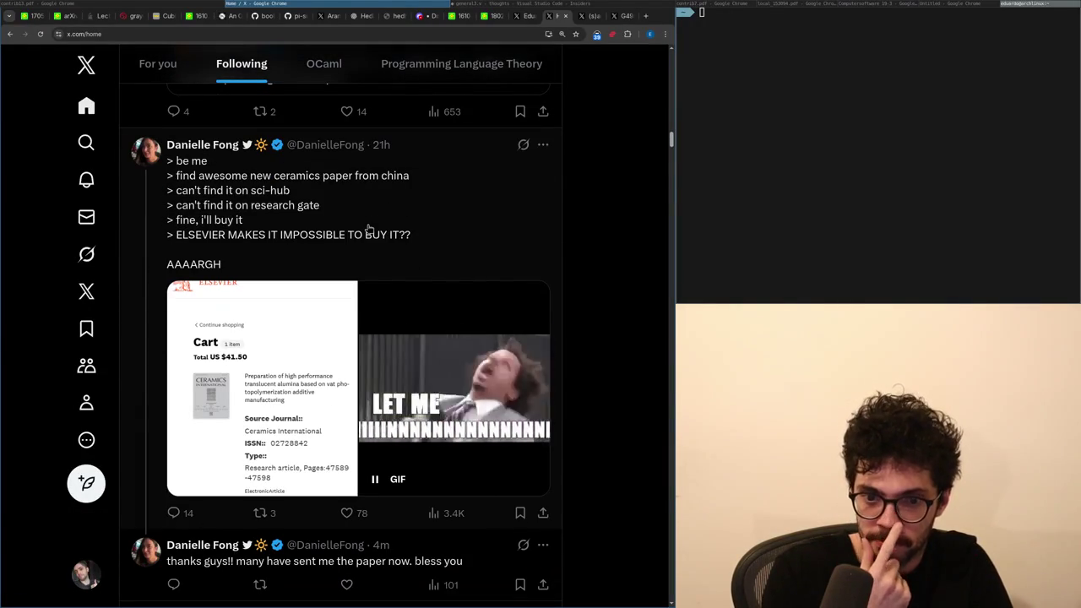
scroll(369, 228, down, 1)
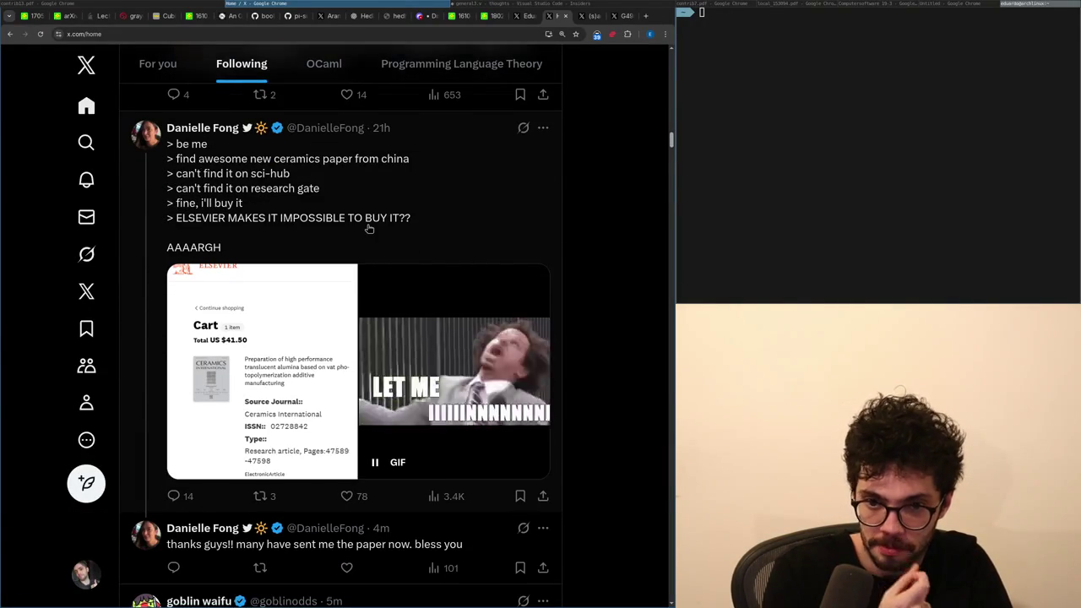
scroll(369, 229, down, 3)
scroll(369, 229, up, 3)
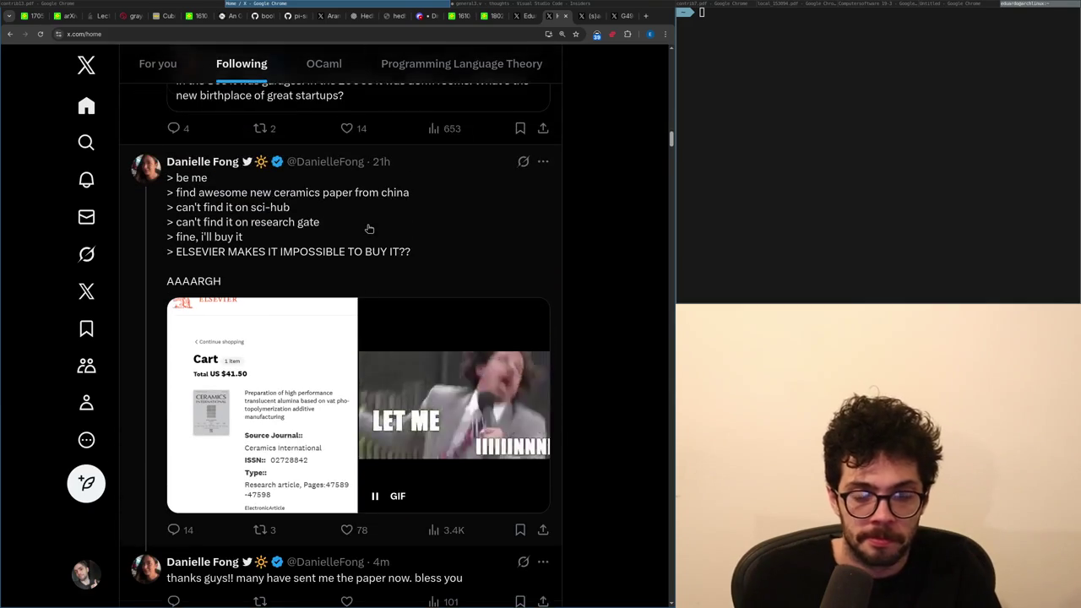
scroll(369, 228, down, 10)
scroll(369, 229, down, 5)
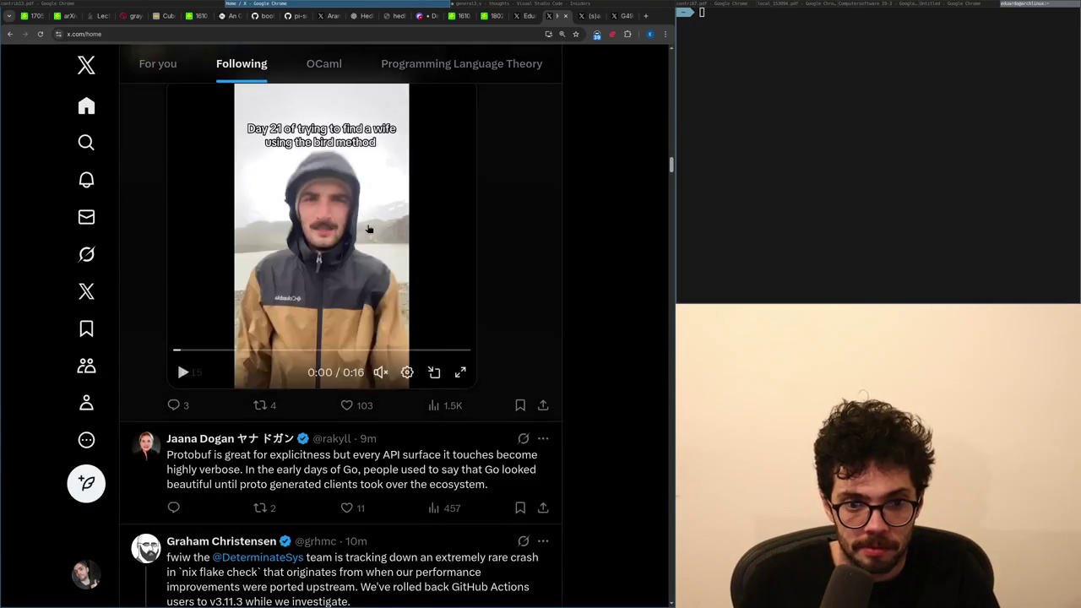
scroll(369, 229, up, 1)
scroll(369, 228, up, 1)
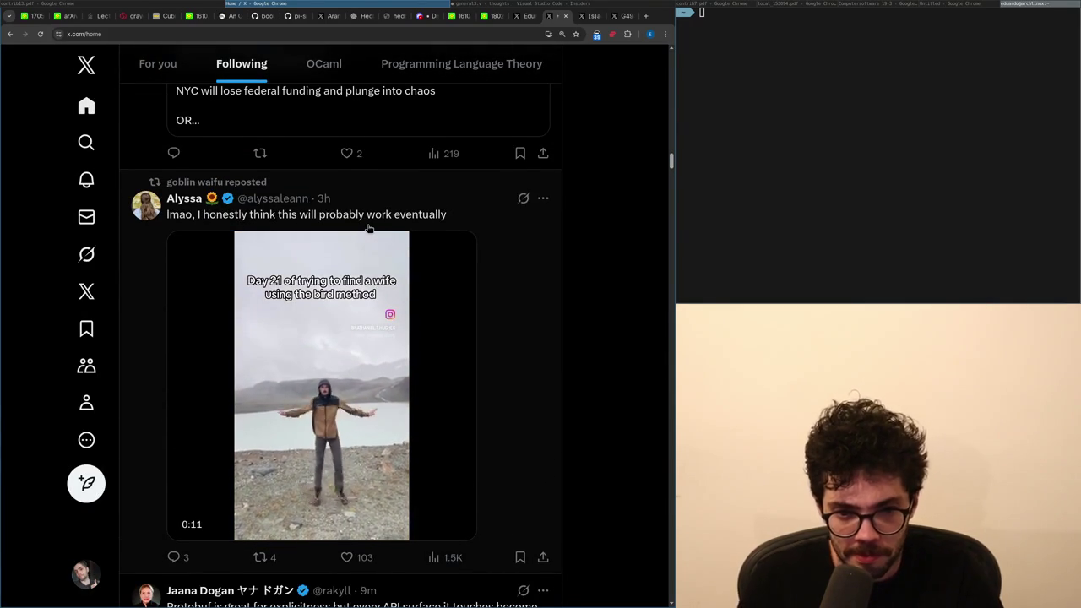
click(466, 294)
scroll(518, 351, down, 5)
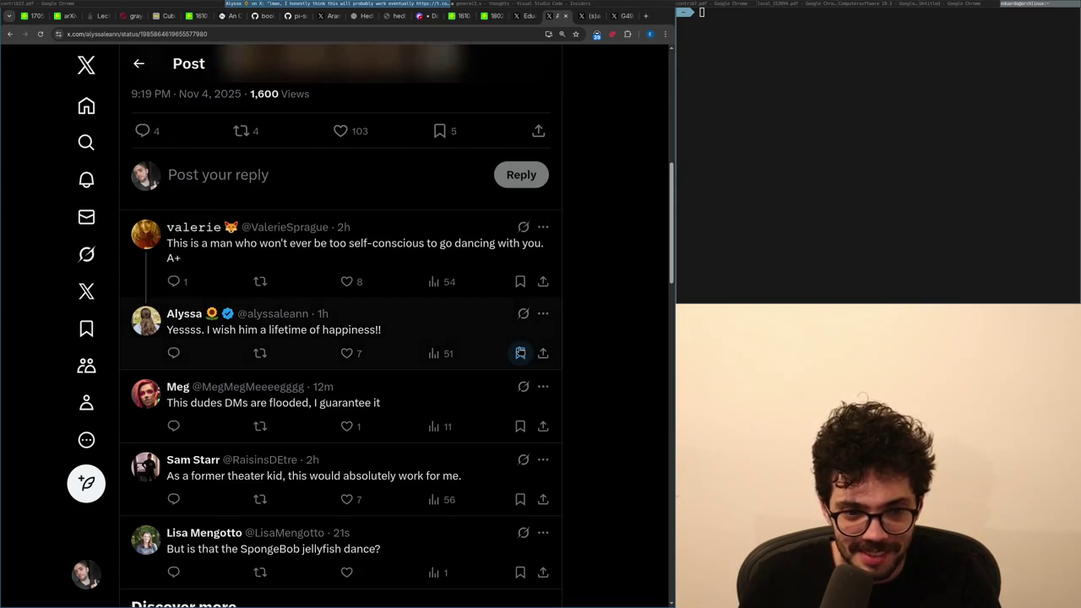
scroll(520, 352, up, 2)
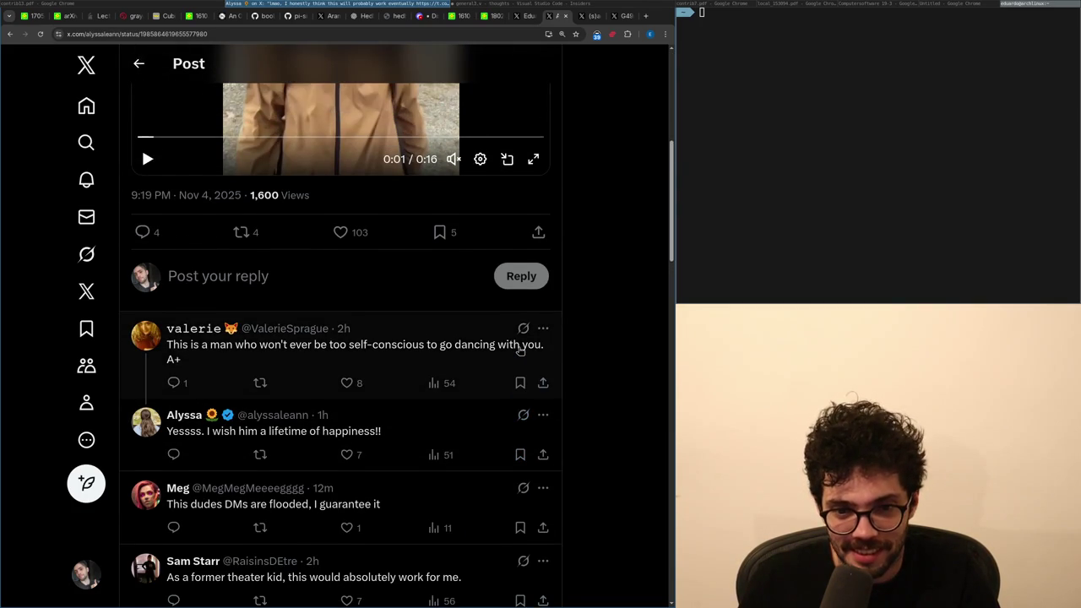
From Notifications, open the new reply and follow its link to the Parametricity via Cohesion arXiv page.
click(76, 196)
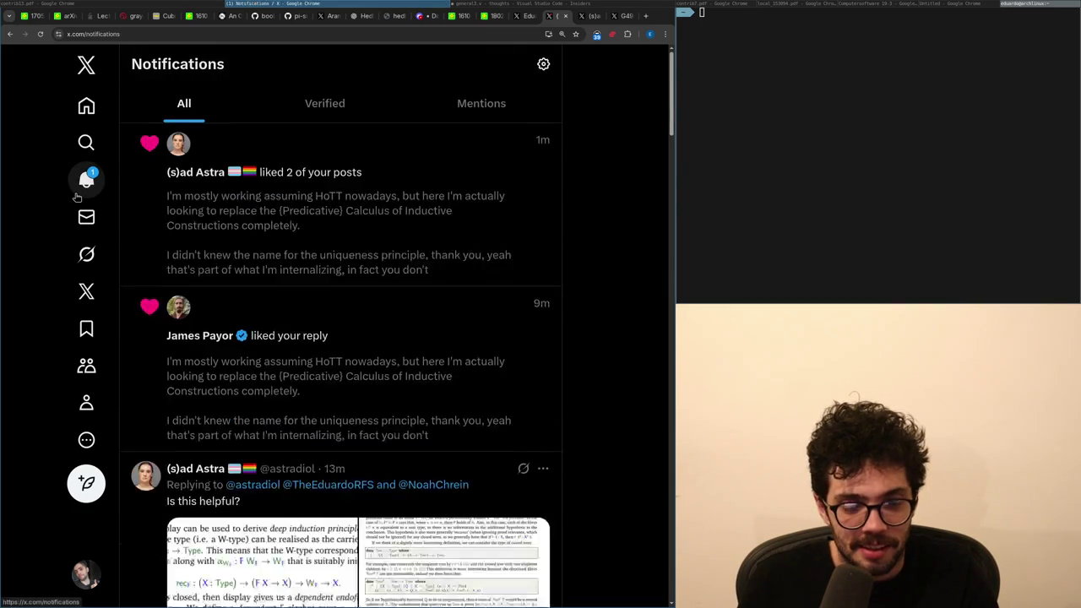
click(159, 221)
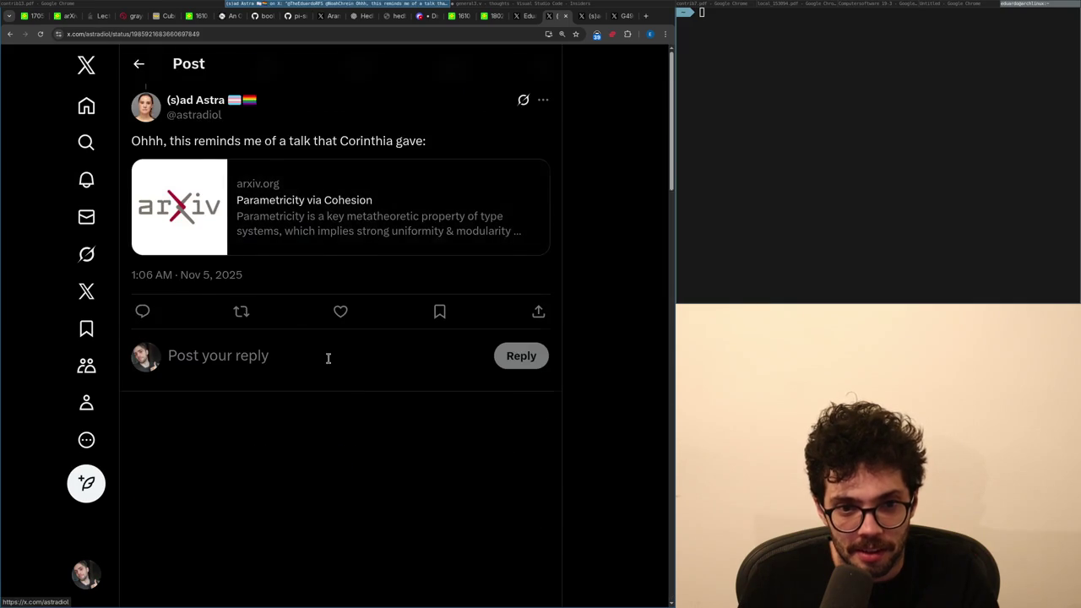
click(337, 402)
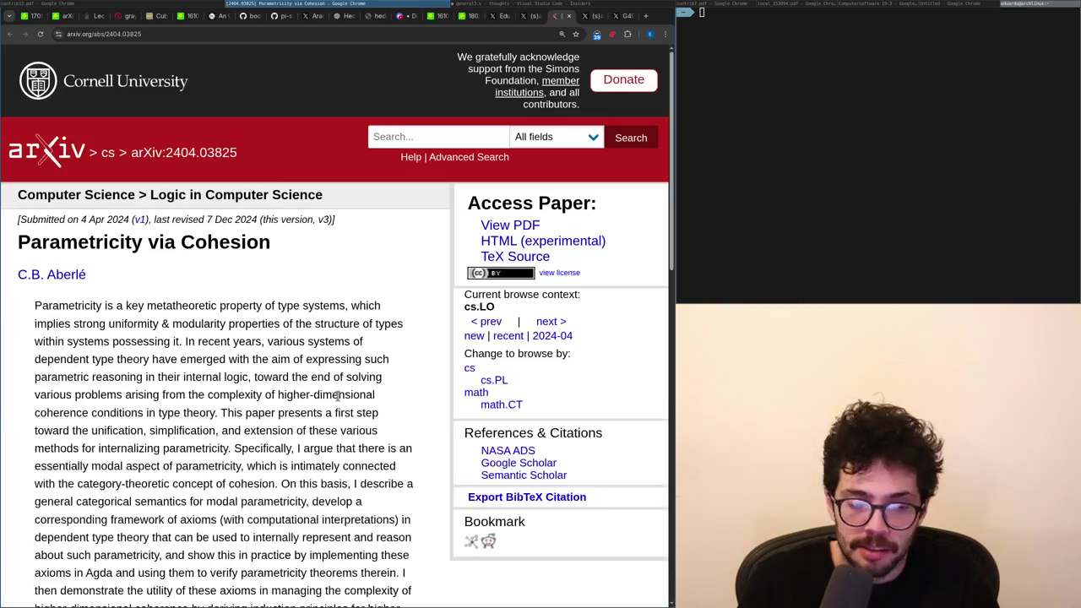
Open the Parametricity via Cohesion PDF, then enlarge the X reply's rewriting-rules code image.
click(491, 227)
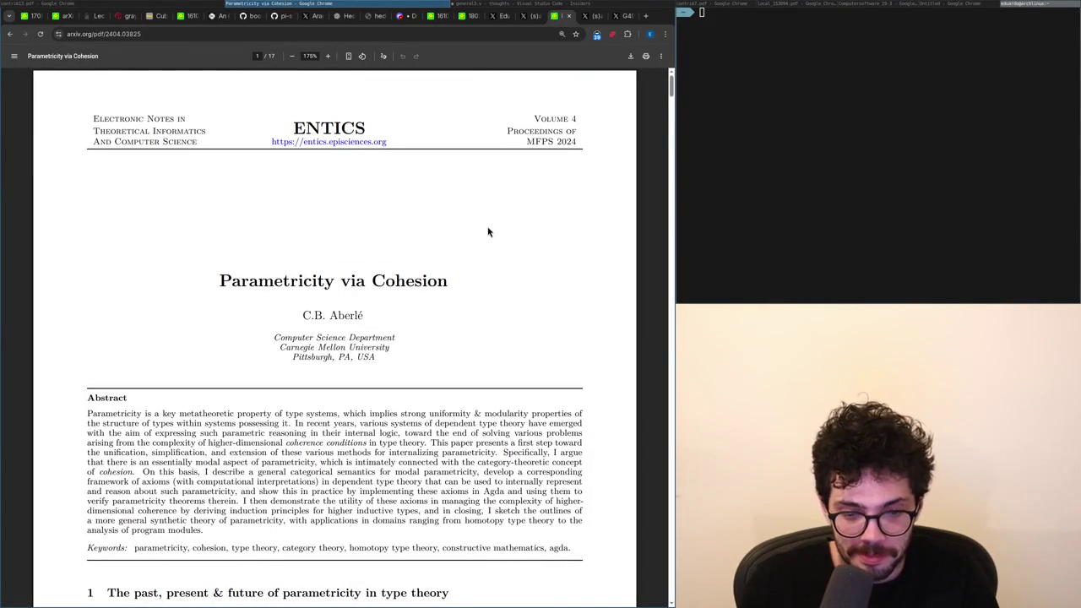
scroll(440, 258, down, 5)
key(ctrl+shift+Tab)
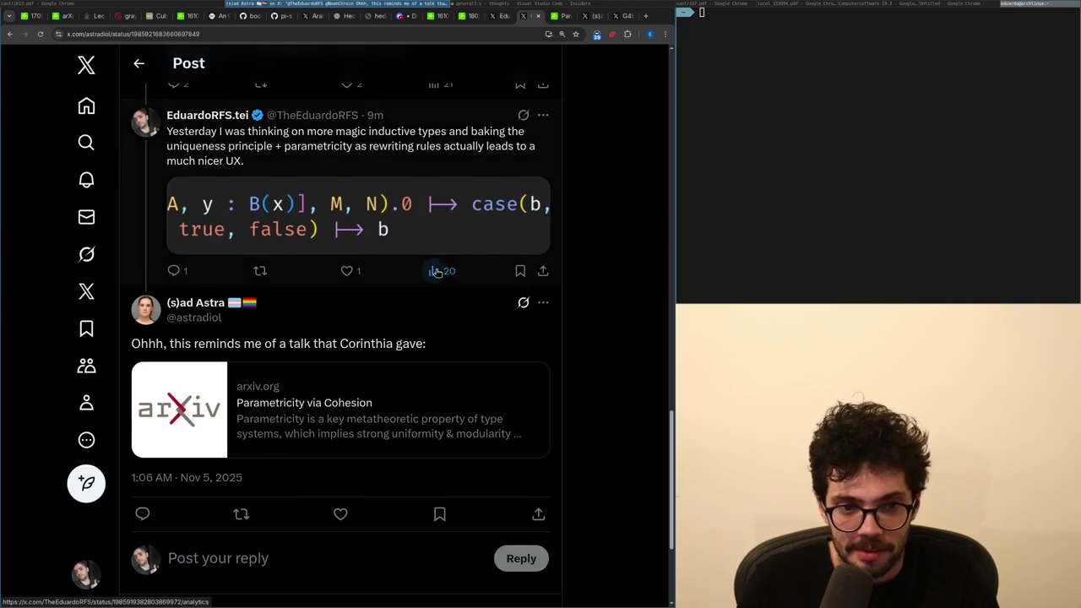
scroll(335, 284, up, 1)
click(315, 355)
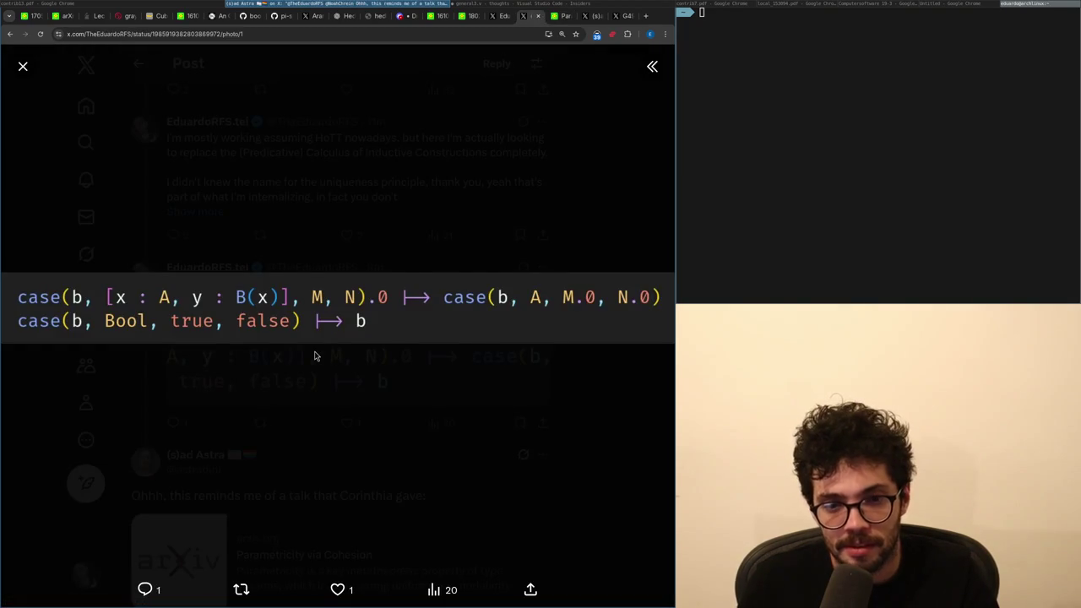
Close the enlarged code image and skim down the Parametricity via Cohesion PDF.
key(Escape)
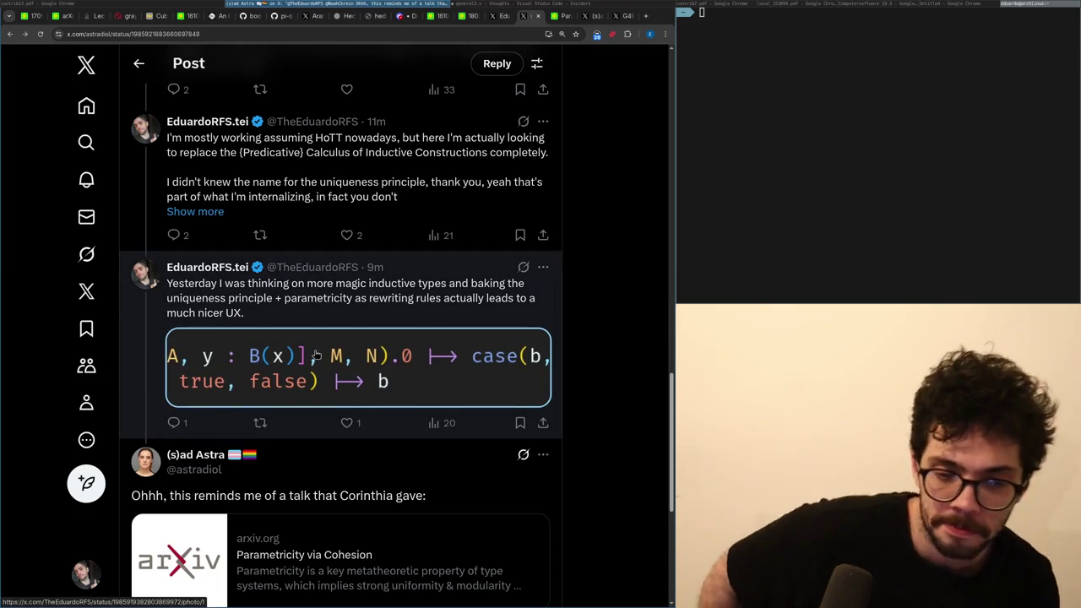
key(ctrl+Tab)
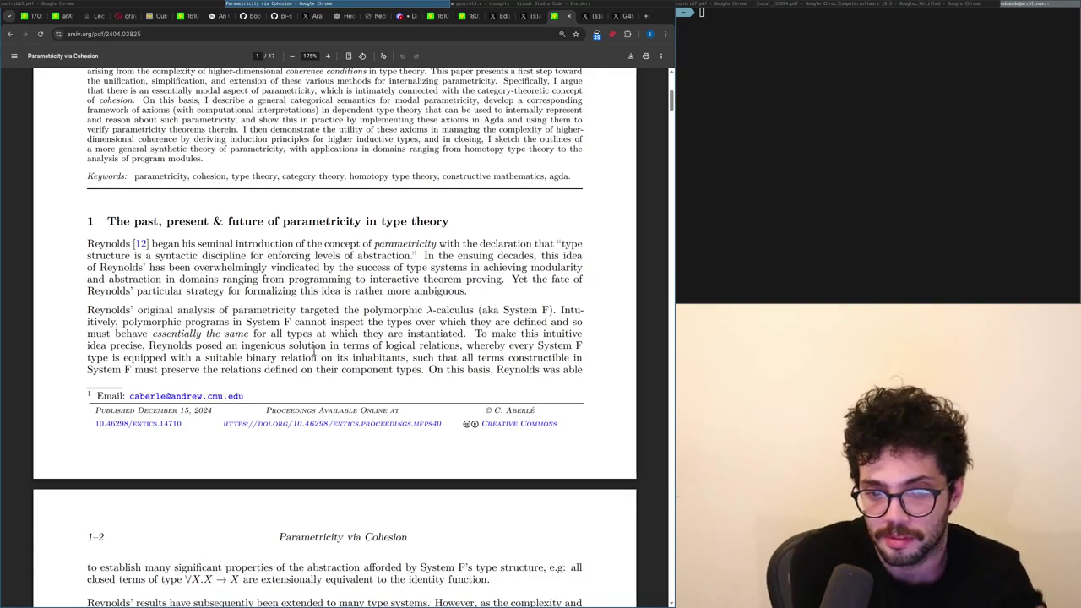
scroll(314, 348, down, 5)
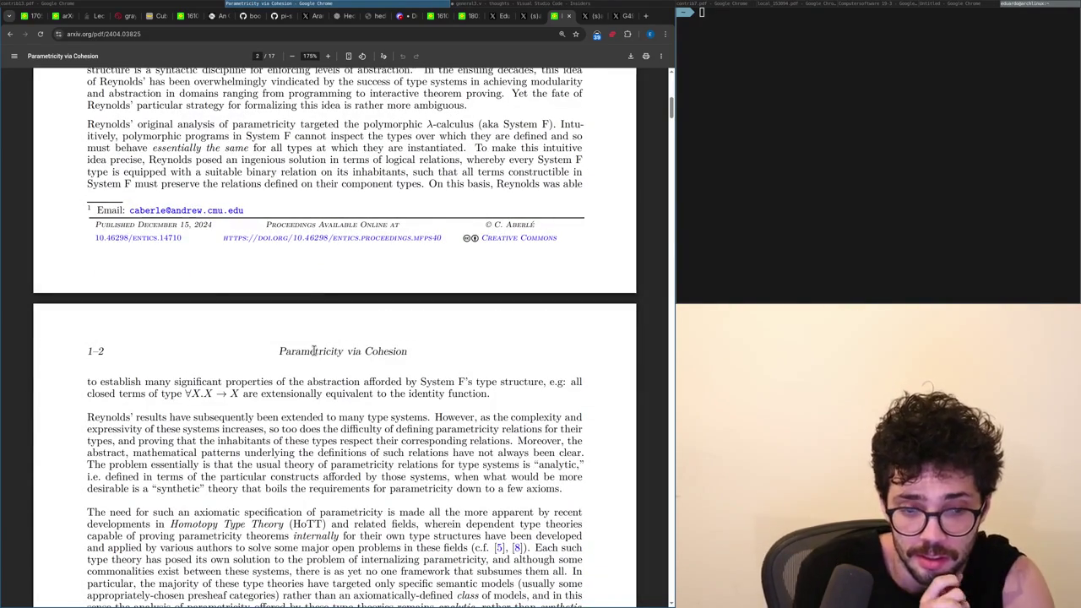
Open the truncated HoTT reply in full and review the new likes in X notifications.
key(ctrl+shift+Tab)
click(194, 210)
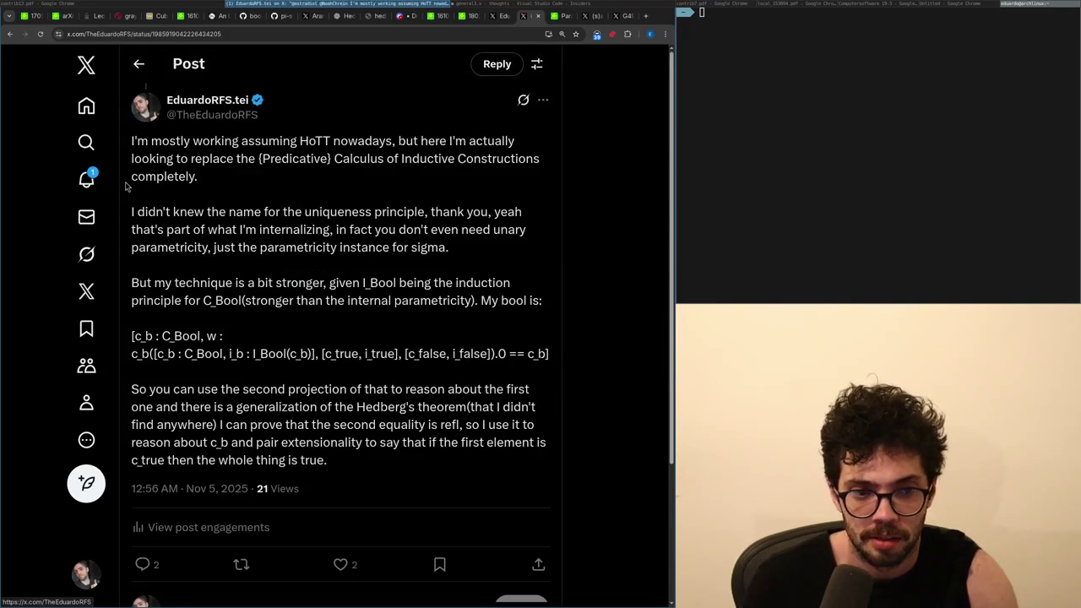
click(97, 176)
key(alt+Left)
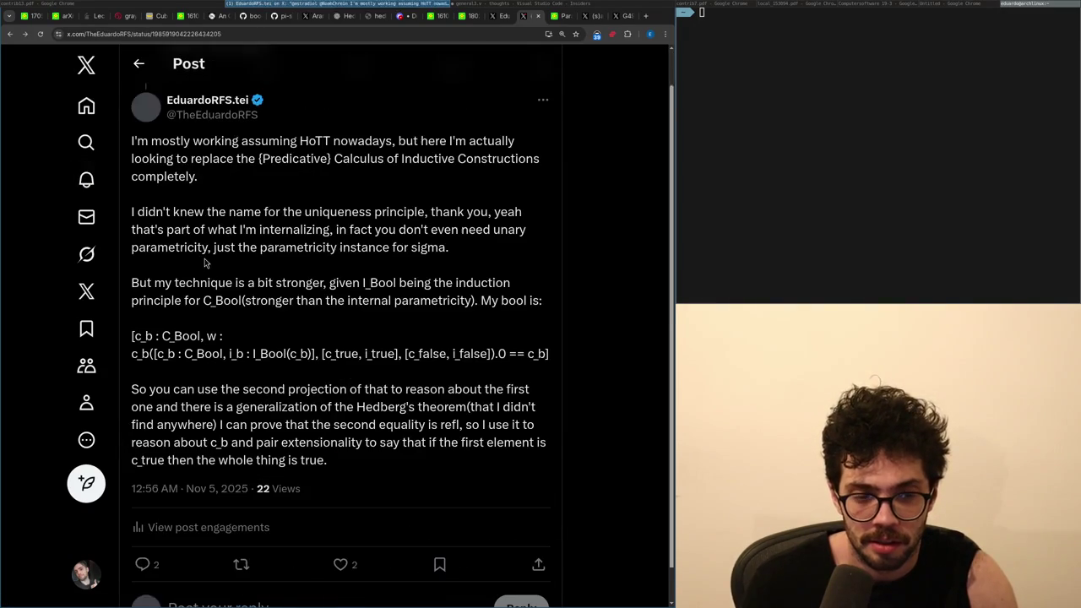
key(alt+Right)
key(alt+Left)
key(alt+Right)
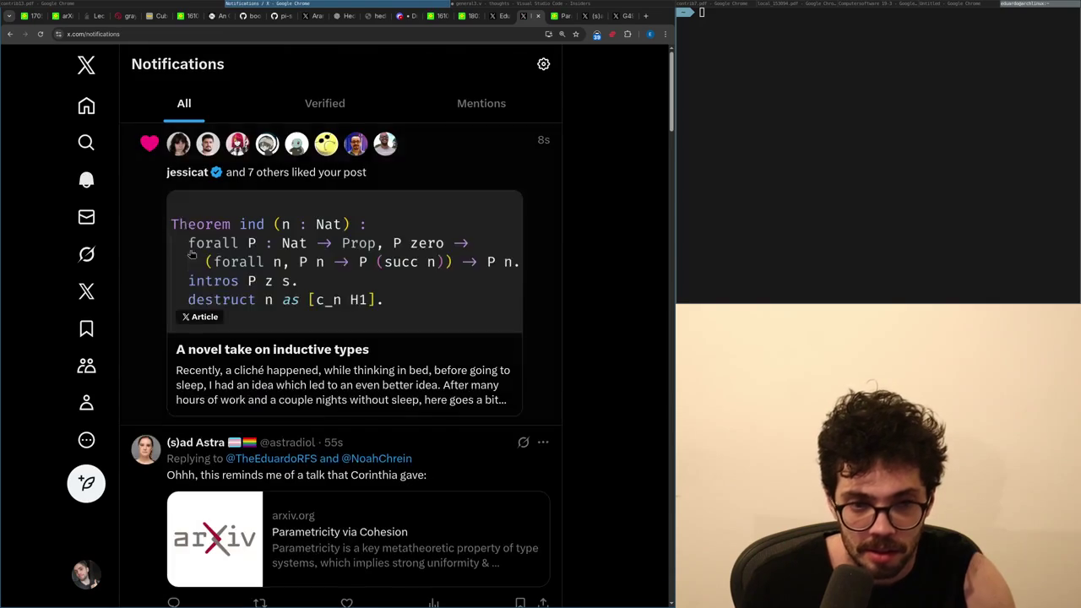
mouse_move(180, 172)
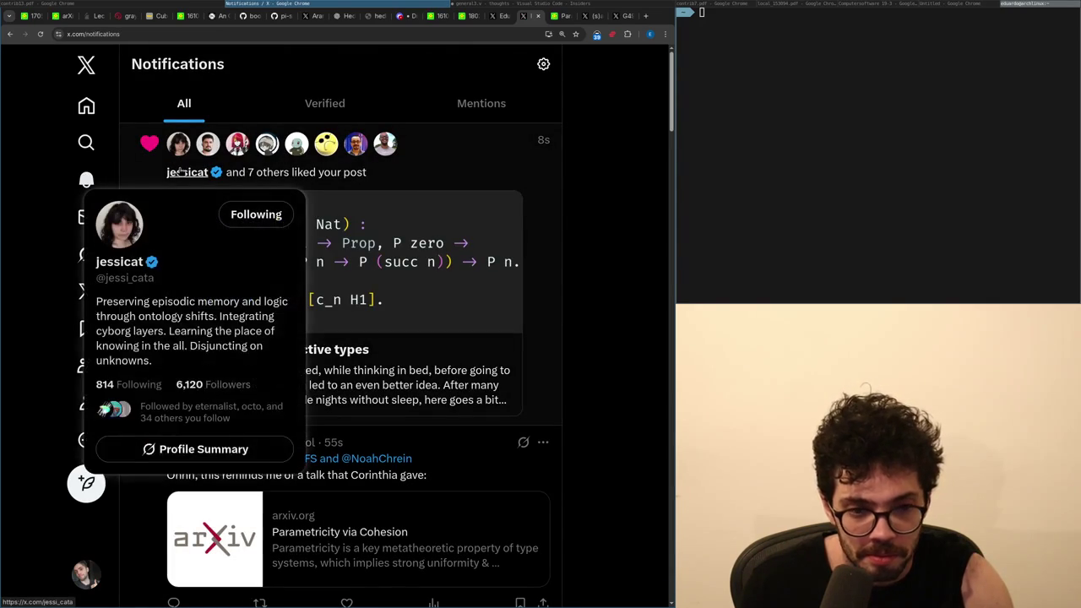
key(alt+Left)
key(ctrl+Tab)
Scroll through the Parametricity via Cohesion PDF and search it for 'induct'.
scroll(255, 150, down, 2)
scroll(254, 150, down, 15)
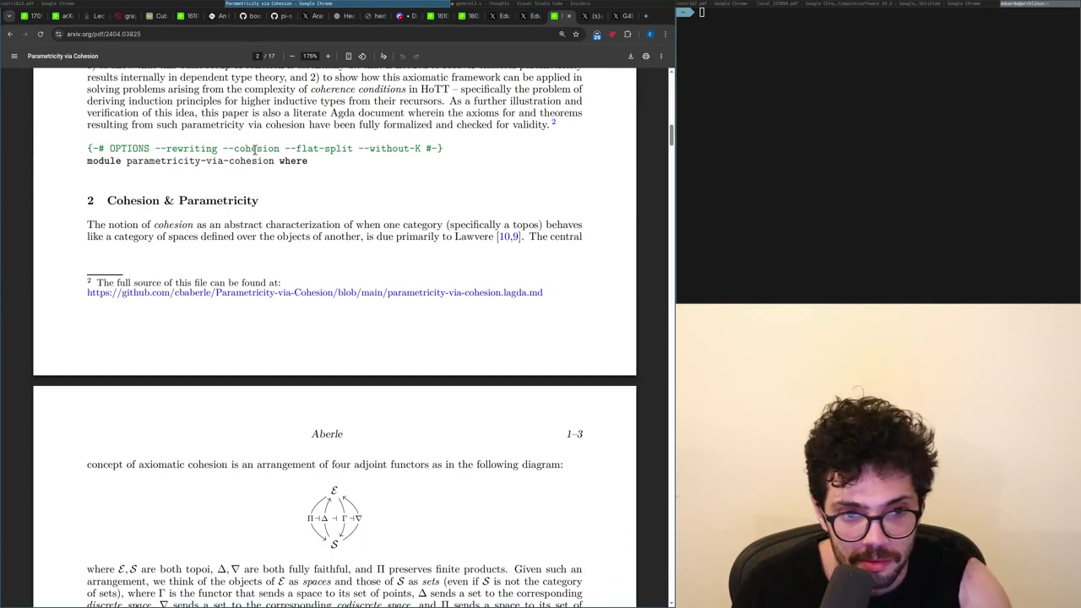
scroll(254, 149, down, 1)
scroll(254, 150, down, 8)
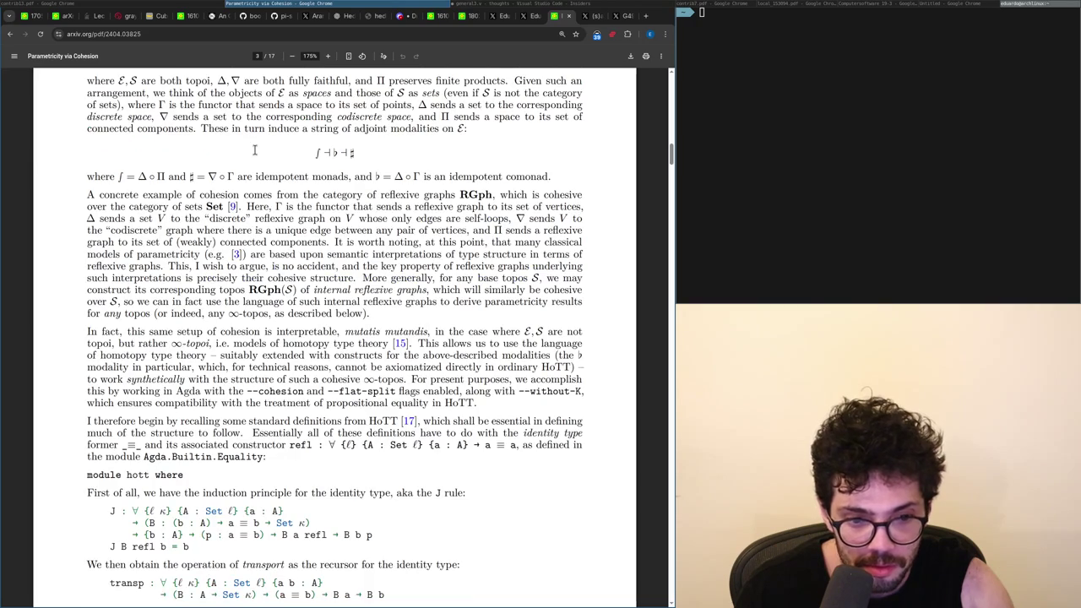
scroll(254, 149, down, 2)
key(ctrl+f)
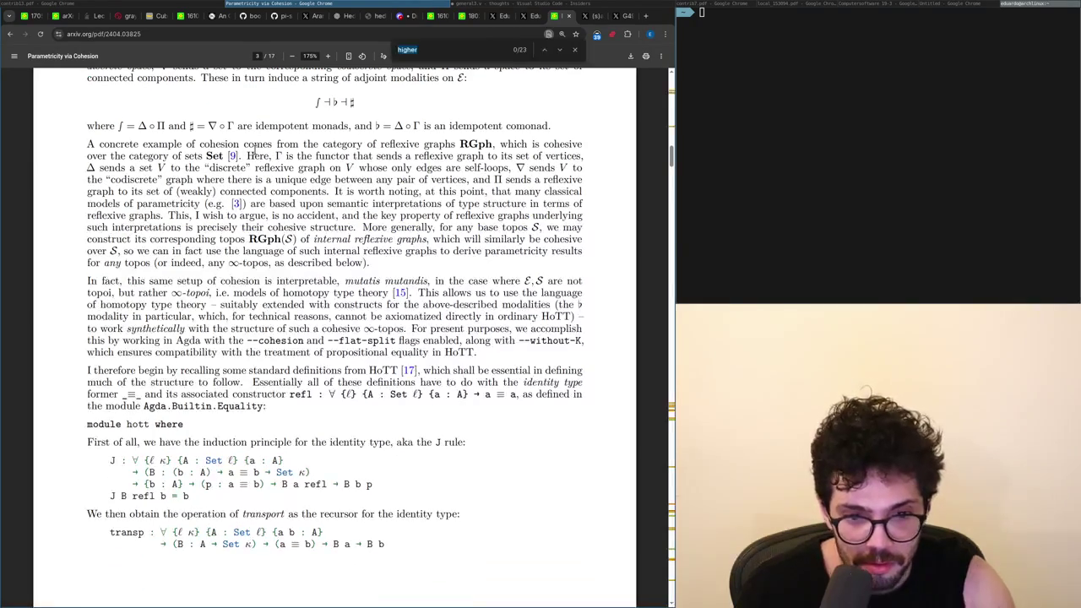
text(inducti)
key(Escape)
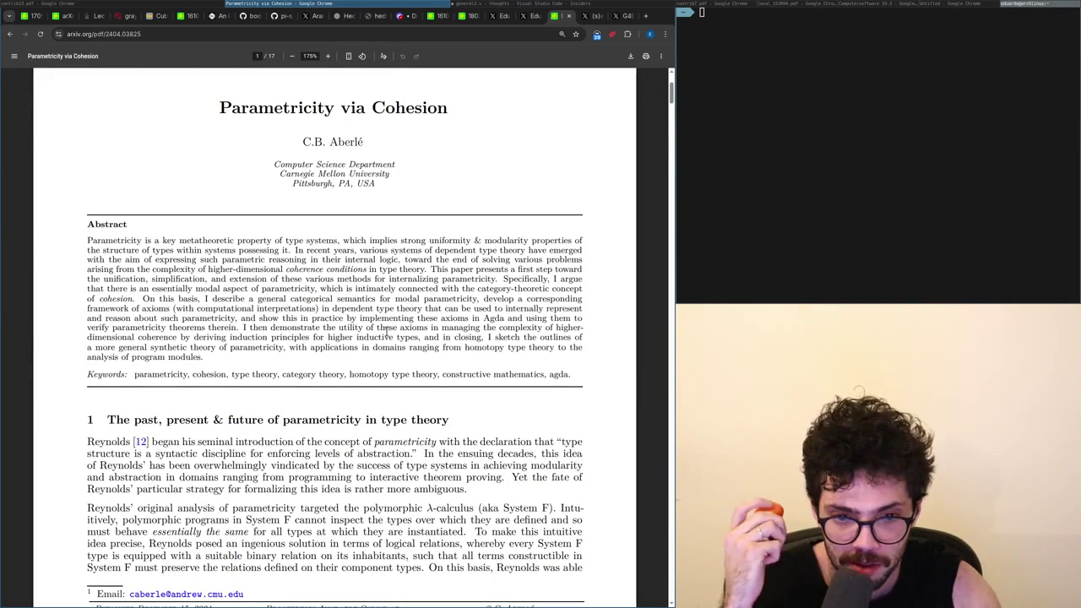
Select 'axioms' in the abstract and scroll on to page 13 of the paper.
double_click(412, 329)
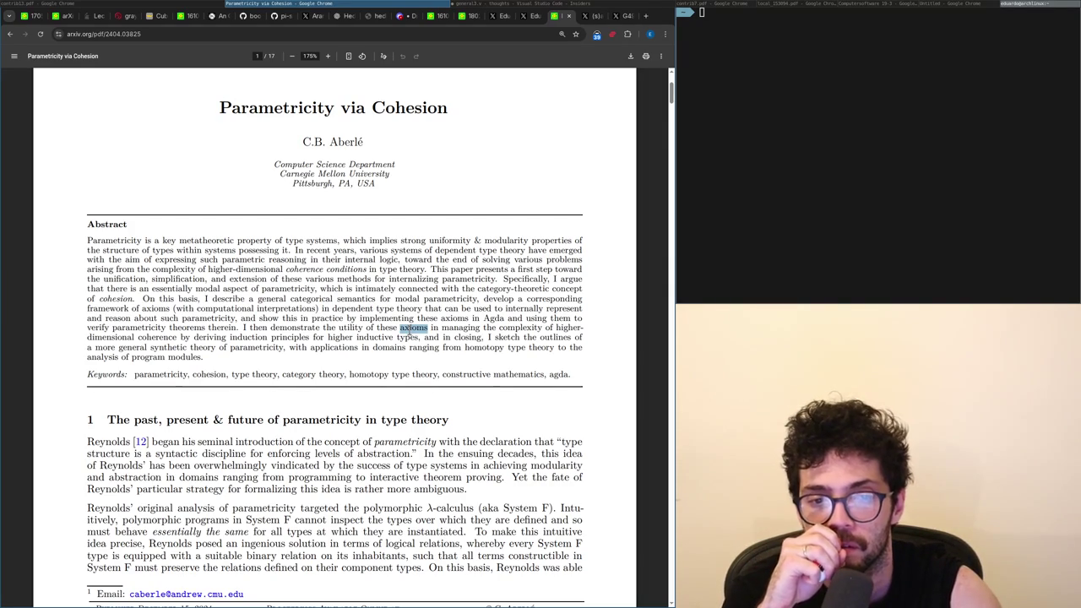
scroll(409, 330, down, 20)
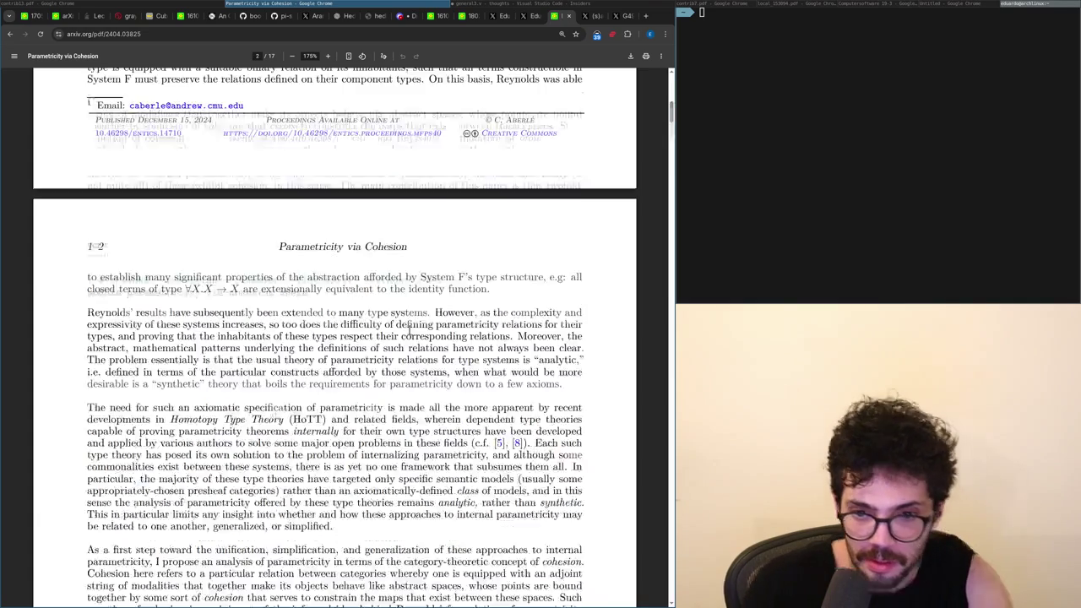
scroll(409, 330, down, 20)
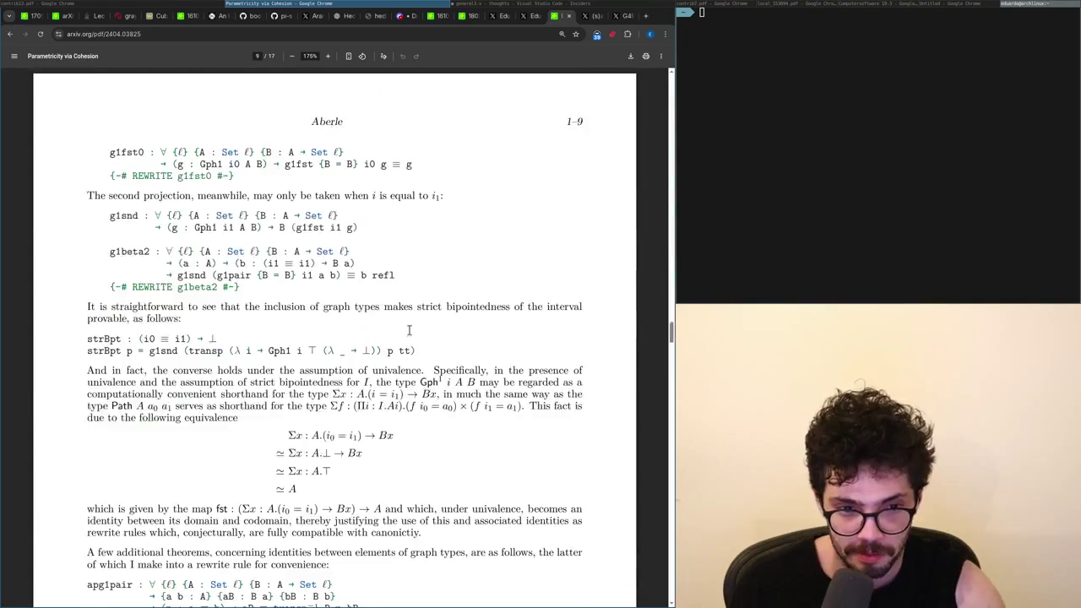
scroll(408, 330, down, 20)
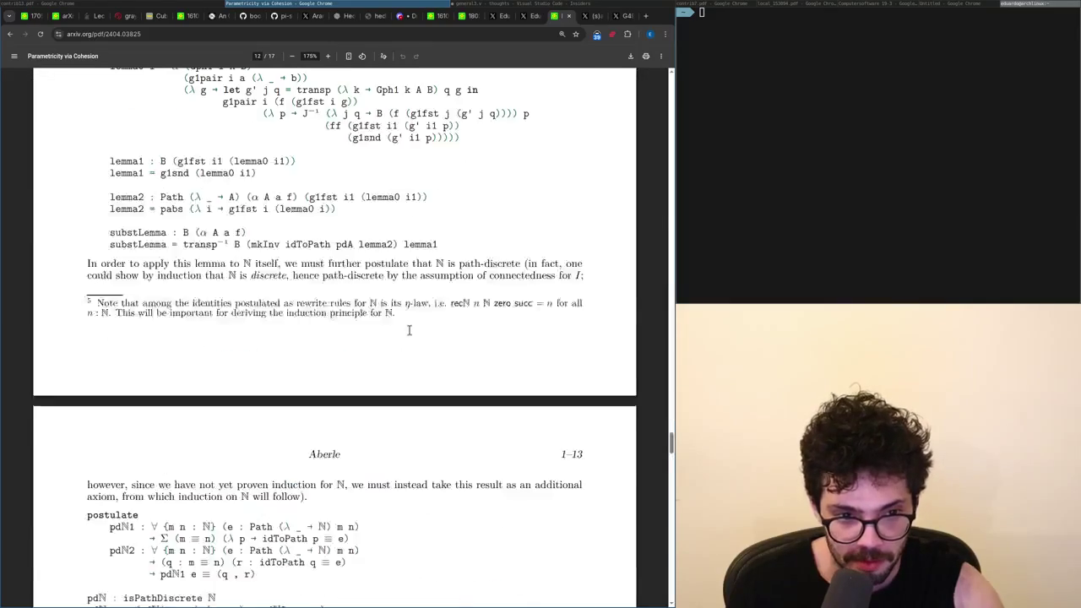
key(ctrl+shift+Tab)
scroll(363, 350, down, 10)
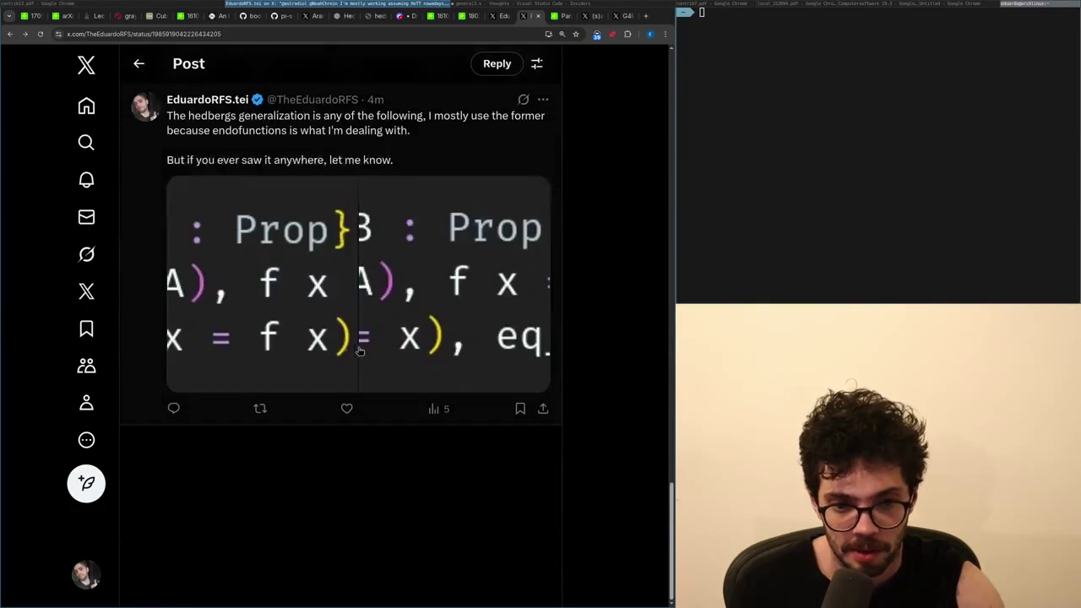
Open X notifications, view who liked which posts, and open the first liked post's thread.
key(ctrl+shift+Tab)
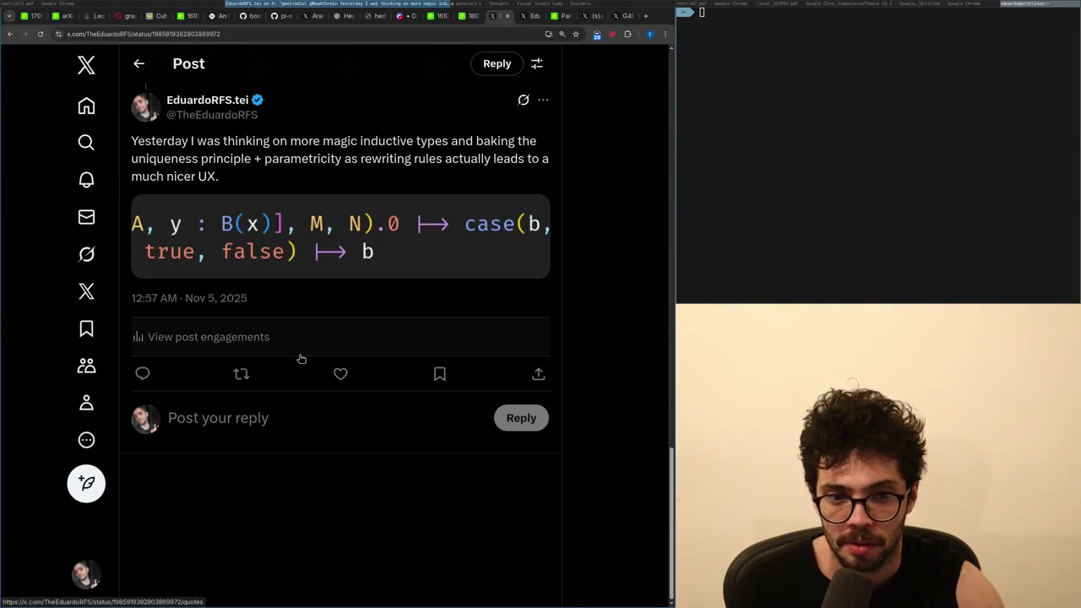
click(86, 179)
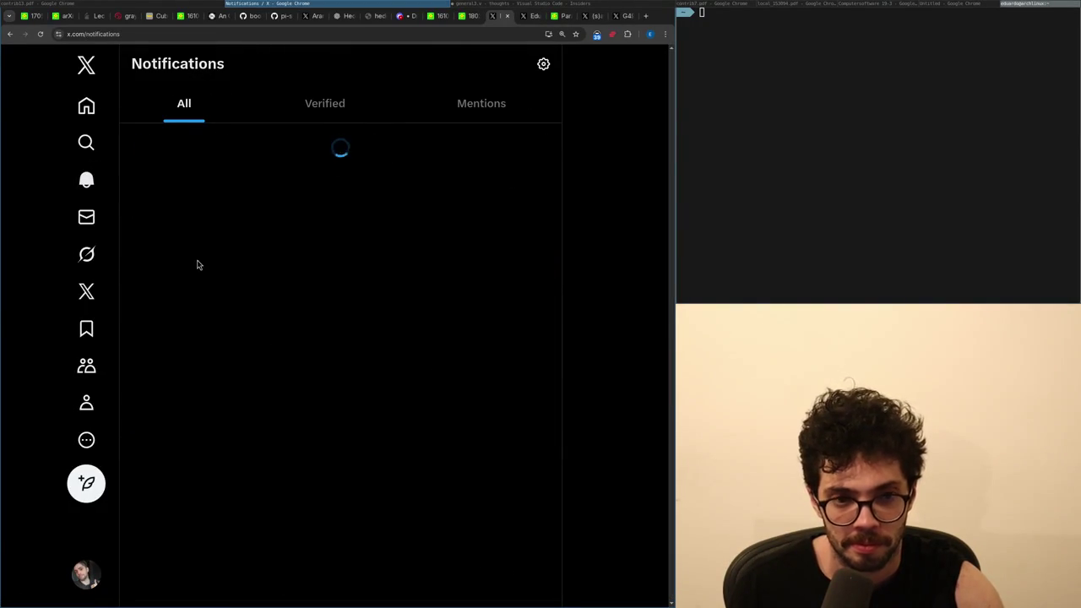
scroll(170, 298, down, 10)
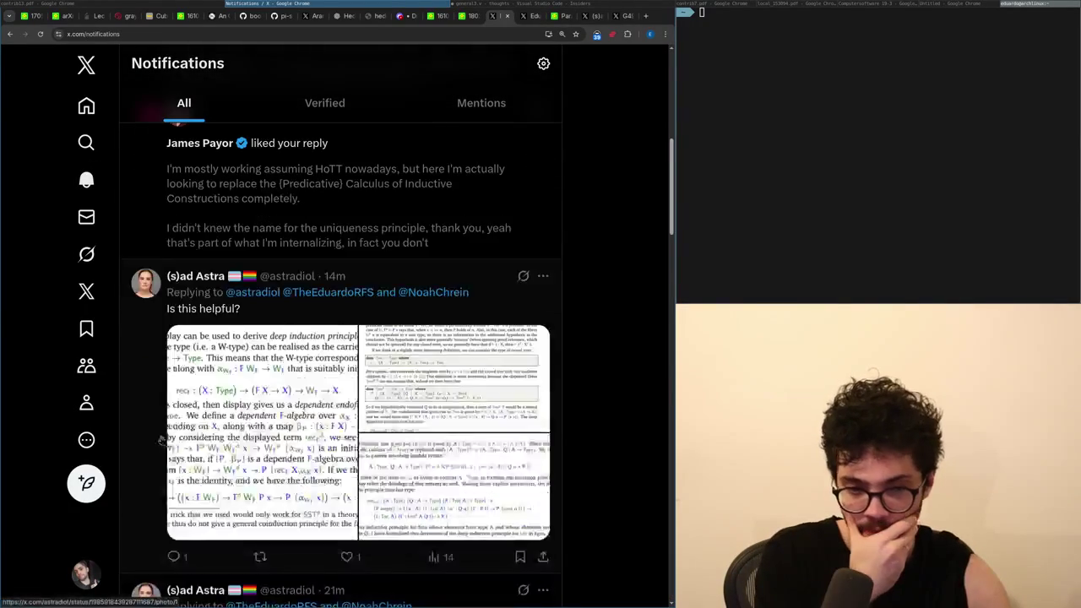
scroll(144, 406, up, 10)
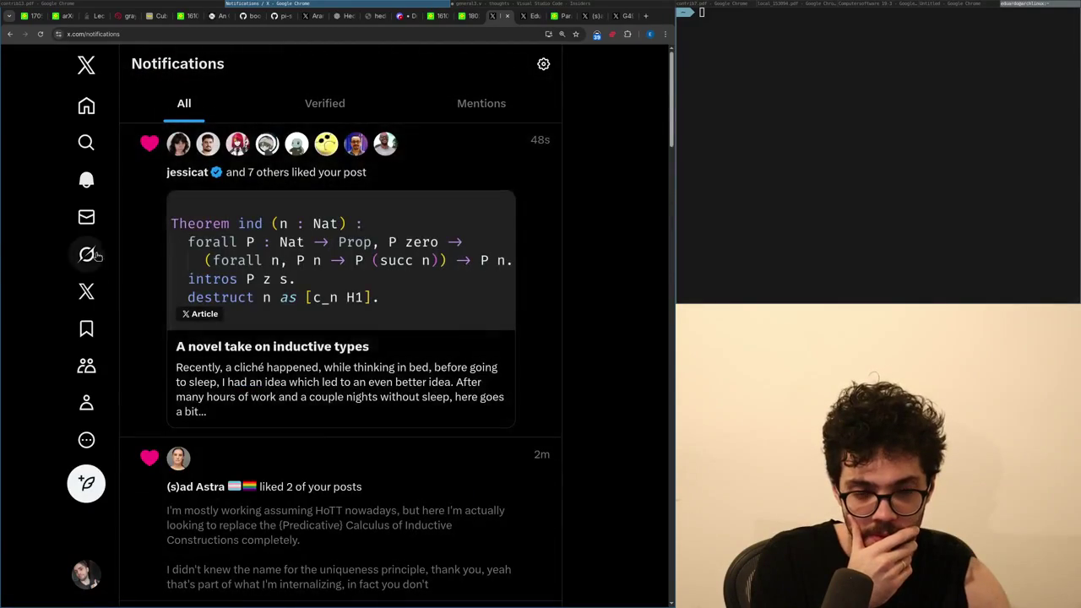
scroll(131, 325, down, 4)
click(147, 292)
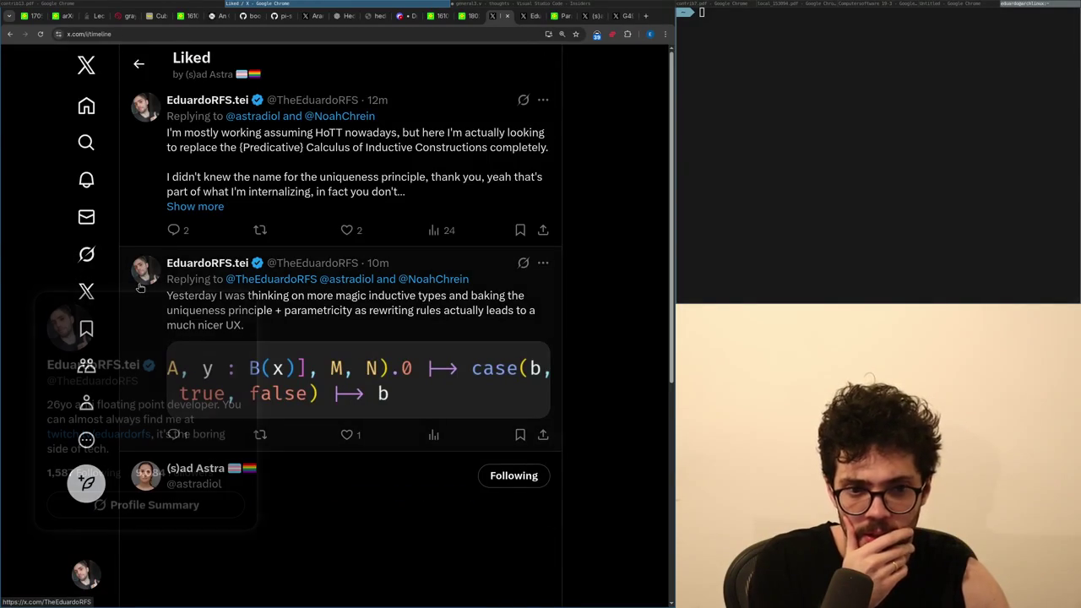
click(160, 190)
Open the parent post on its own page and reload it.
scroll(183, 286, down, 15)
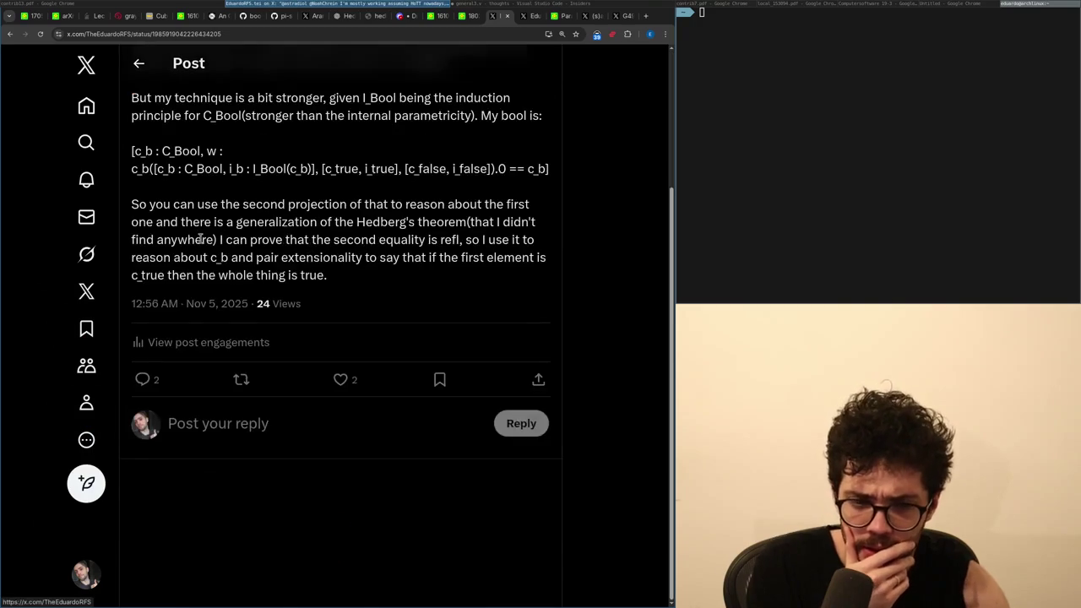
scroll(183, 285, up, 3)
click(144, 257)
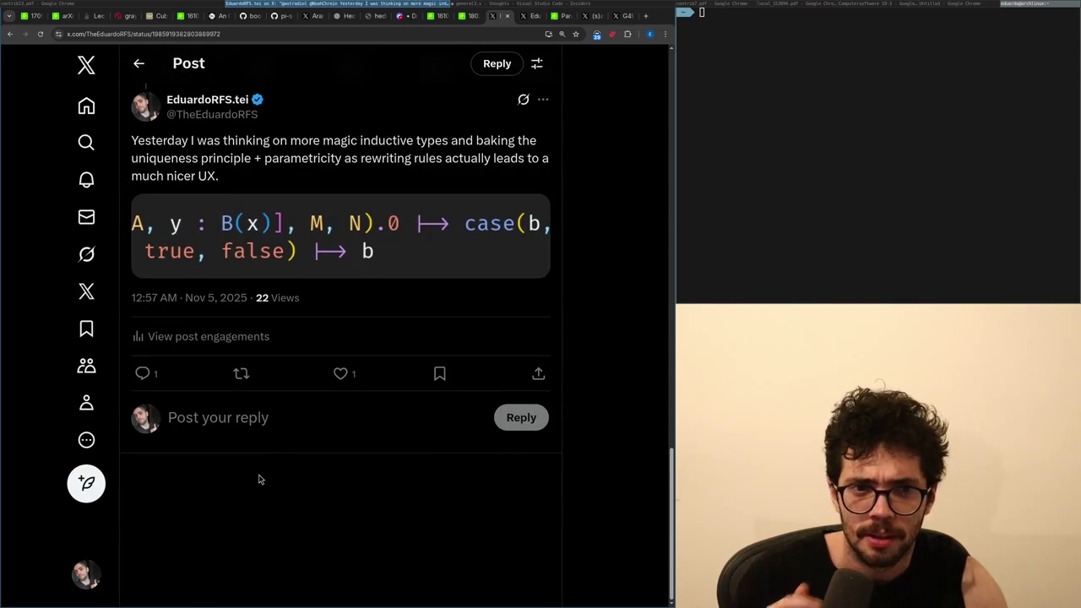
key(ctrl+r)
key(ctrl+Tab)
key(ctrl+Tab)
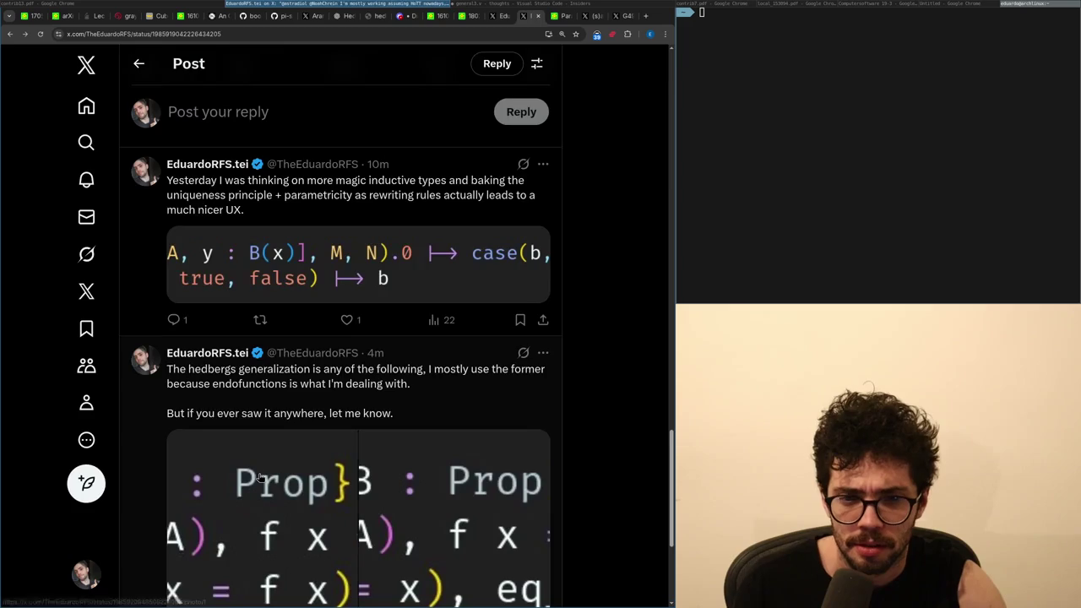
key(ctrl+Tab)
Return the Parametricity via Cohesion paper to its top, then view the earlier HoTT reply.
key(ctrl+shift+Tab)
scroll(259, 477, down, 15)
key(Home)
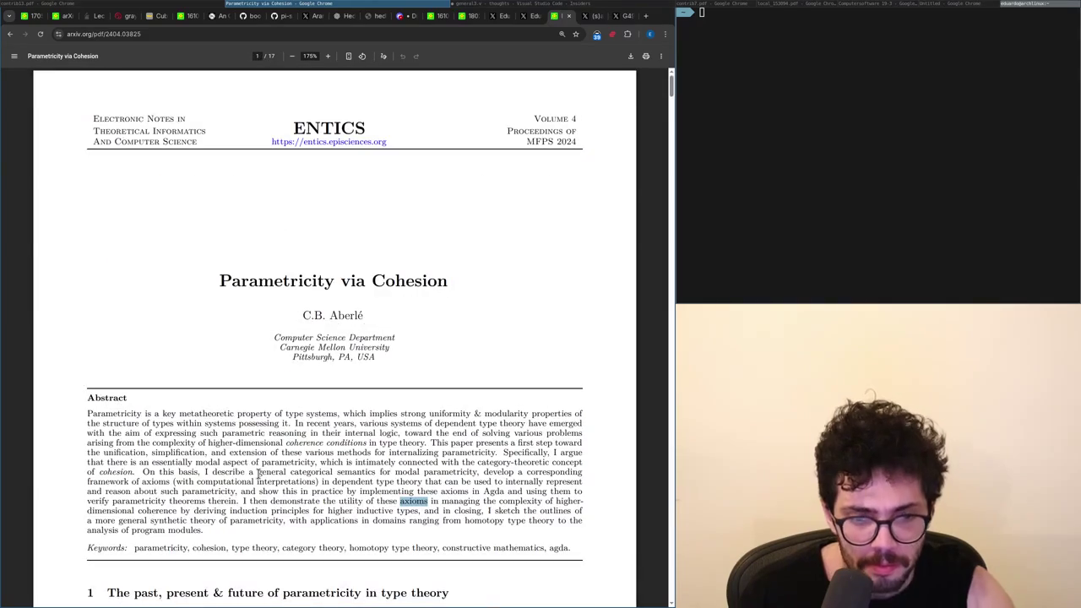
key(ctrl+shift+Tab)
key(ctrl+shift+Tab)
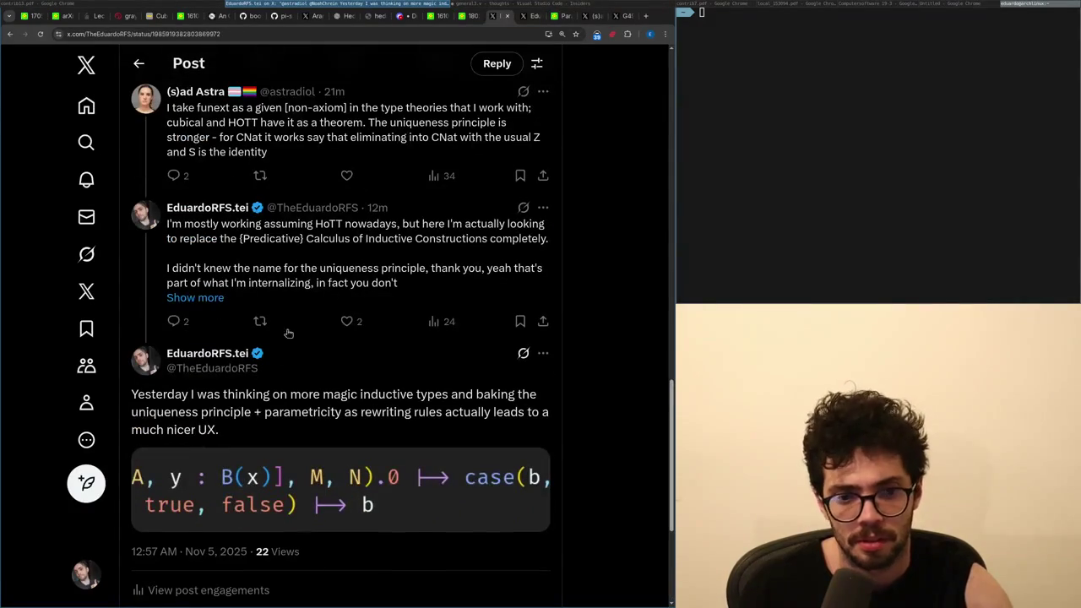
click(286, 283)
key(alt+Left)
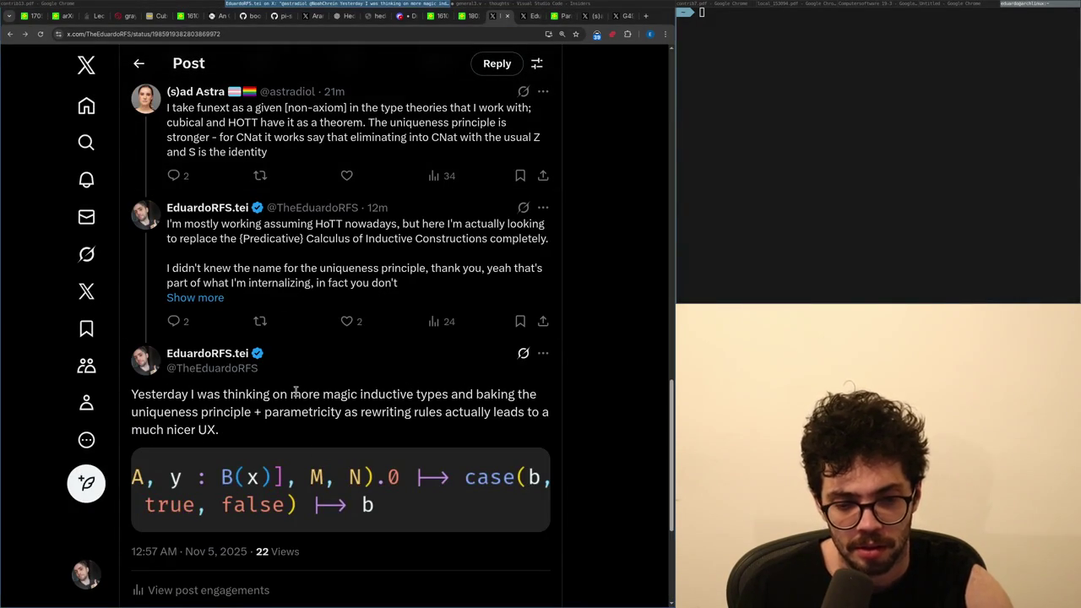
key(alt+Tab)
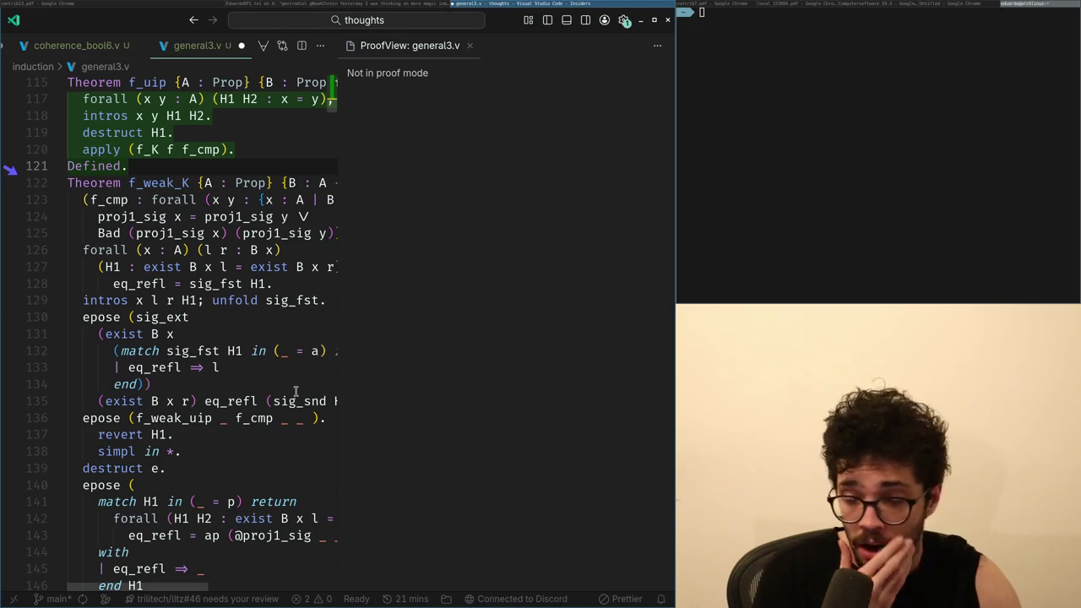
Make VS Code fullscreen and glance at coherence_bool6.v and unary_parametricity.md.
key(ctrl+Tab)
key(ctrl+Tab)
key(super+f)
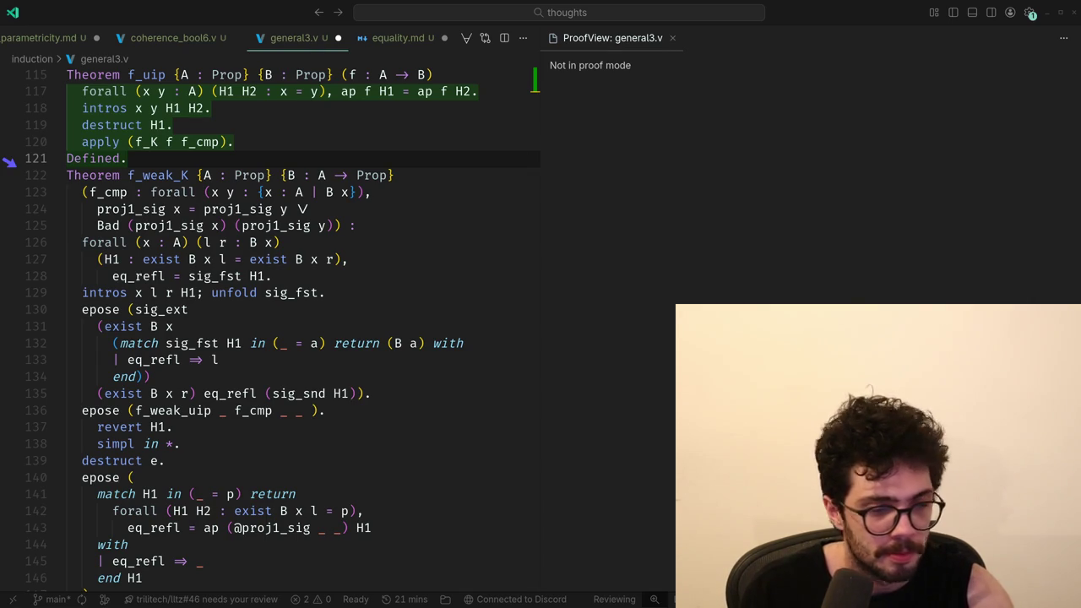
key(ctrl+Page_Up)
key(ctrl+Page_Up)
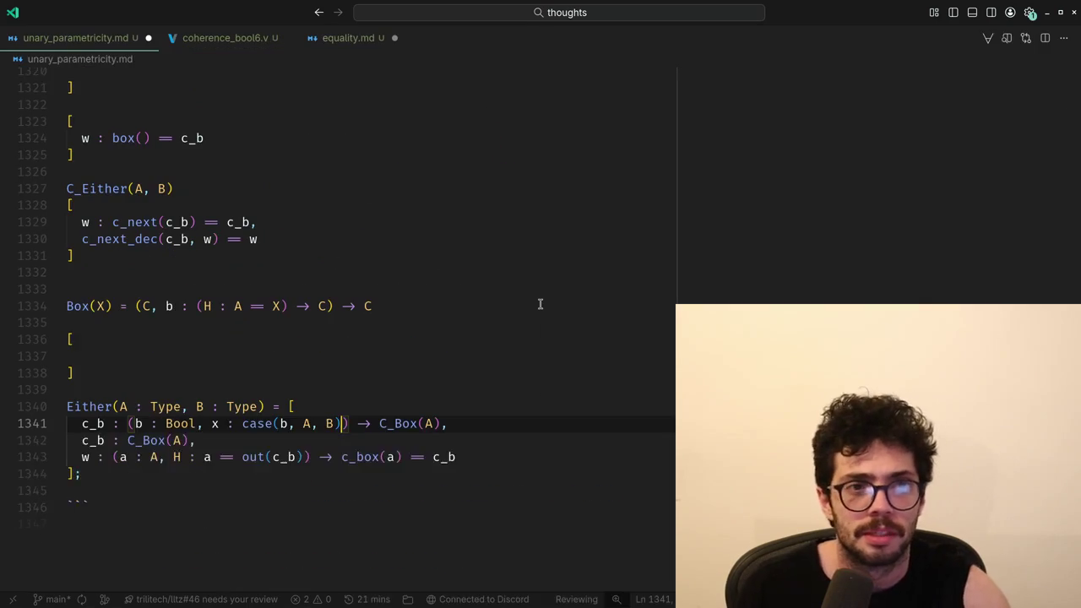
Bring the browser back and scroll the X thread.
key(super+2)
scroll(543, 307, down, 5)
key(ctrl+Tab)
key(ctrl+Tab)
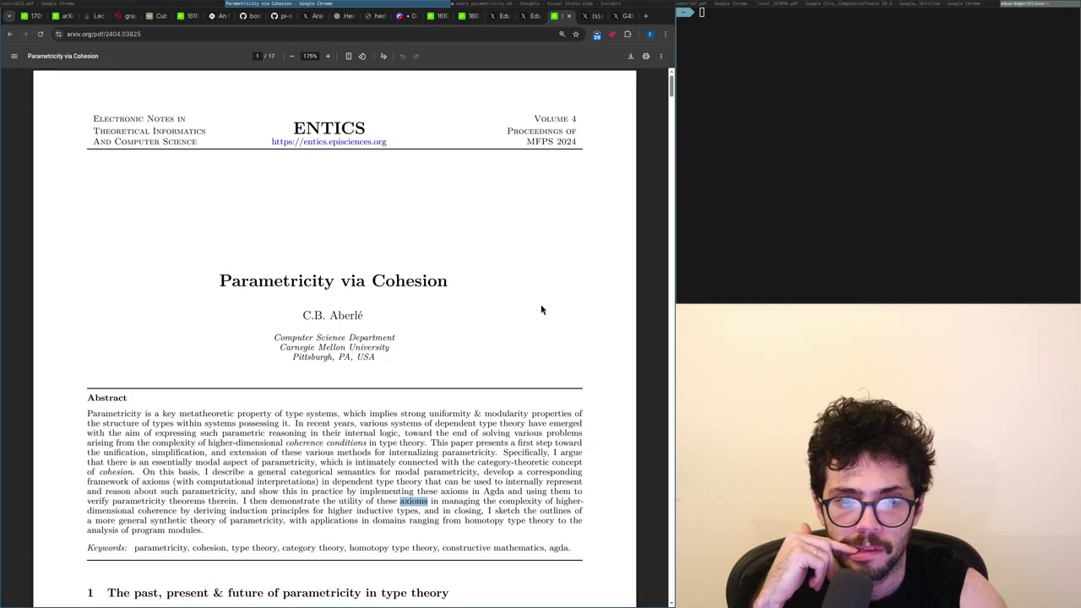
Scroll the paper's abstract, then open the 'magic inductive types' post from the X thread.
scroll(541, 310, down, 1)
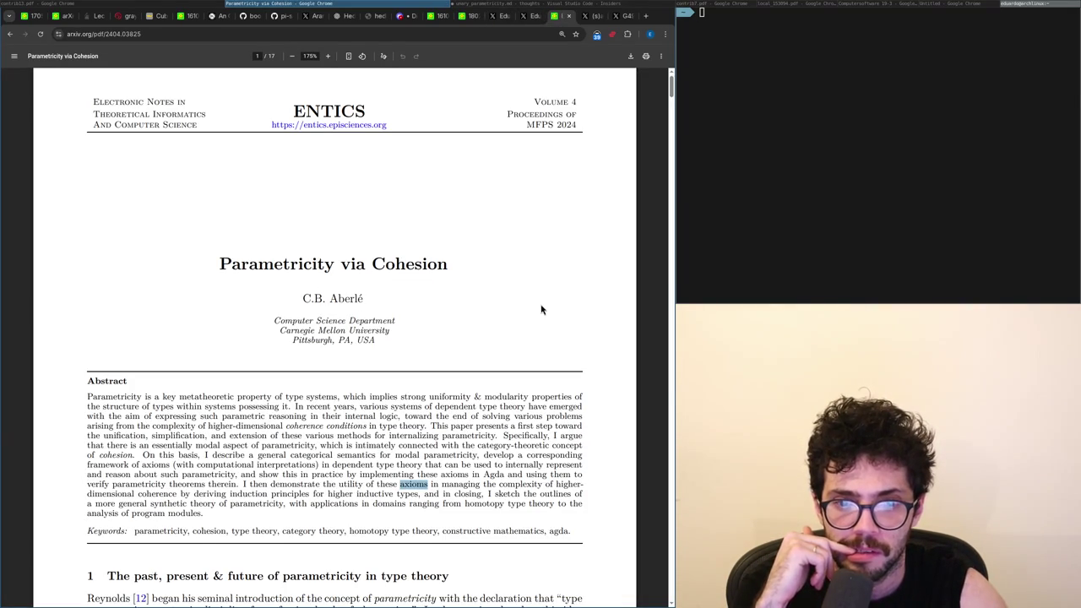
scroll(541, 310, down, 1)
scroll(541, 309, down, 5)
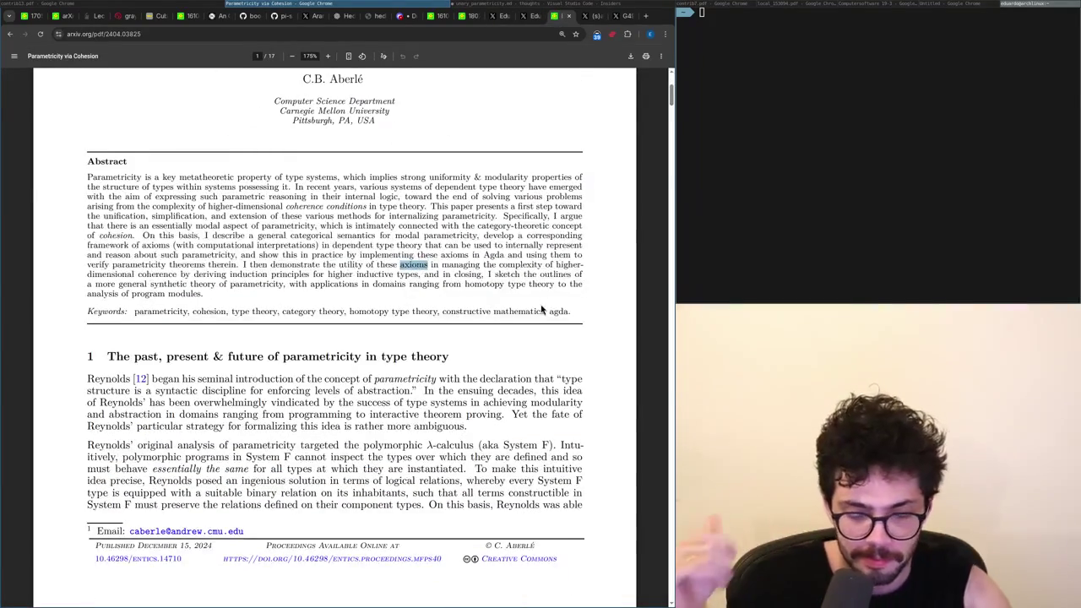
key(ctrl+shift+Tab)
scroll(543, 308, down, 5)
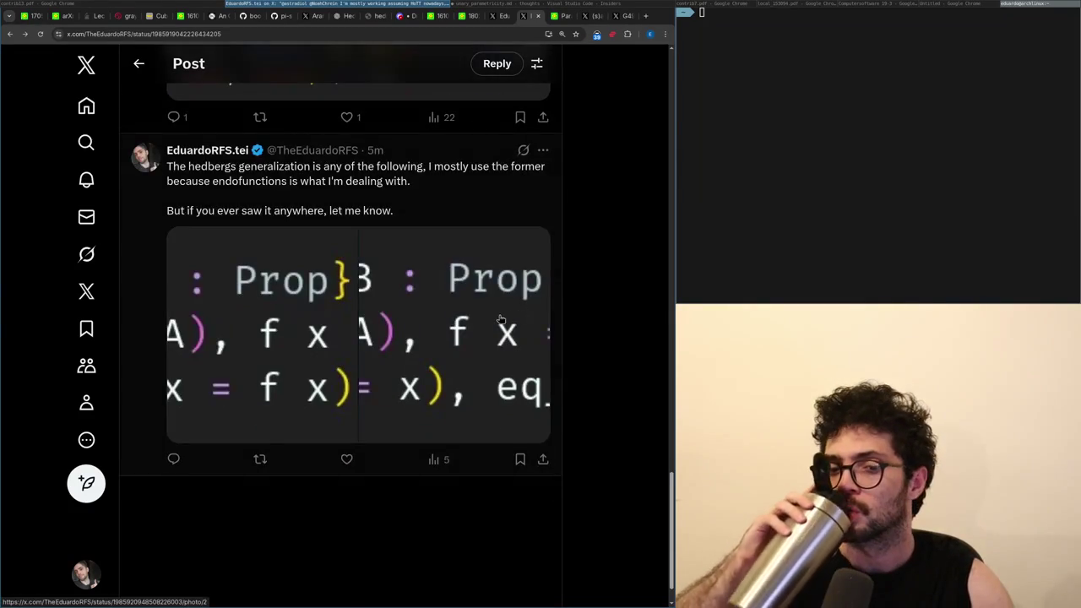
scroll(411, 234, up, 5)
scroll(410, 234, up, 1)
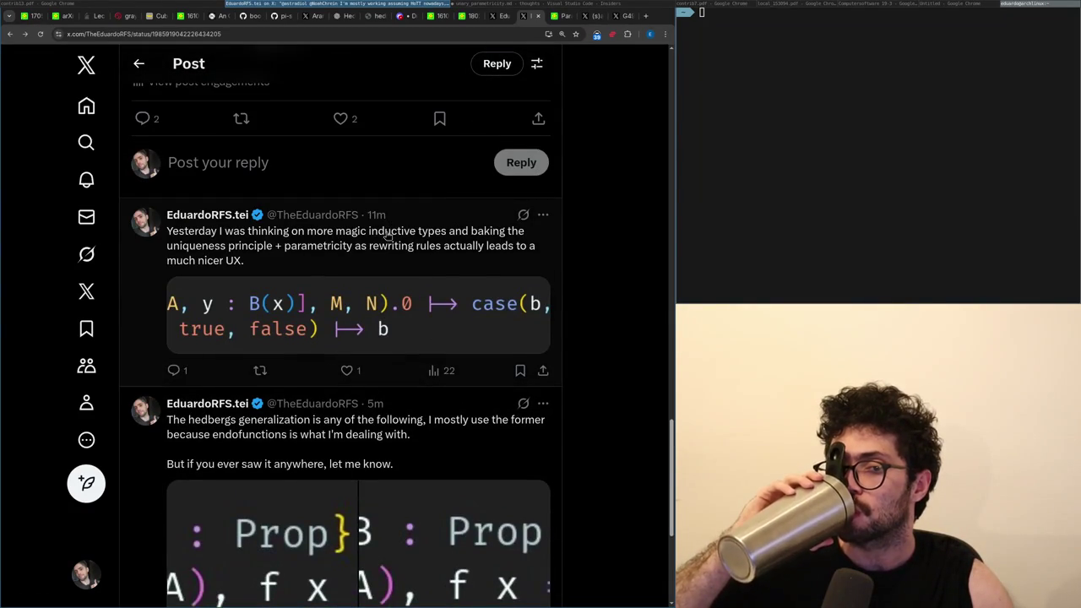
click(379, 273)
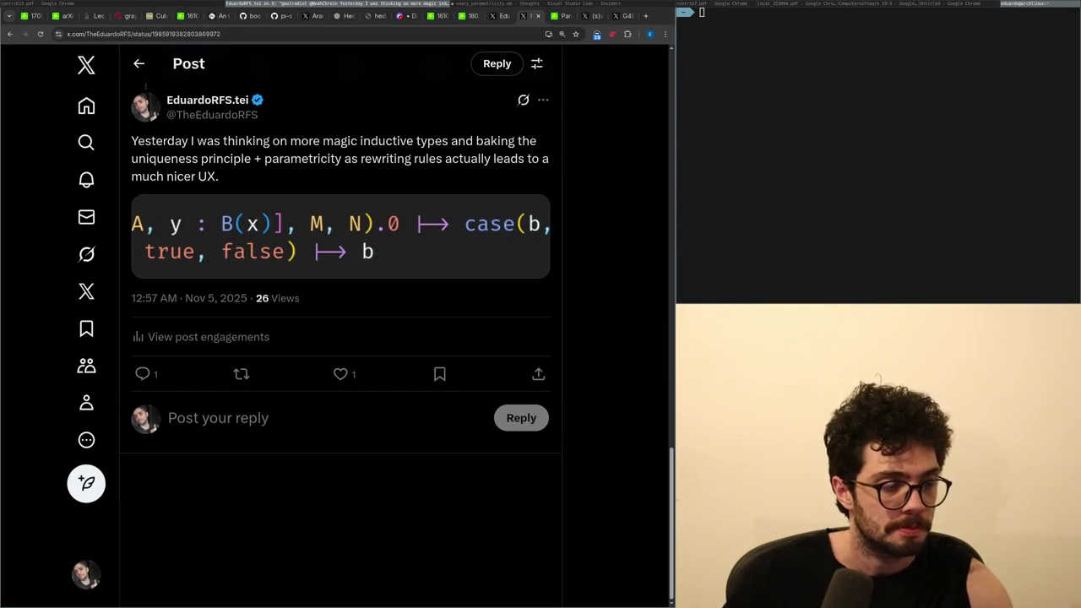